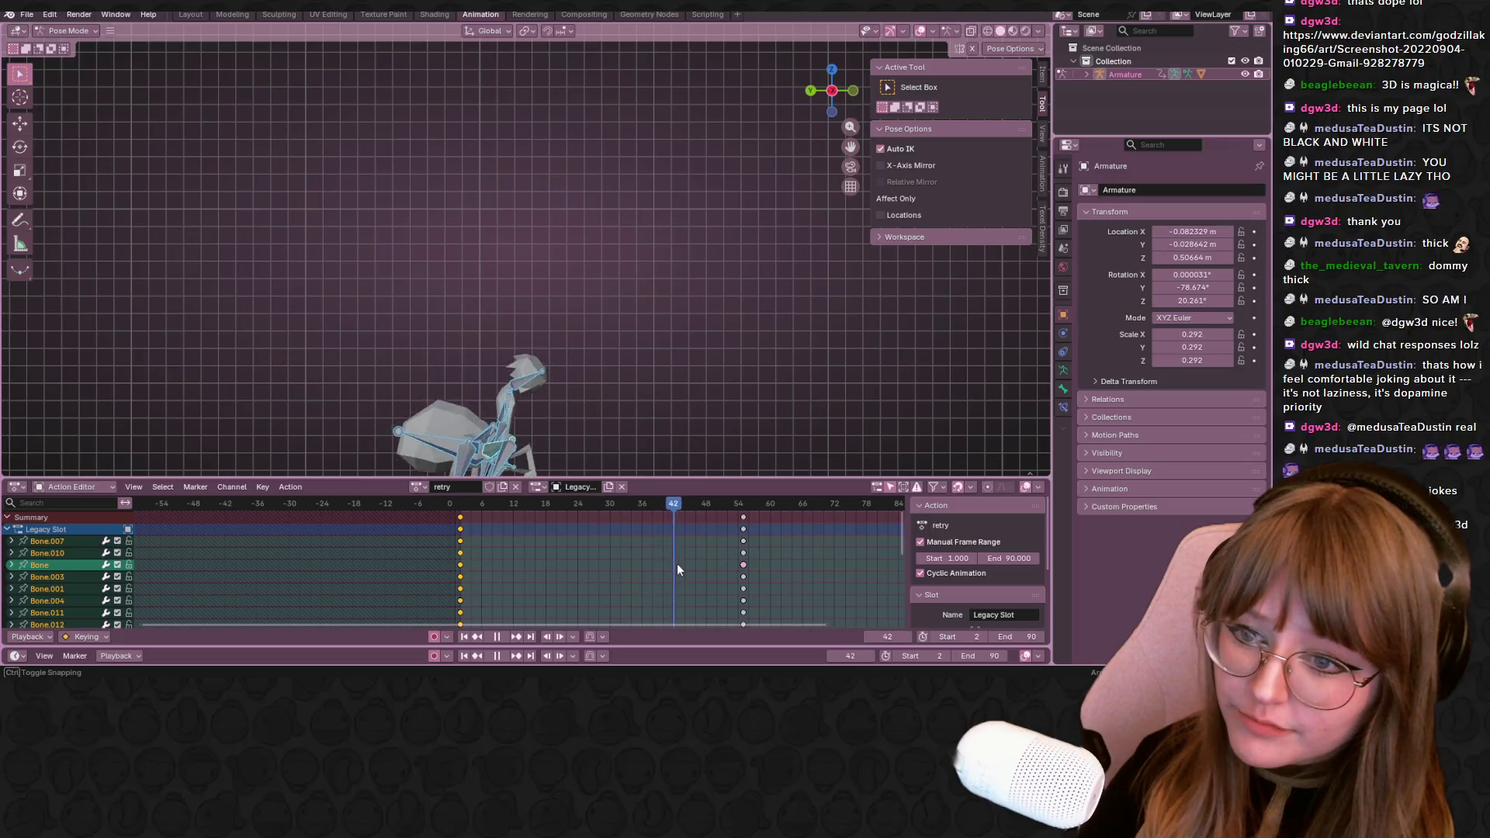
key(space)
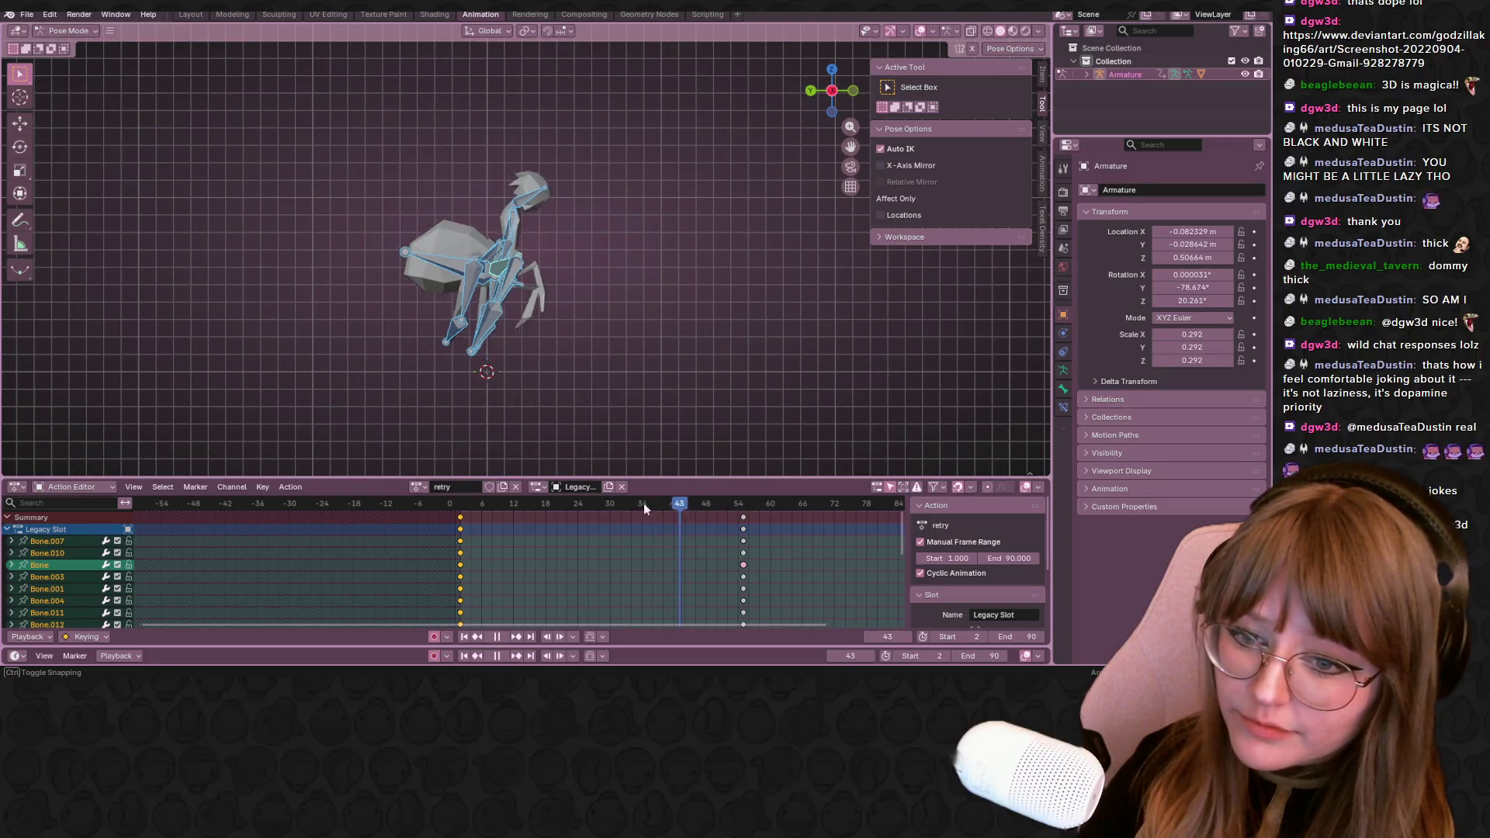
Duplicate the frame-0 keyframes of the 'retry' action with Shift+D and drop the copies at frame 12
drag(557, 505, 520, 539)
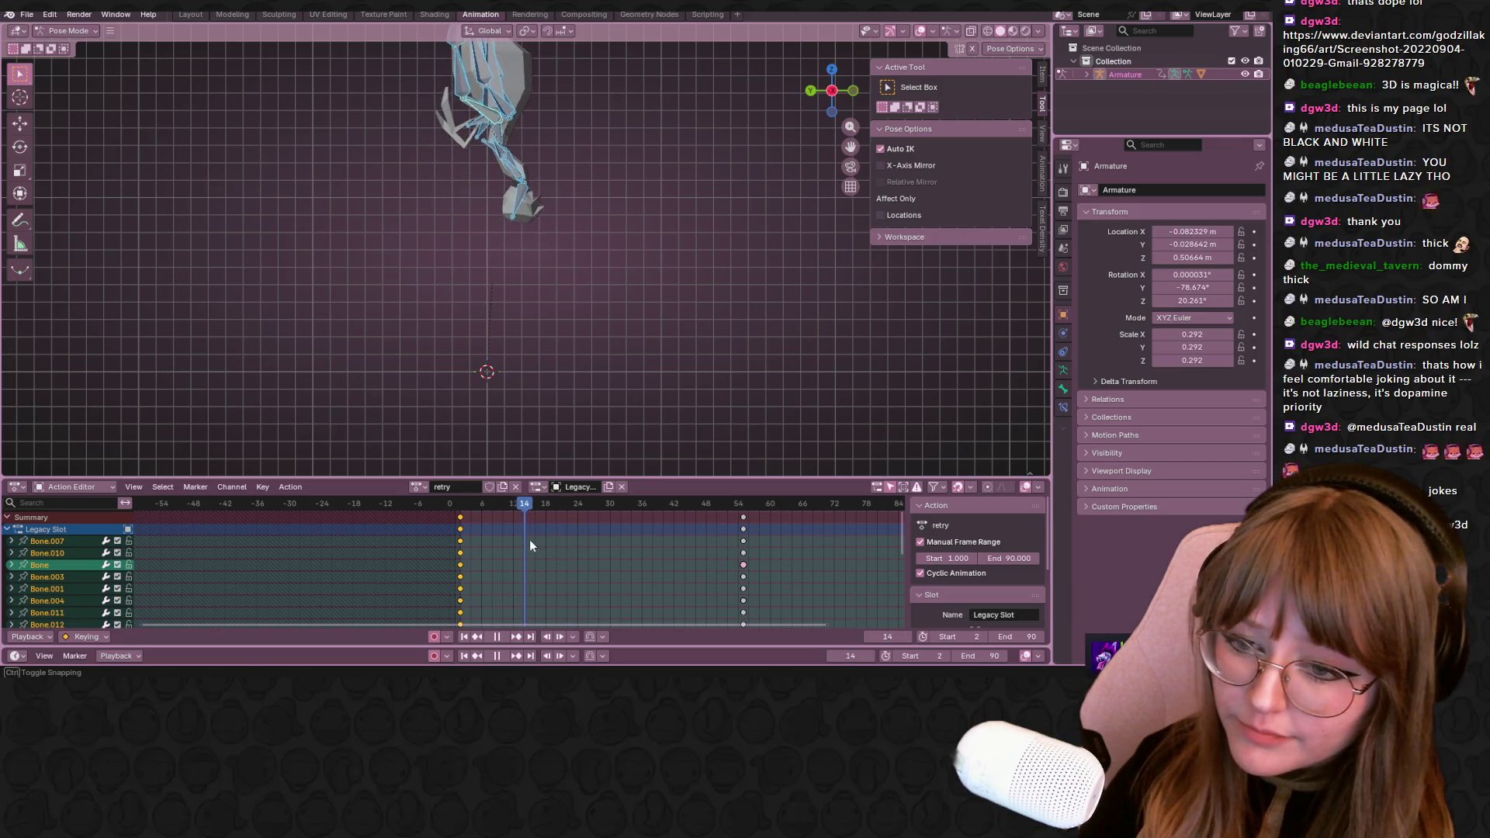
click(457, 523)
key(space)
click(460, 521)
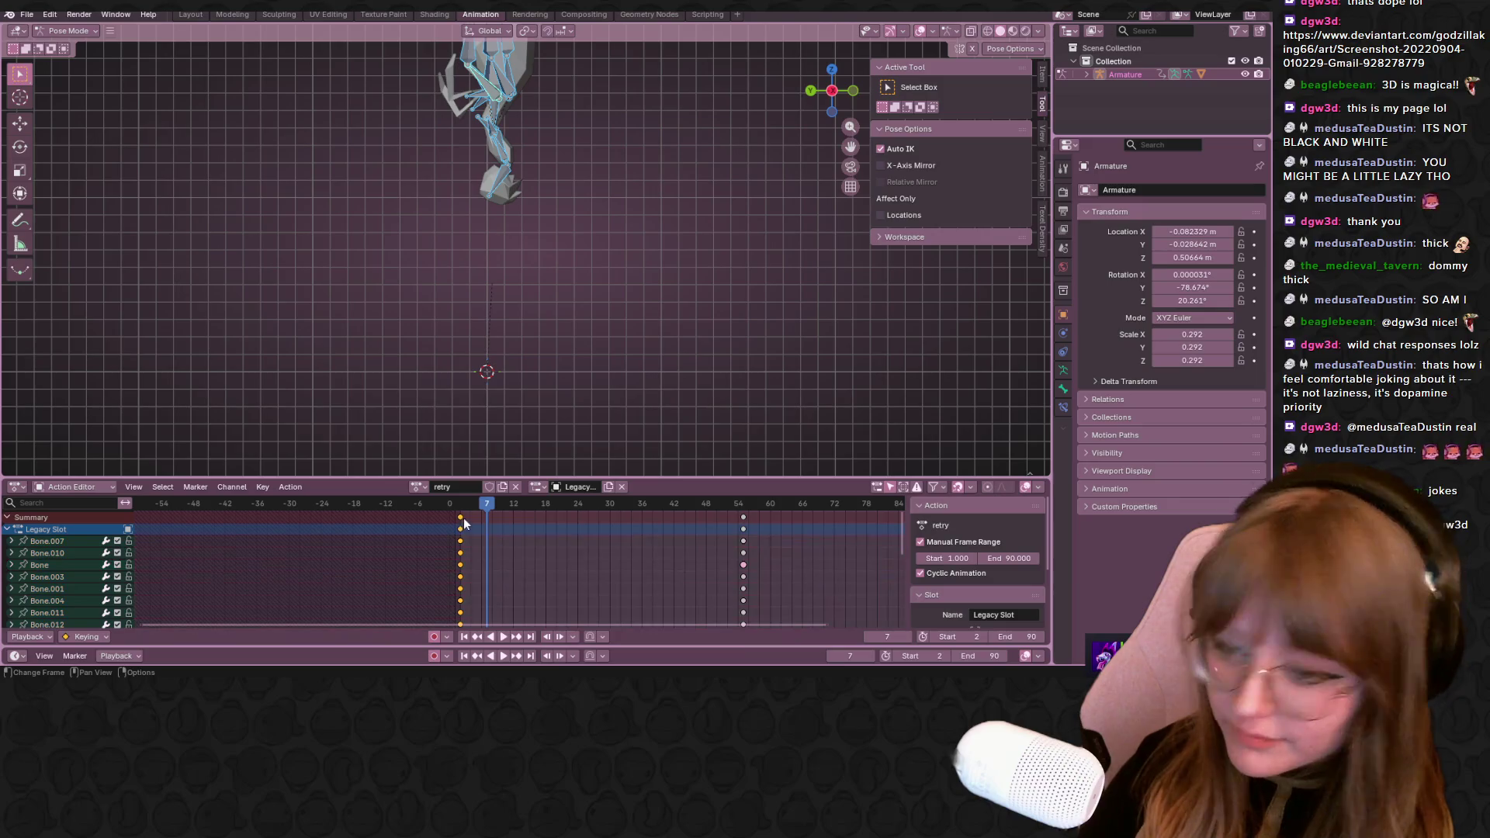
key(shift+d)
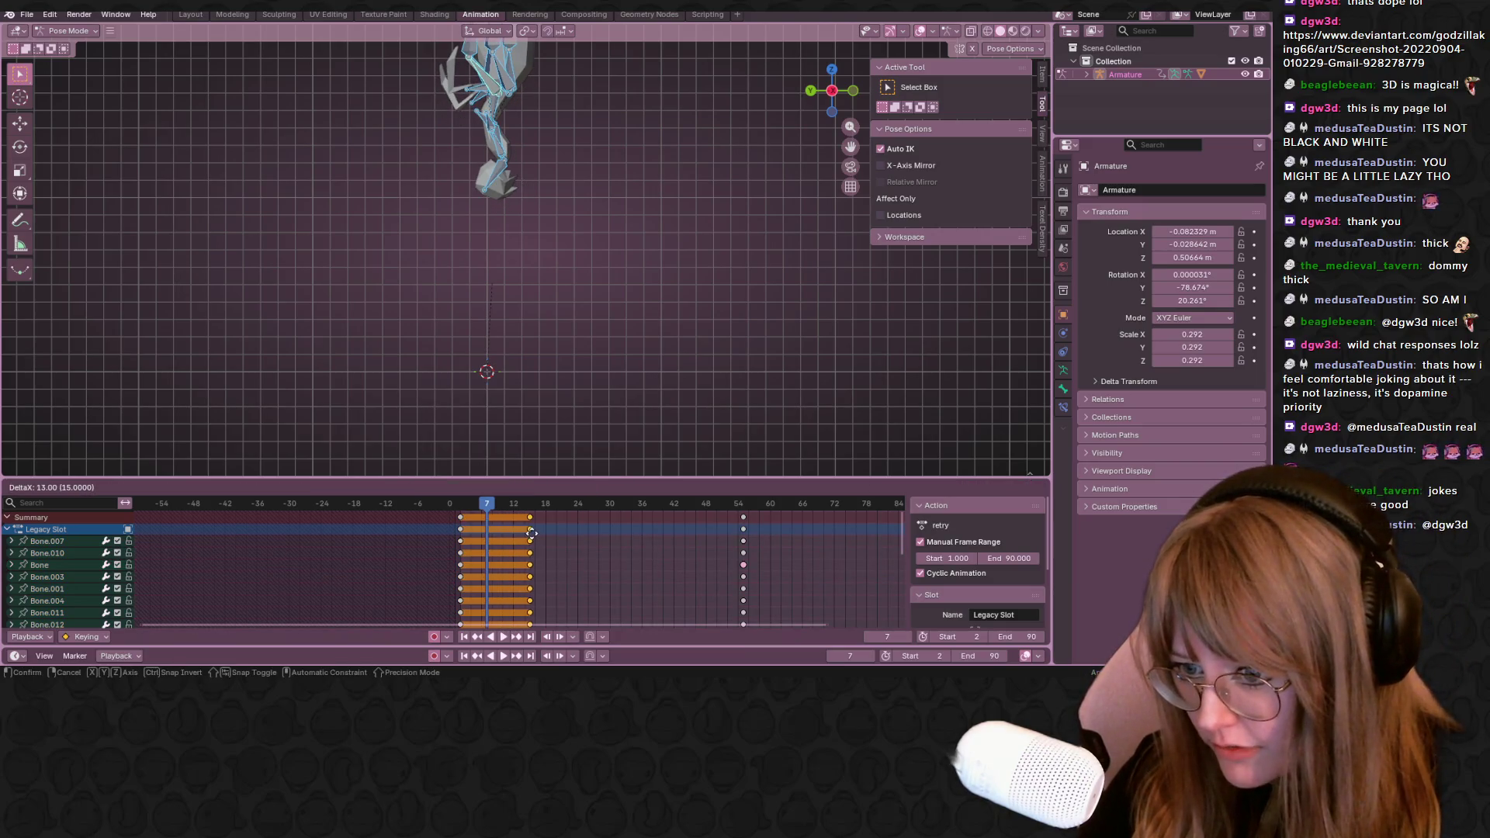
click(530, 535)
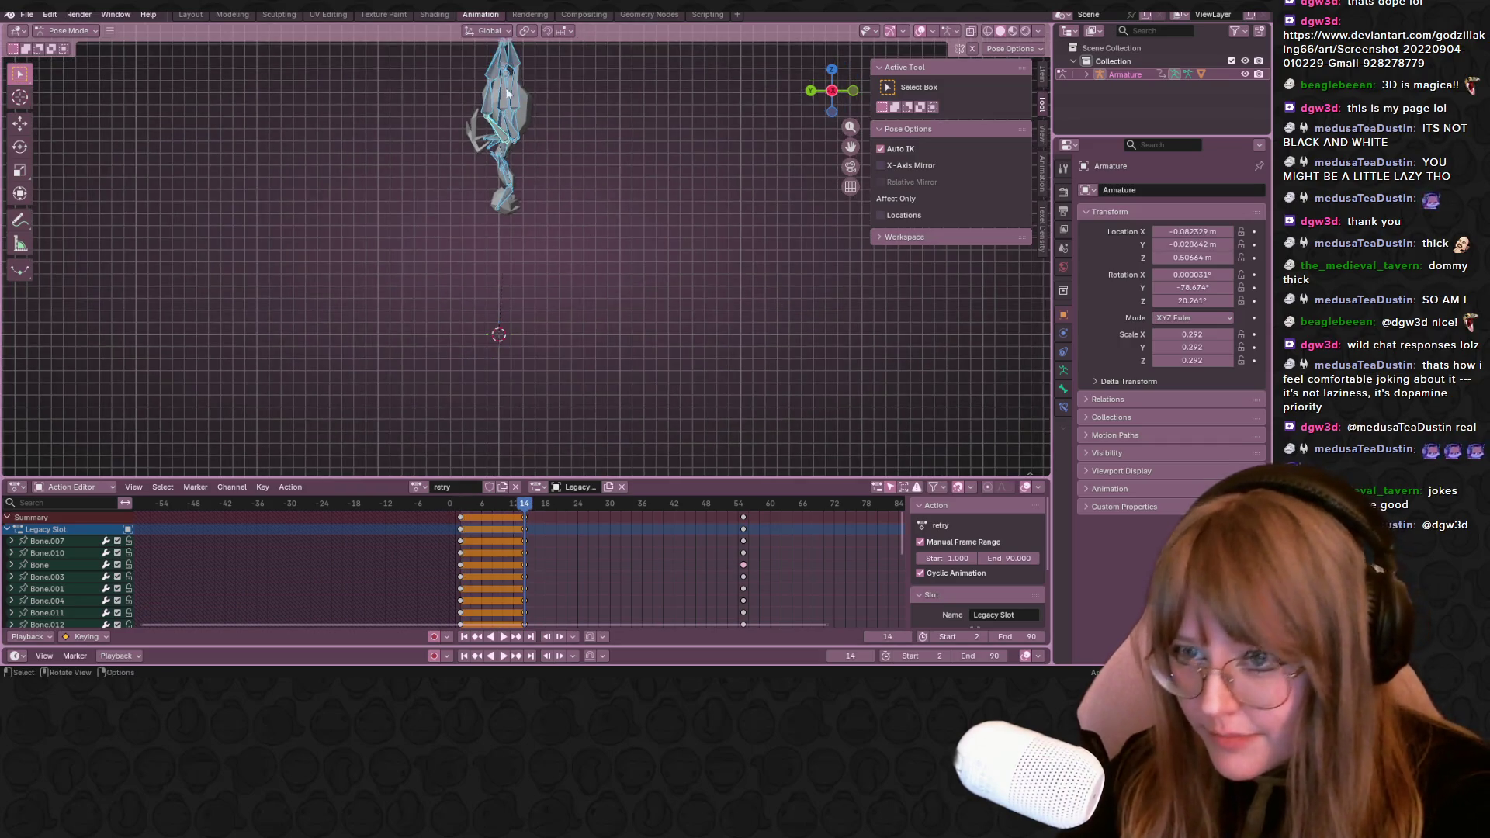
Raise the selected leg bones vertically (G, Z) to adjust the duplicated pose
key(space)
key(g)
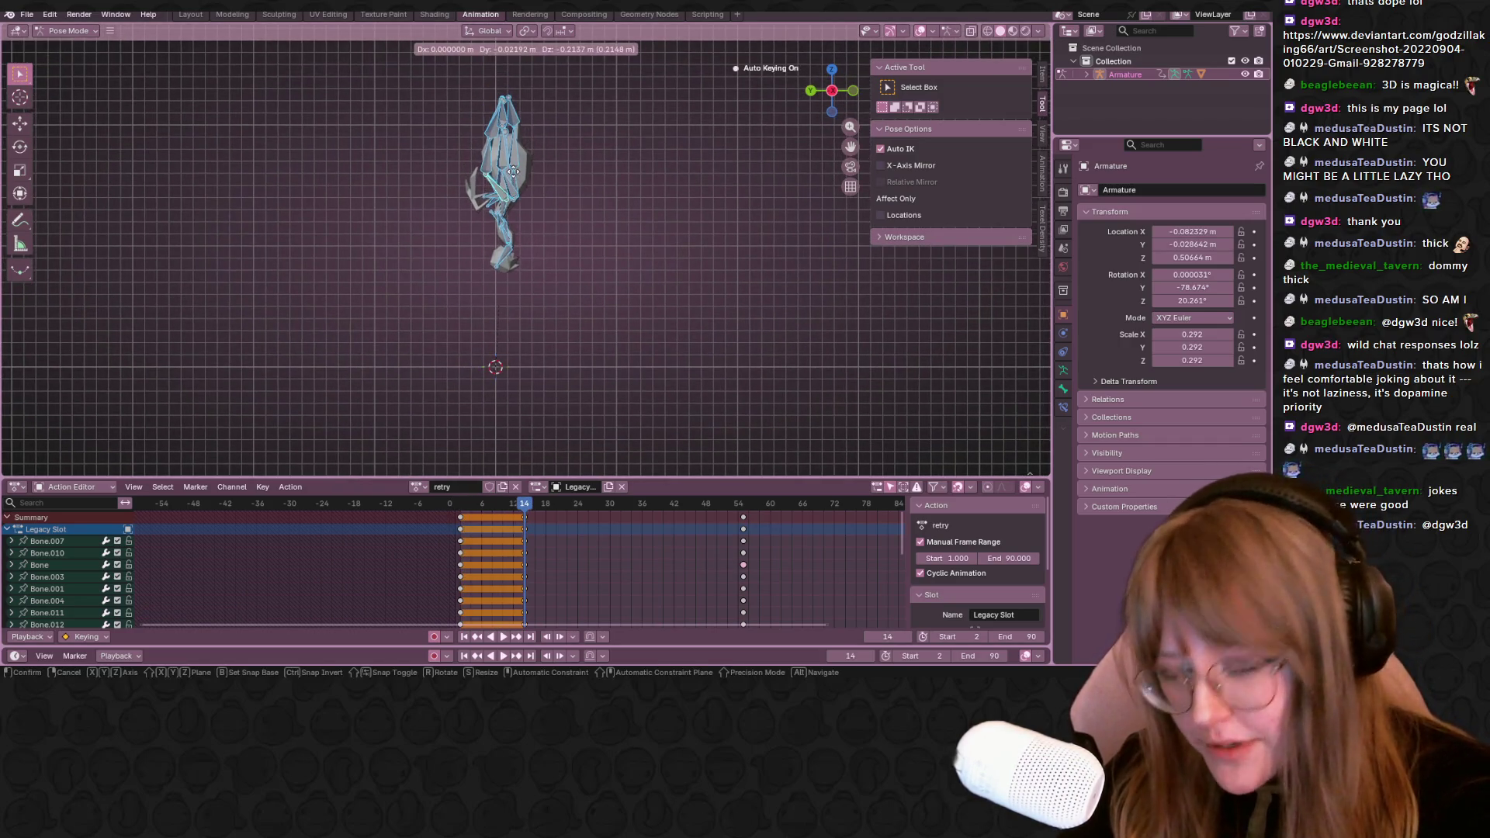
key(z)
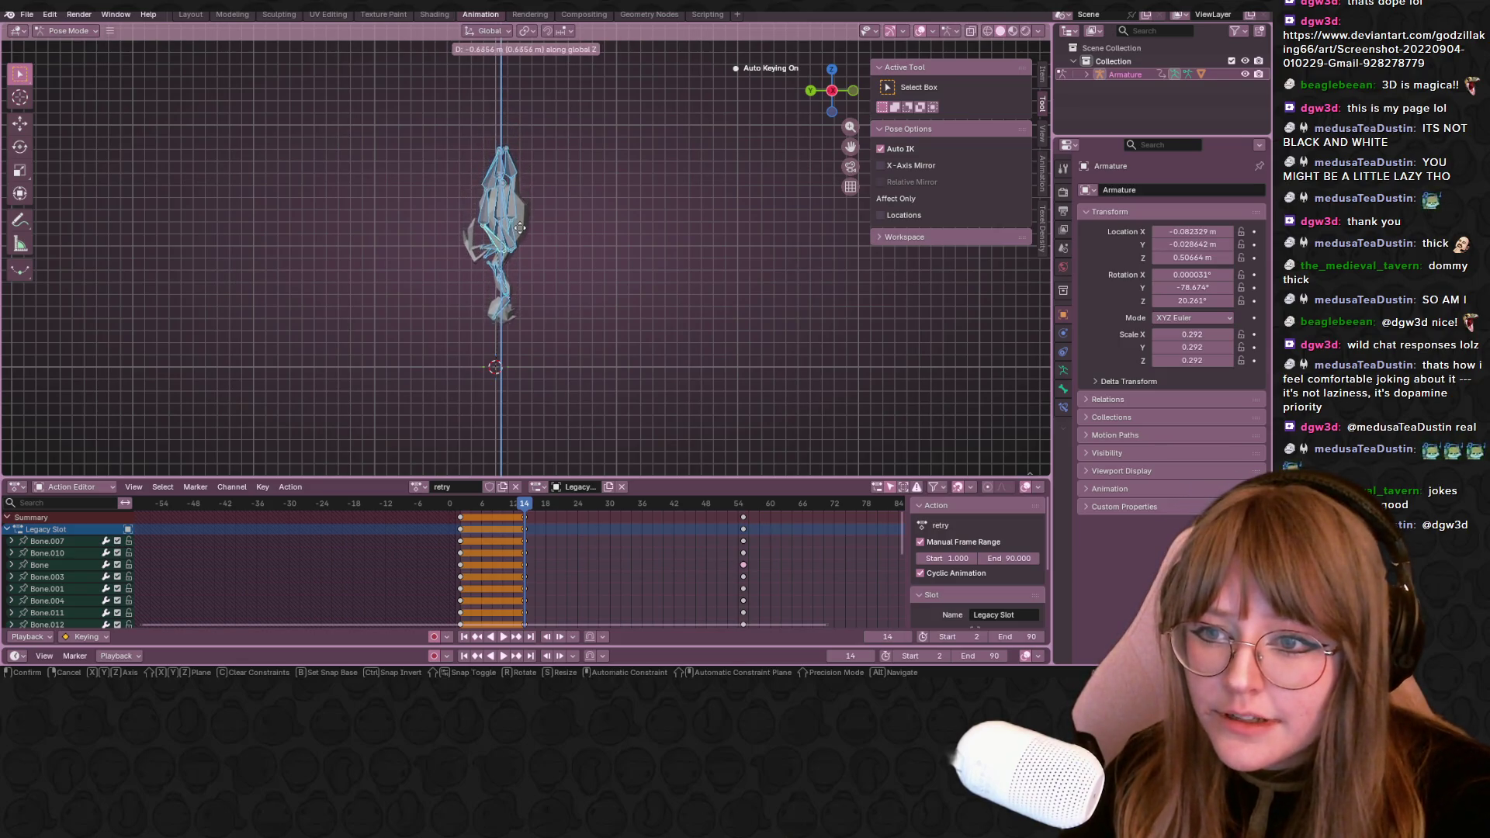
click(531, 233)
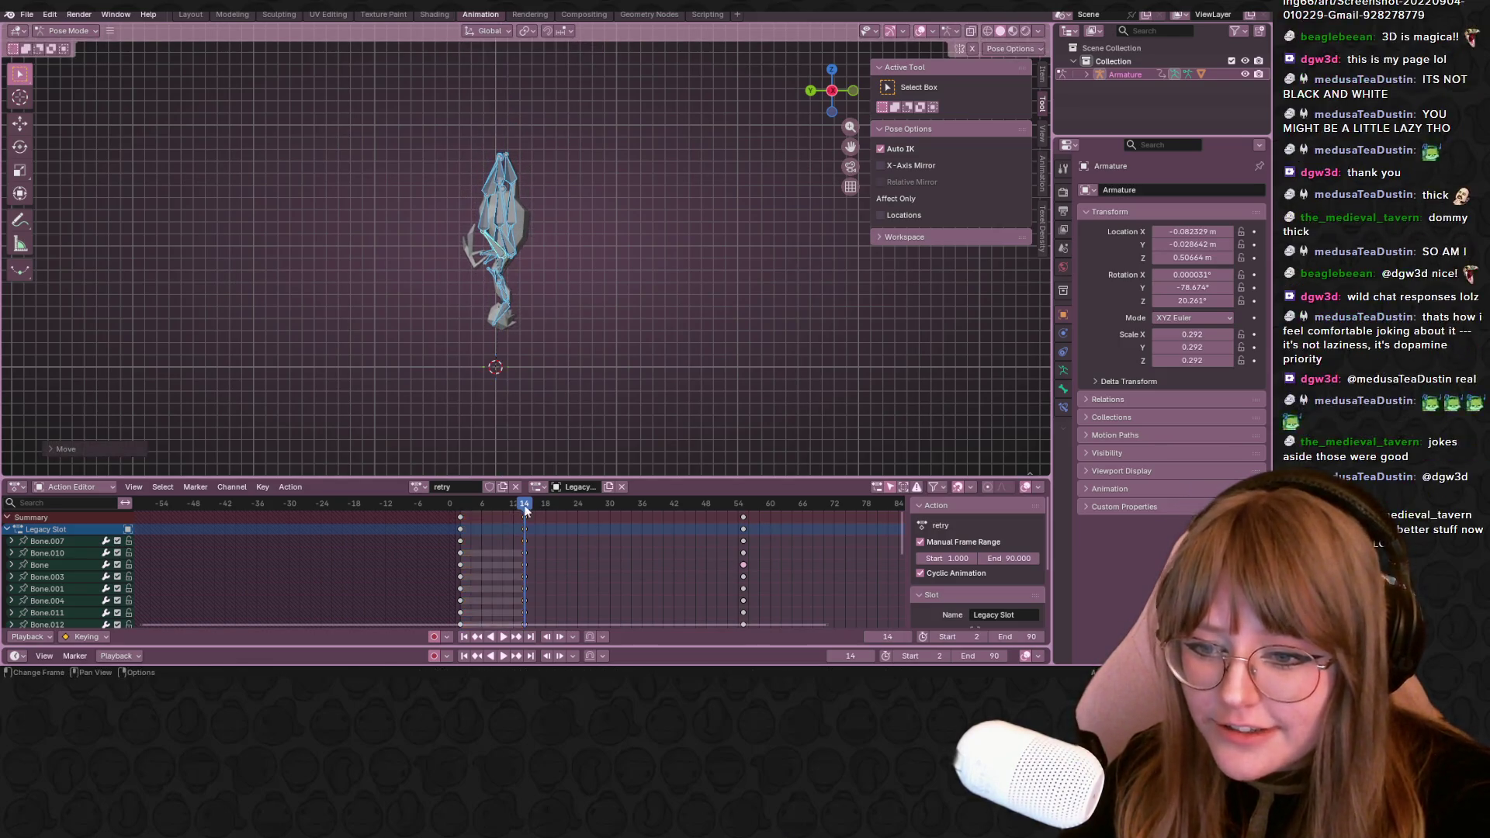
Slide the duplicated keys in stages to around frame 12-14, previewing the loop between moves
key(g)
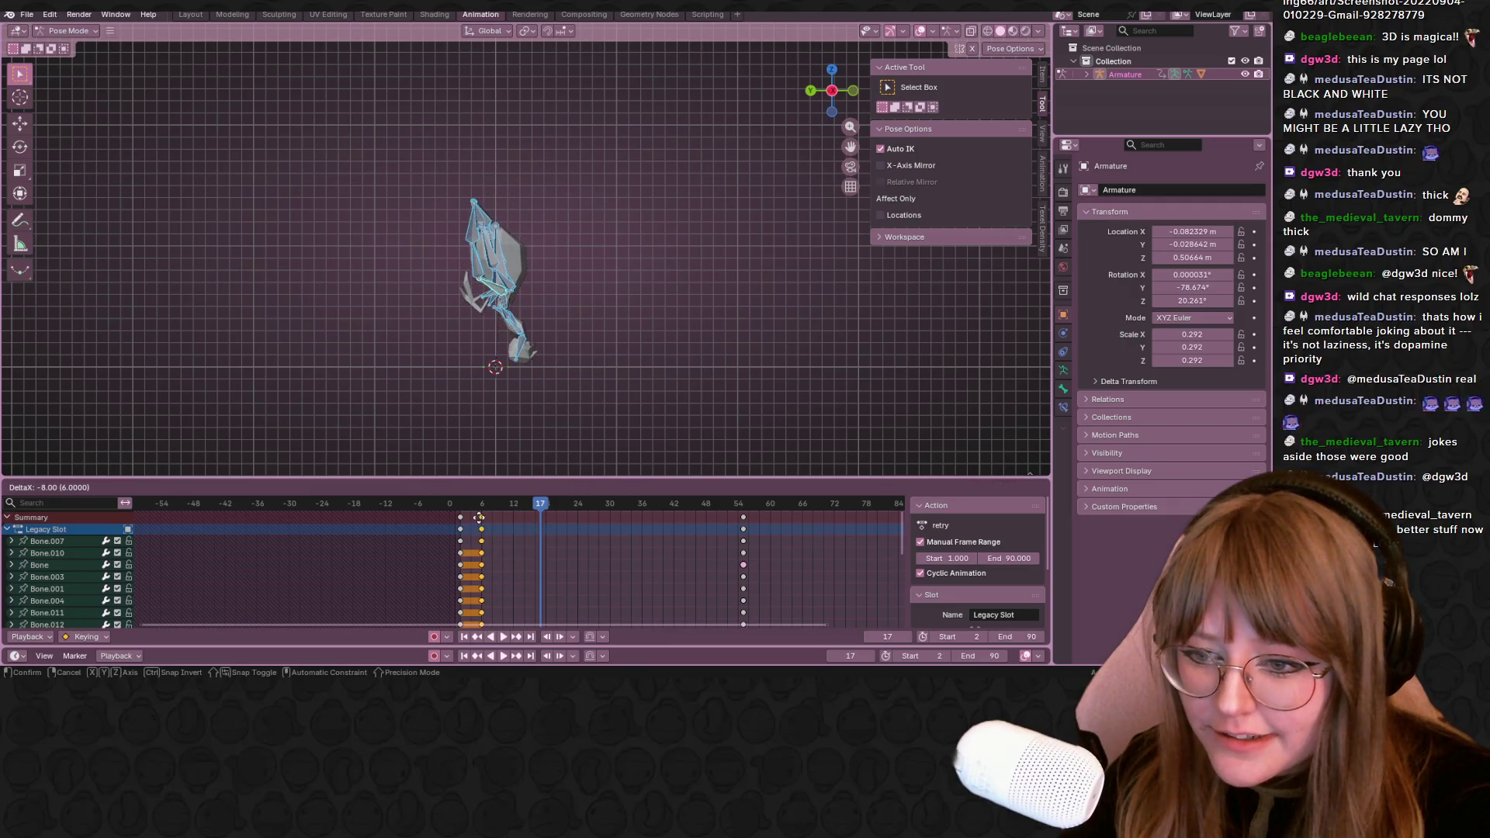
click(482, 518)
key(space)
key(Escape)
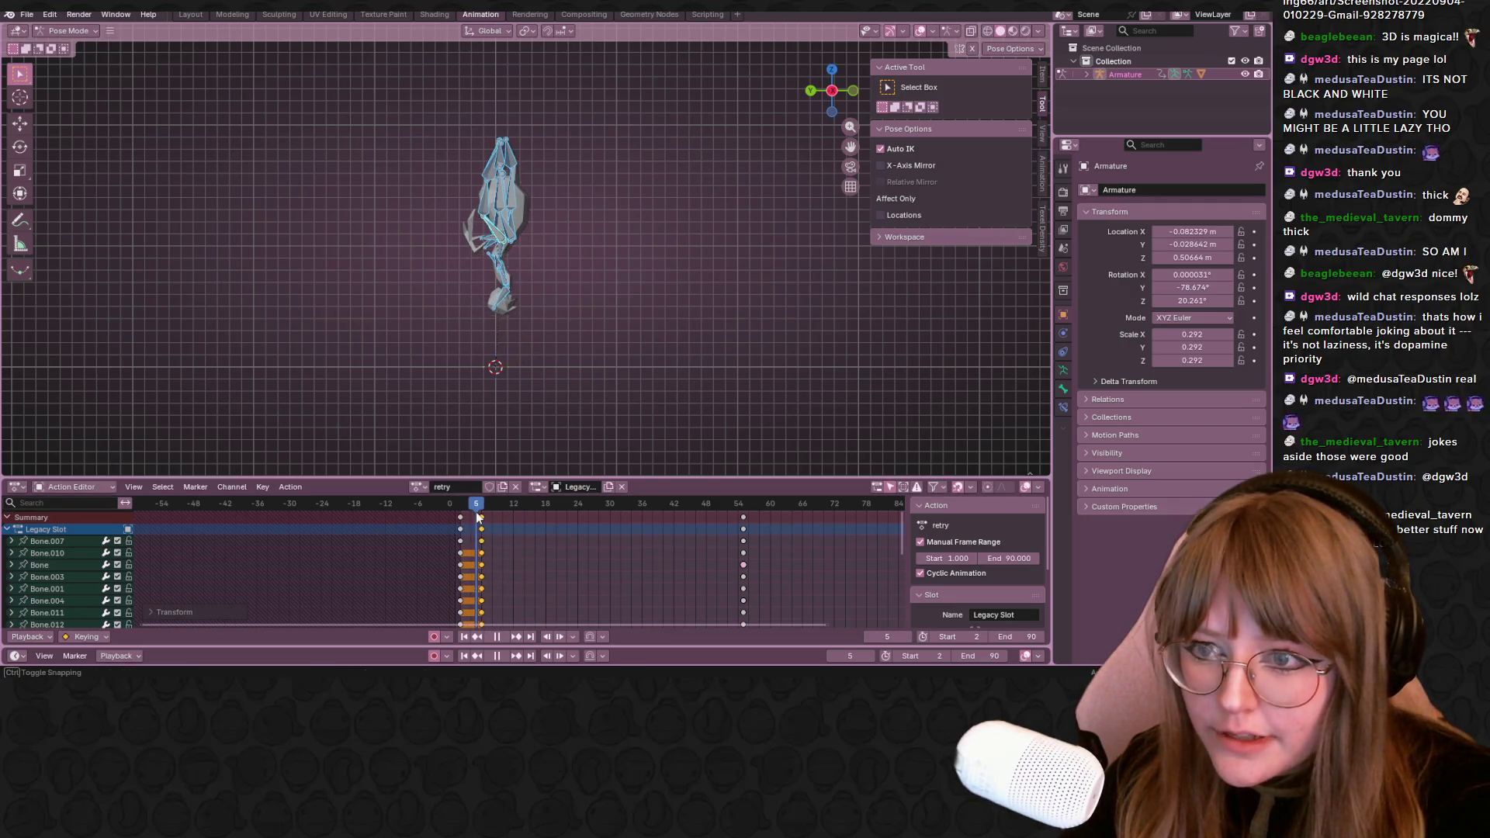
key(g)
click(484, 505)
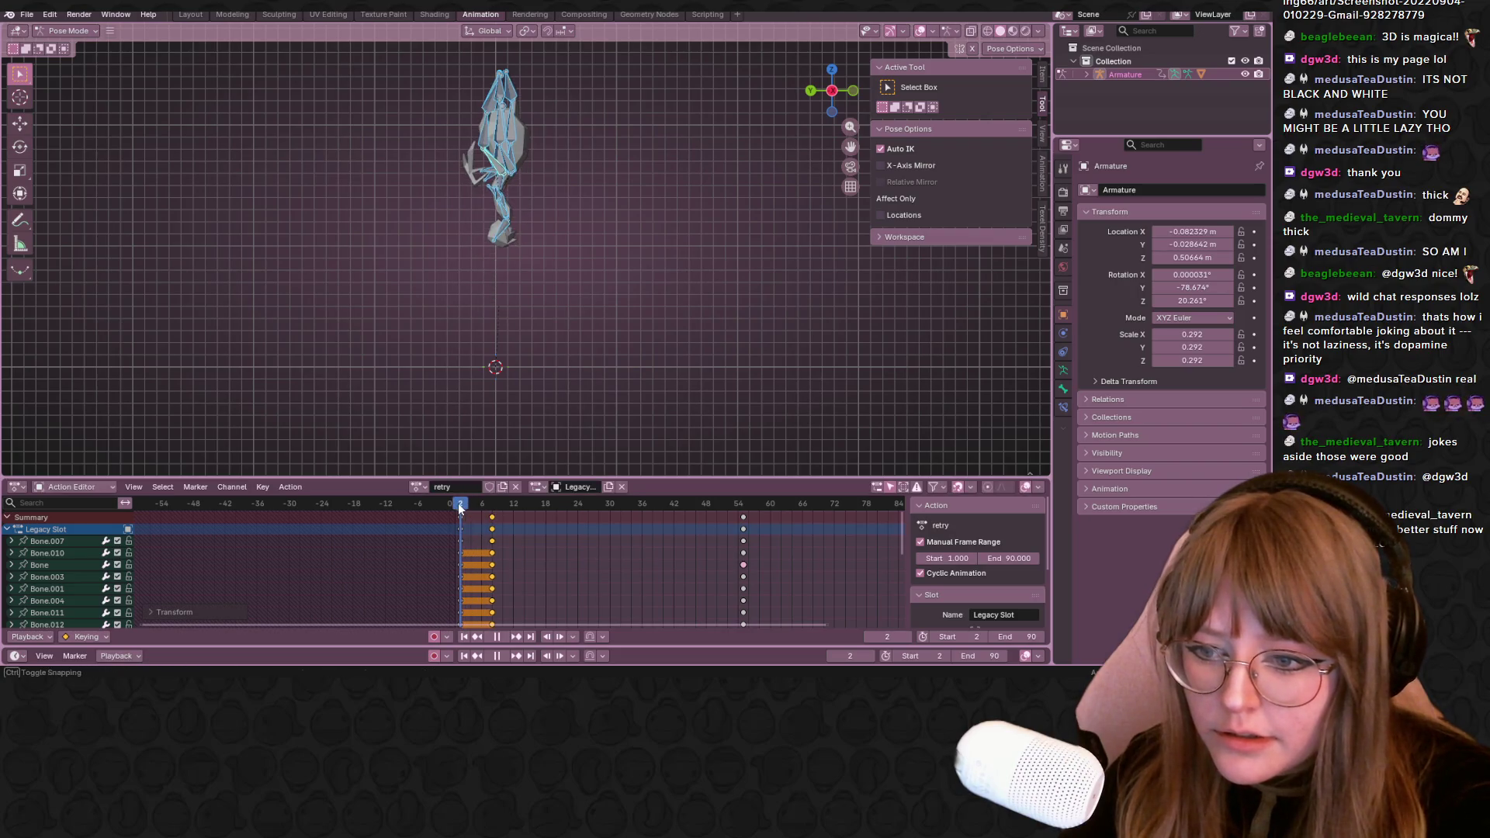
drag(485, 505, 496, 520)
key(g)
click(518, 508)
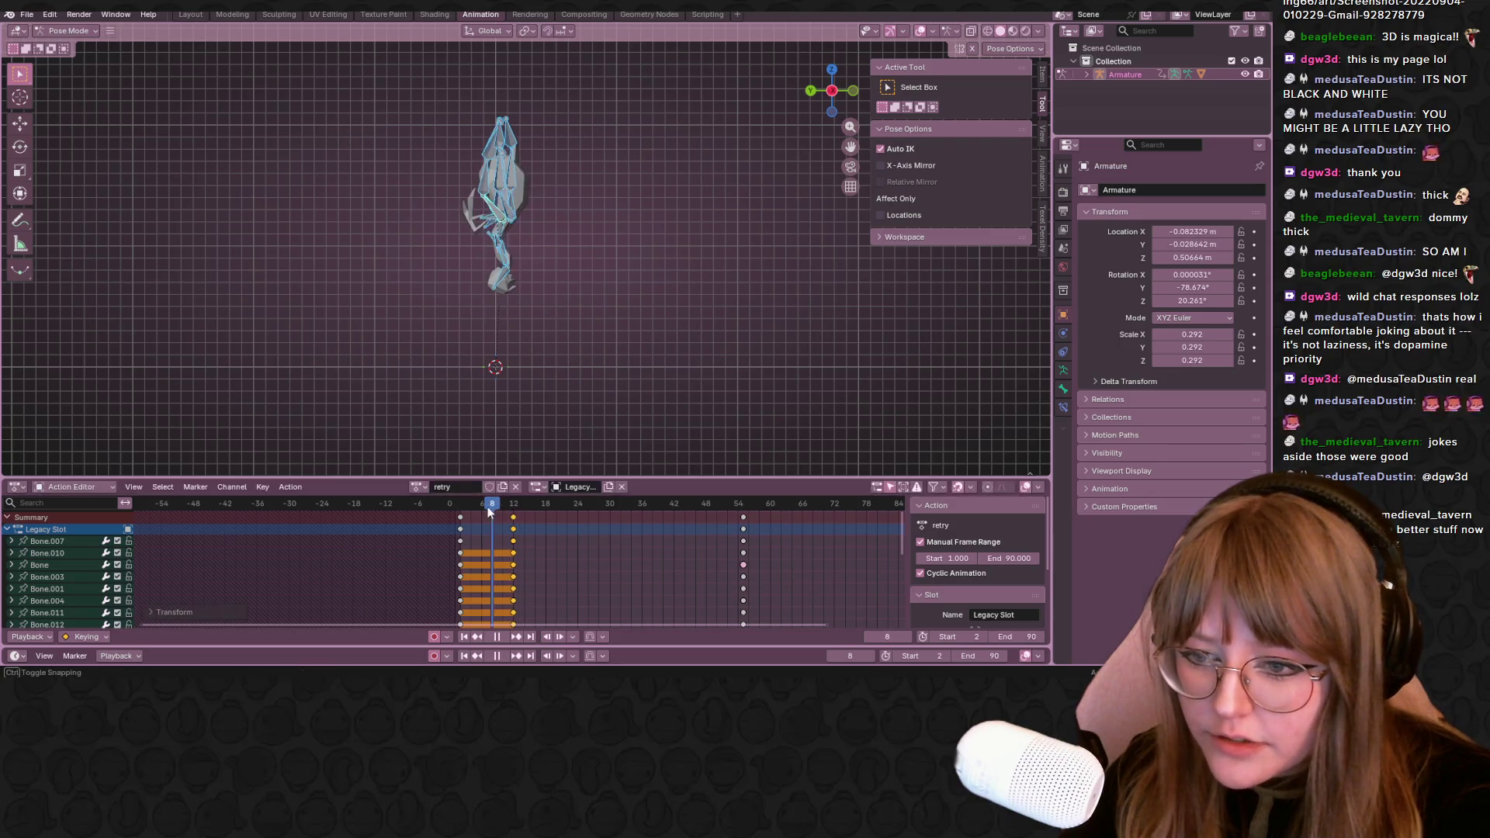
key(space)
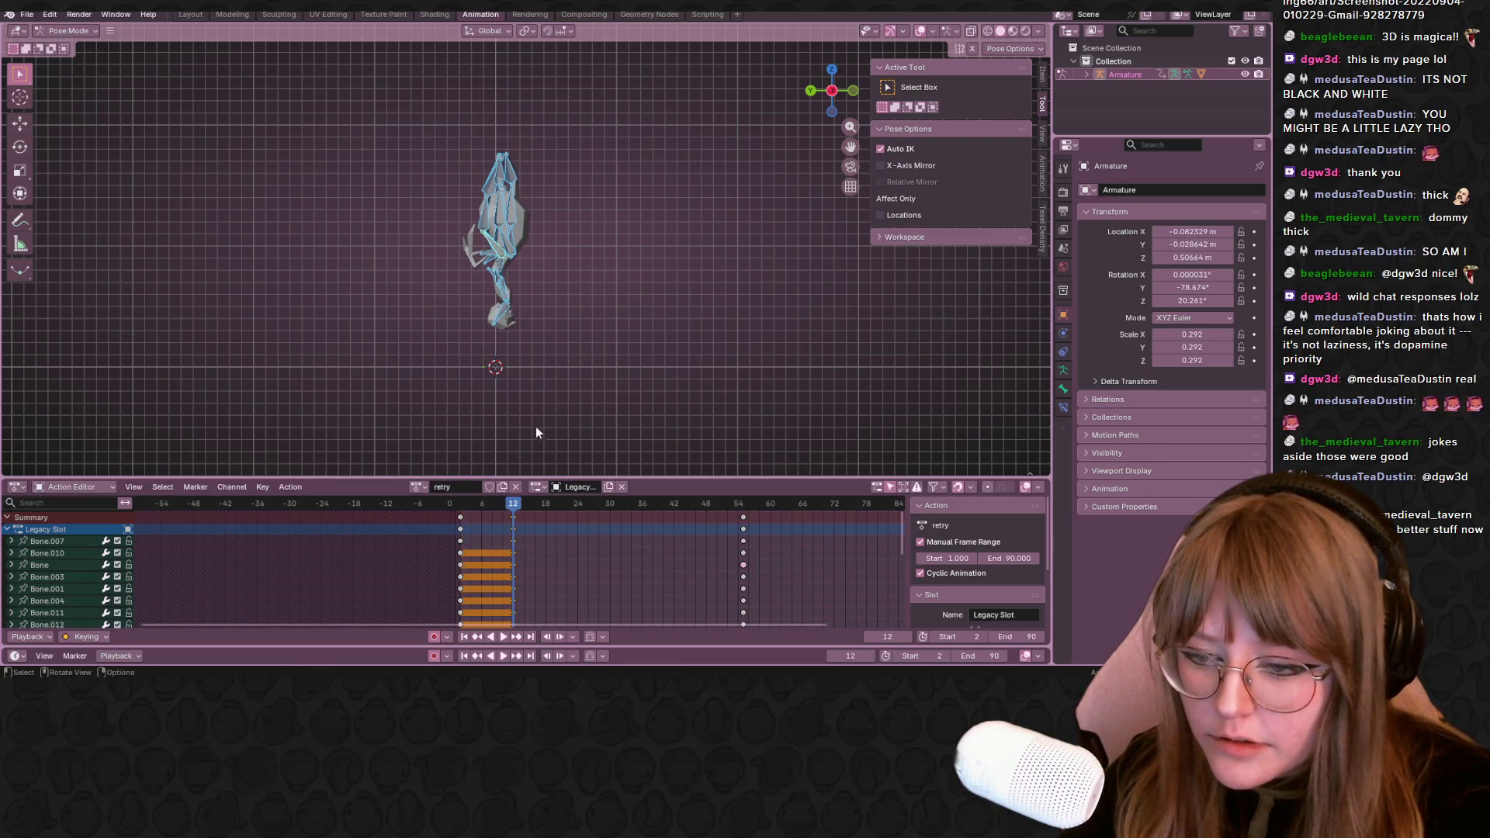
drag(516, 507, 524, 510)
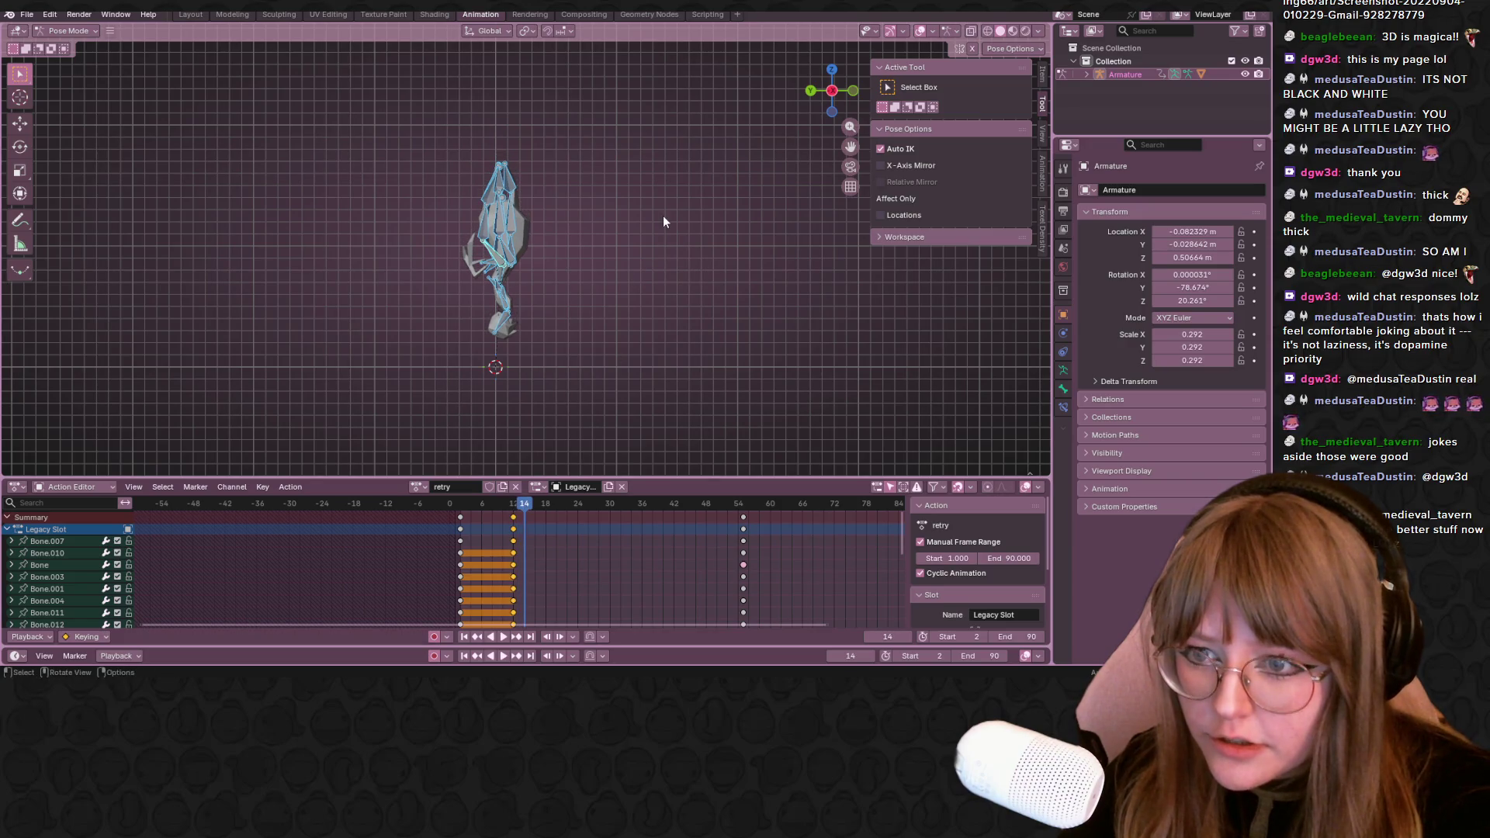
scroll(539, 222, up, 2)
scroll(513, 262, up, 2)
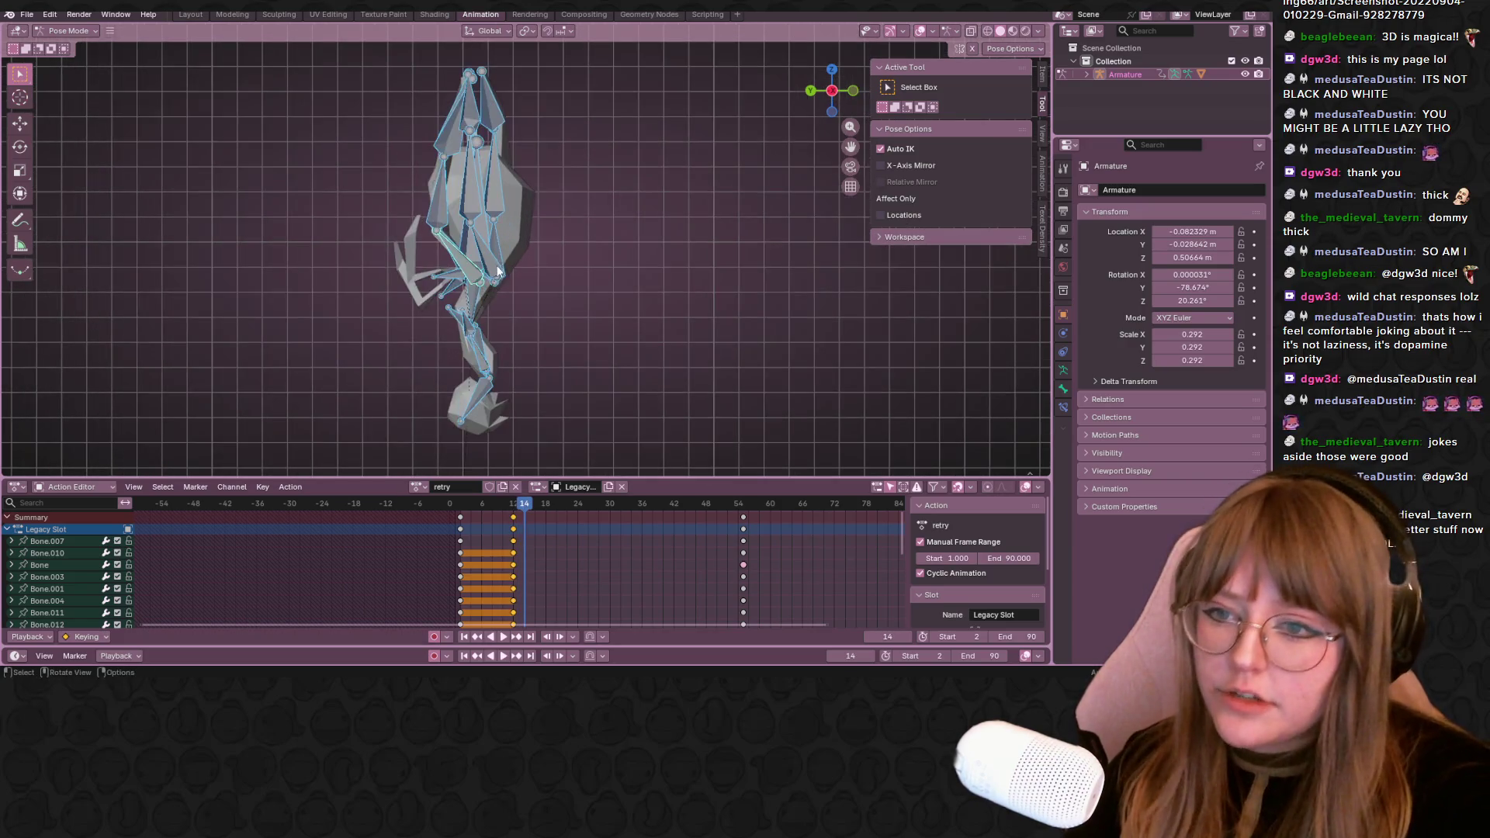
Rotate two leg bones, including Bone.010, into a new stepping angle with auto keying
click(477, 305)
key(r)
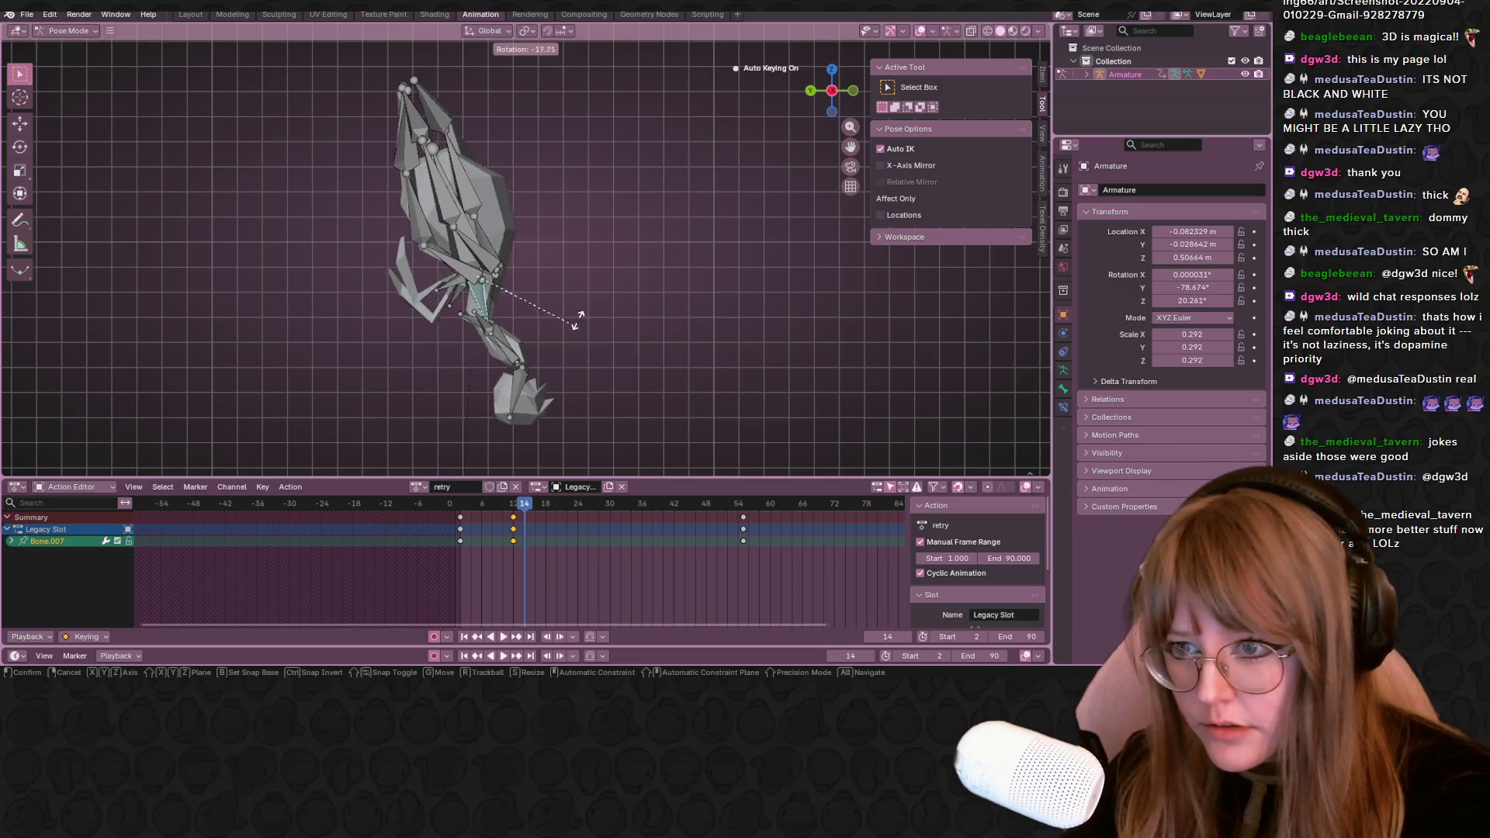
click(582, 189)
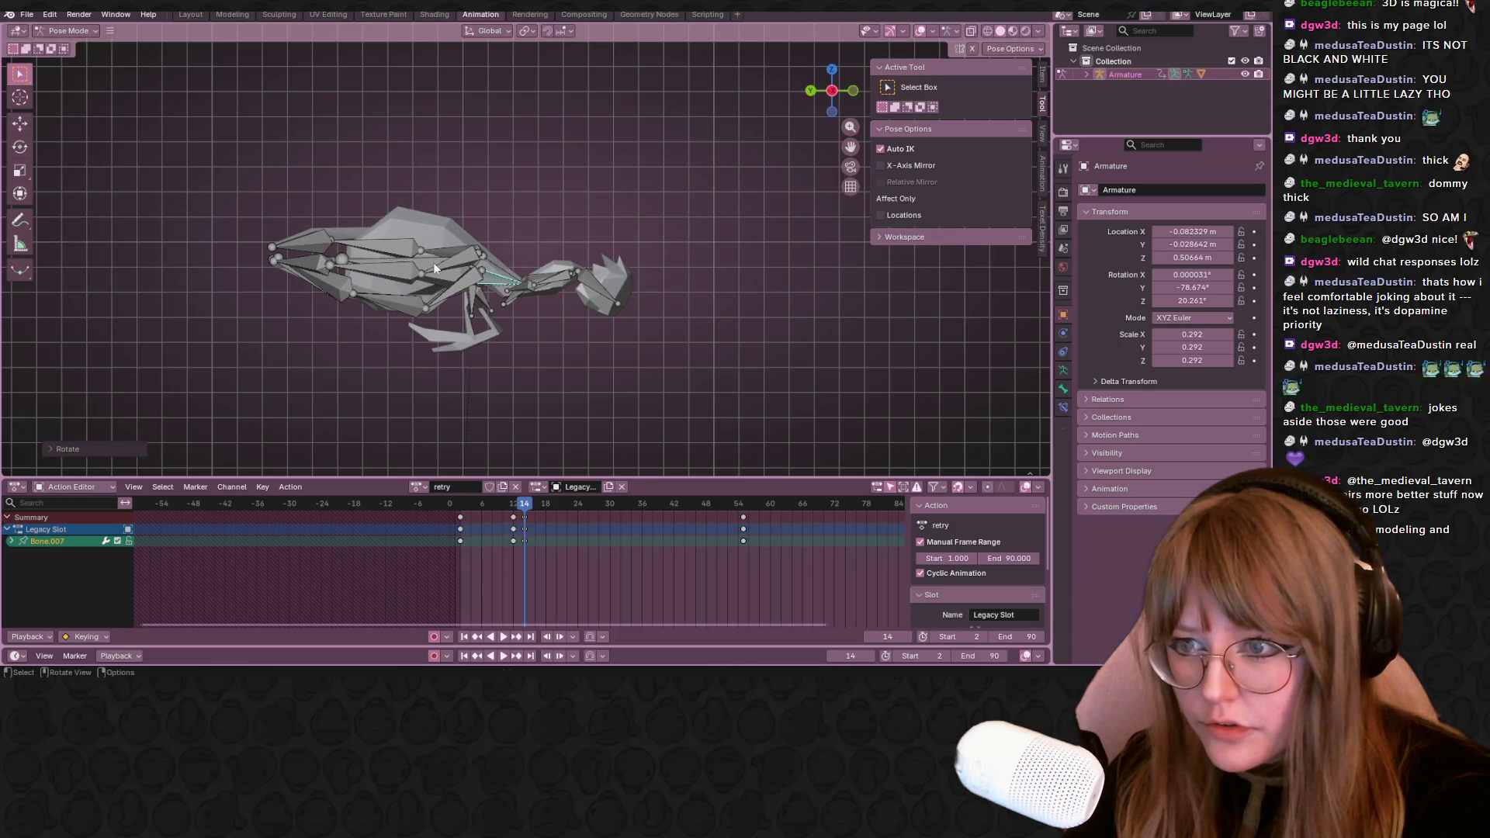
click(419, 263)
click(428, 277)
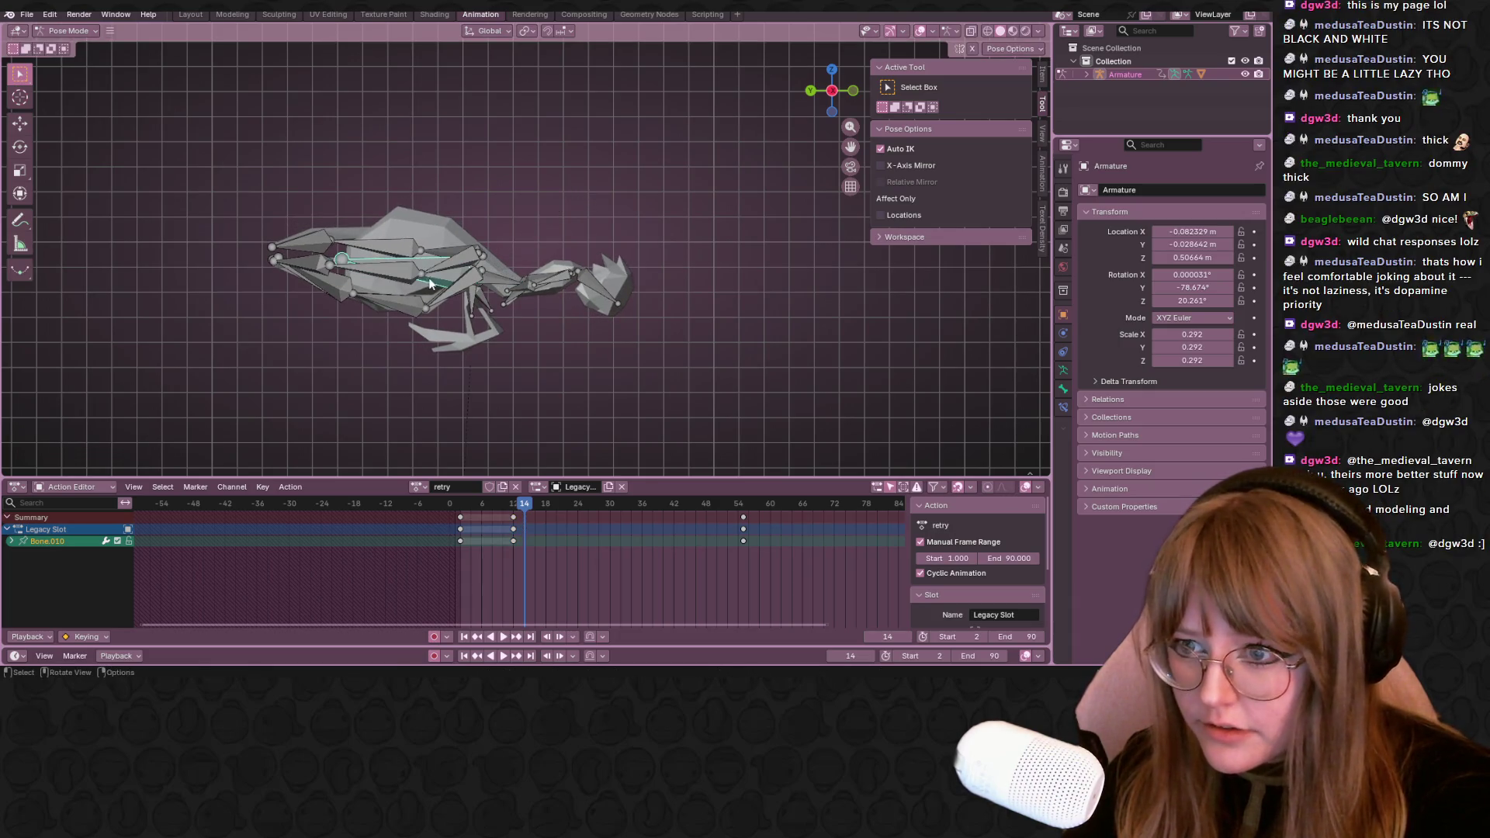
key(r)
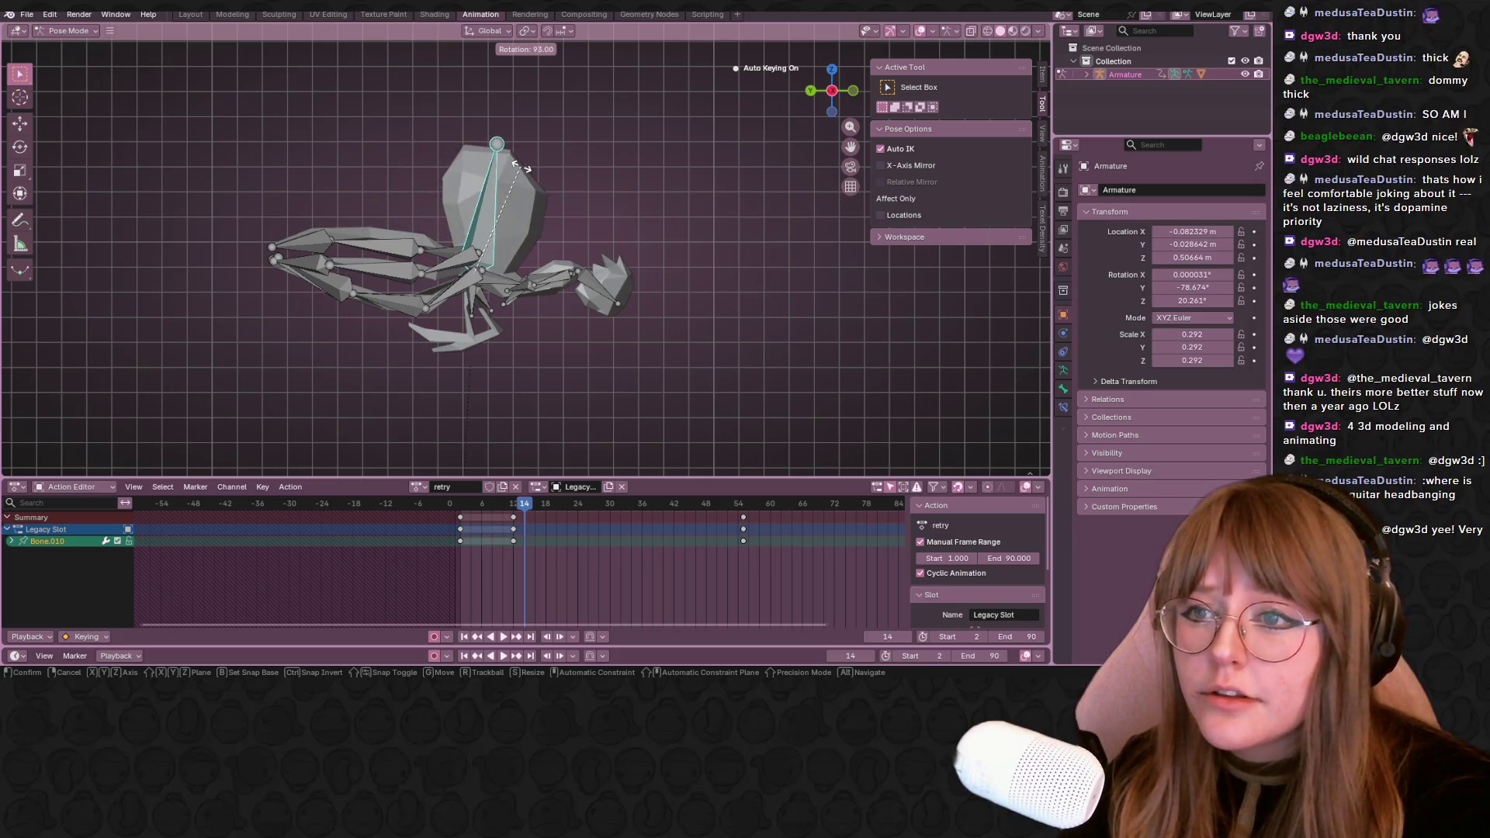
click(467, 228)
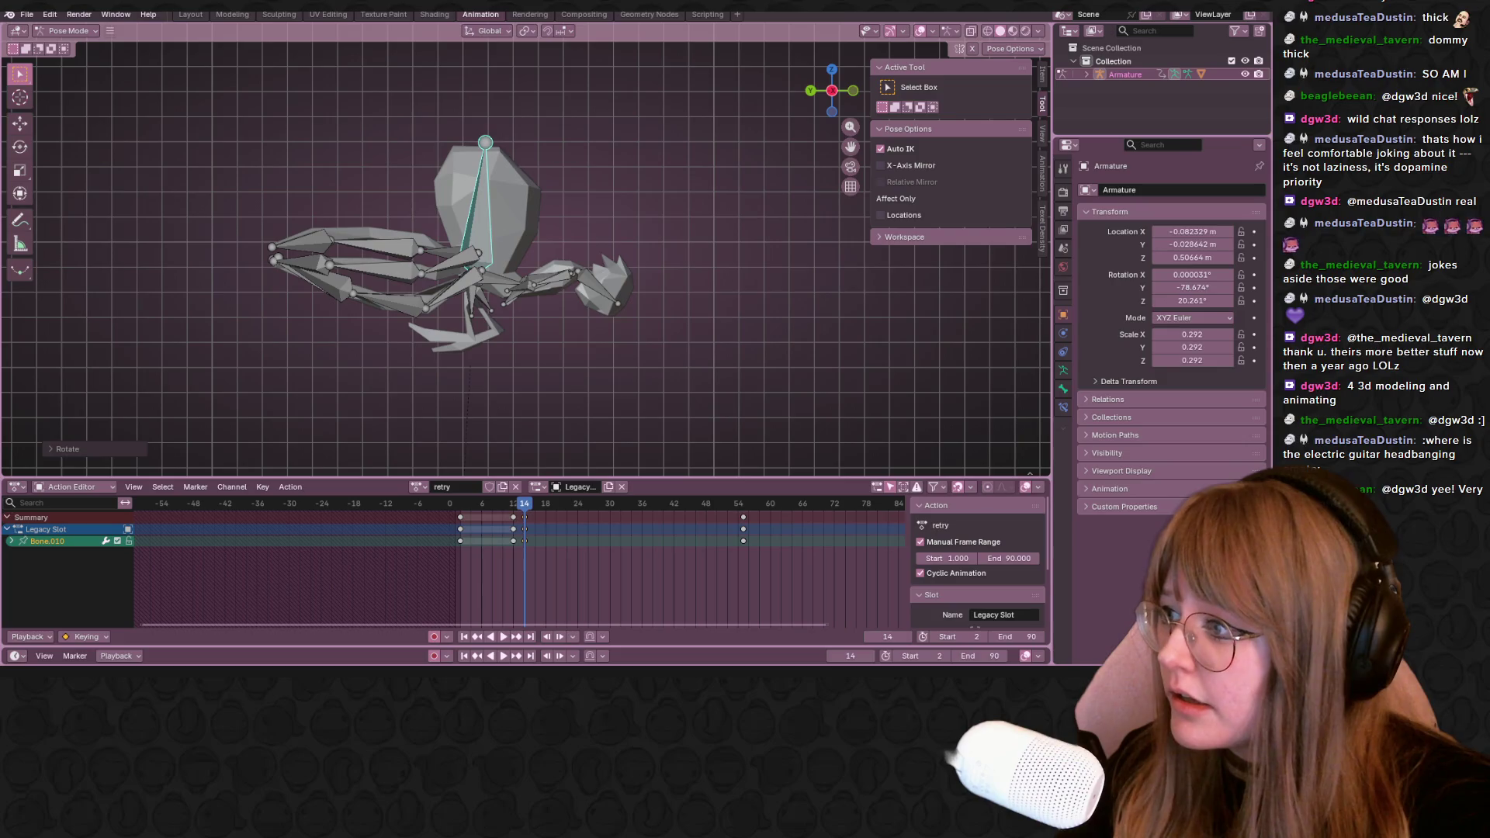
From a side view raise the horizontal arm bone Bone.008 and rotate the head bone
middle_drag(514, 309, 628, 313)
click(559, 282)
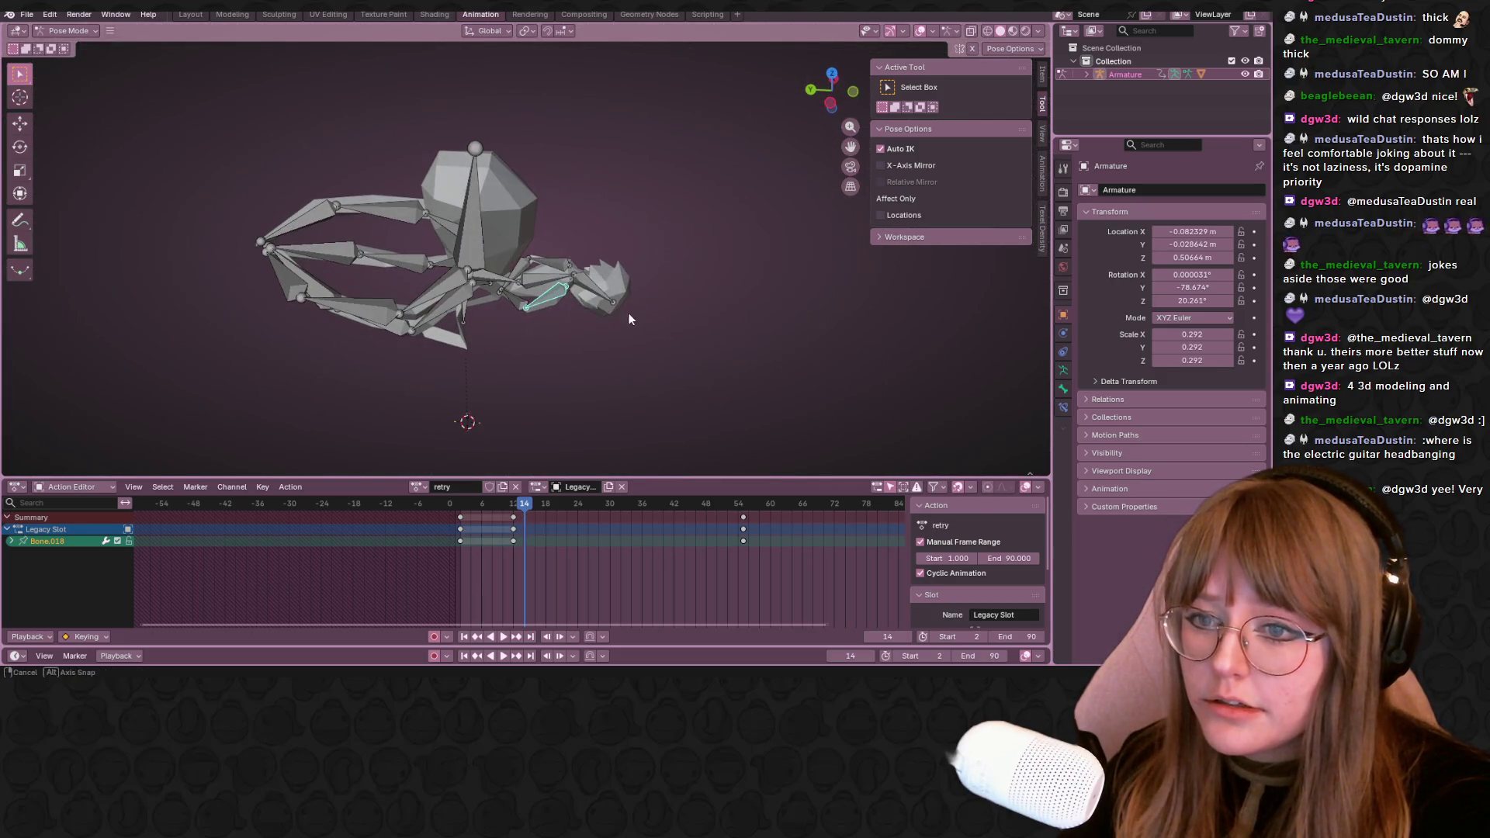
click(543, 280)
click(830, 103)
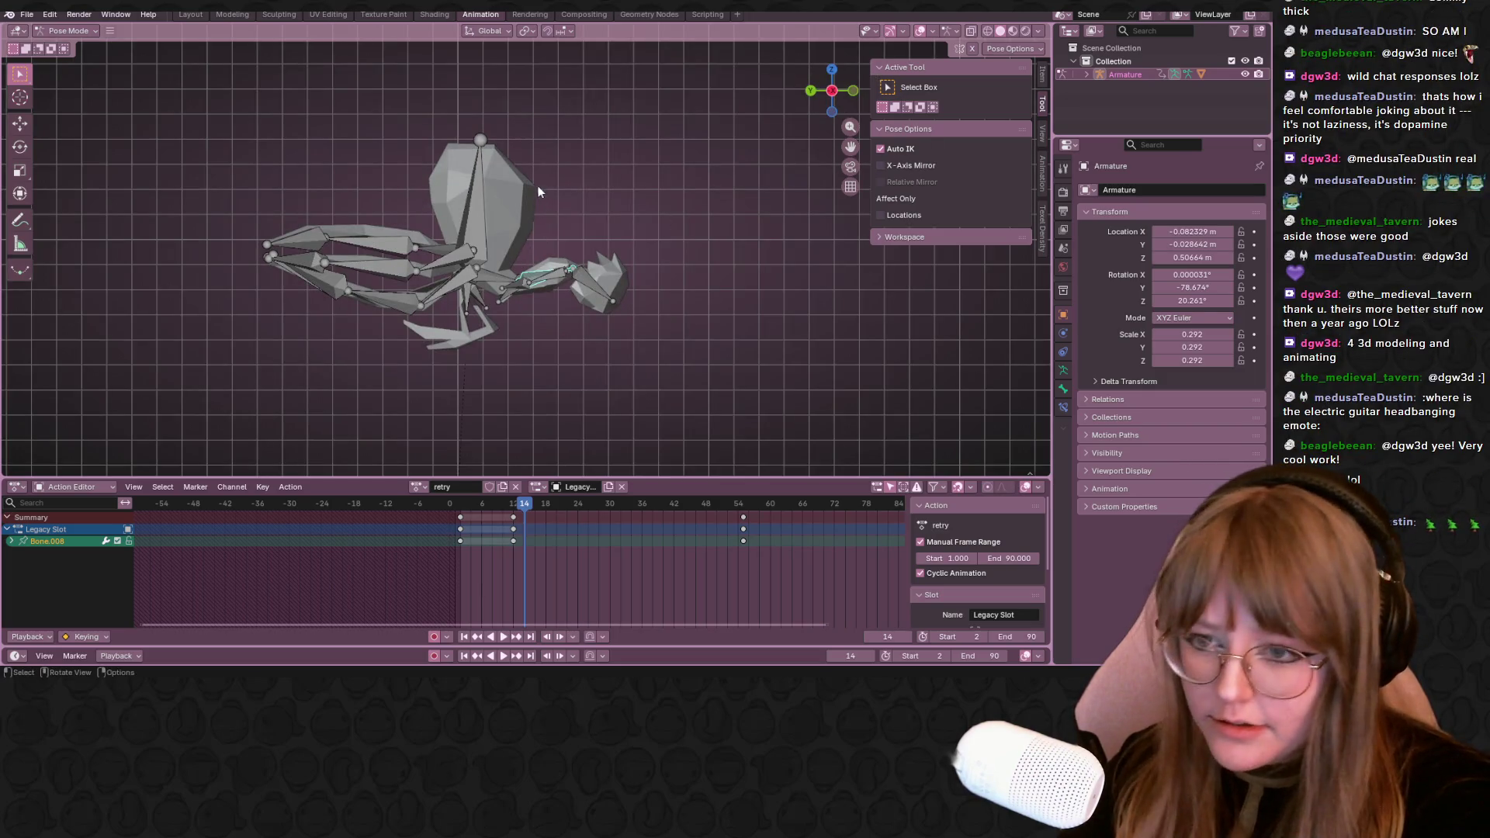
key(g)
click(536, 147)
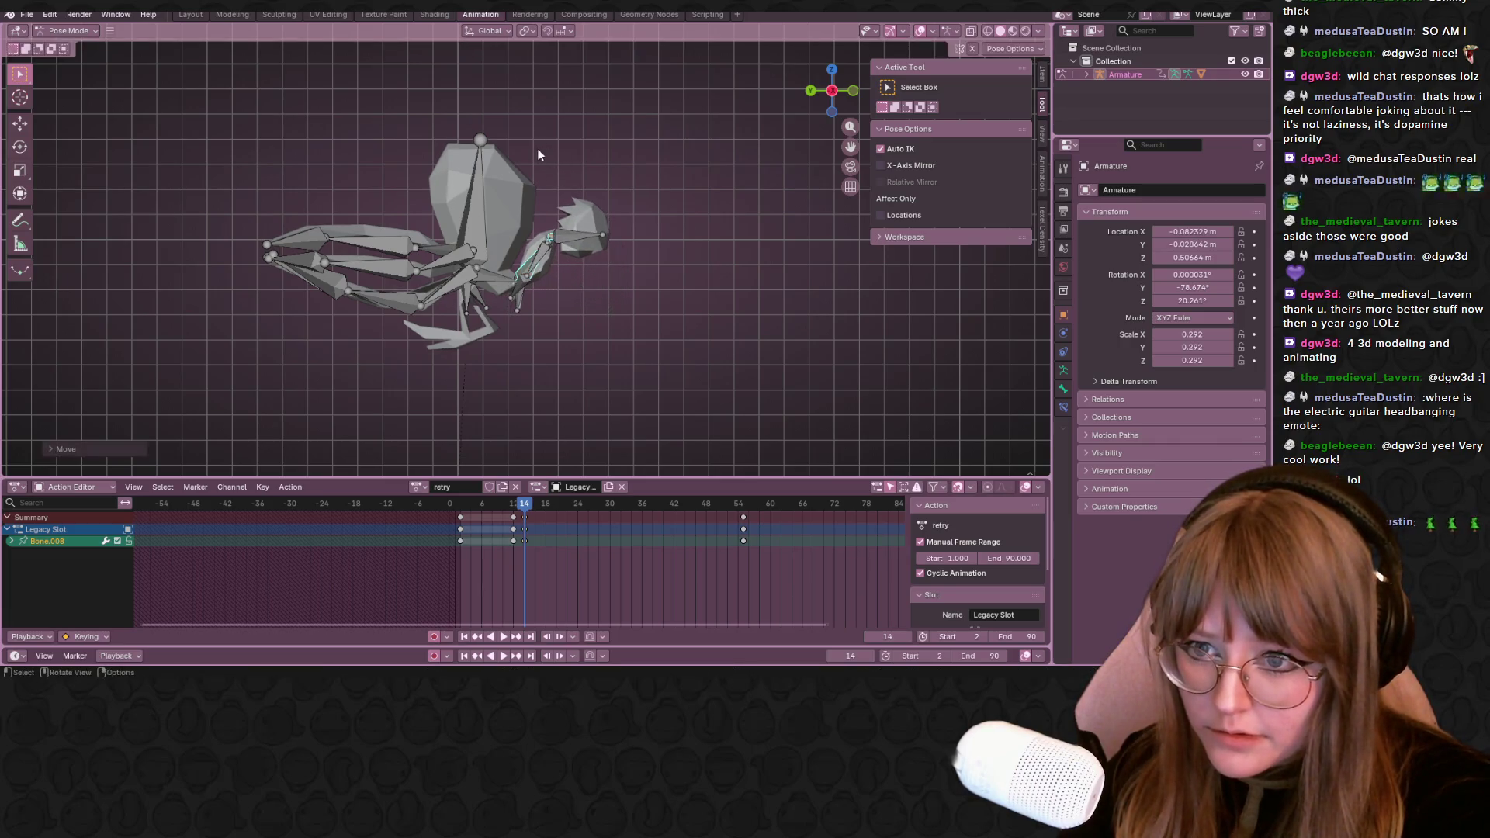
click(580, 223)
key(r)
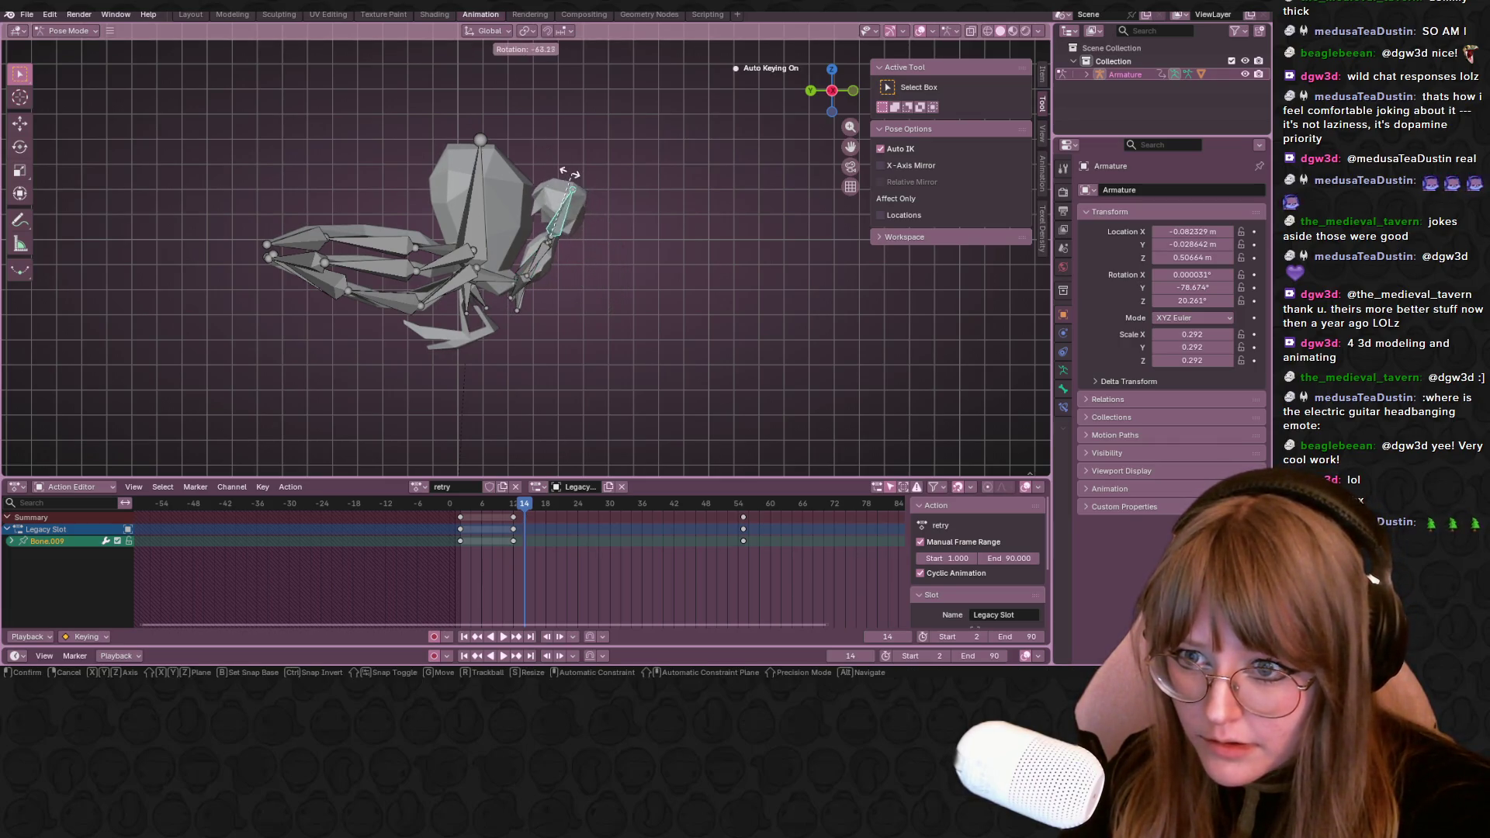
click(580, 183)
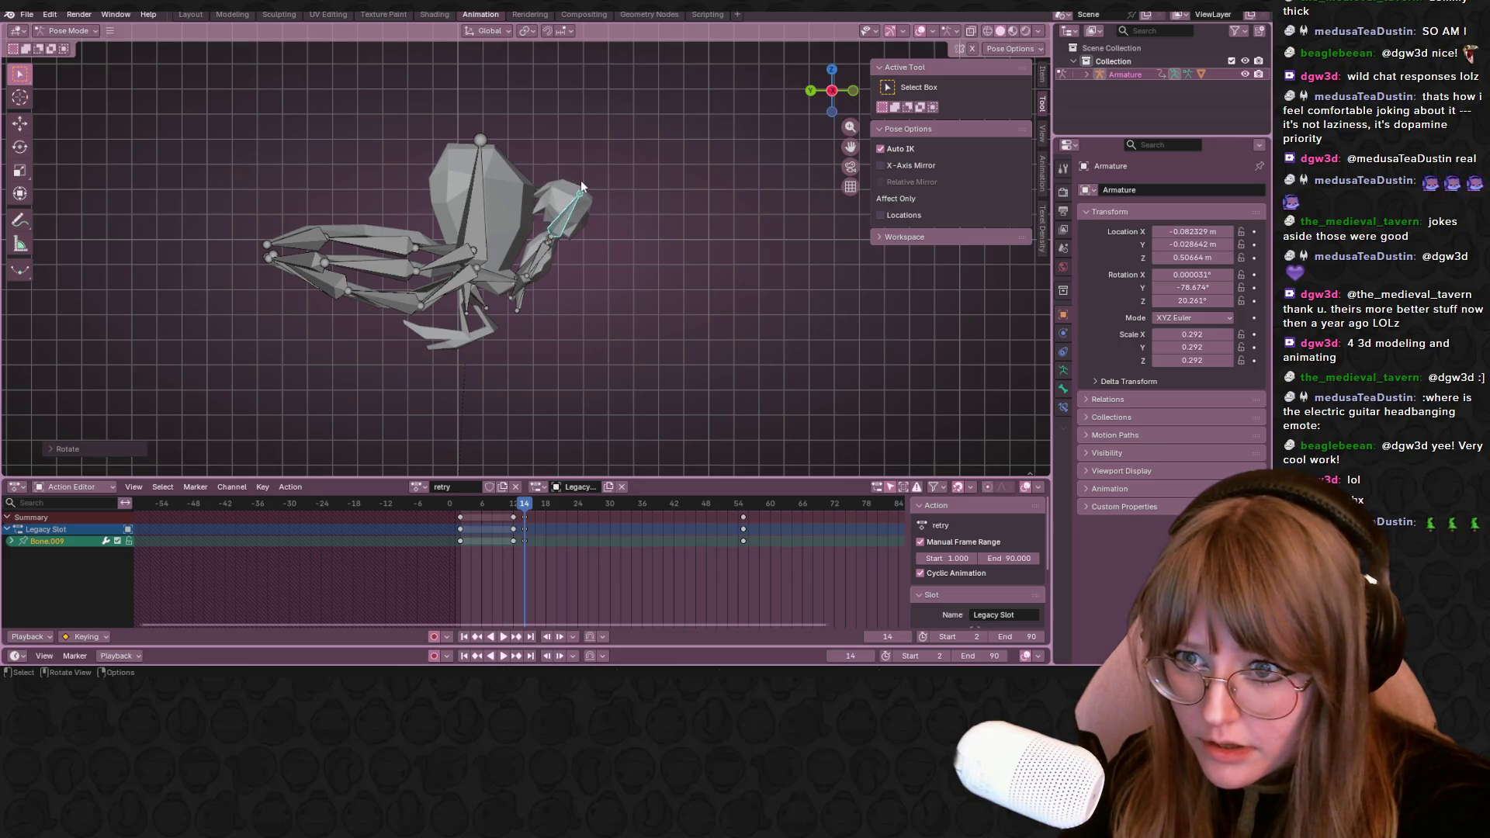
Select the lower leg bones and the central body bone and begin nudging the leg slightly
shift+click(532, 263)
drag(550, 335, 553, 335)
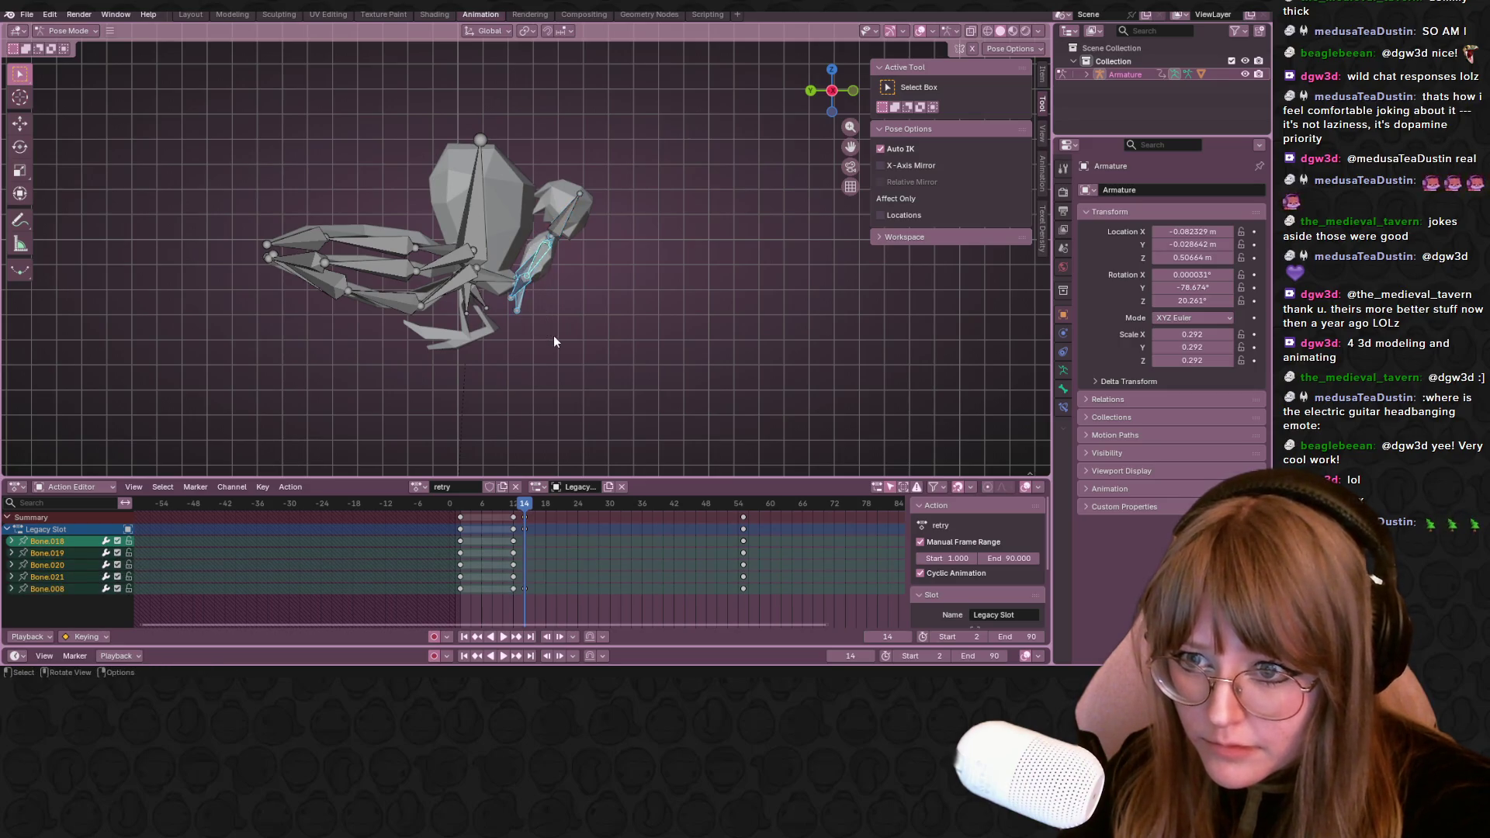
shift+click(556, 215)
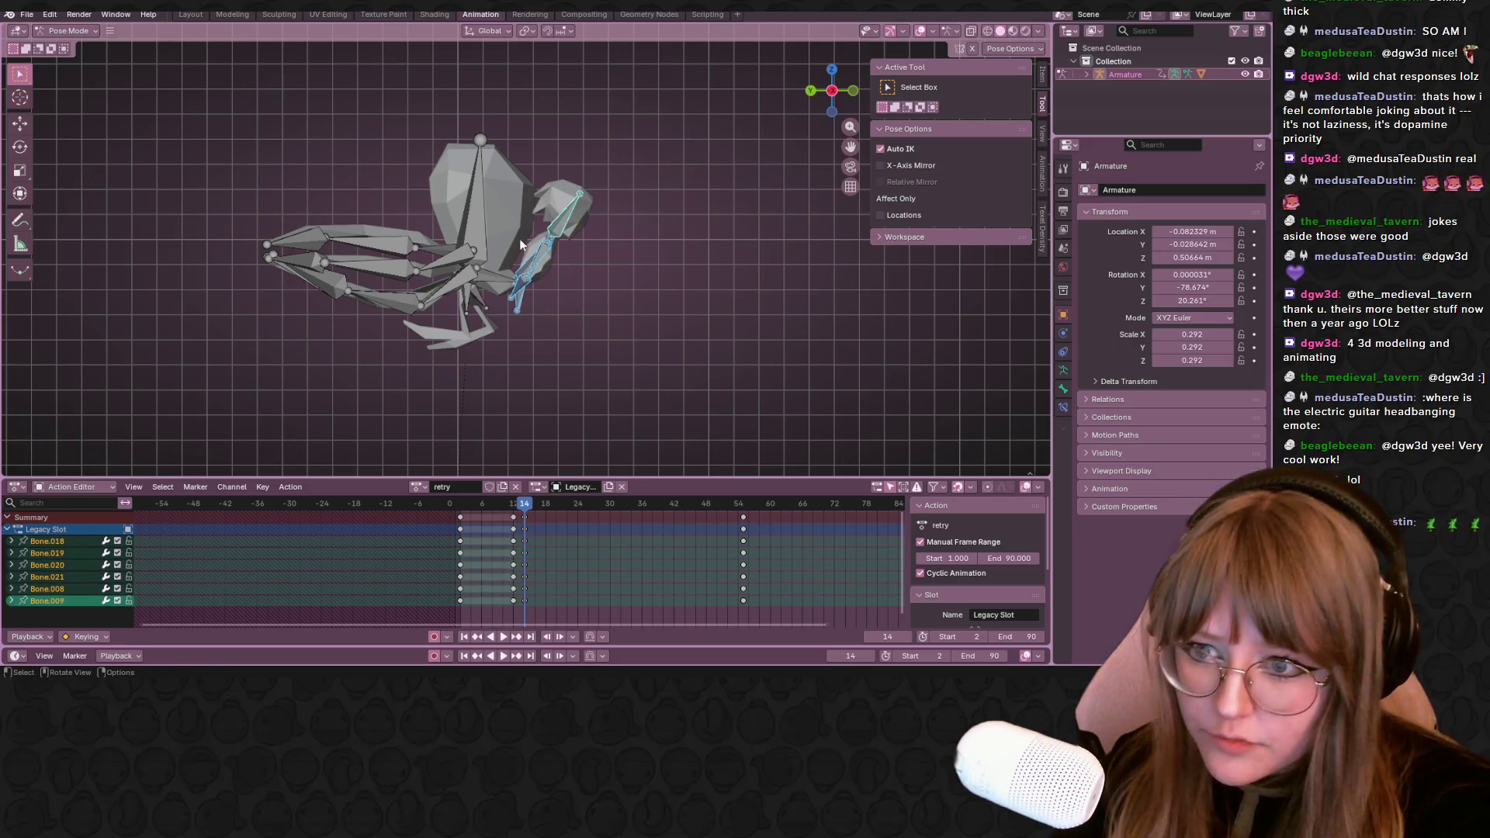
click(472, 211)
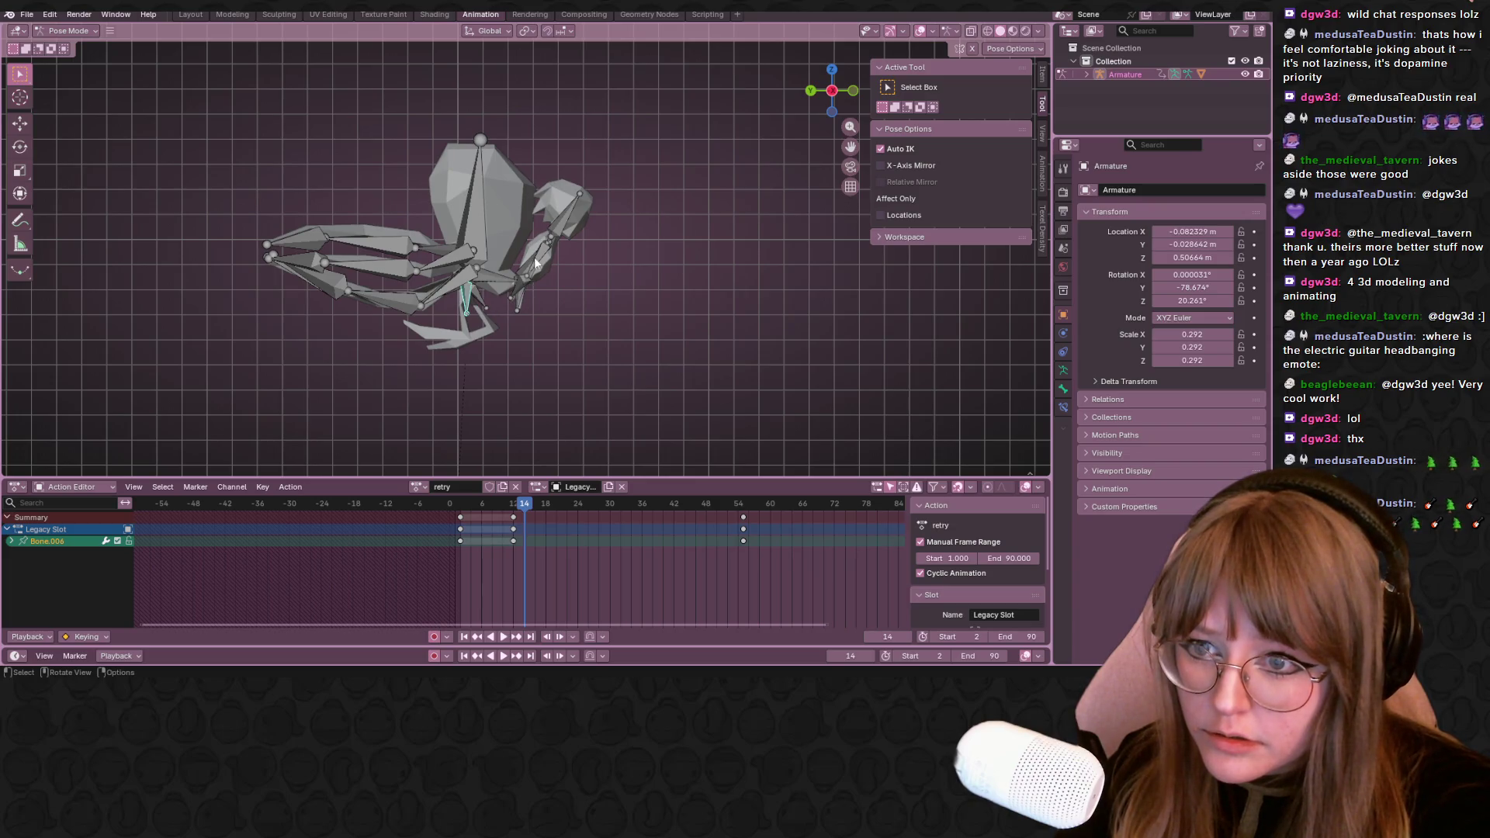
key(g)
From the front view rotate the selected leg bone and move it lower into the stride pose
click(551, 283)
click(846, 90)
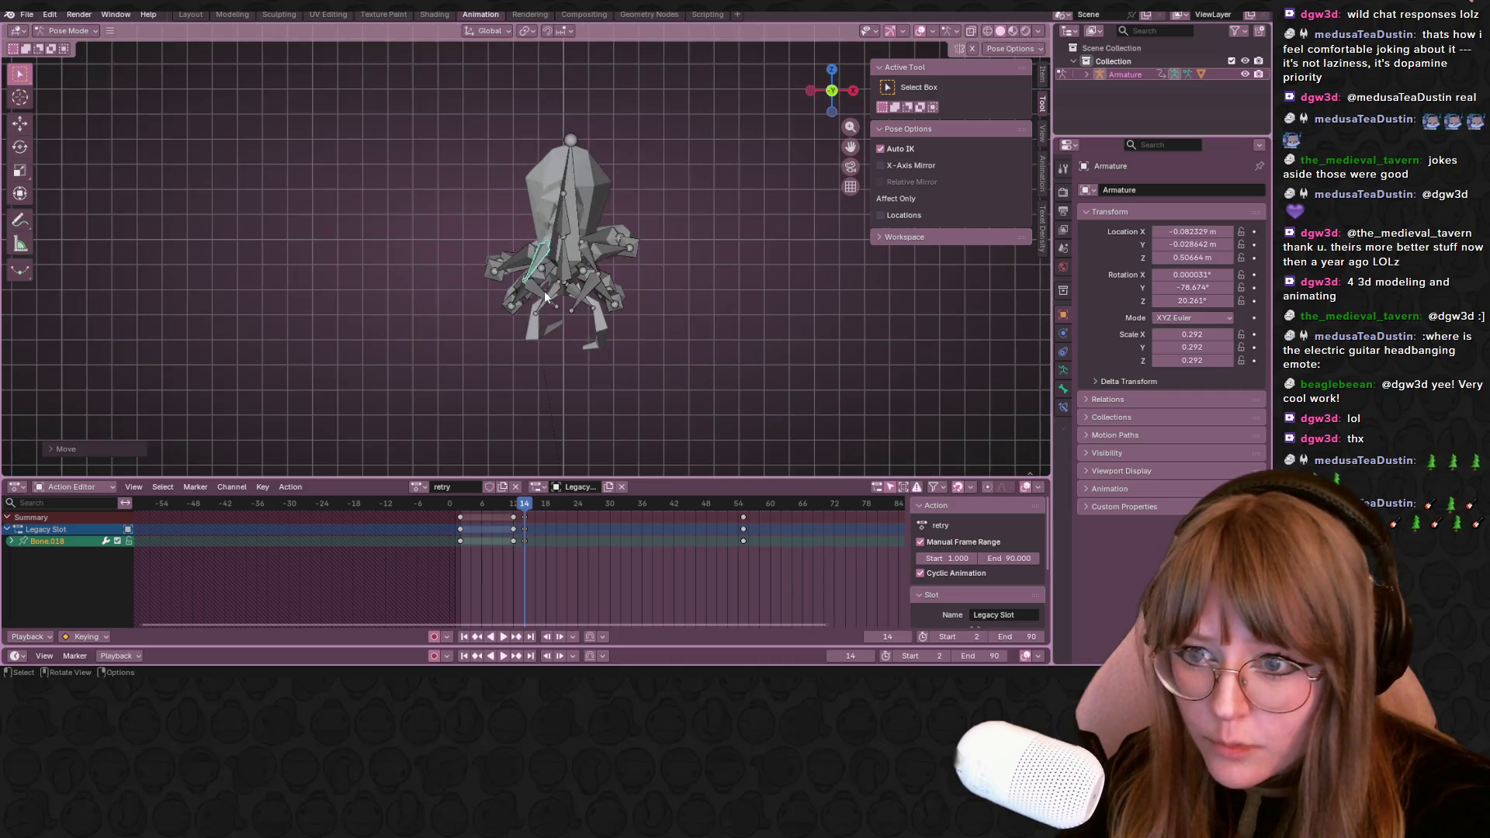
key(r)
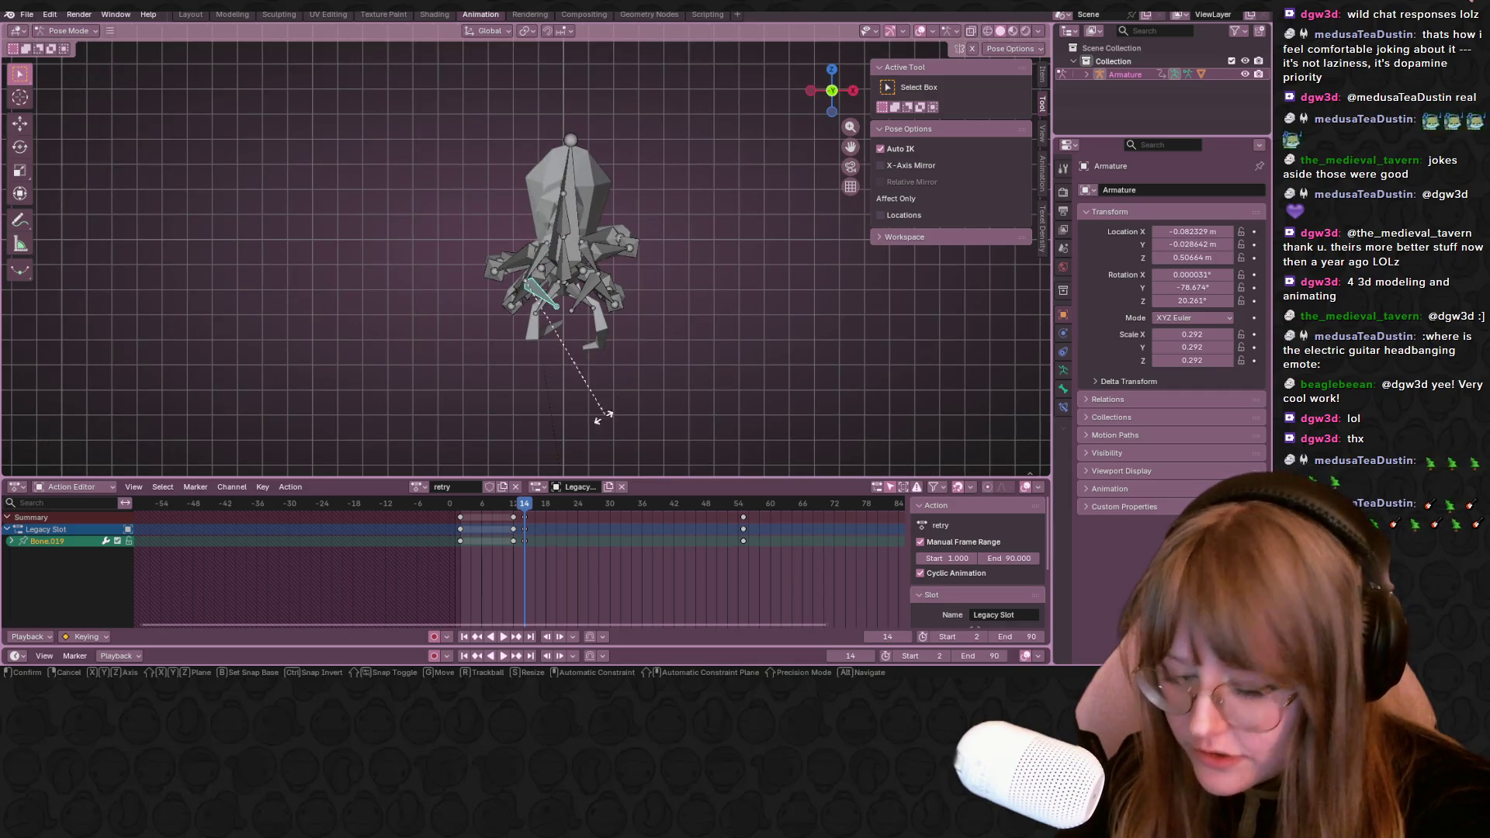
click(484, 392)
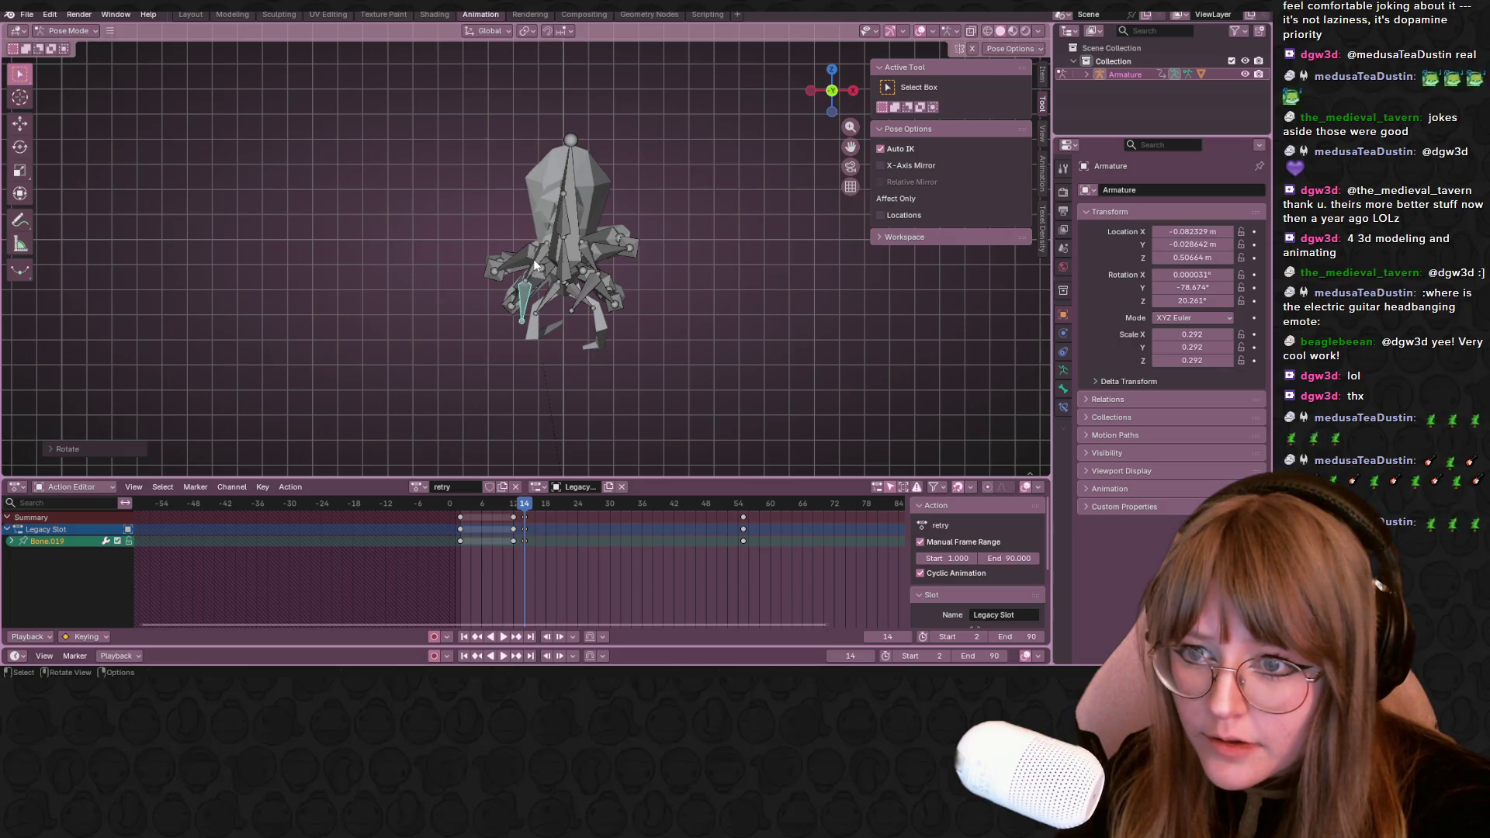
key(g)
click(553, 278)
key(g)
click(555, 308)
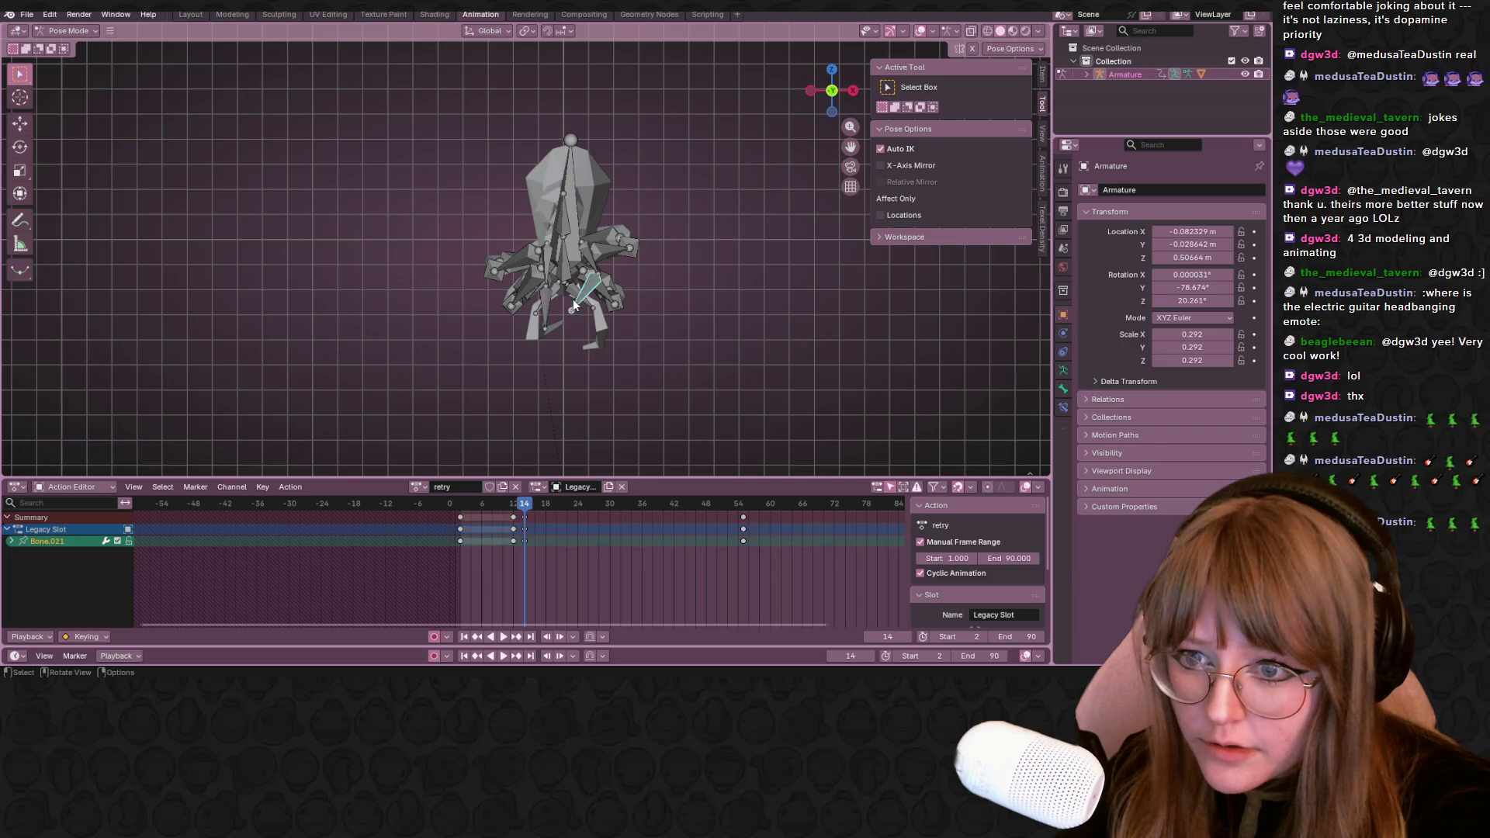
Move another leg bone, add Bones 018-021 to the selection and scrub back to frame 12
key(g)
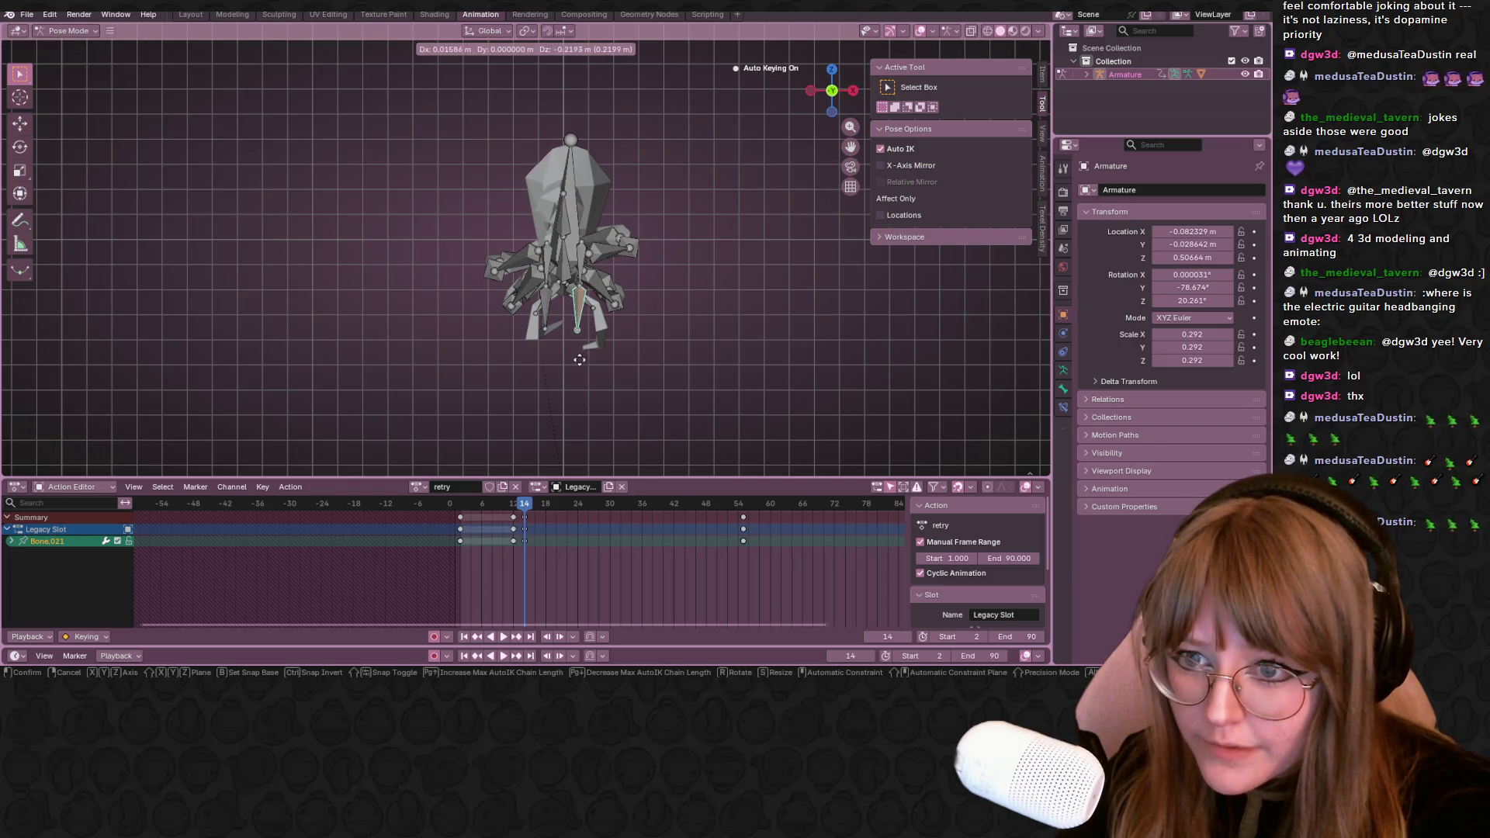
click(579, 359)
shift+click(547, 268)
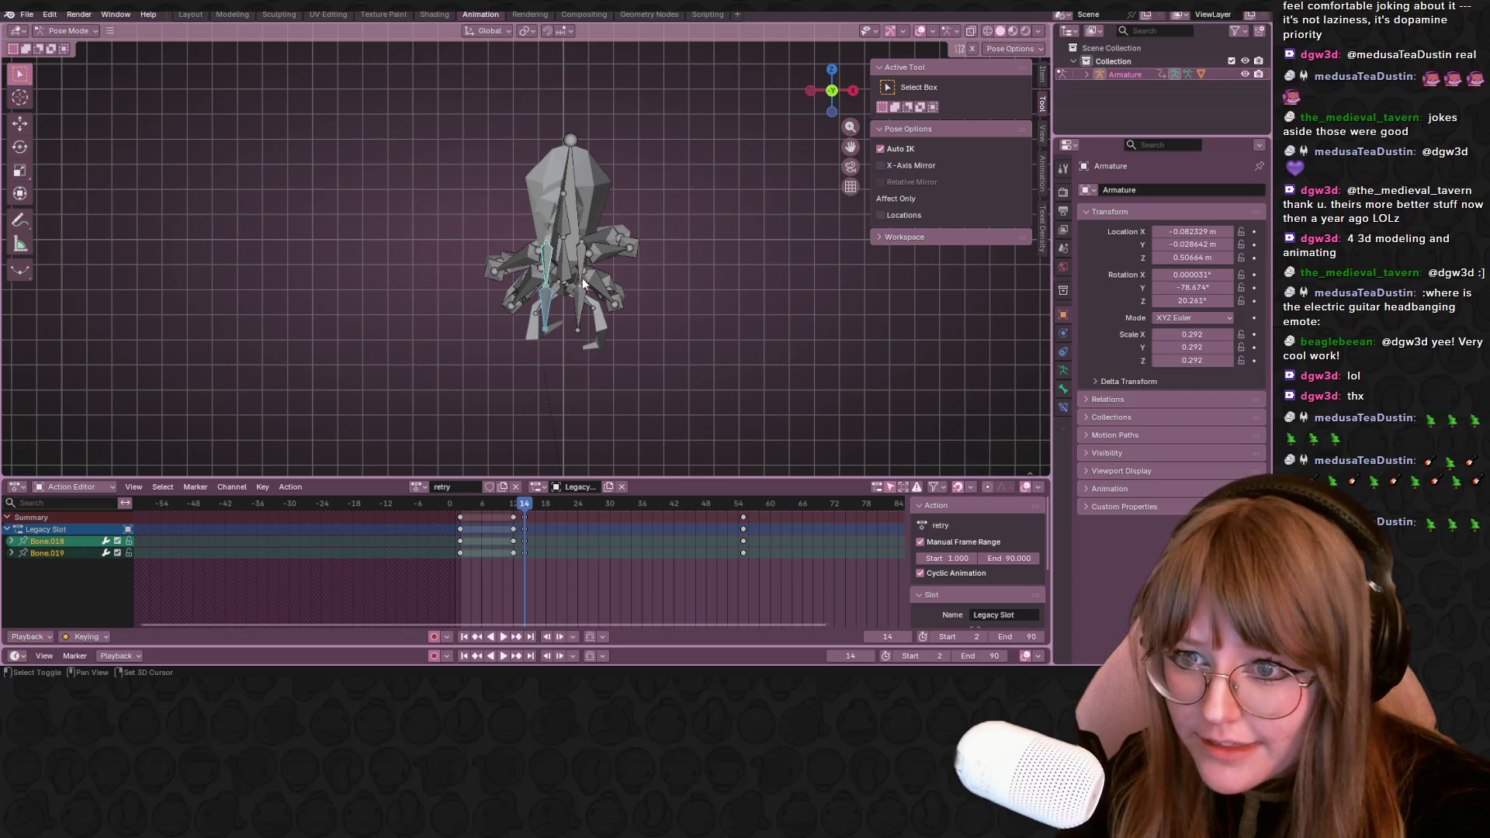
shift+click(578, 296)
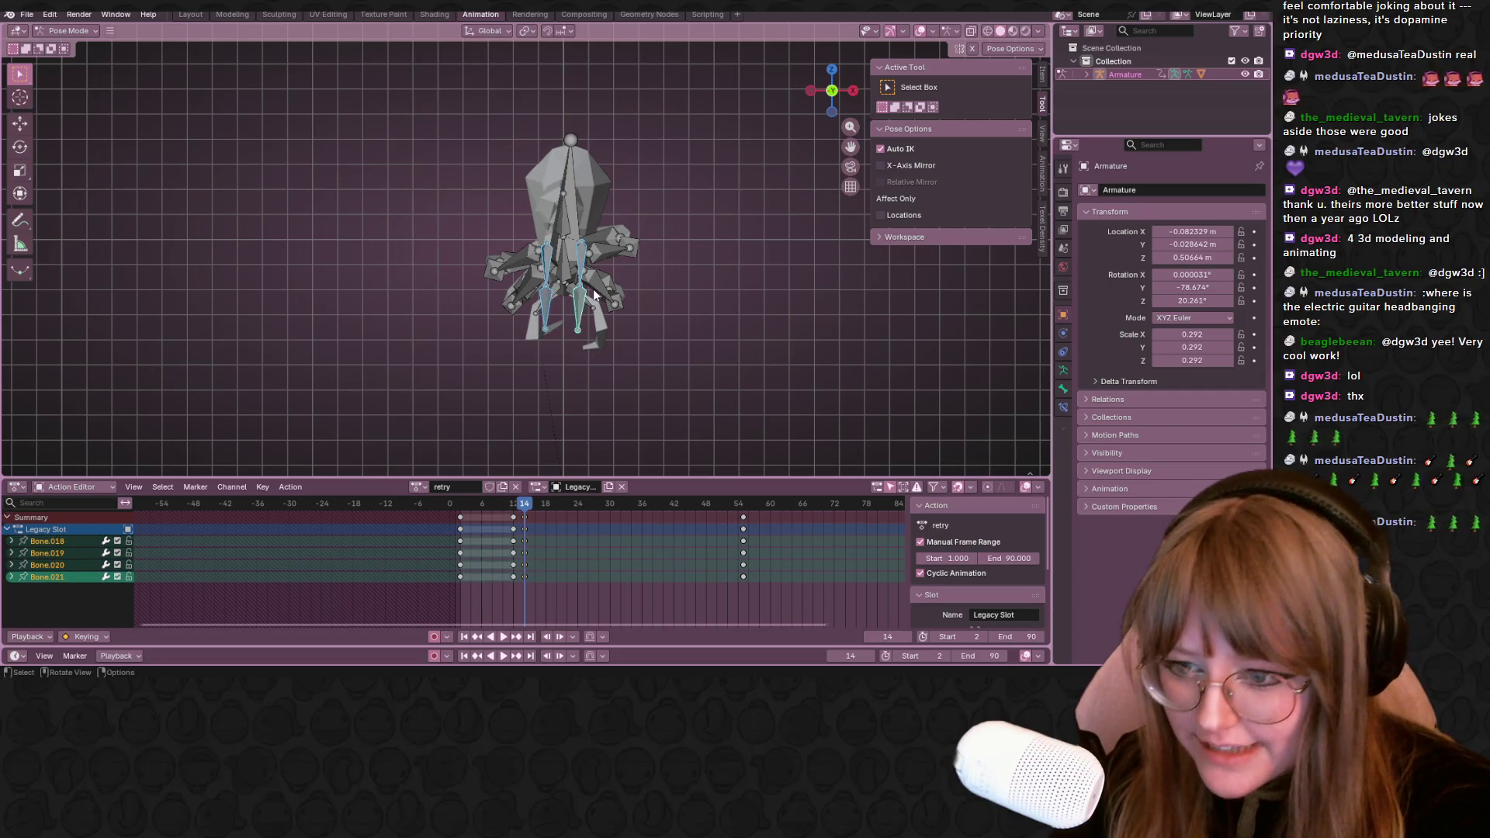
mouse_move(597, 346)
middle_down()
mouse_move(632, 356)
mouse_move(713, 332)
mouse_move(547, 491)
middle_up()
mouse_move(523, 509)
mouse_down()
mouse_move(562, 487)
mouse_move(544, 530)
mouse_up()
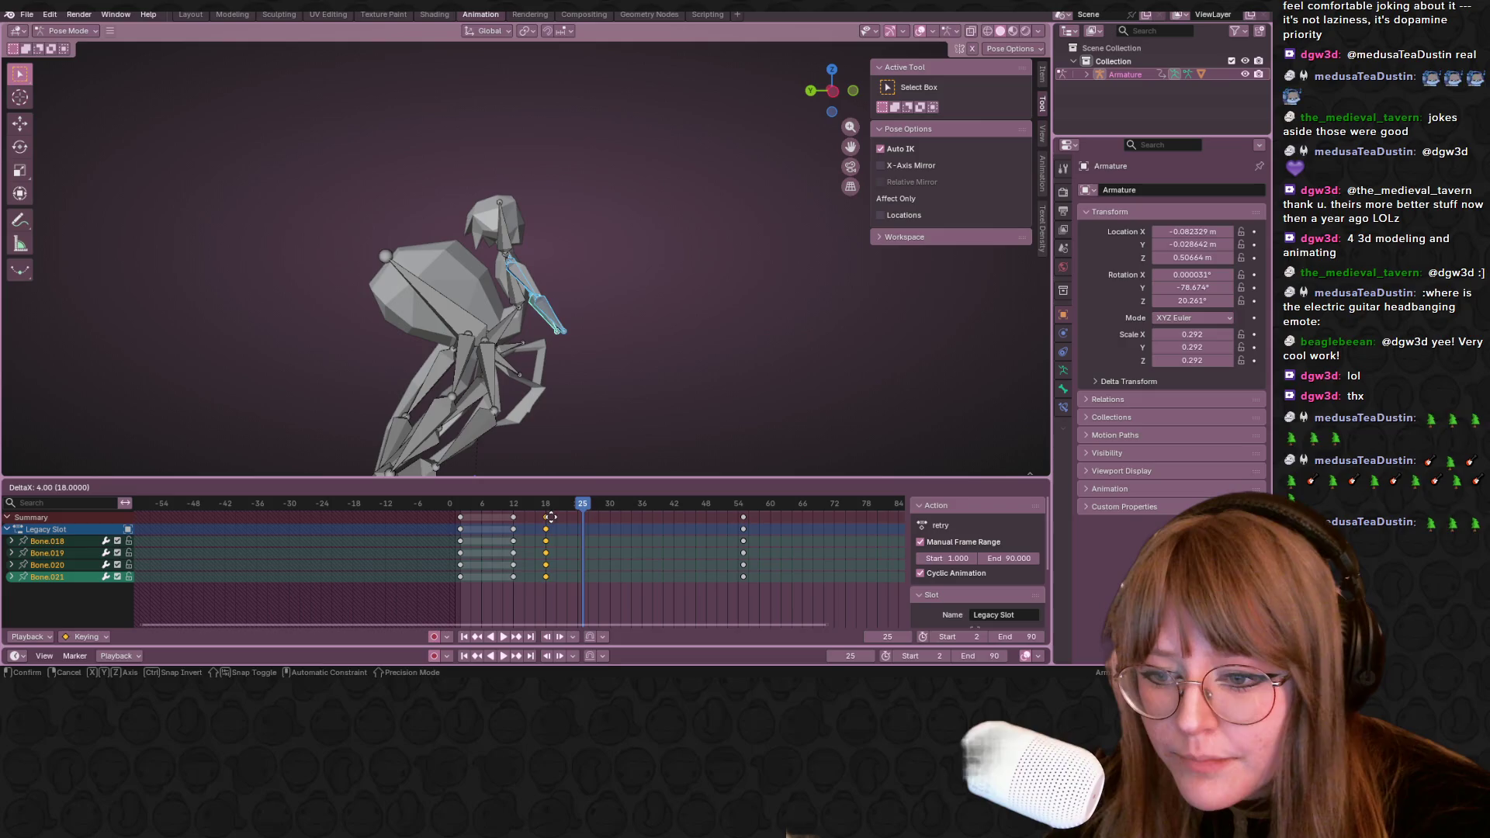
Select all bones and keys and shift the new leg keyframes later to about frame 18, previewing the loop
key(shift+Left)
key(space)
key(space)
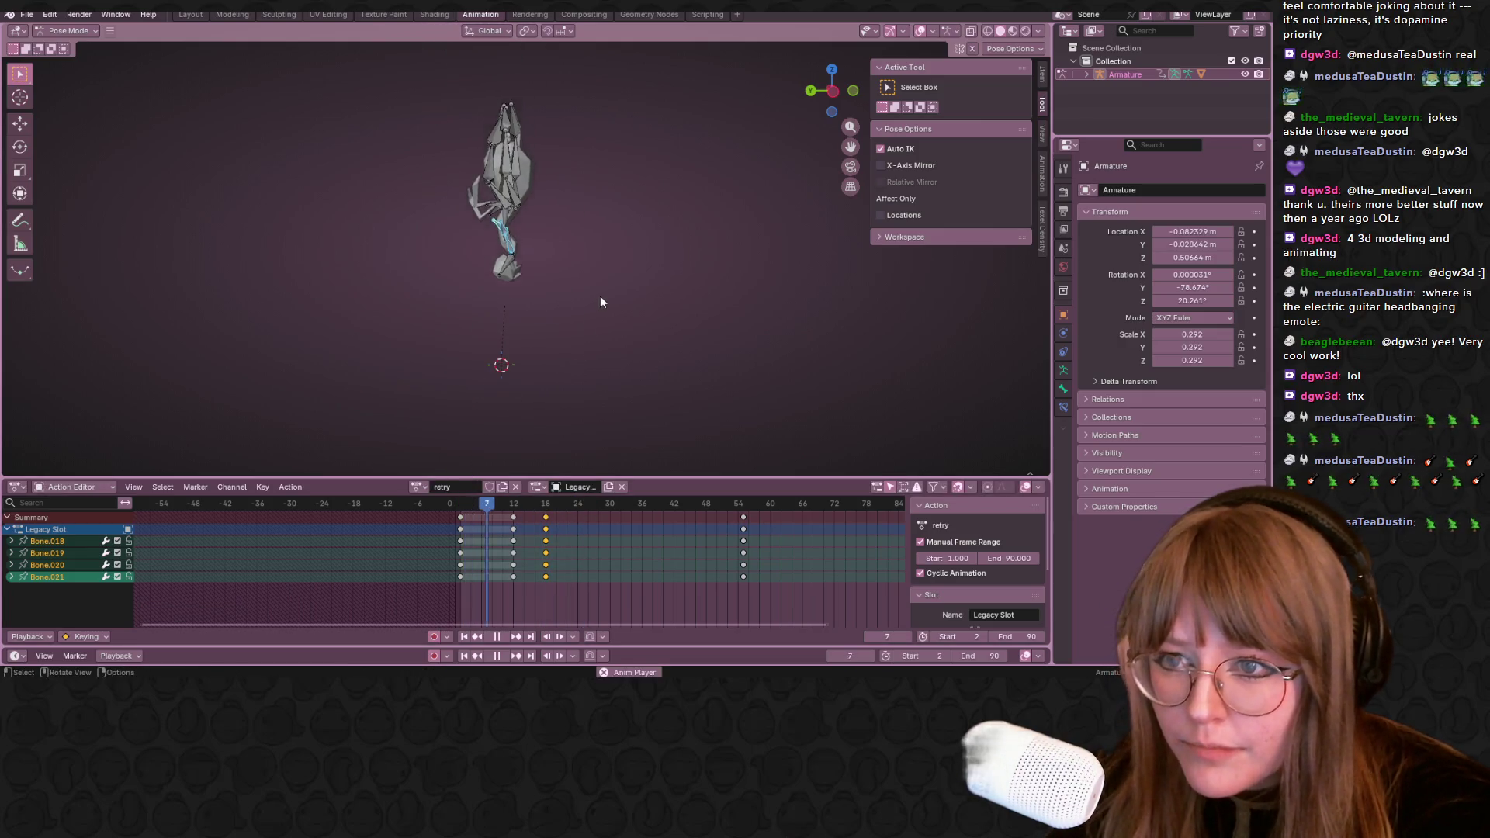
middle_drag(600, 295, 560, 346)
key(Down)
key(Down)
key(a)
key(g)
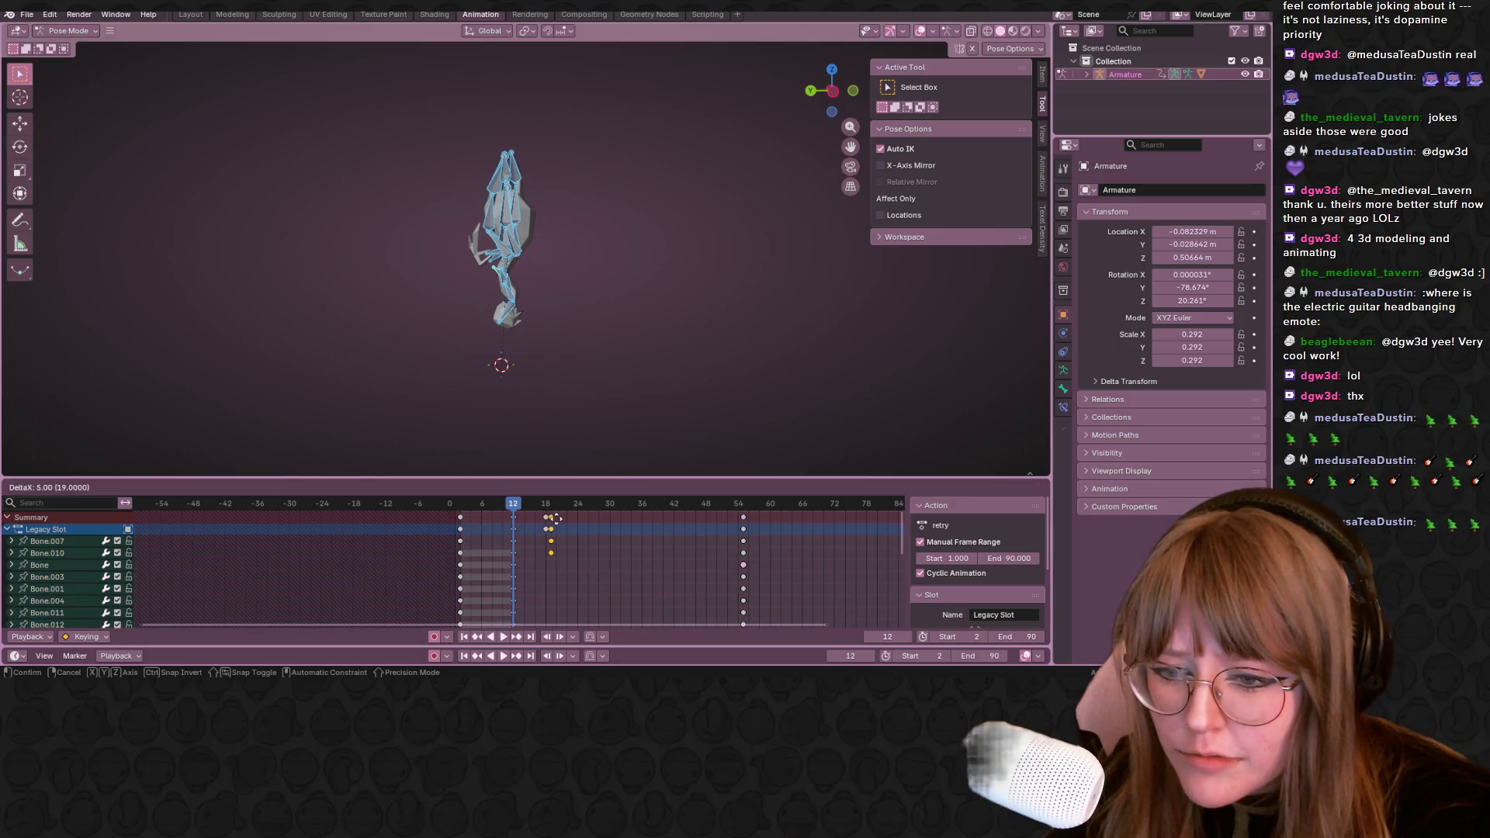
key(Return)
key(space)
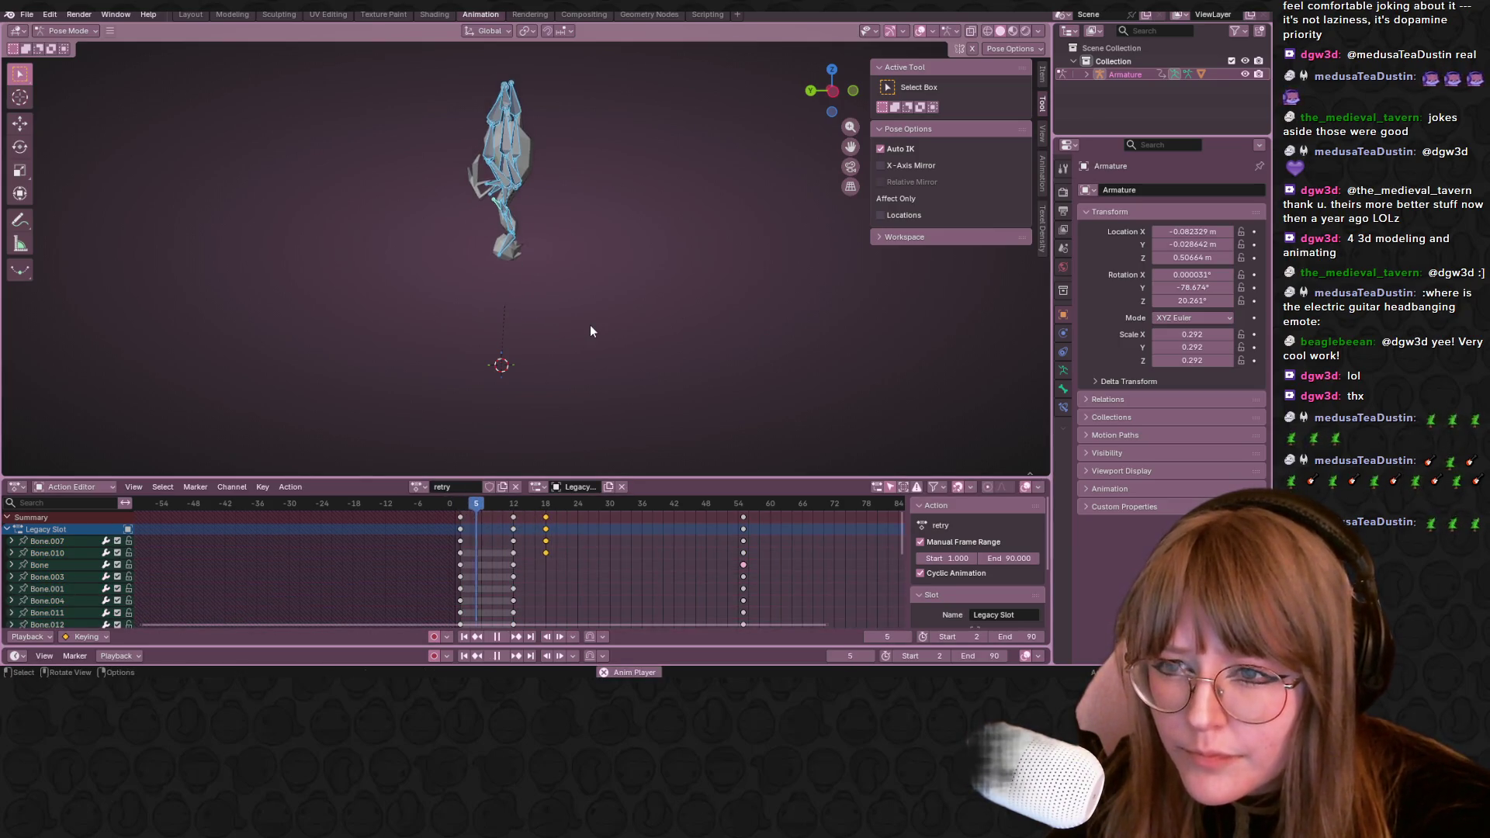
key(space)
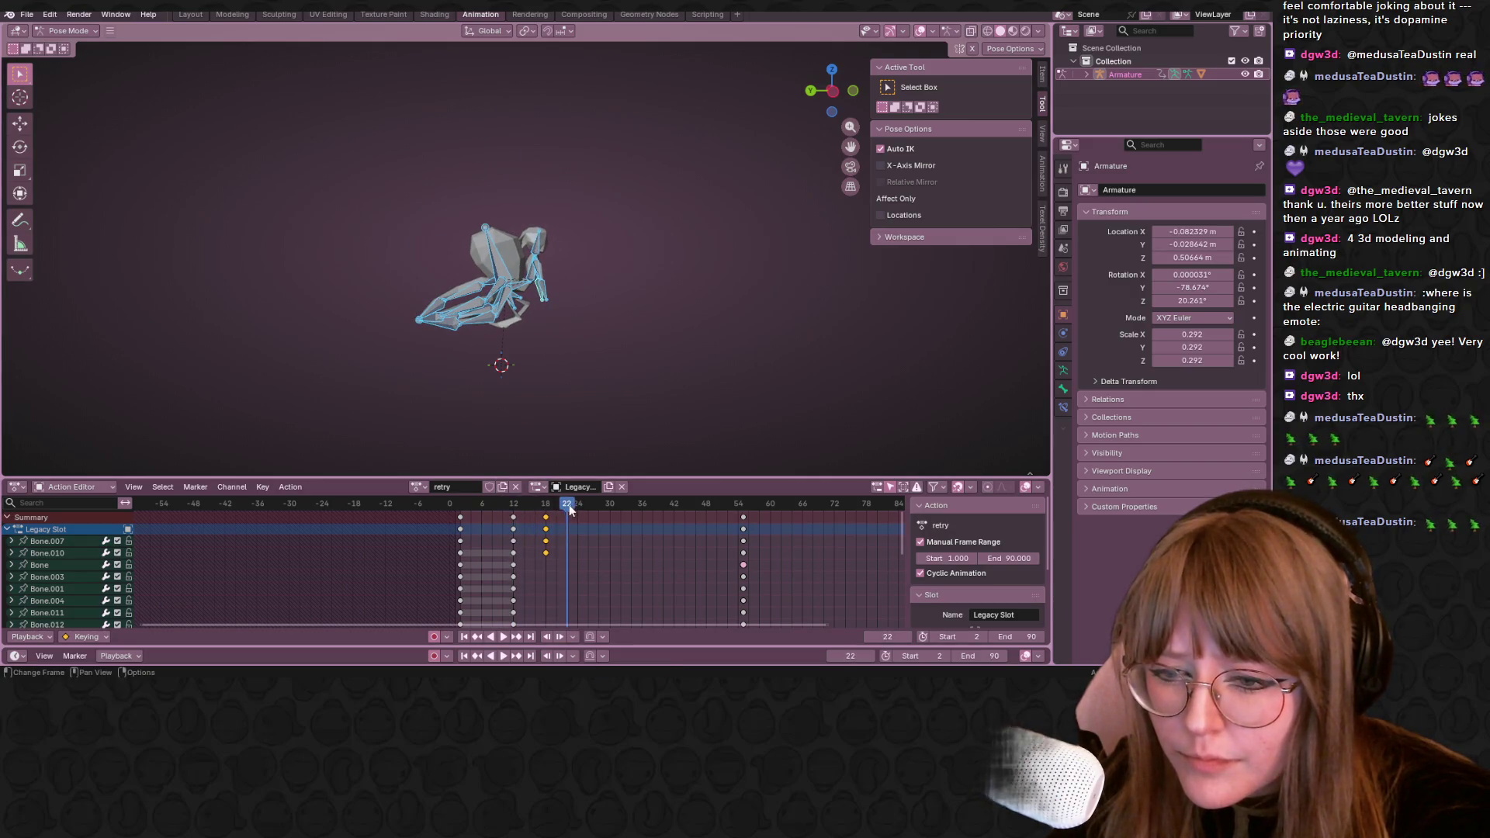
Shift the selected keys again to frame 21, review the motion from a side view and return to the start frame
drag(570, 509, 491, 507)
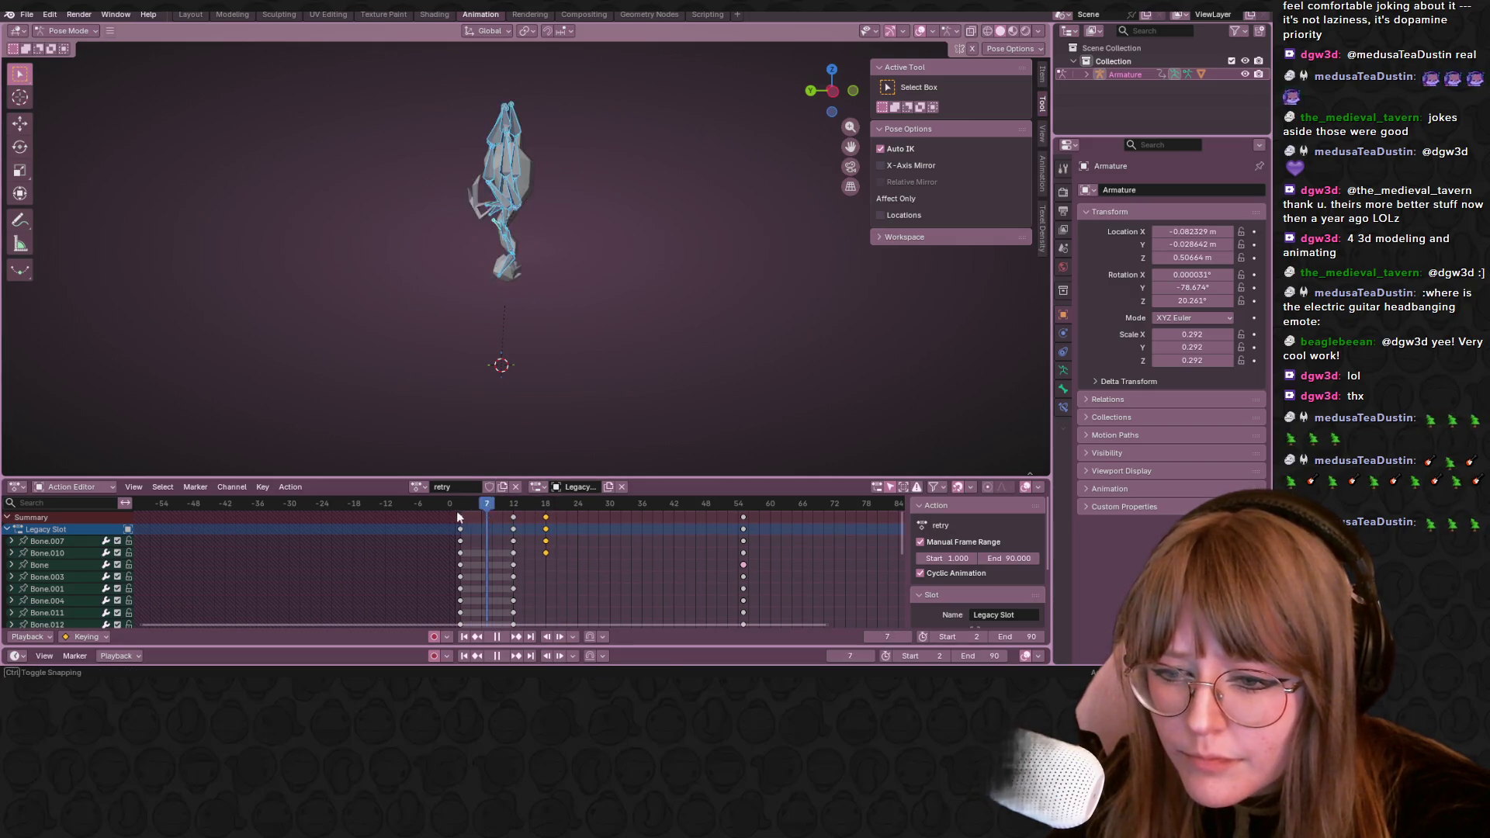
key(g)
click(573, 512)
key(space)
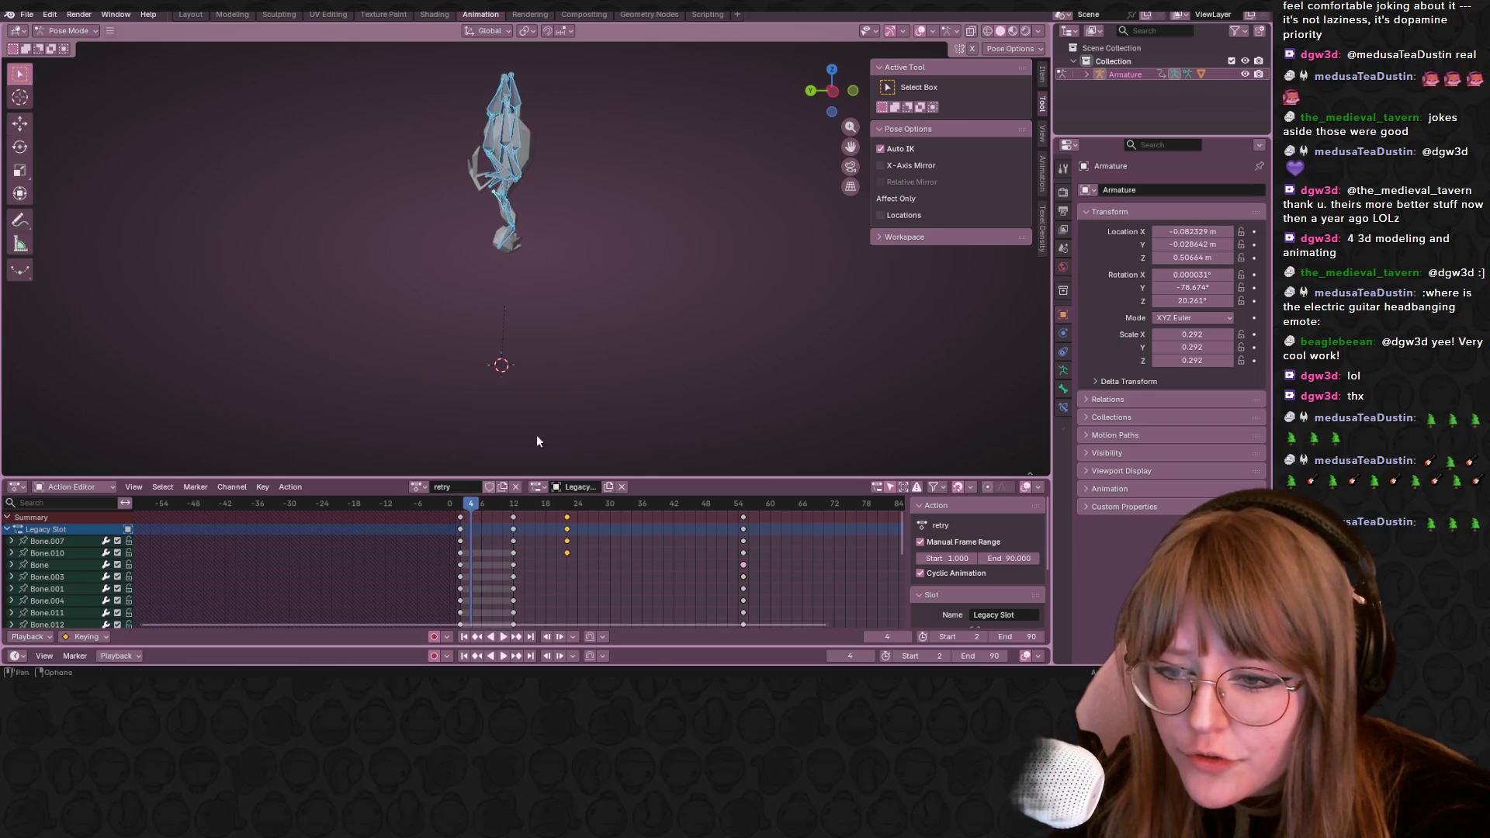
key(space)
click(837, 94)
mouse_move(573, 502)
mouse_down()
mouse_move(699, 502)
mouse_move(538, 514)
mouse_up()
key(shift+Left)
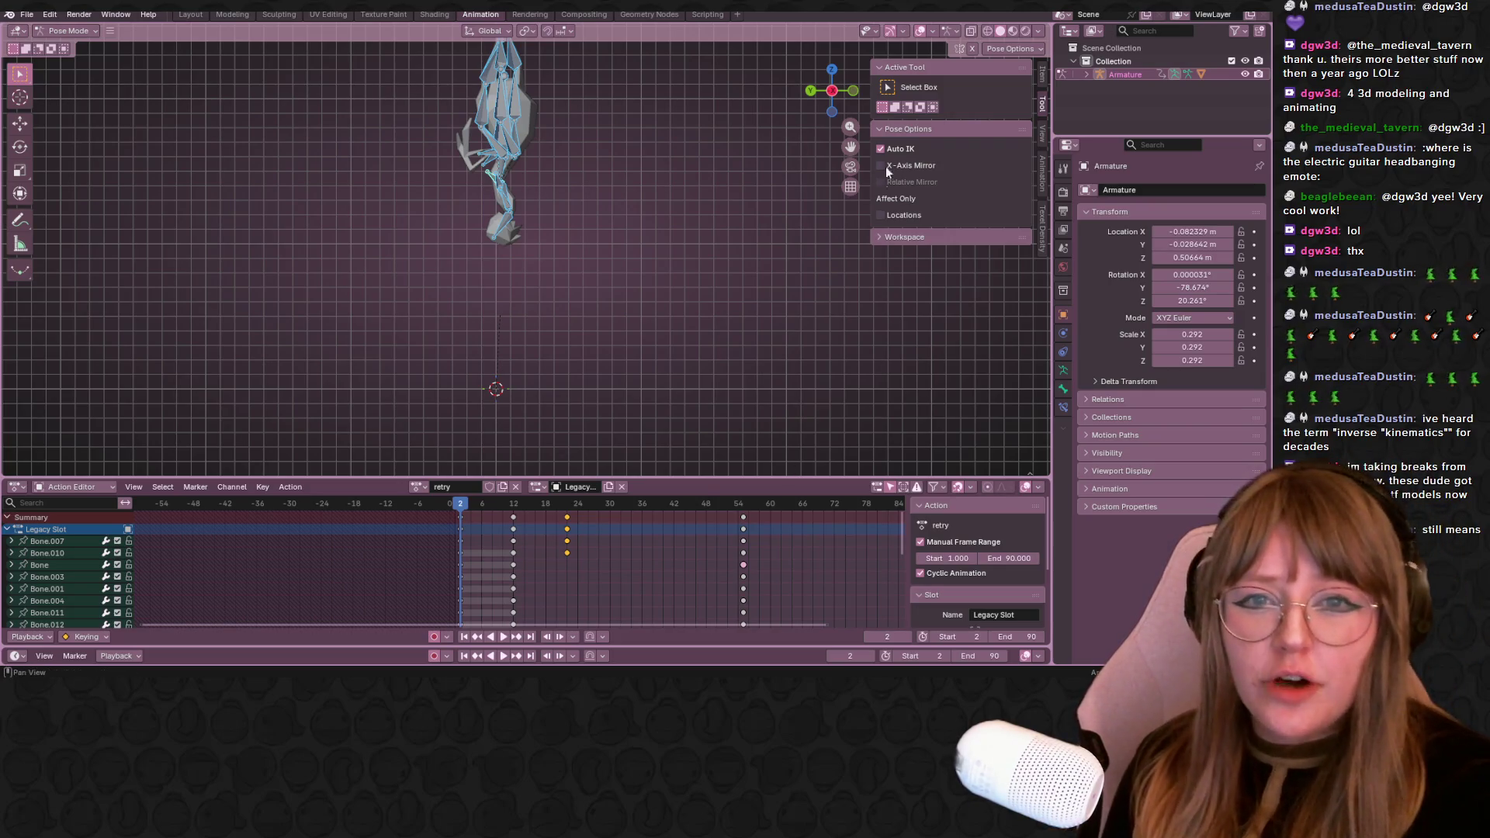
mouse_move(729, 173)
middle_down()
mouse_move(568, 98)
mouse_move(499, 173)
middle_up()
Move two upper leg bones into new start-frame positions, trying an offset of 4 before placing freely
click(469, 106)
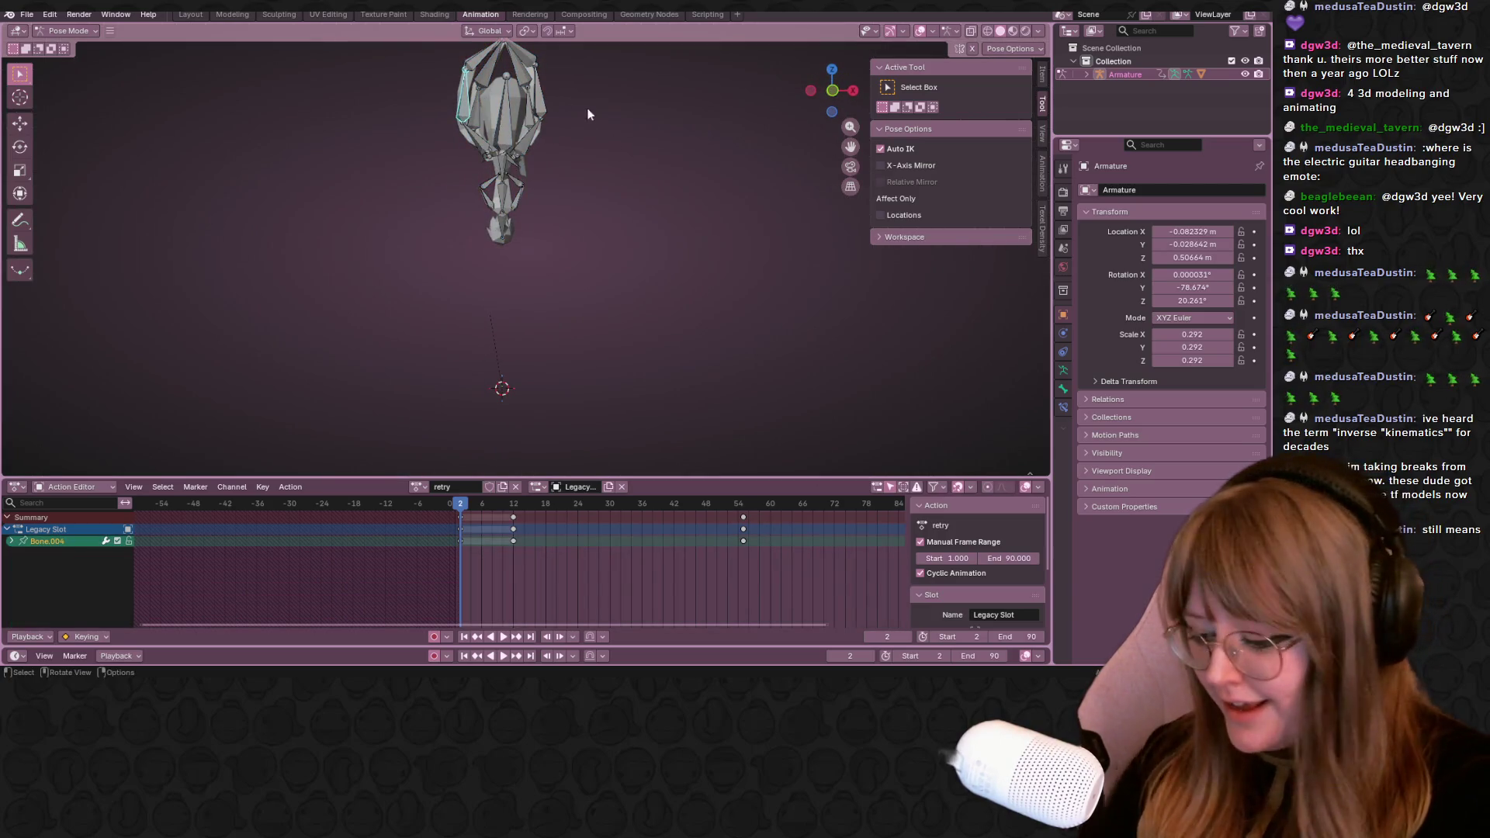
mouse_move(586, 113)
middle_down()
mouse_move(612, 291)
mouse_move(582, 204)
middle_up()
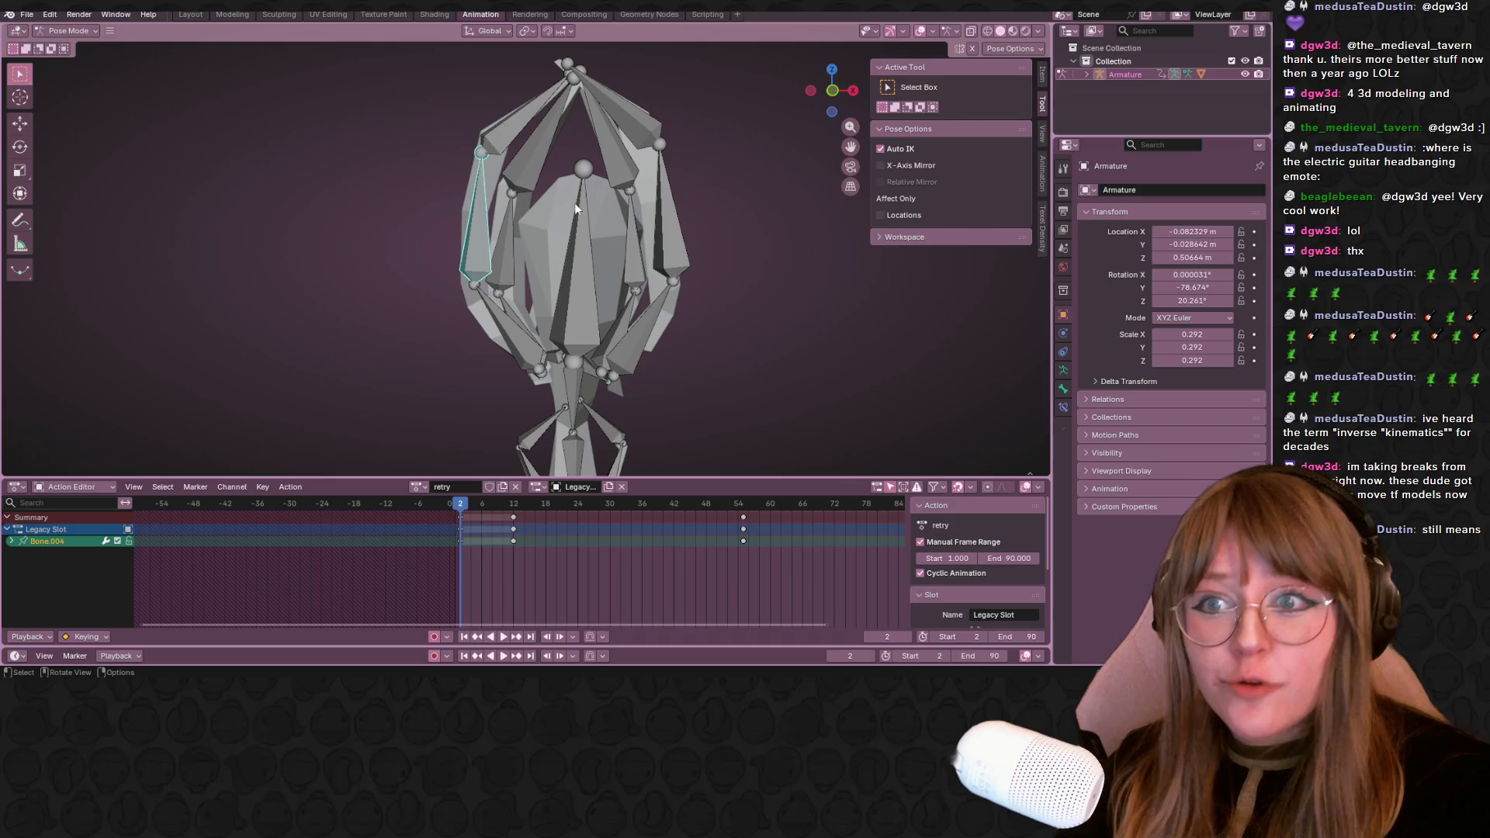
scroll(574, 202, down, 3)
middle_drag(592, 295, 508, 237)
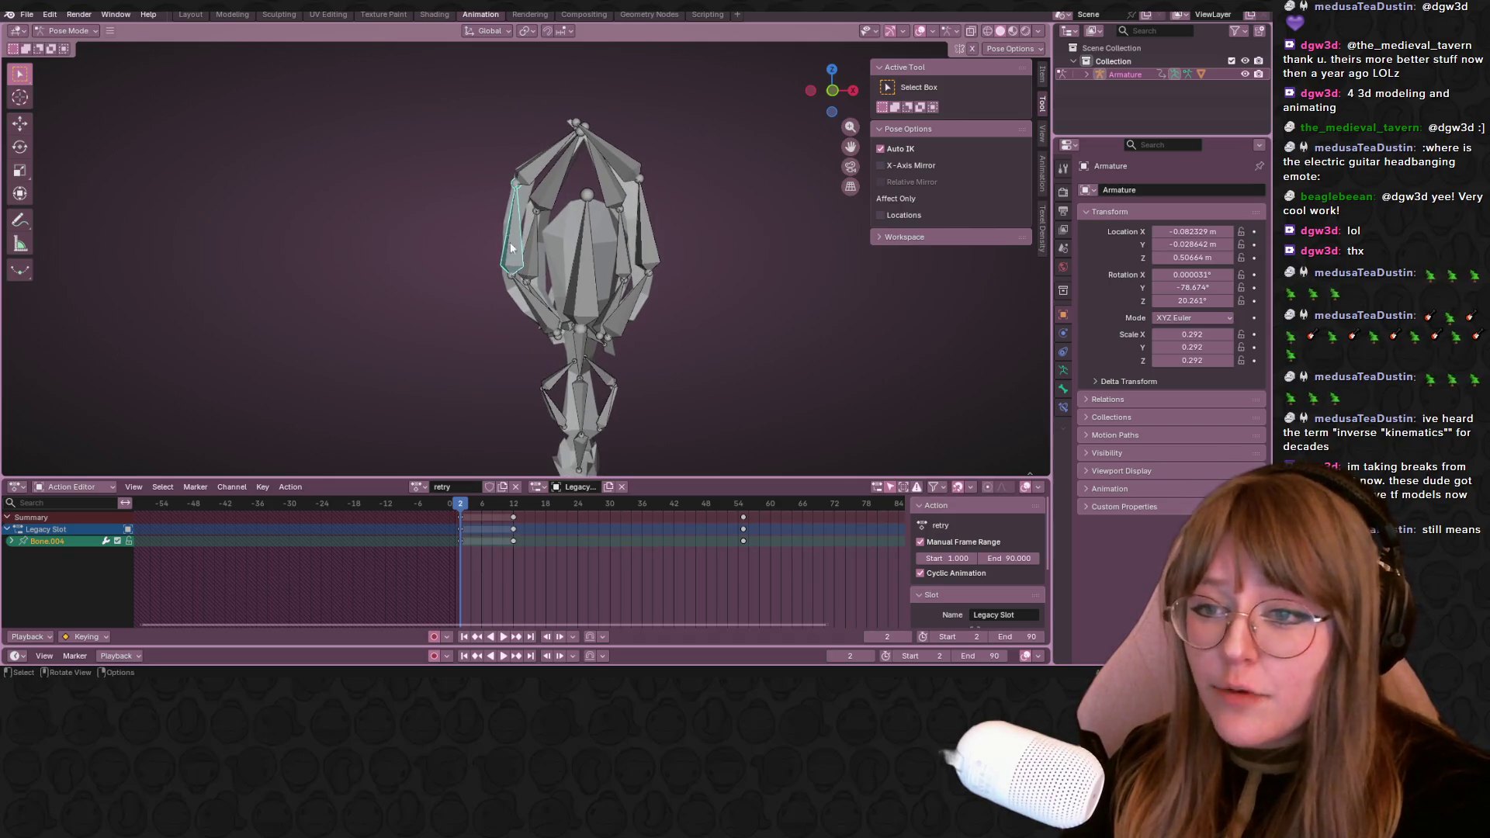
key(g)
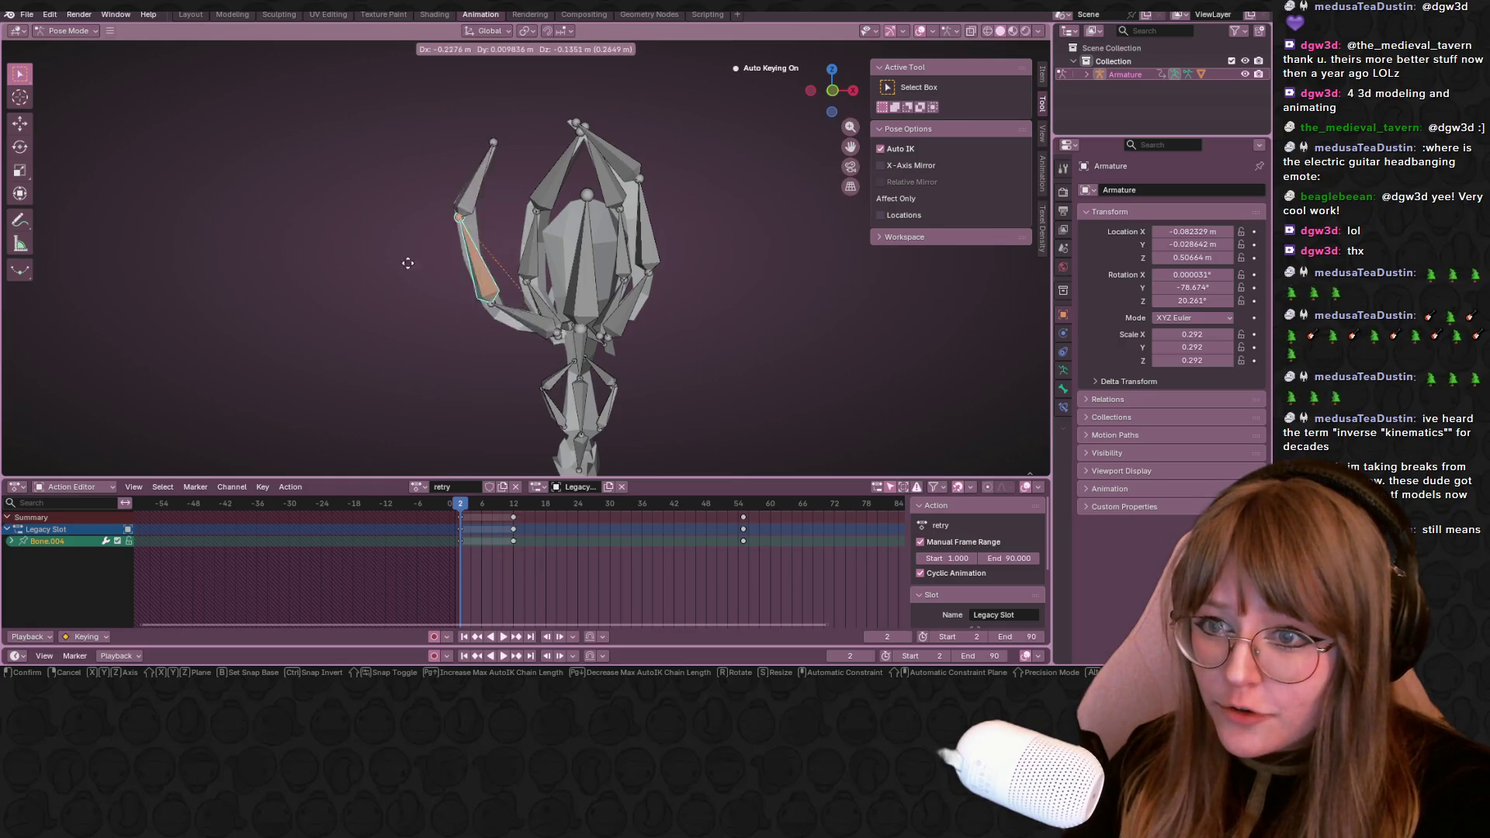
click(535, 266)
key(g)
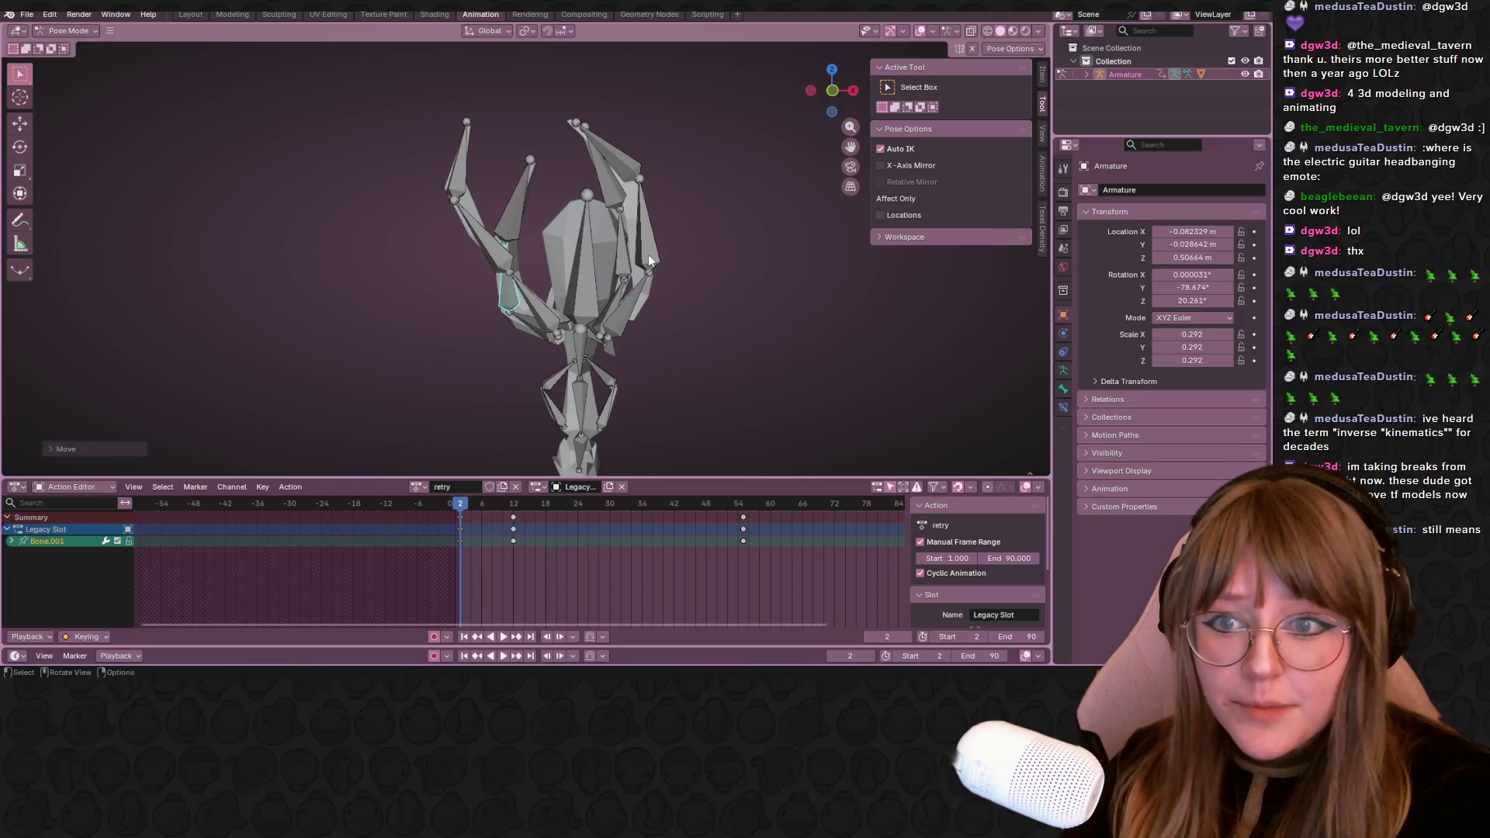
key(4)
key(BackSpace)
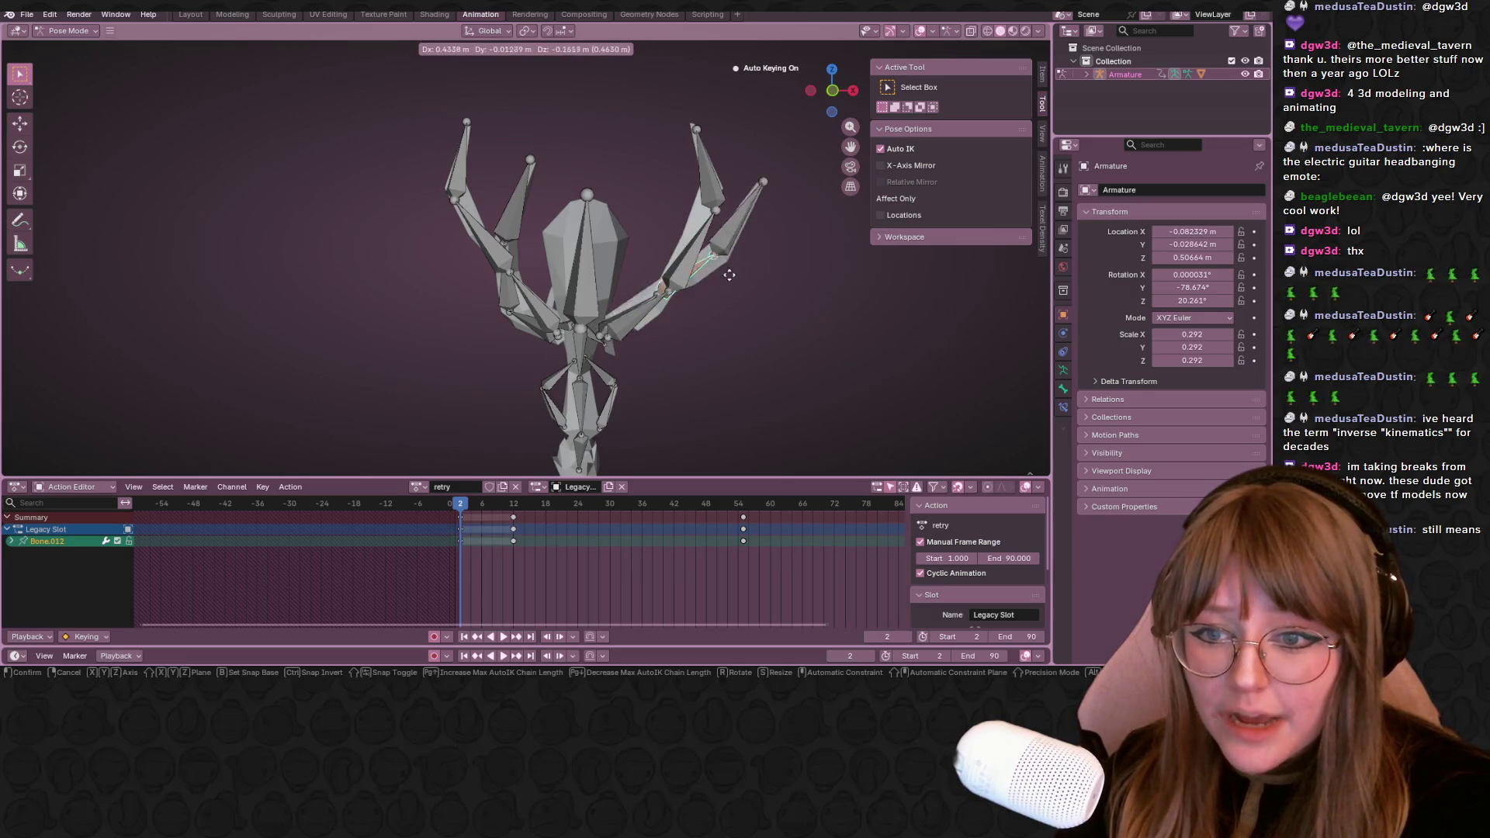
click(689, 276)
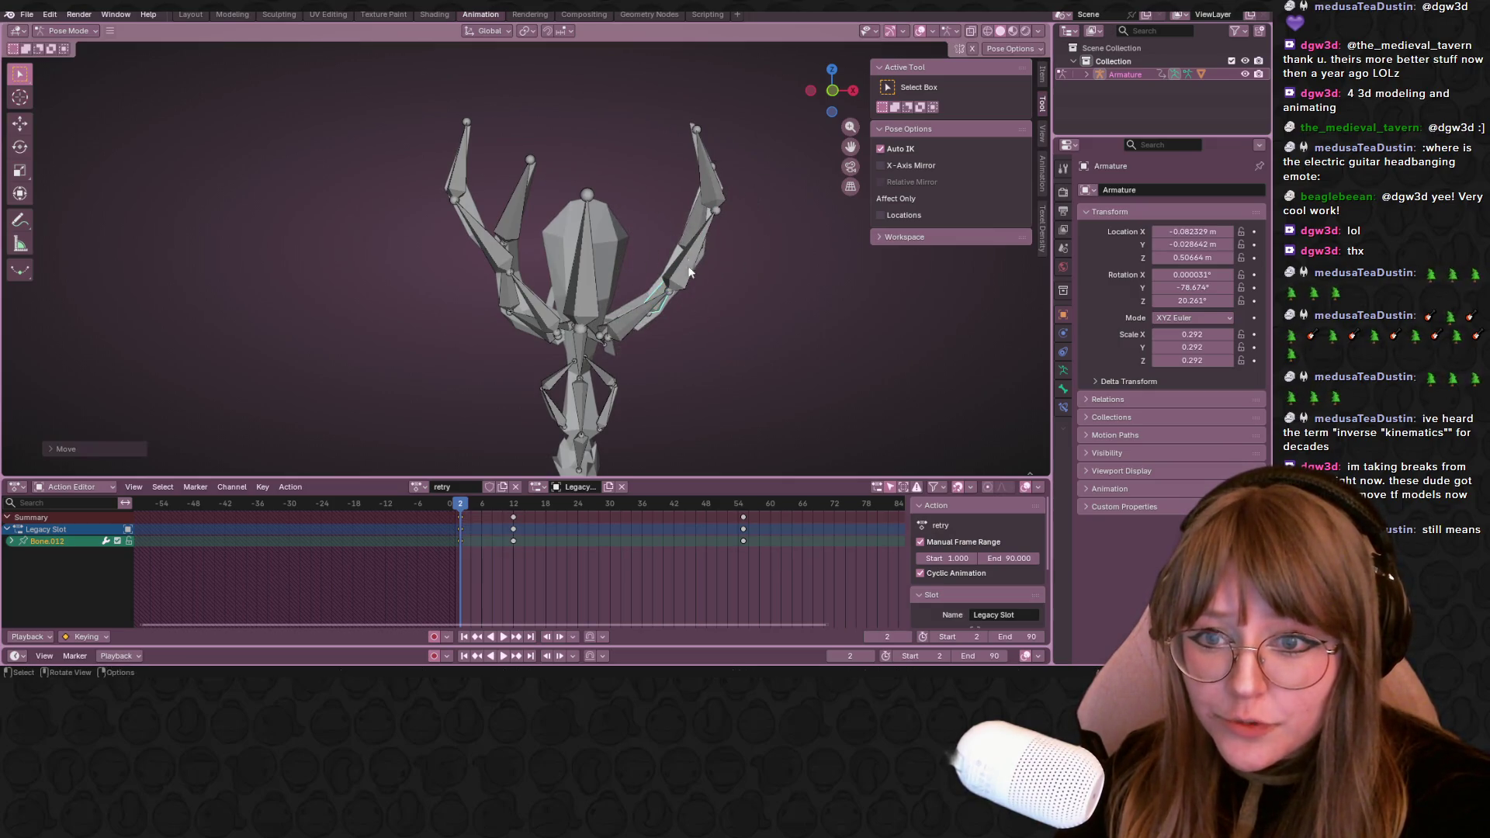
Move the outer right leg tip bones inward, then undo the unwanted leg moves
key(g)
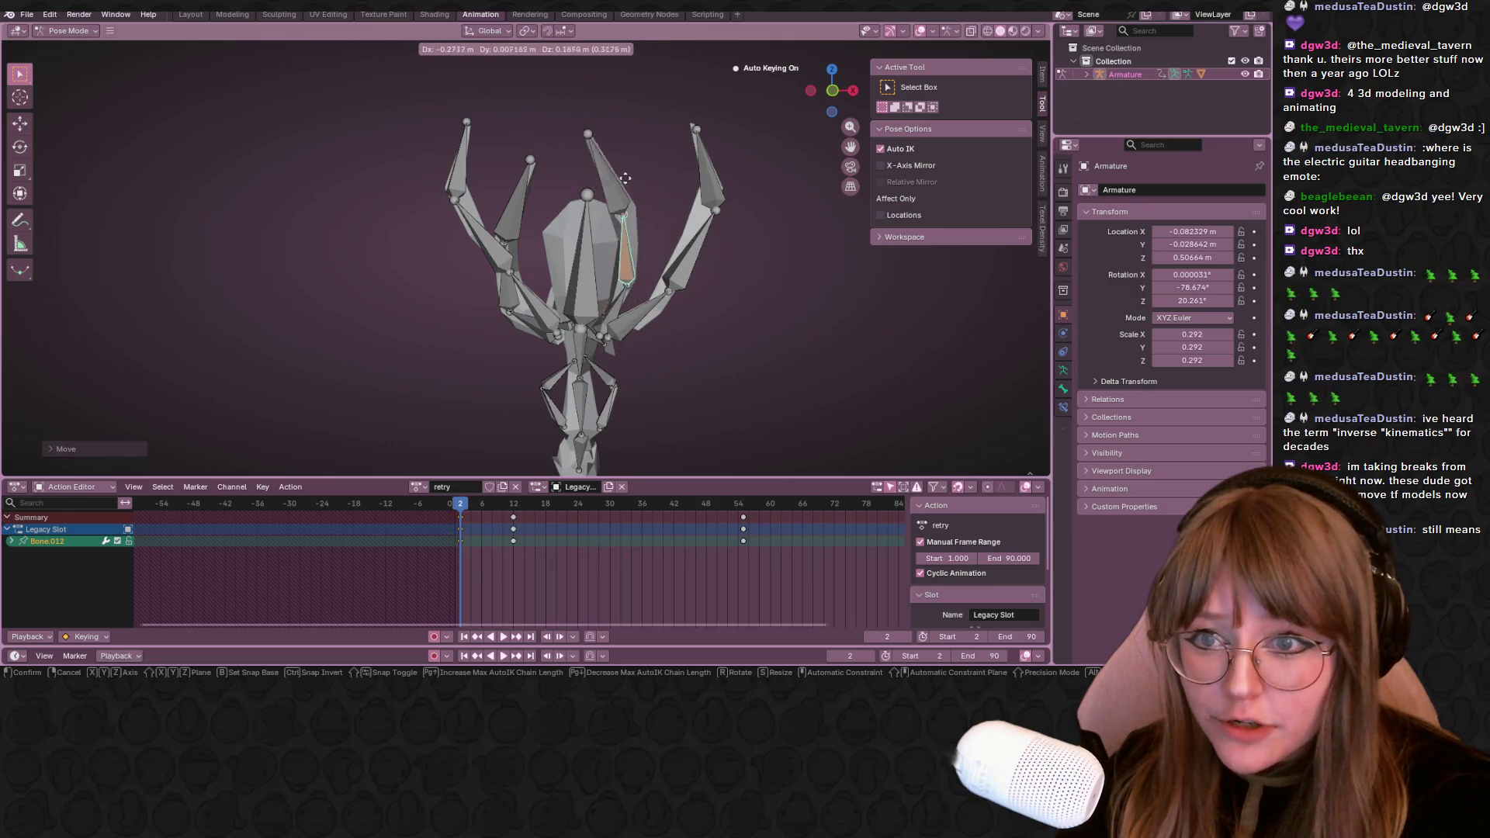
click(635, 187)
click(705, 192)
key(g)
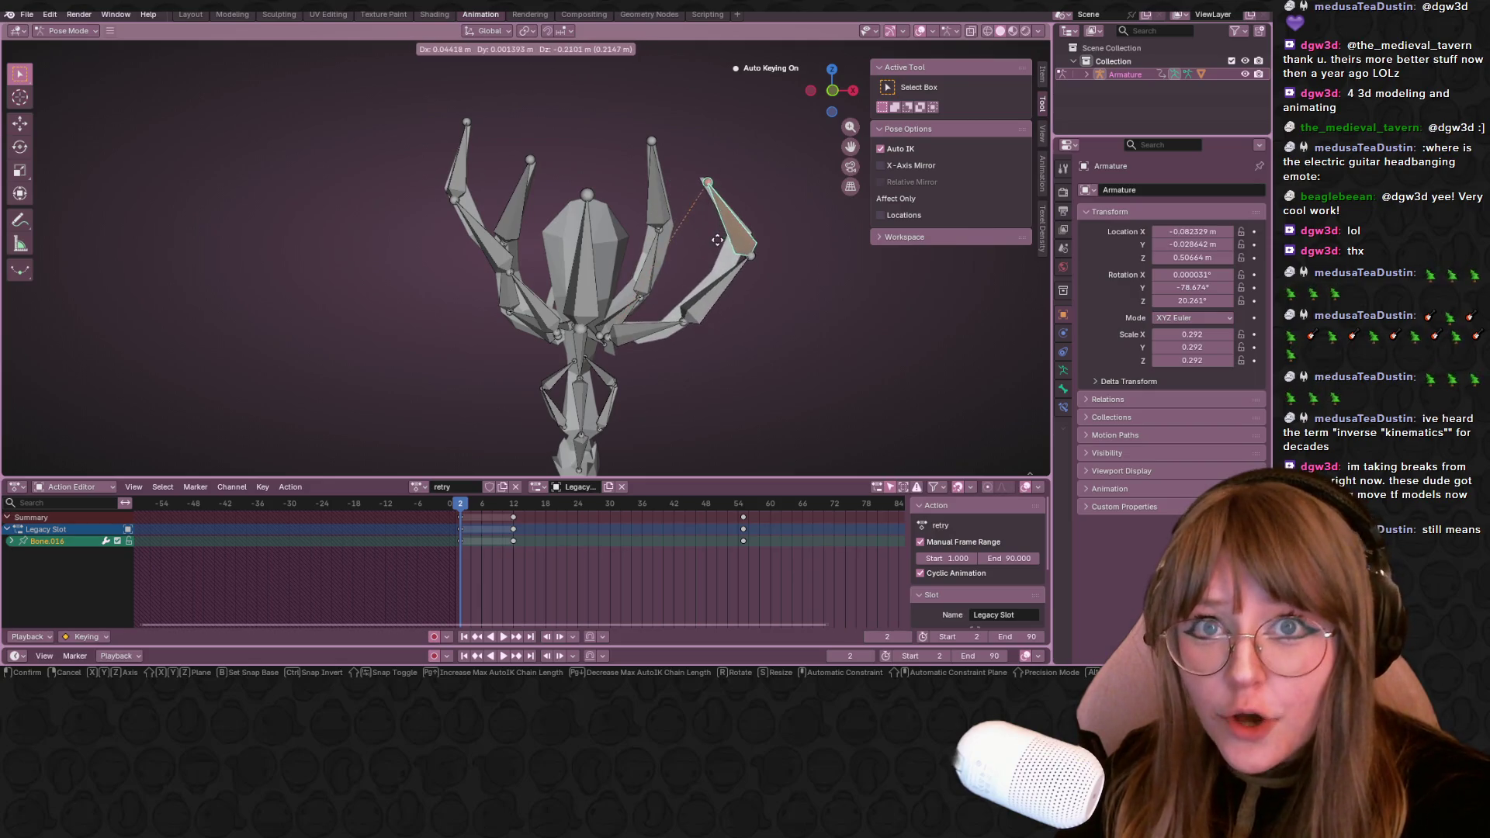
click(754, 250)
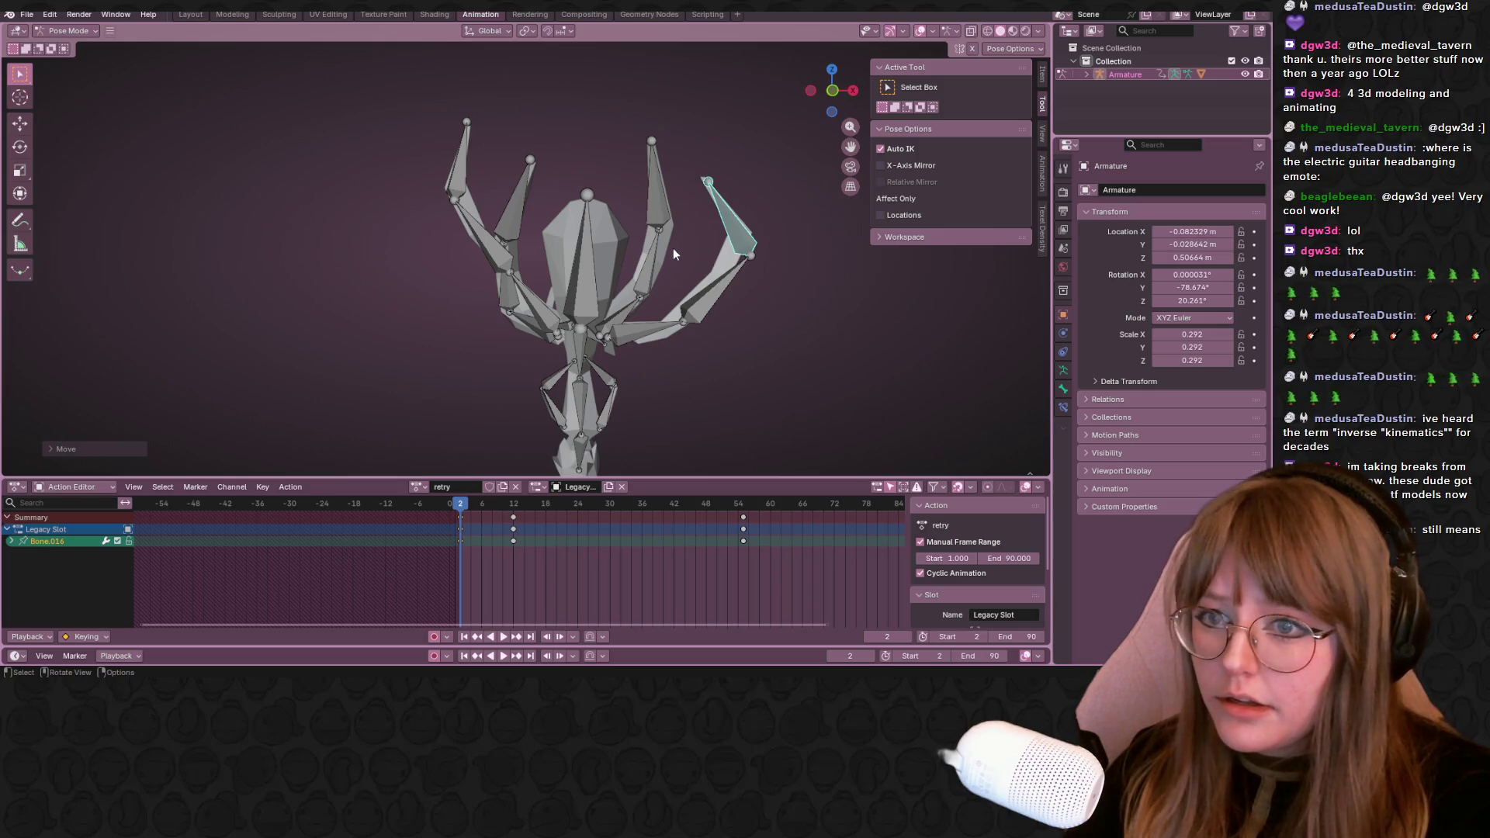
key(ctrl+z)
key(ctrl+z)
key(ctrl+z)
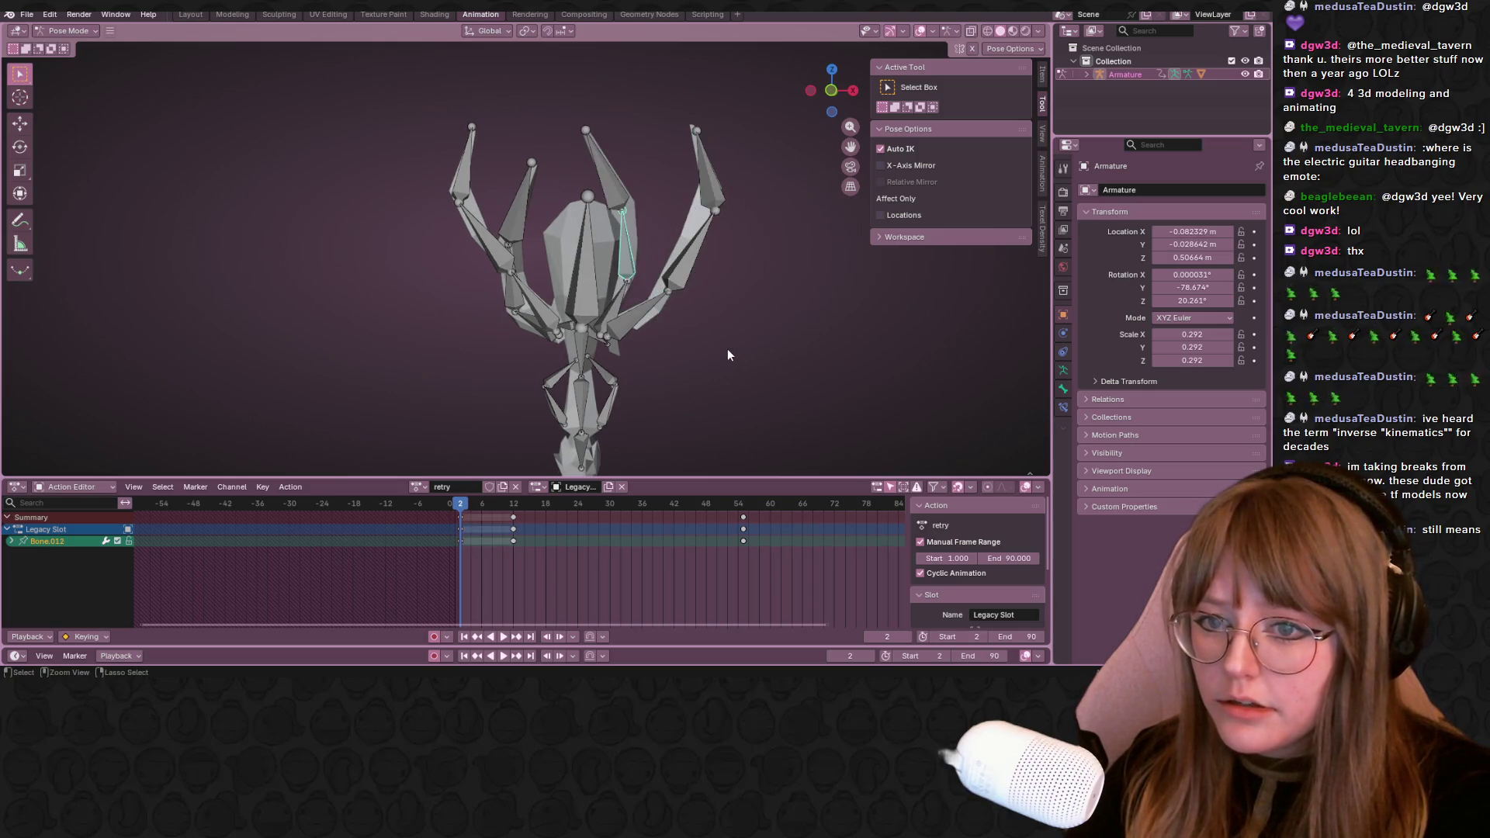
key(ctrl+shift+z)
key(ctrl+z)
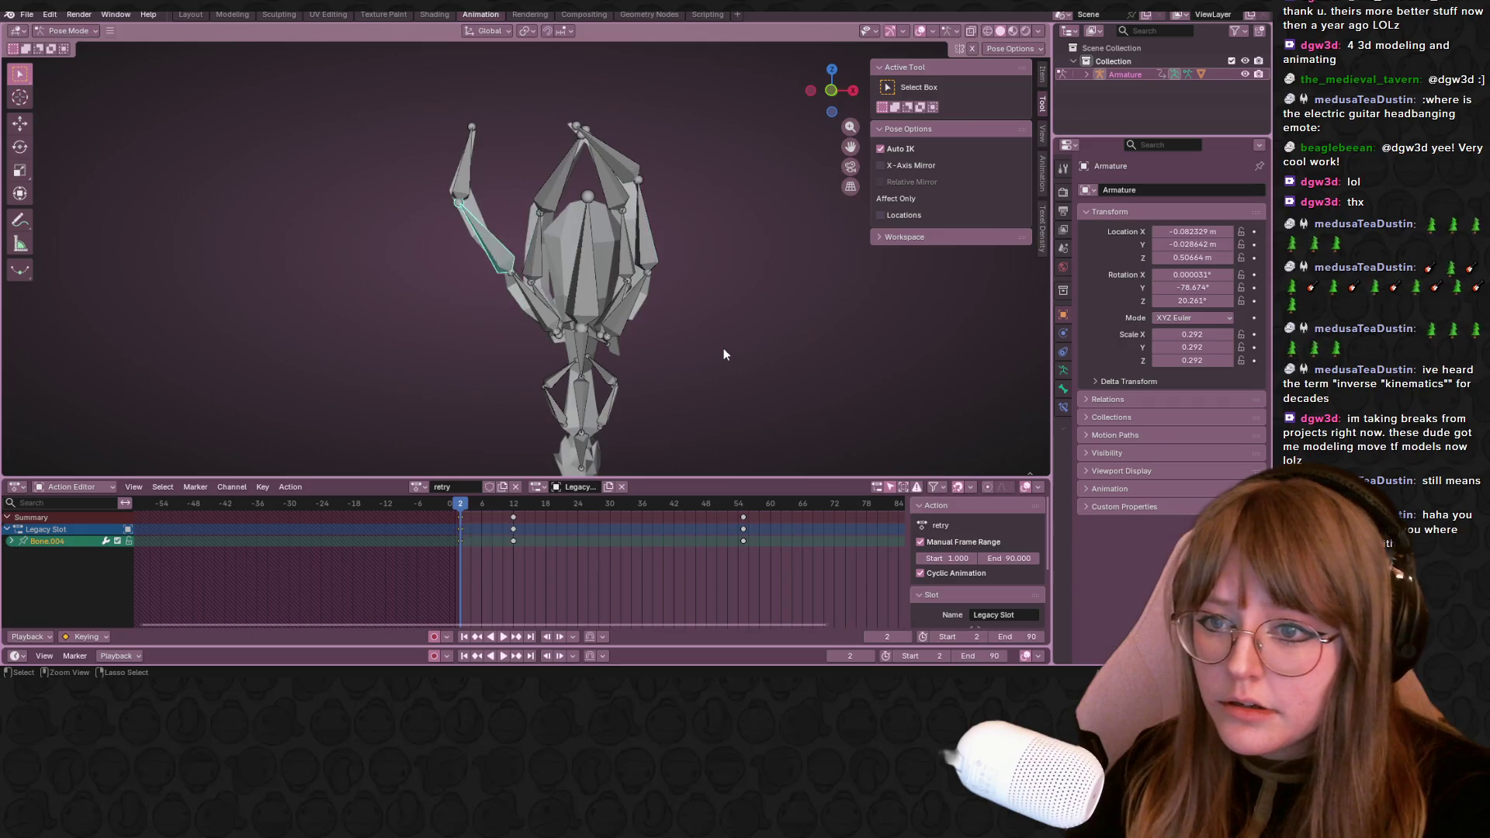
Select all bones and scrub ahead to frame 21 in an orthographic view
key(a)
middle_drag(709, 353, 516, 474)
drag(460, 505, 568, 512)
click(845, 93)
From a side view select the lower leg bone and move it outward at frame 22
key(KP_Decimal)
click(854, 91)
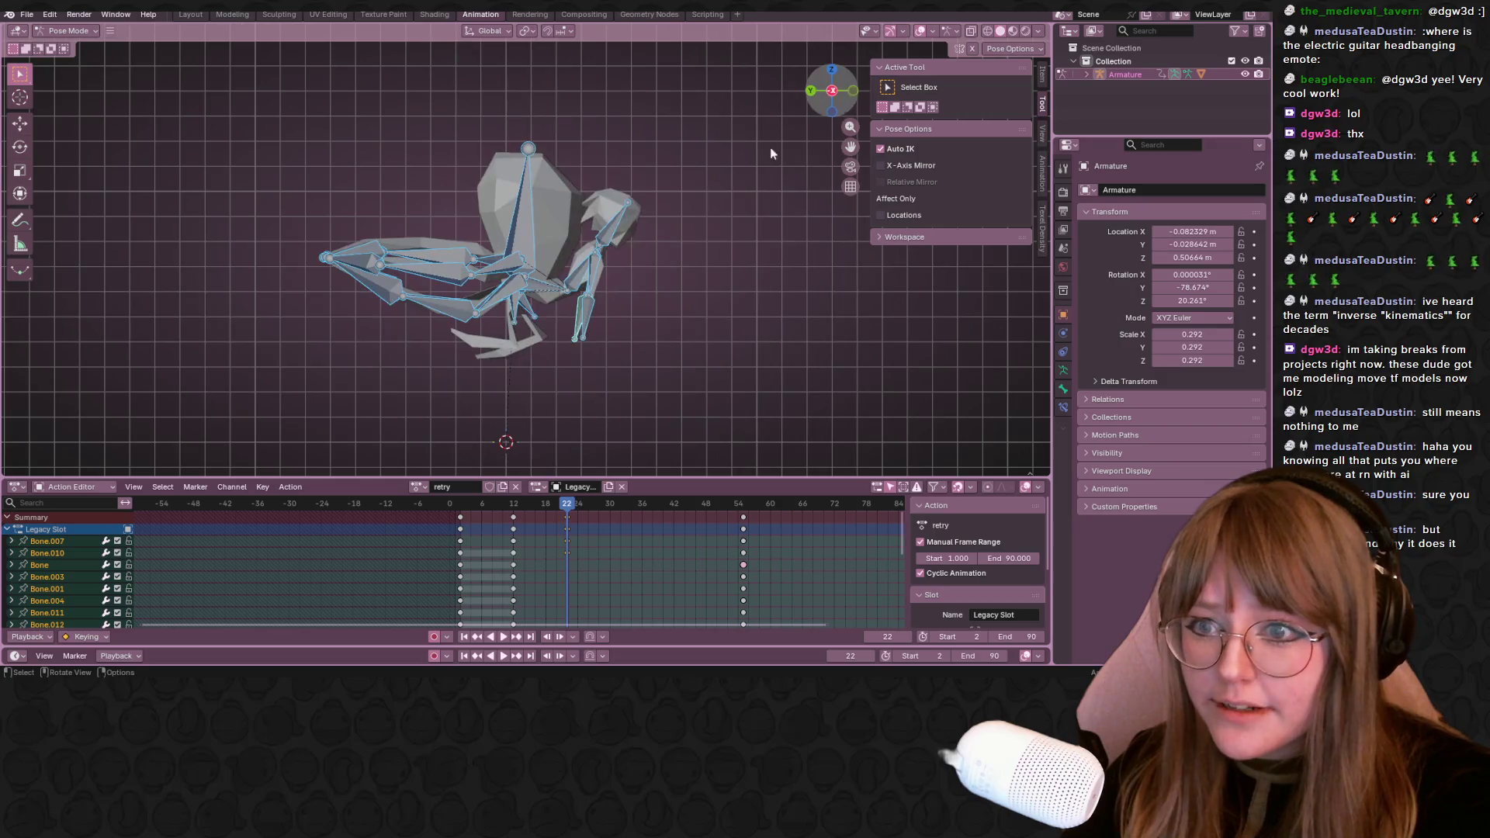
ctrl+scroll(631, 297, down, 3)
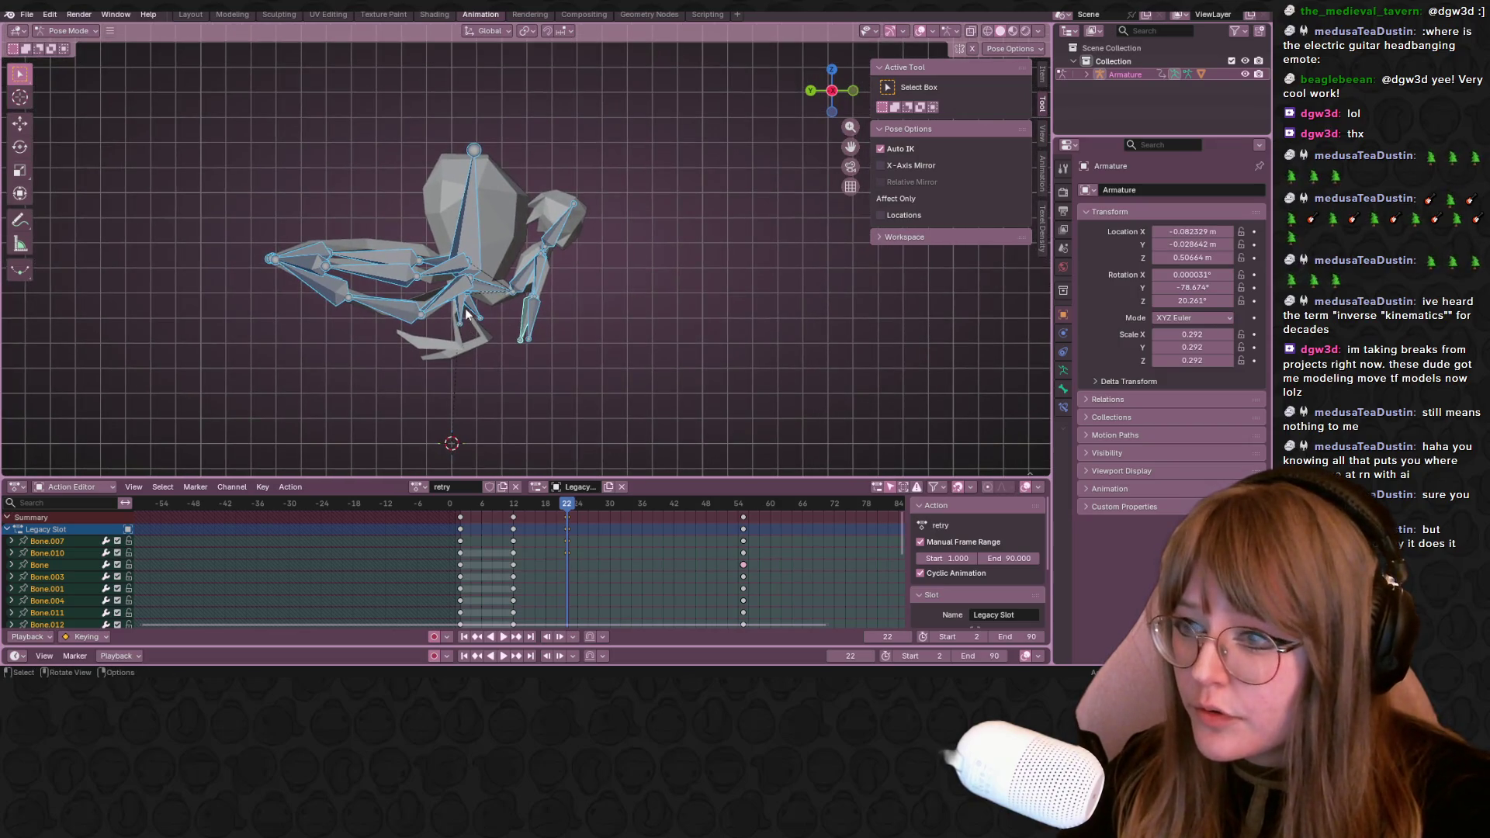
click(463, 297)
shift+middle_drag(537, 257, 492, 286)
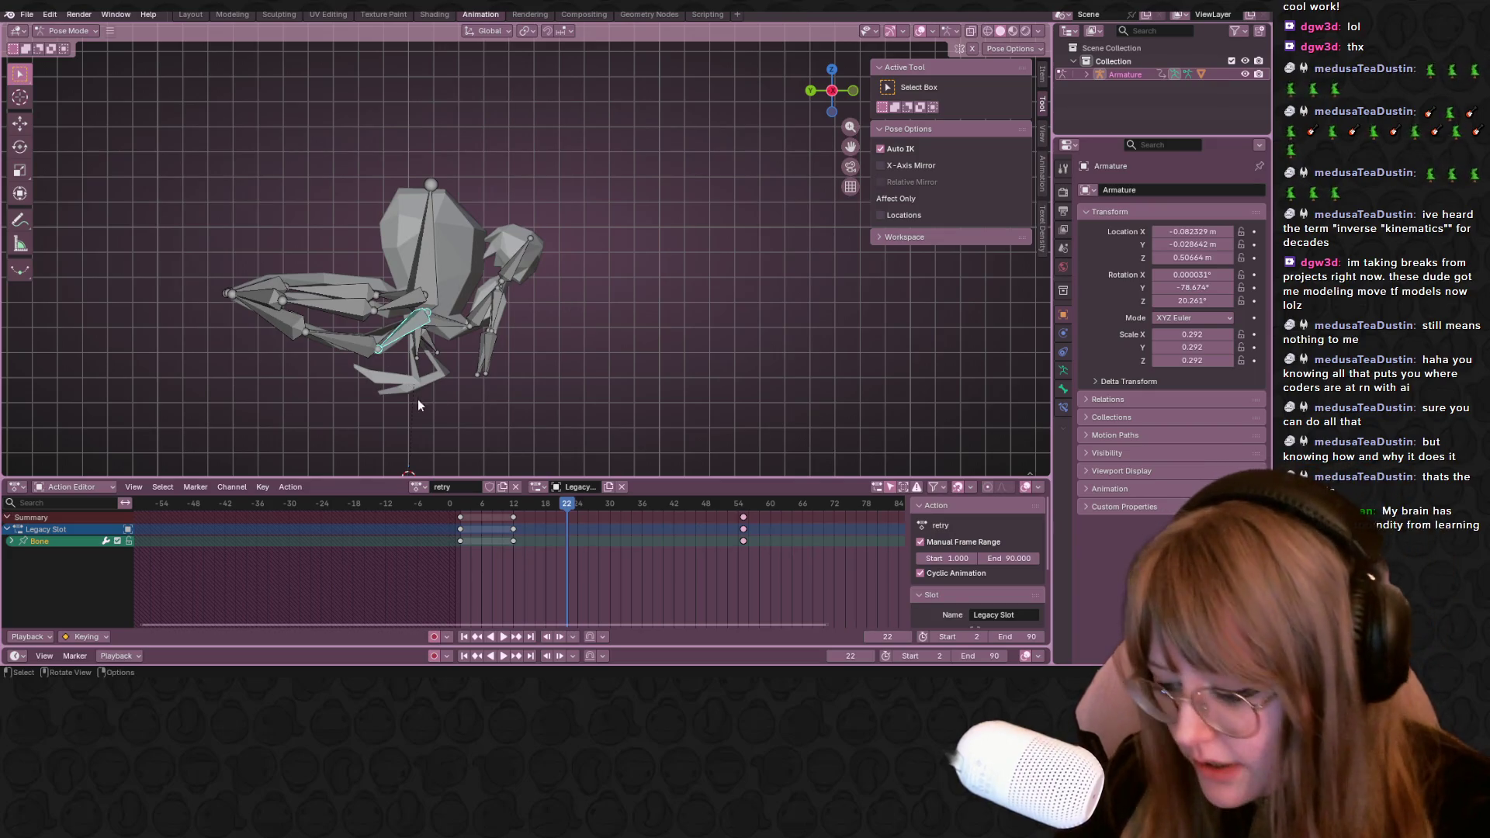
key(g)
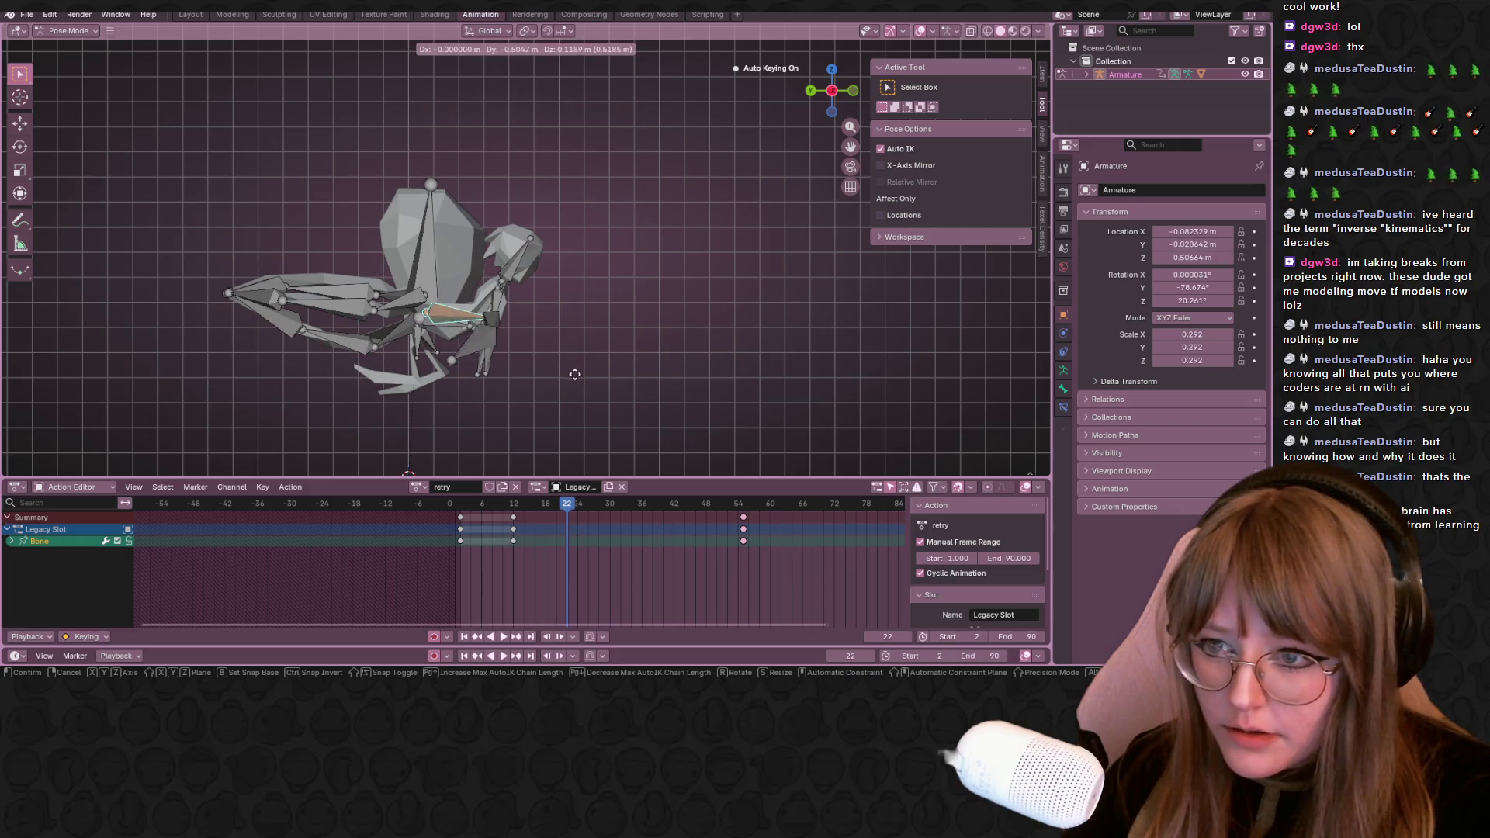
click(682, 349)
Rotate the leg toward horizontal from above, then from the front rotate it to hang downward
middle_drag(719, 253, 668, 320)
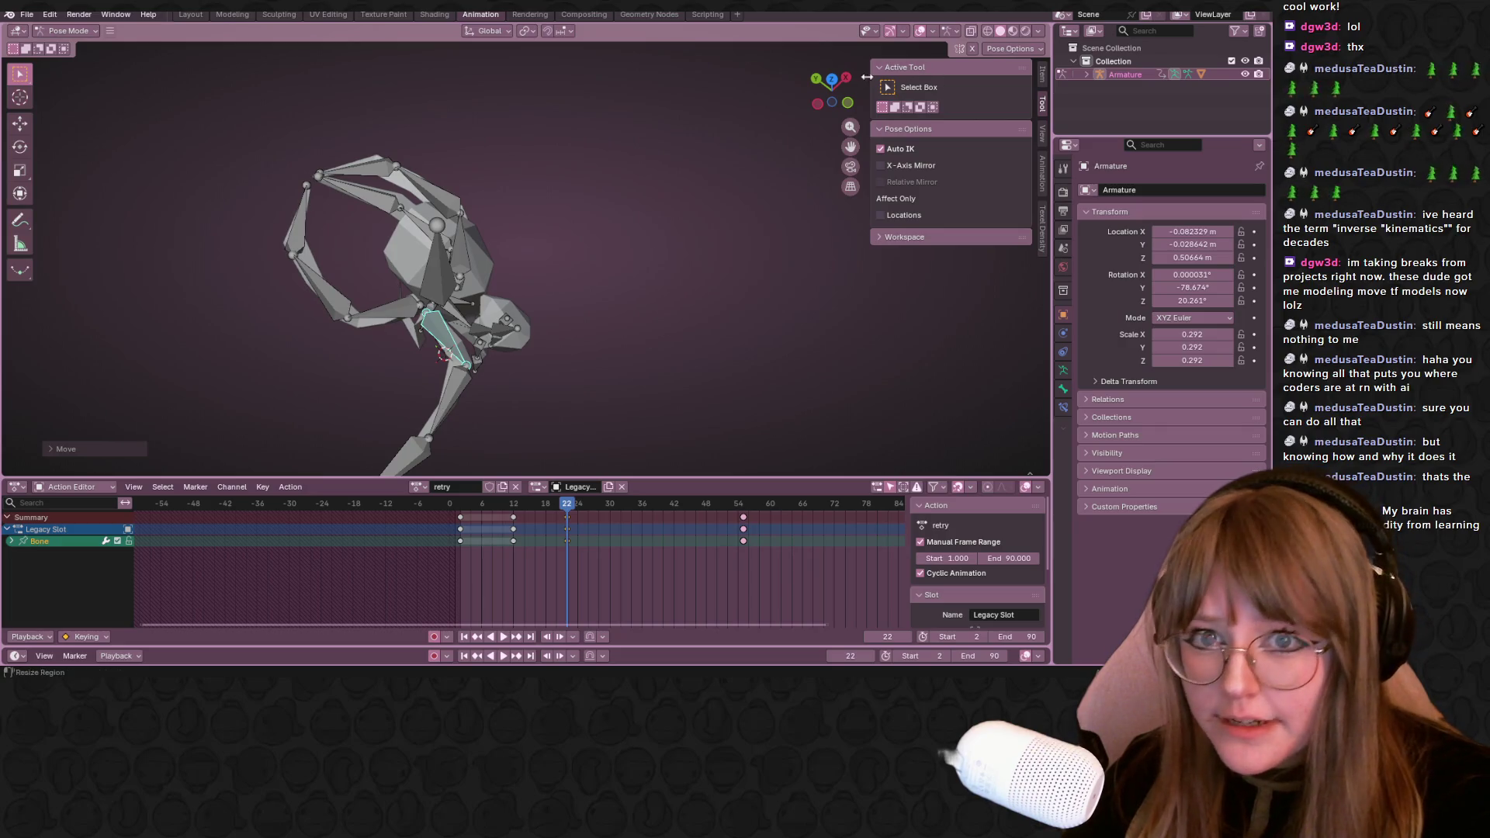
click(831, 82)
shift+middle_drag(534, 438, 462, 305)
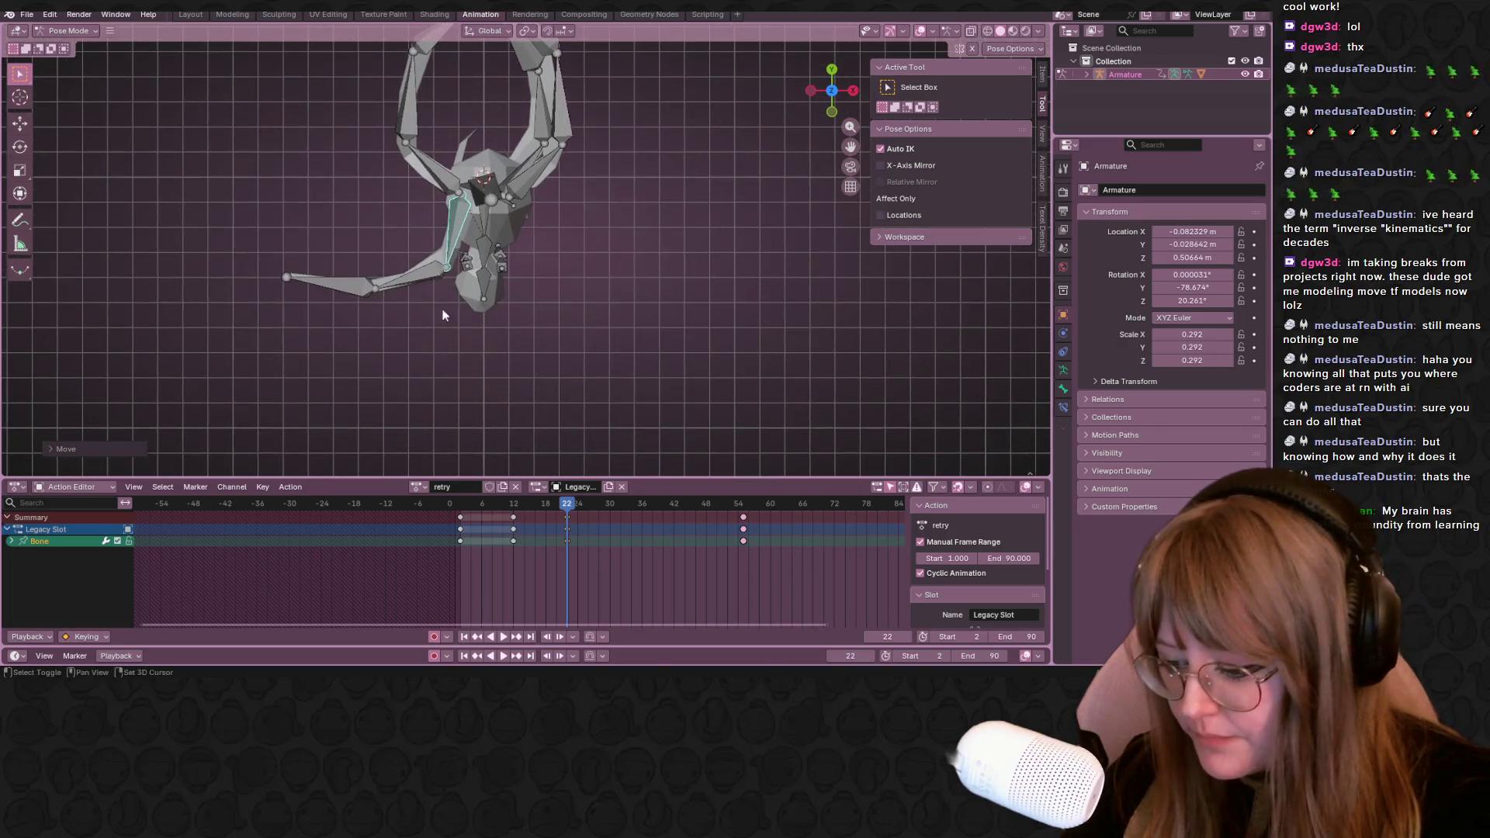
key(r)
click(301, 390)
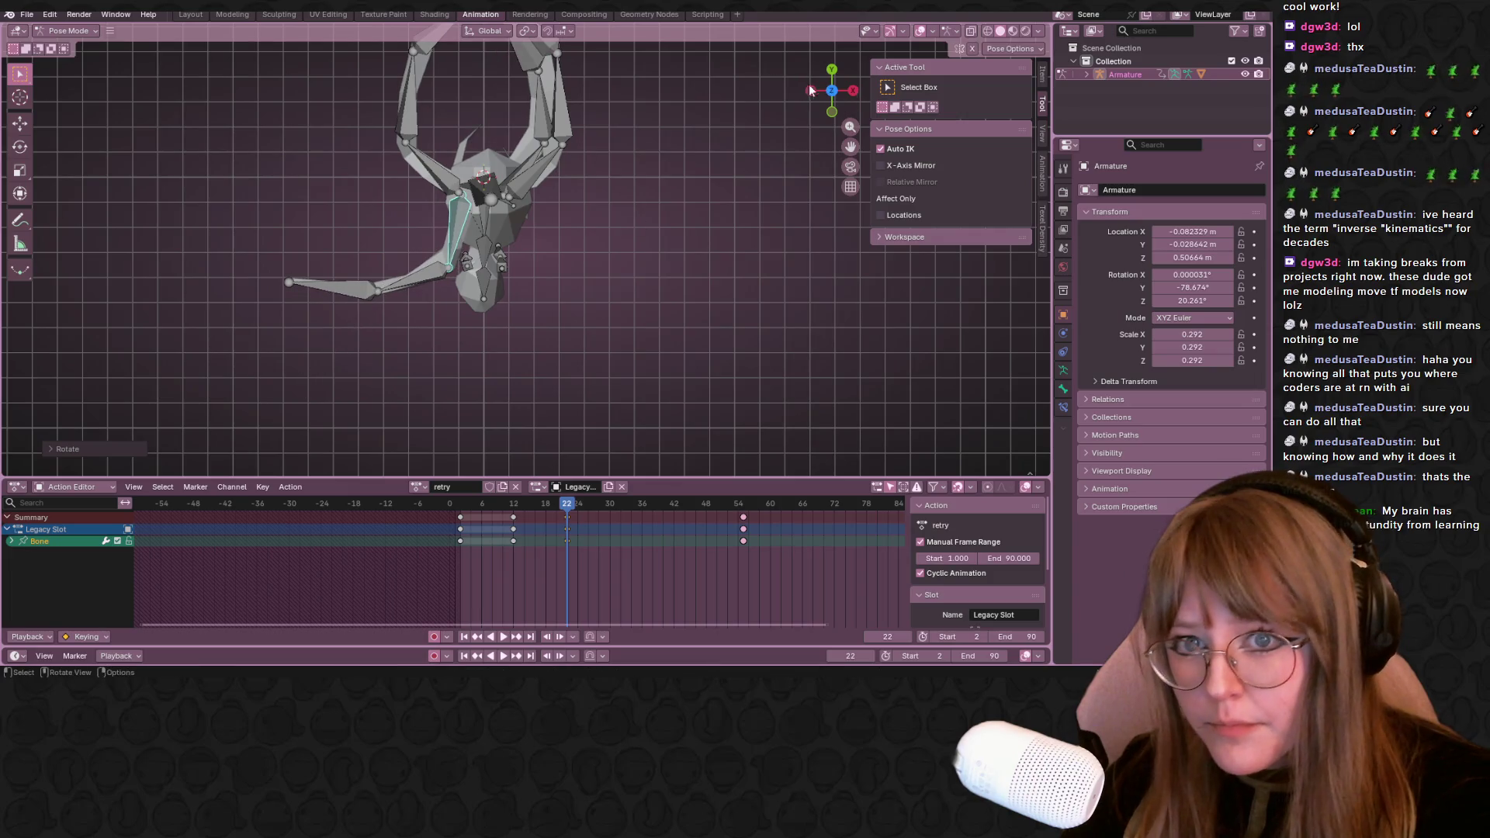
key(r)
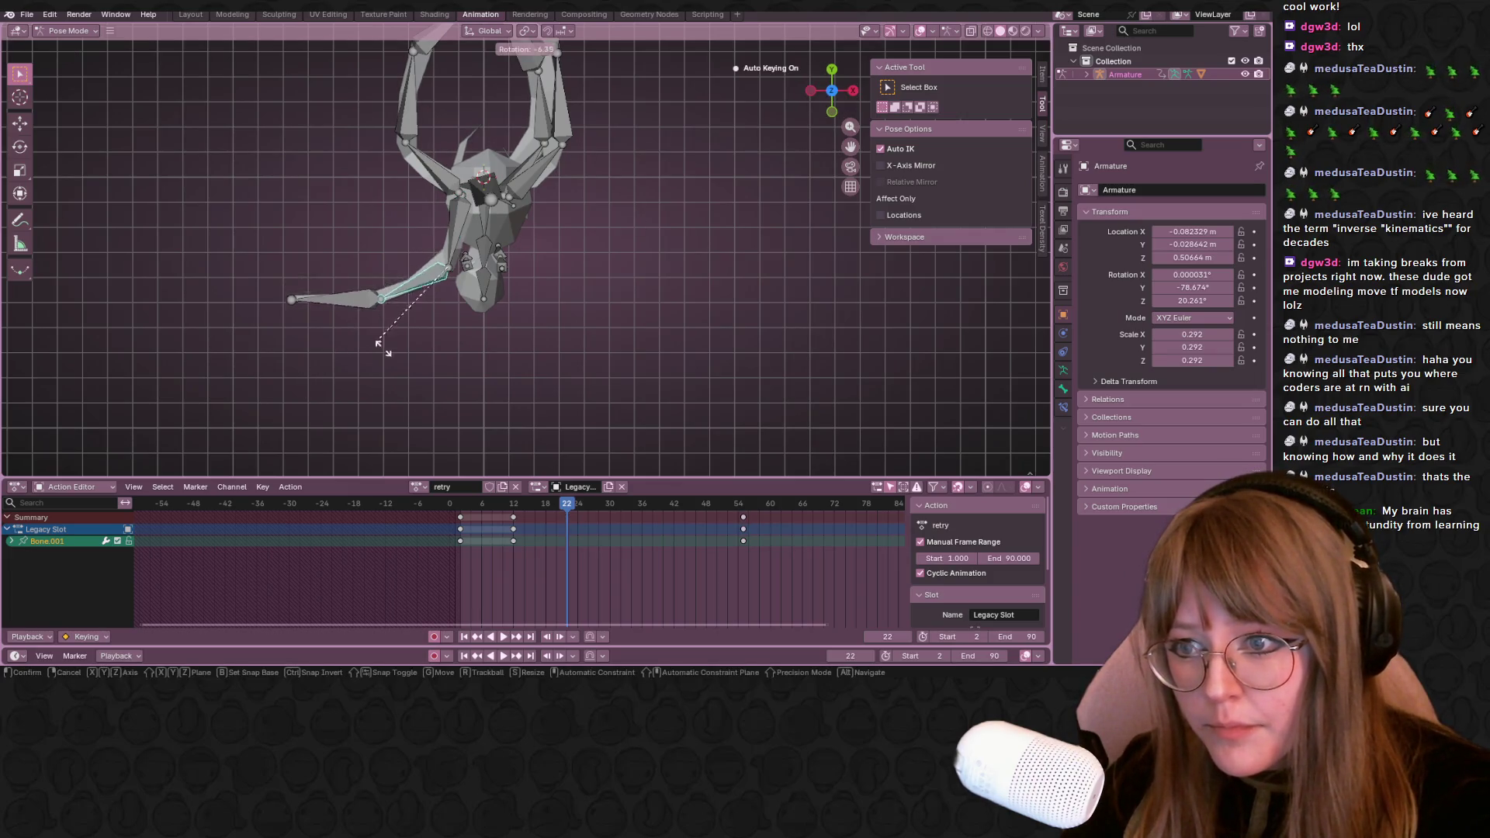
click(425, 370)
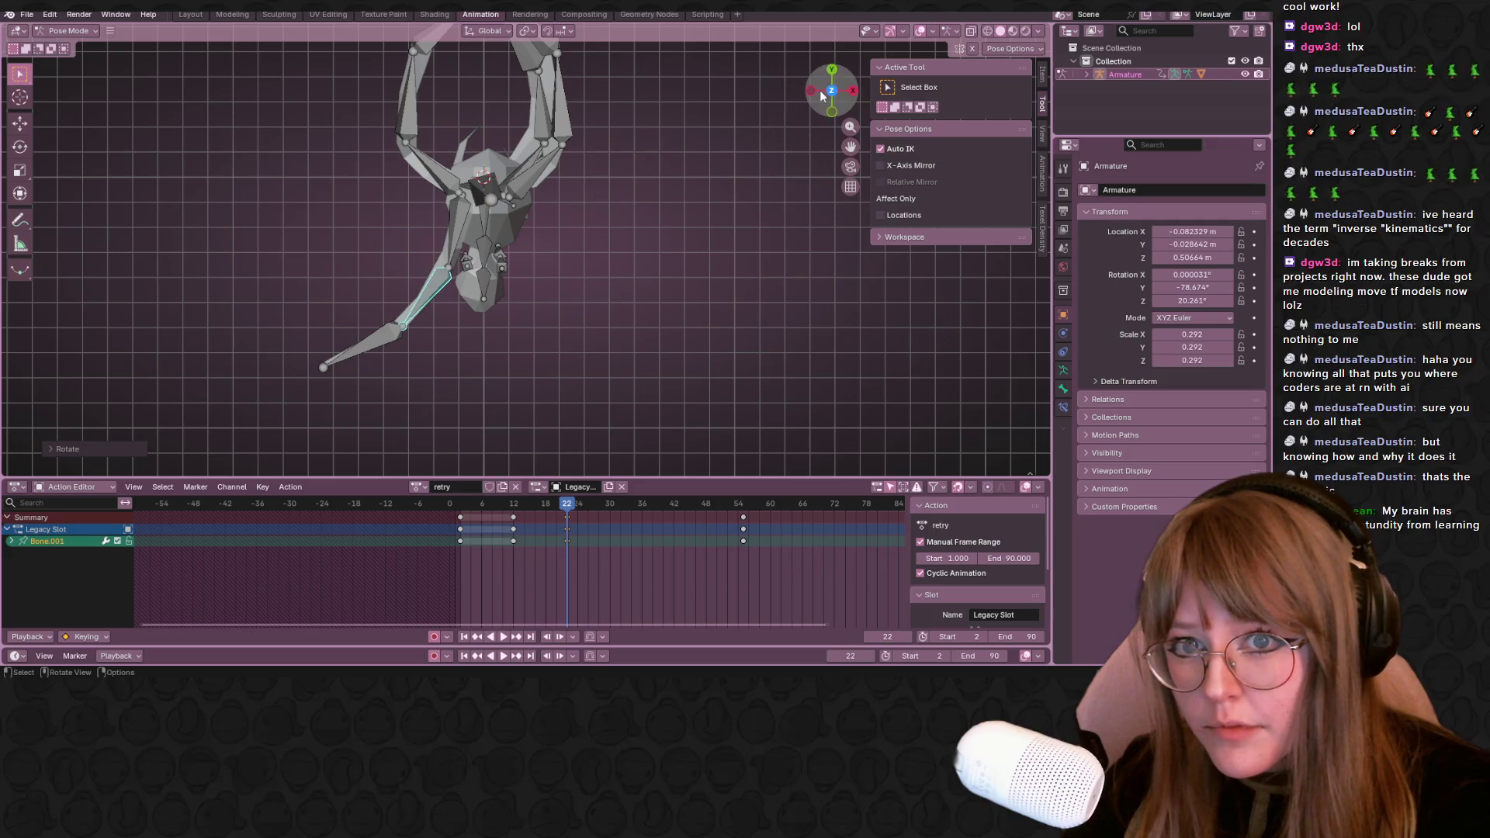
click(815, 92)
click(399, 261)
key(KP_1)
key(r)
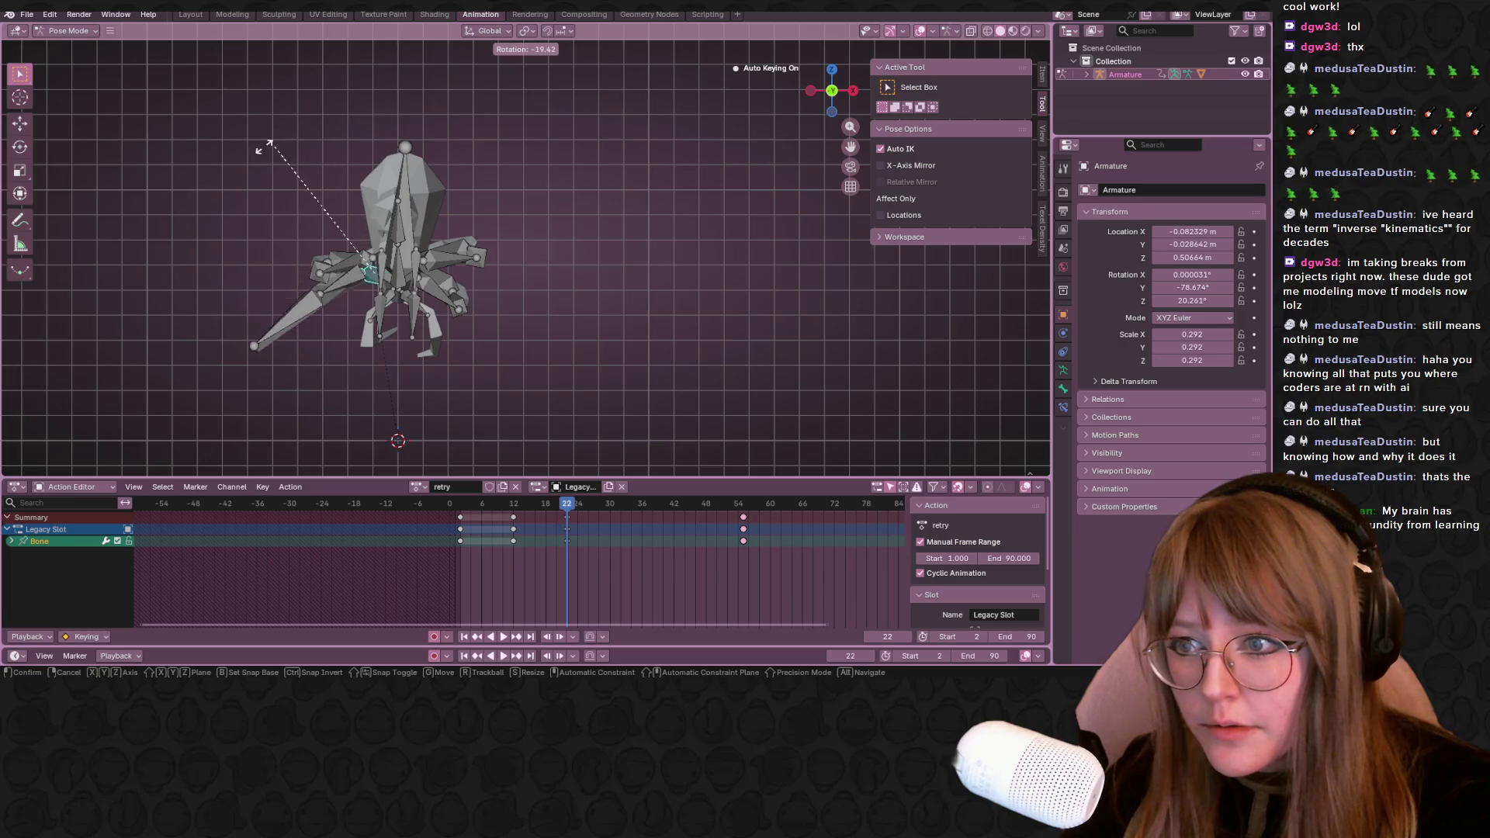
click(206, 268)
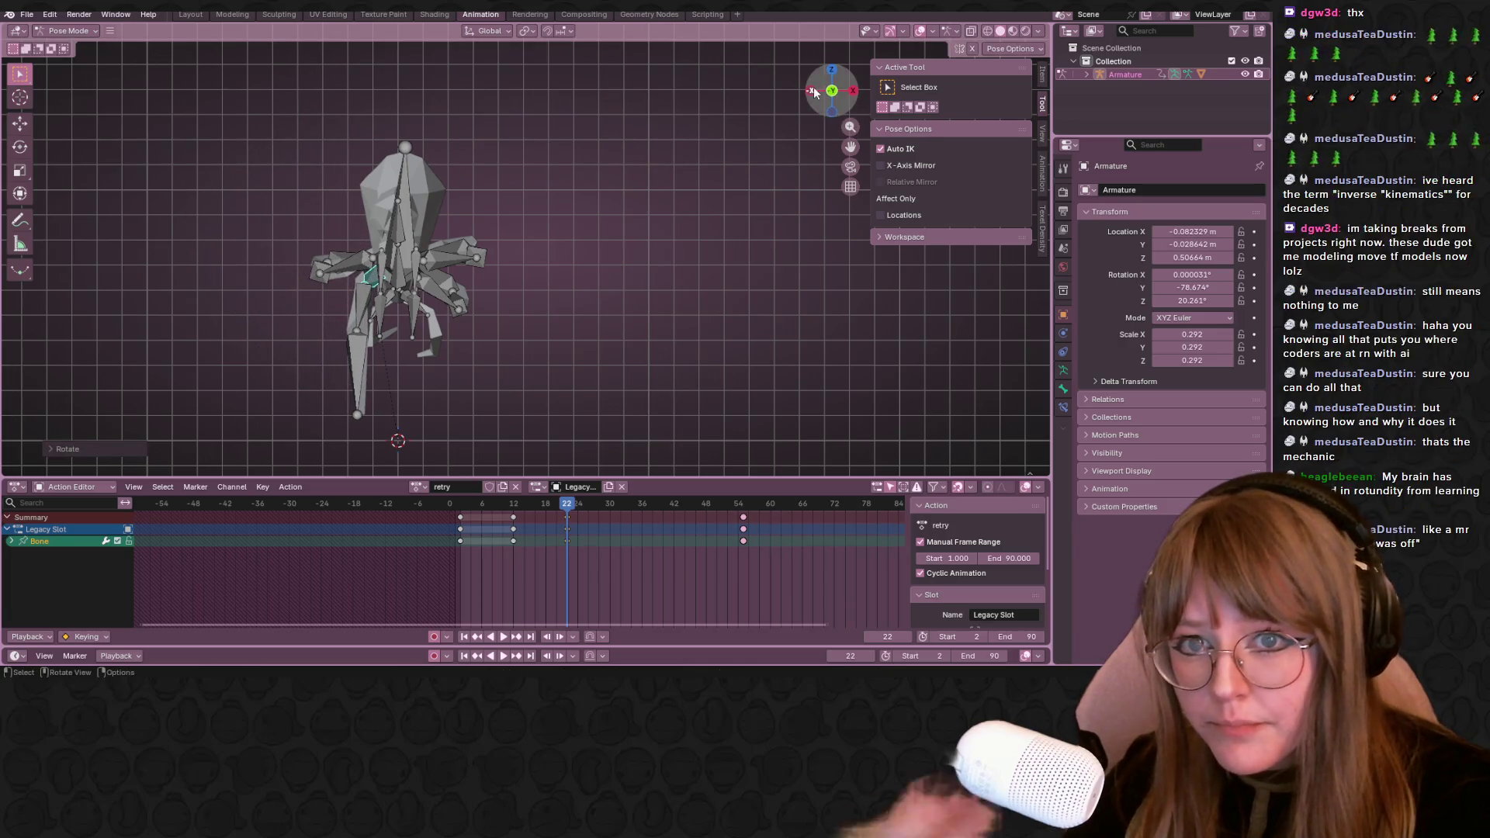
Move the lower leg bone Bone.001 into place and add the upper and third leg bones to the selection
click(853, 89)
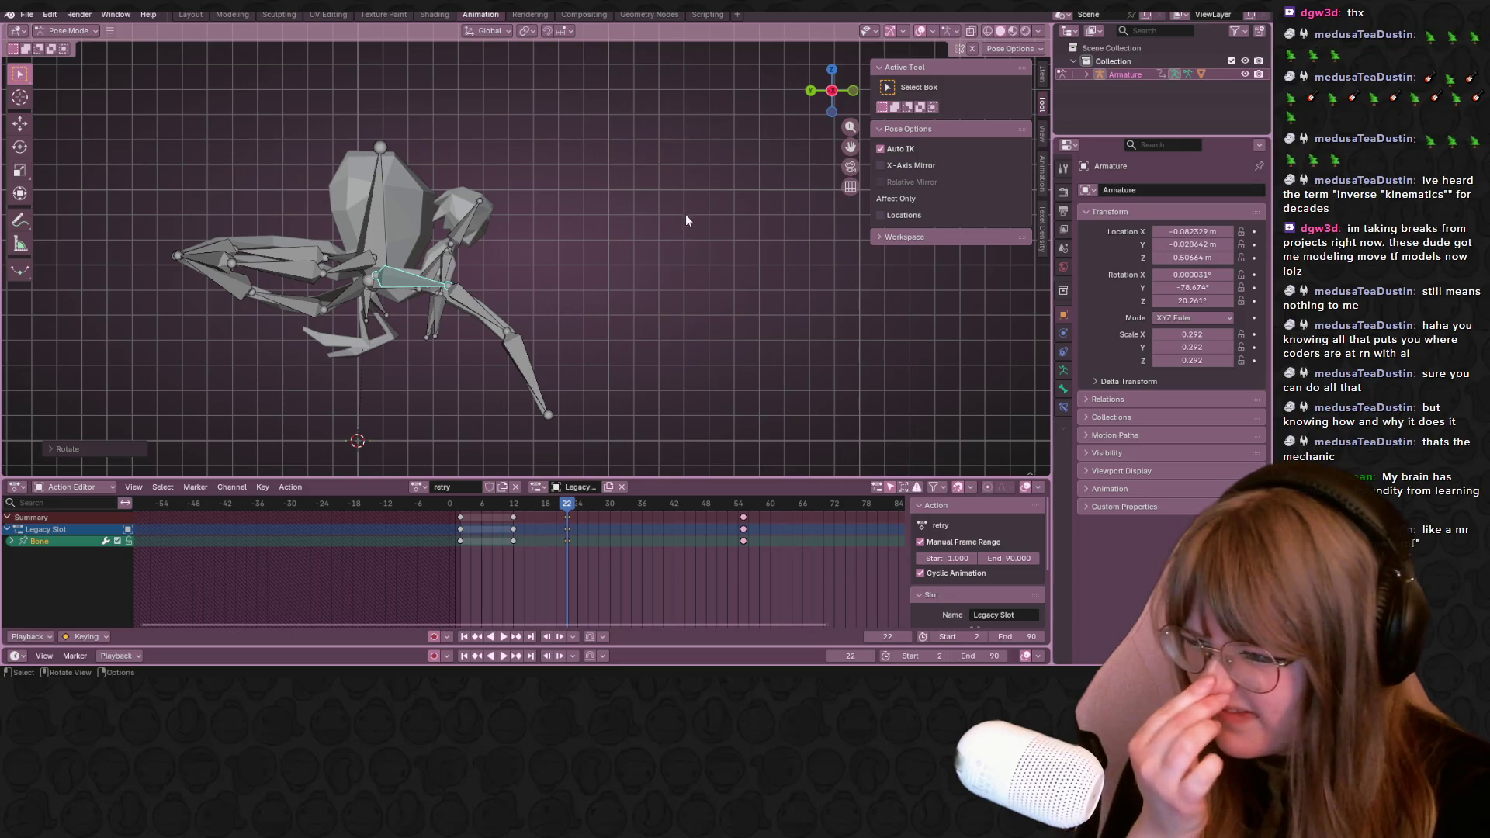
click(470, 308)
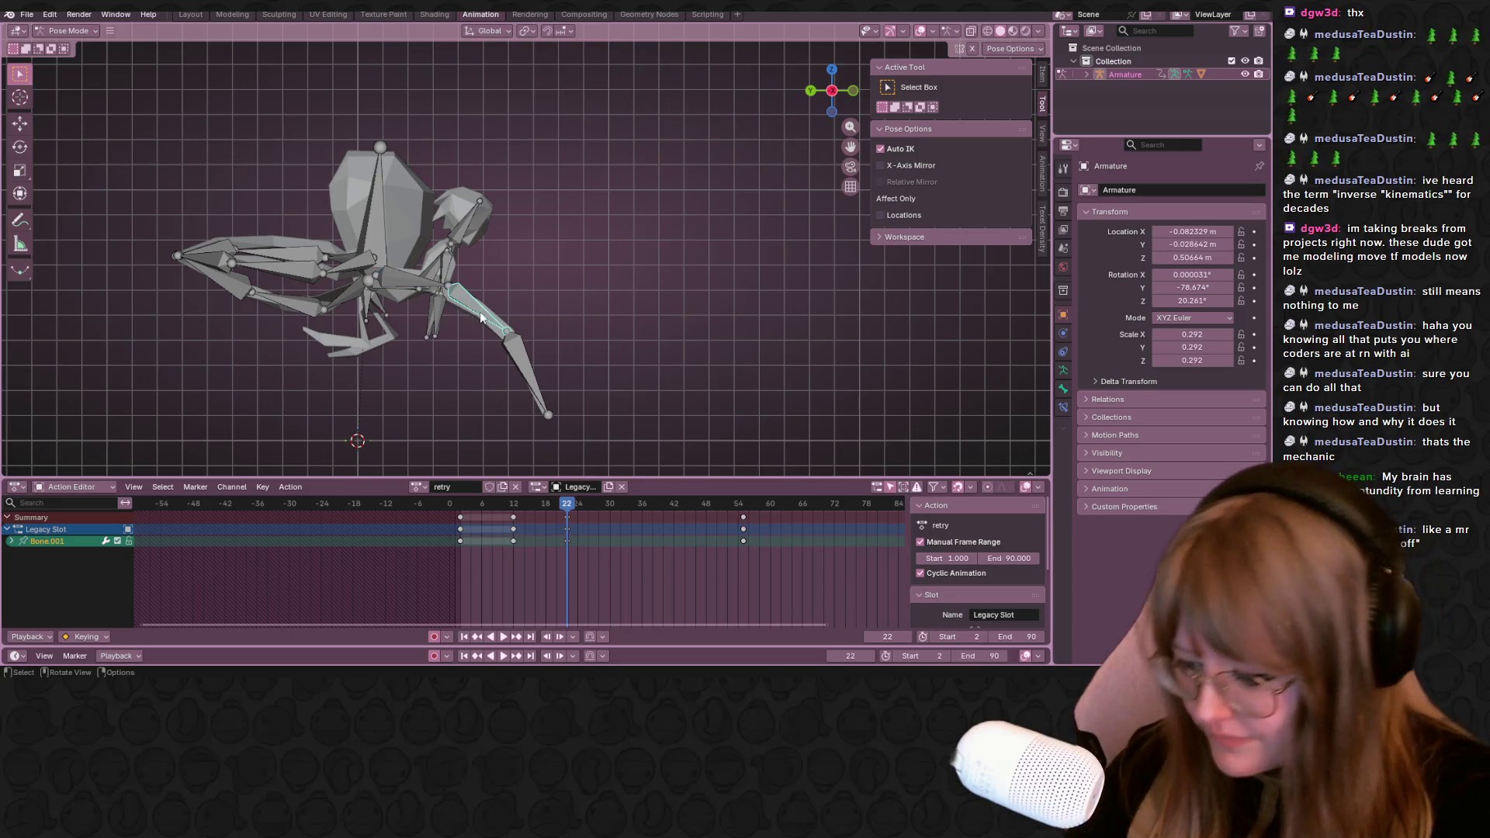
scroll(482, 303, down, 2)
key(g)
click(519, 286)
key(g)
click(512, 258)
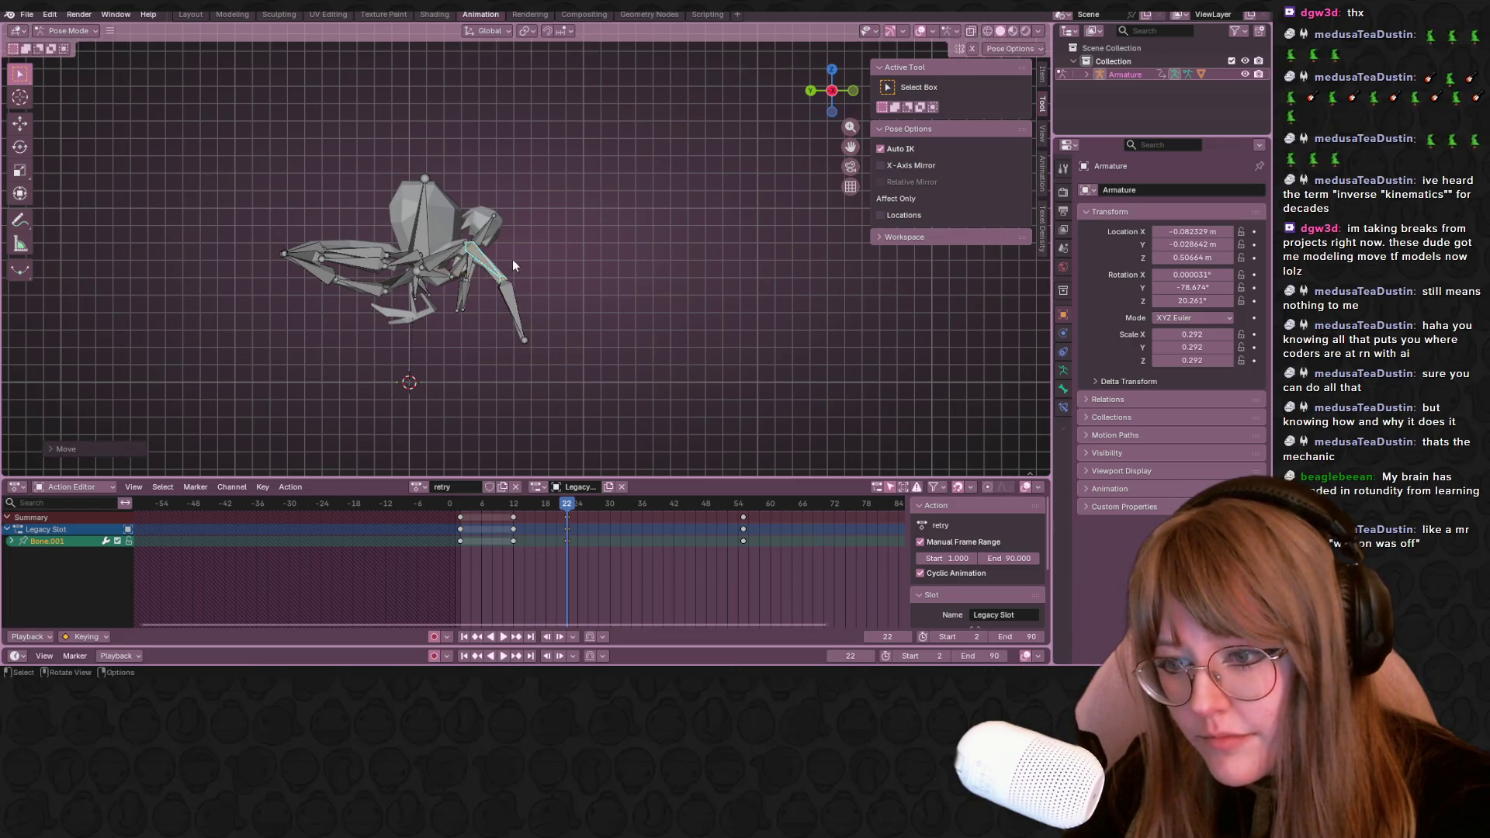
shift+click(440, 268)
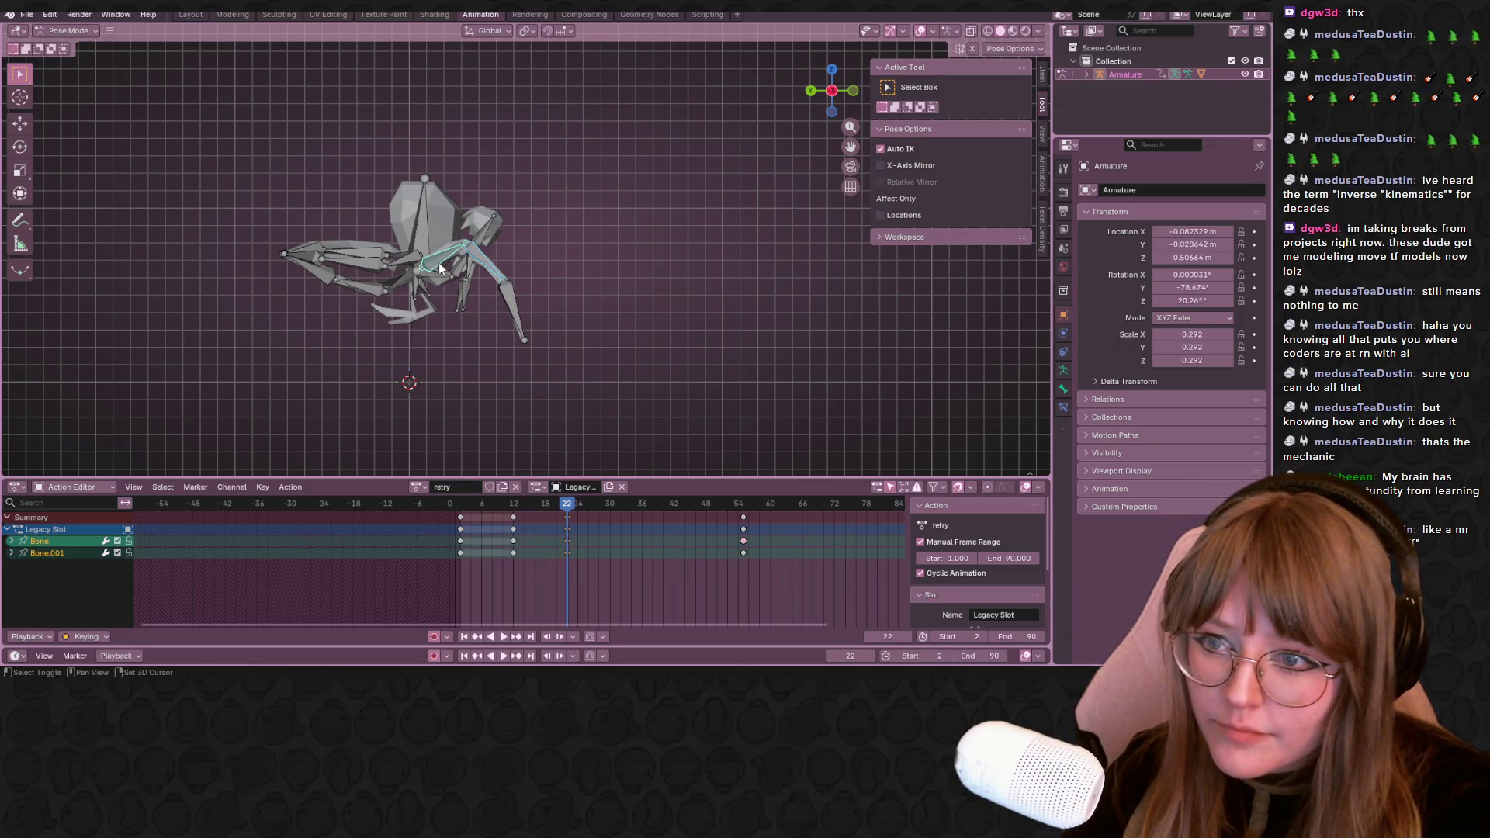
shift+click(509, 306)
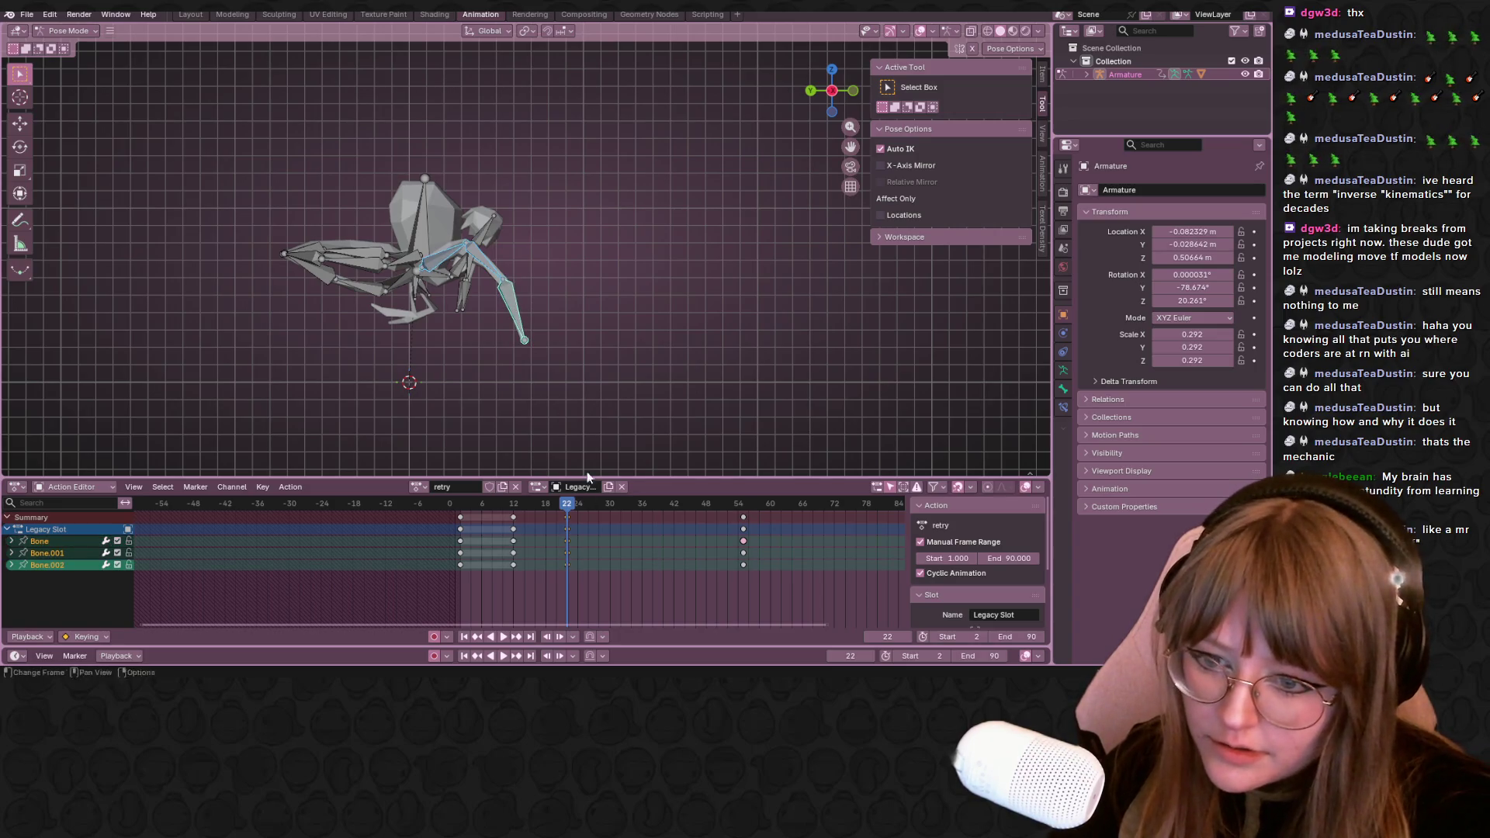
Select every bone, slide the frame-22 keys to frame 30 and play the loop before picking Bone.011
key(space)
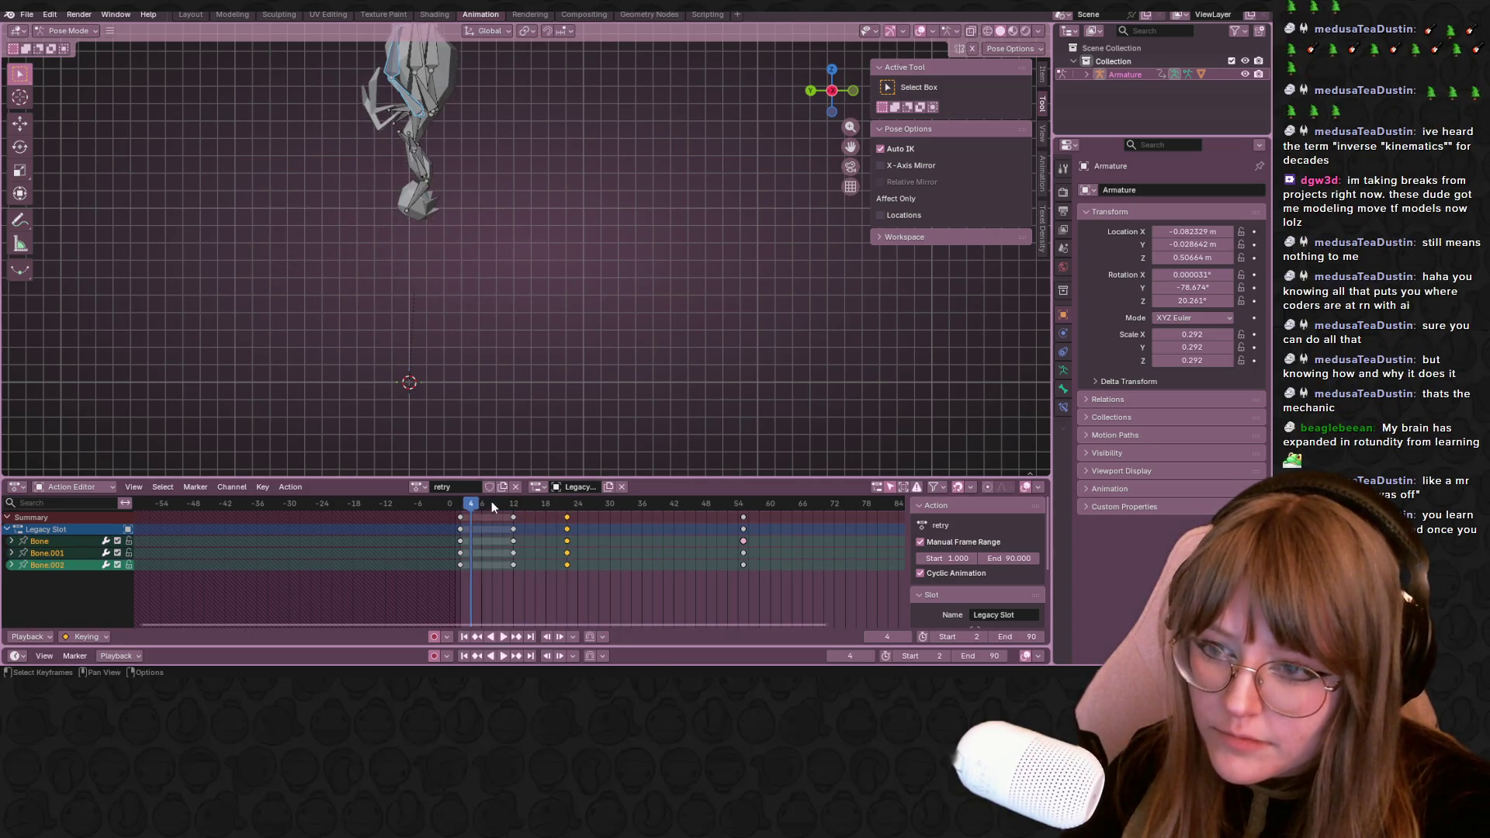
key(space)
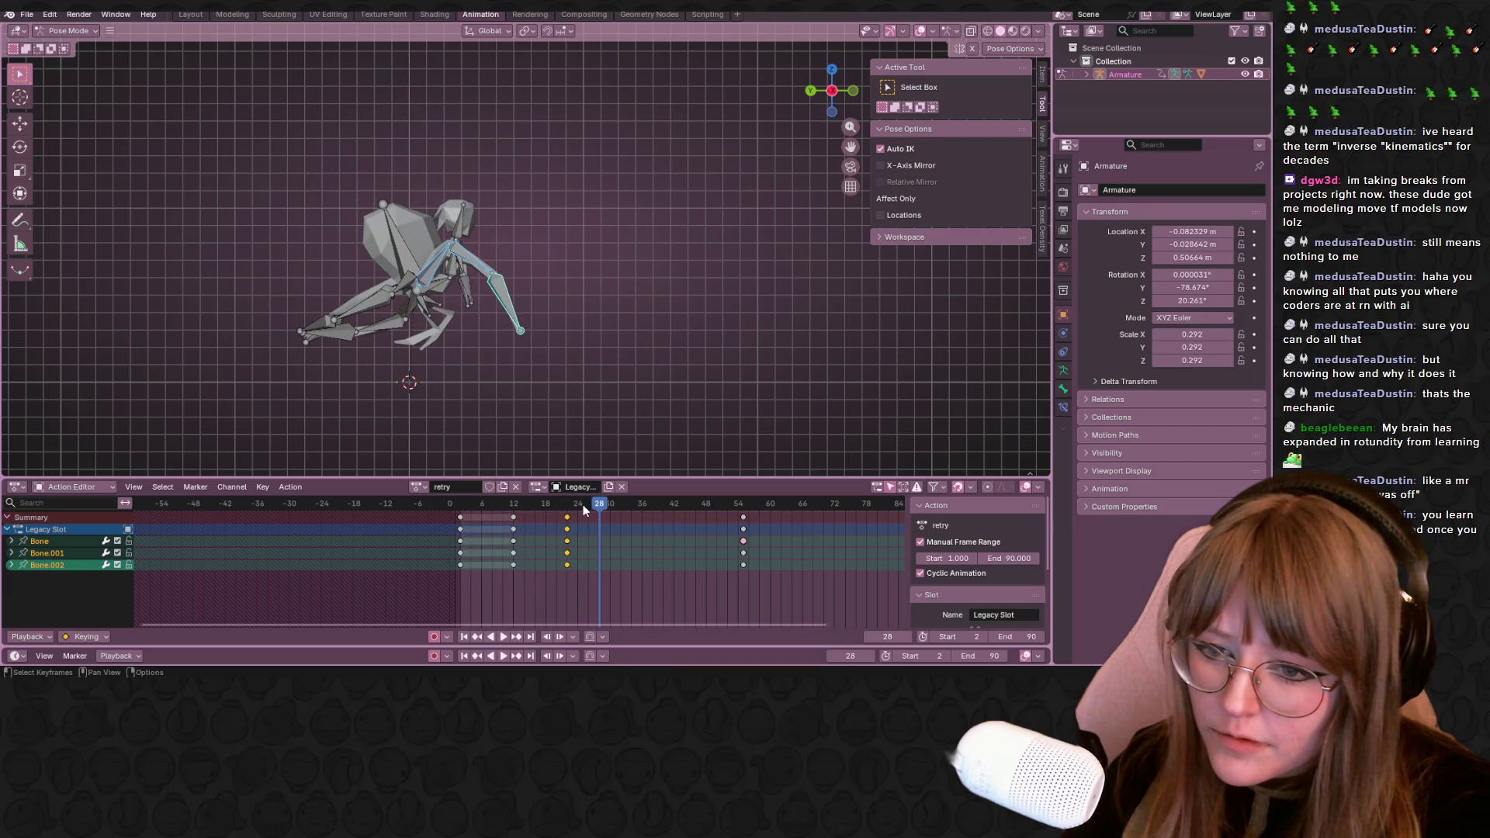
drag(579, 513, 508, 523)
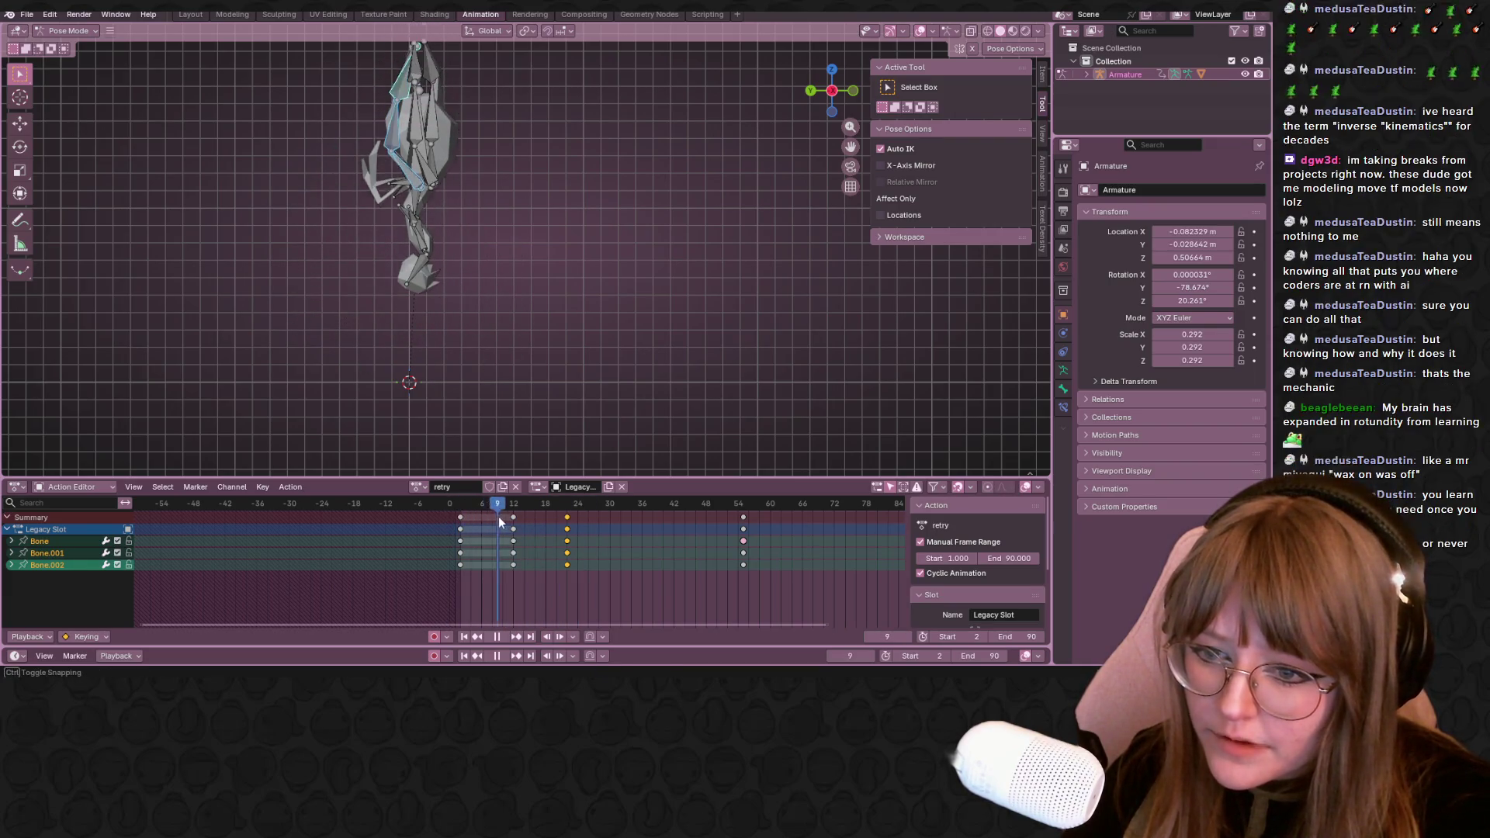
key(a)
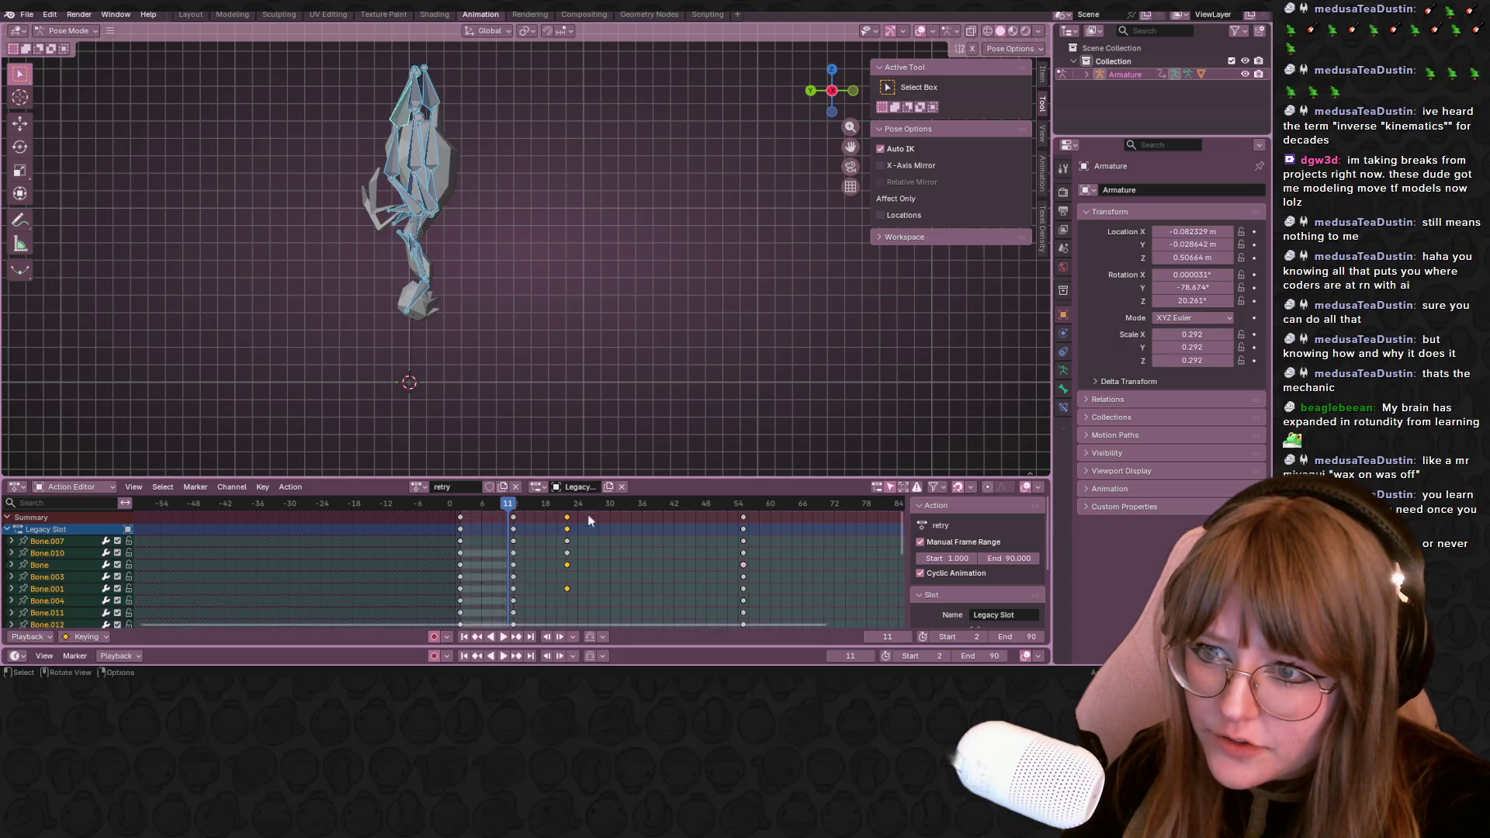
drag(571, 515, 582, 519)
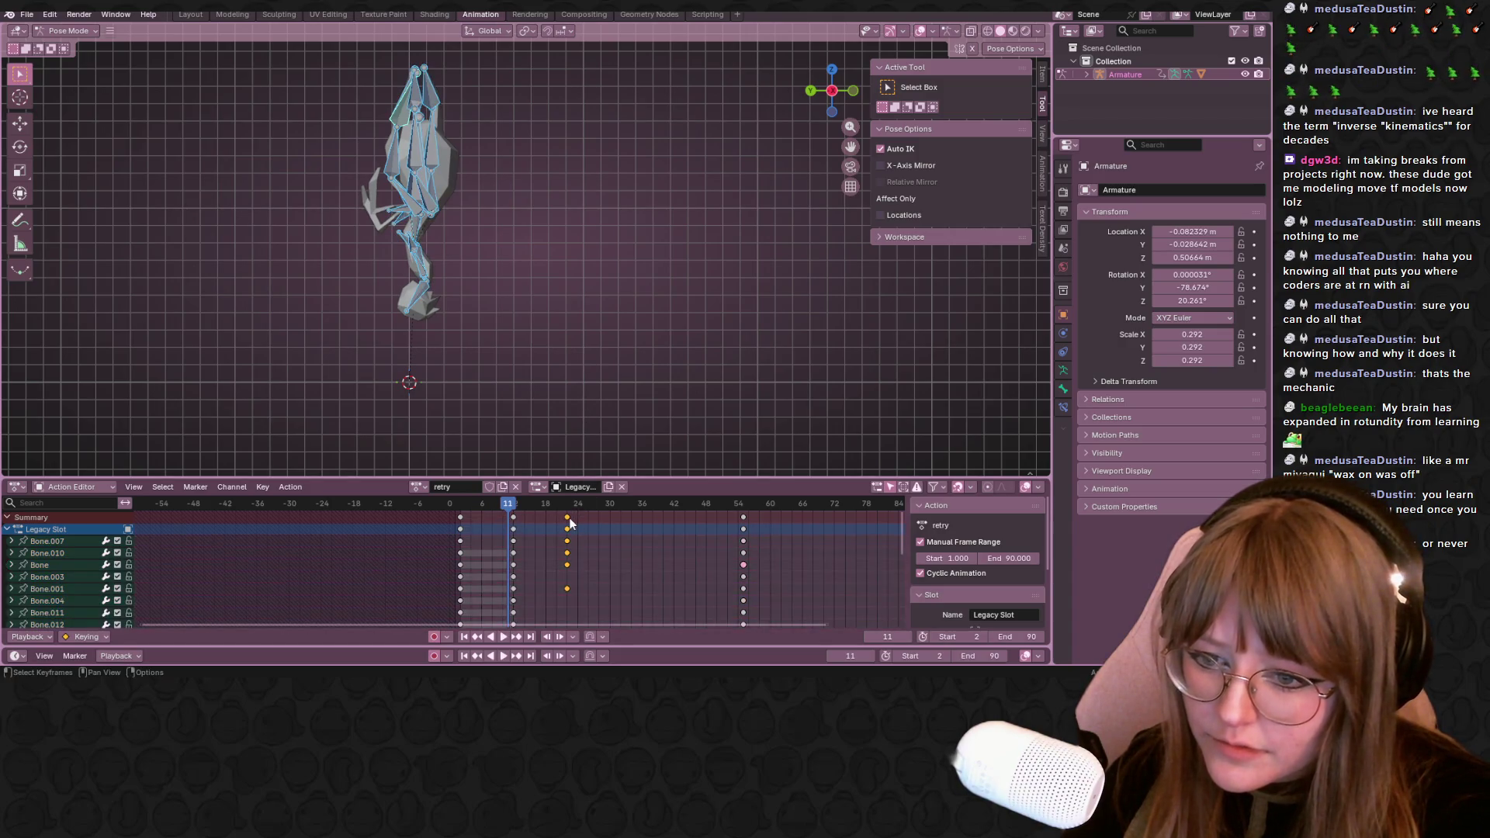
click(613, 516)
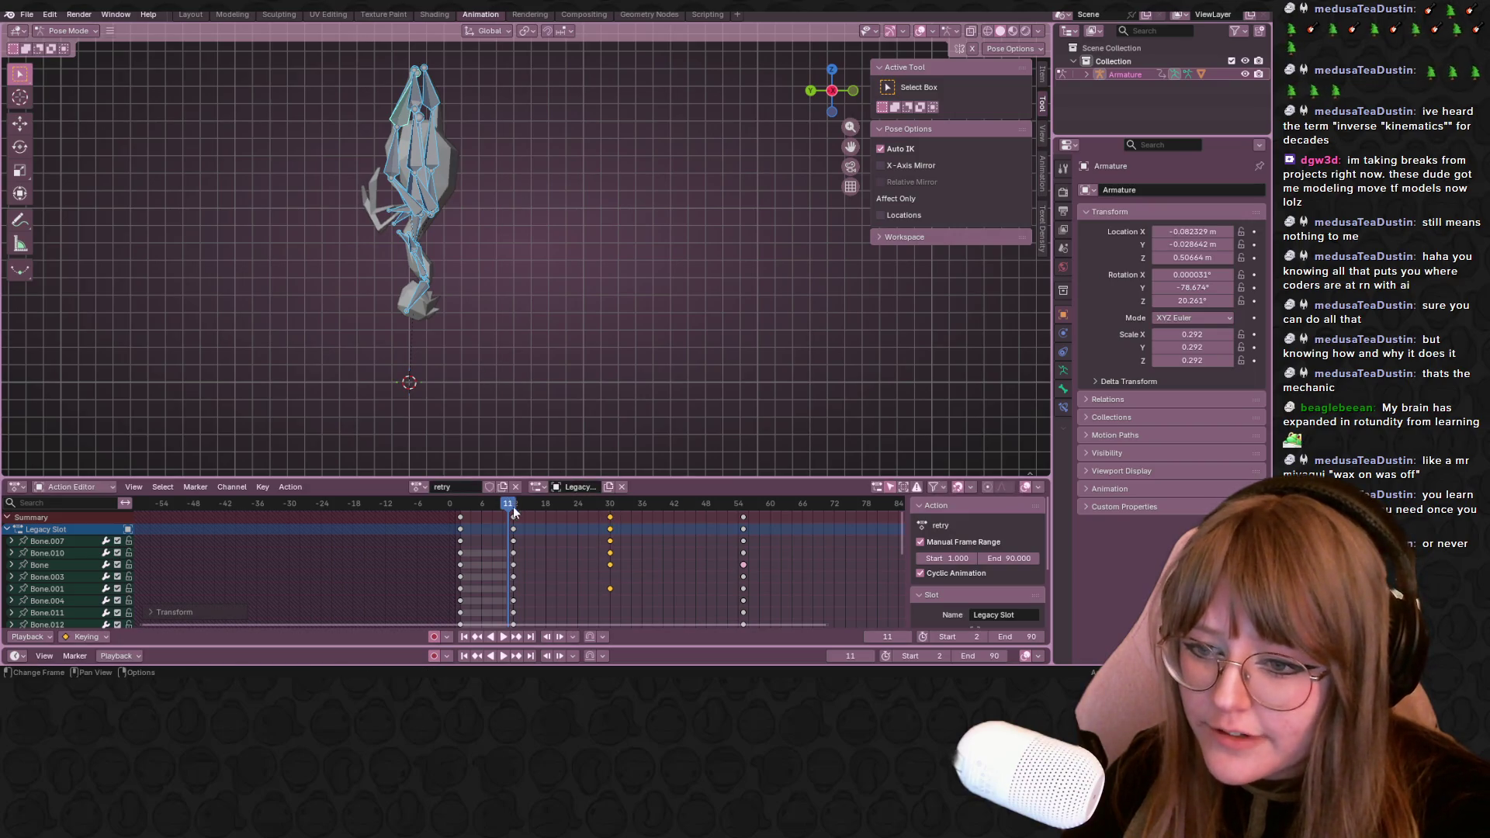
key(space)
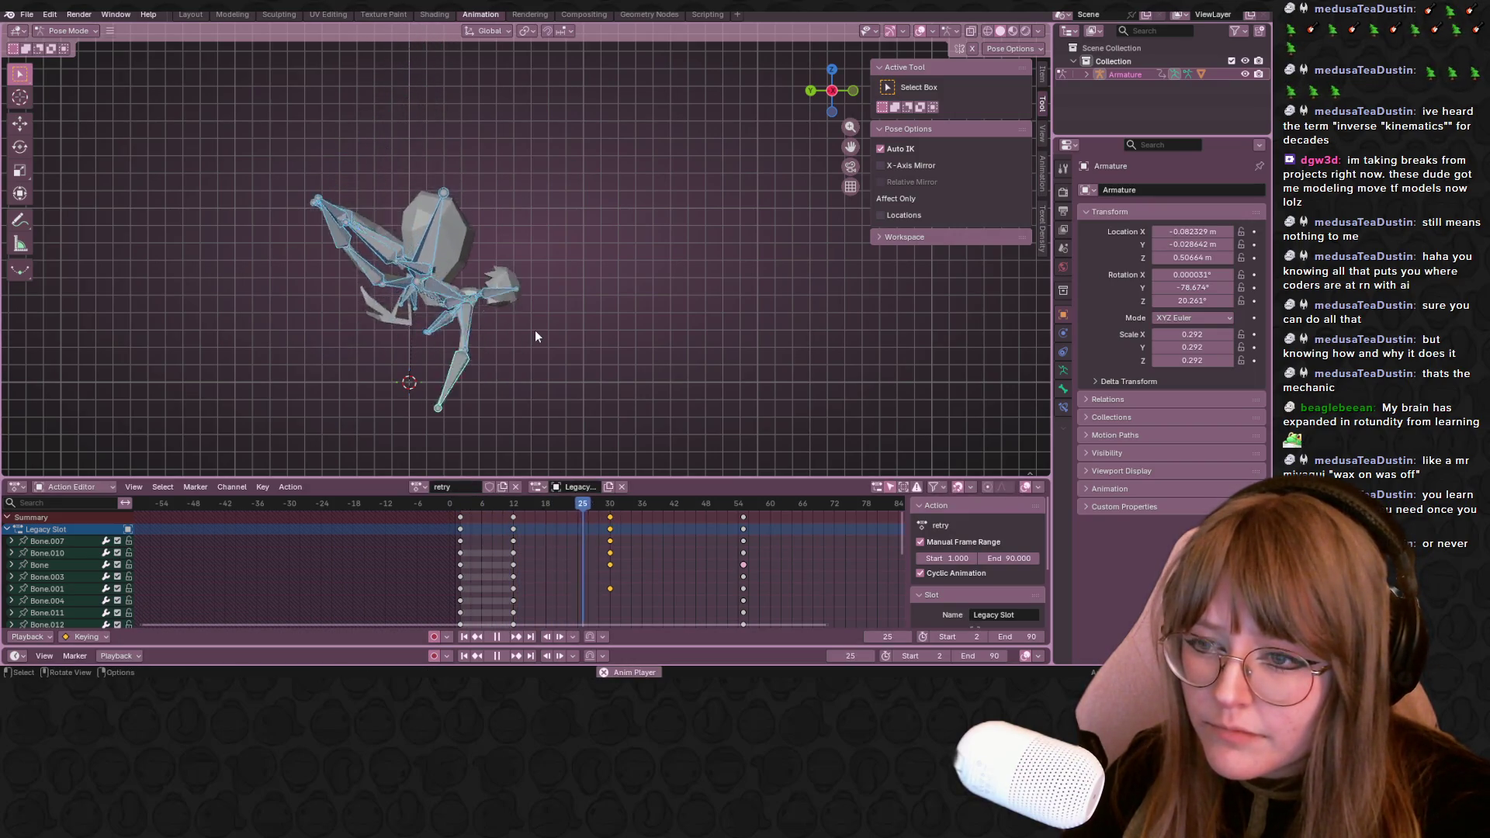
click(408, 321)
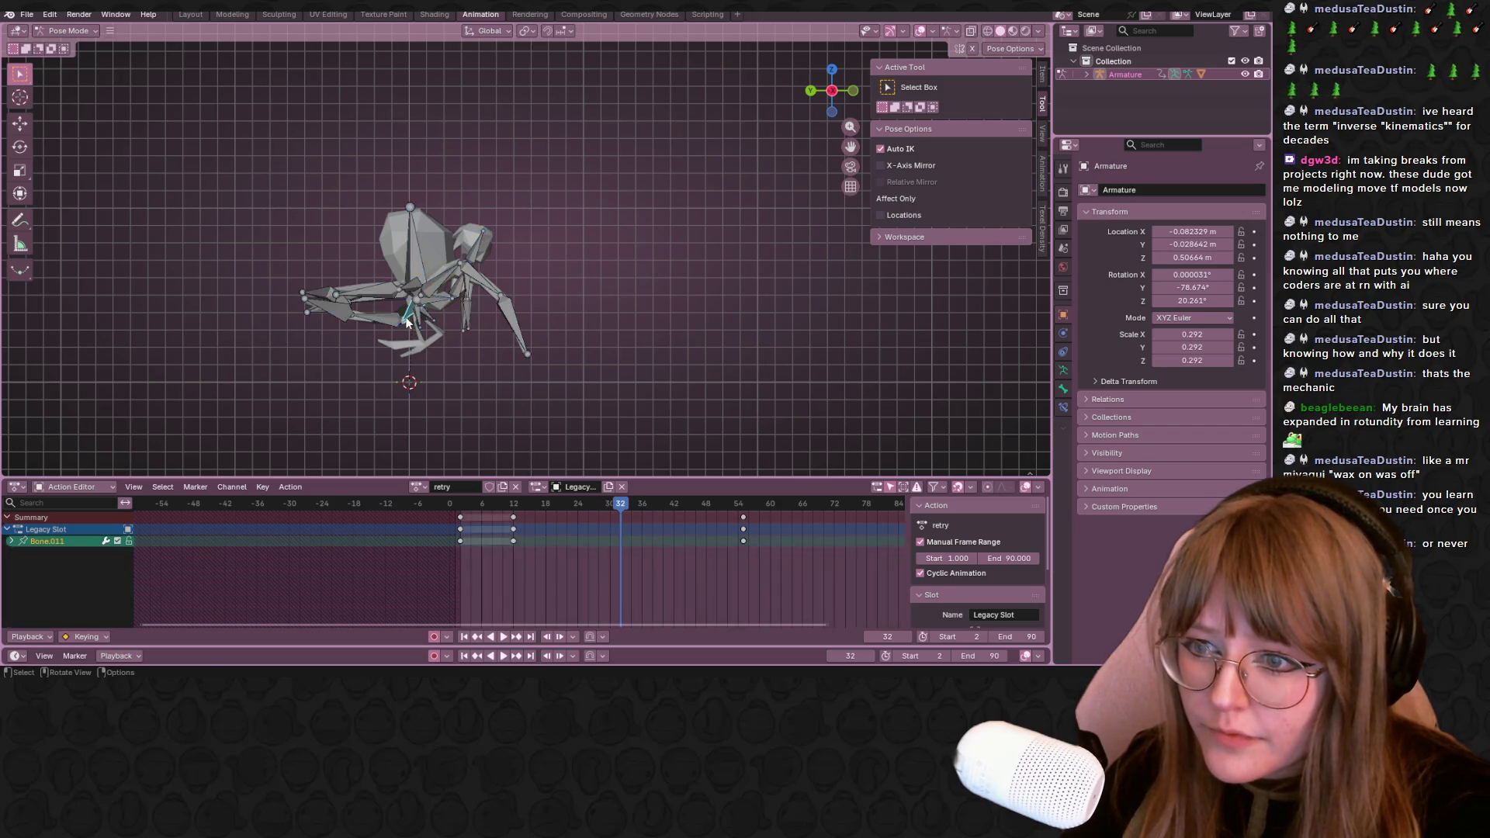
Scrub back to frame 22 and rotate and move one leg bone into a new pose
drag(621, 505, 569, 505)
shift+middle_drag(453, 160, 483, 95)
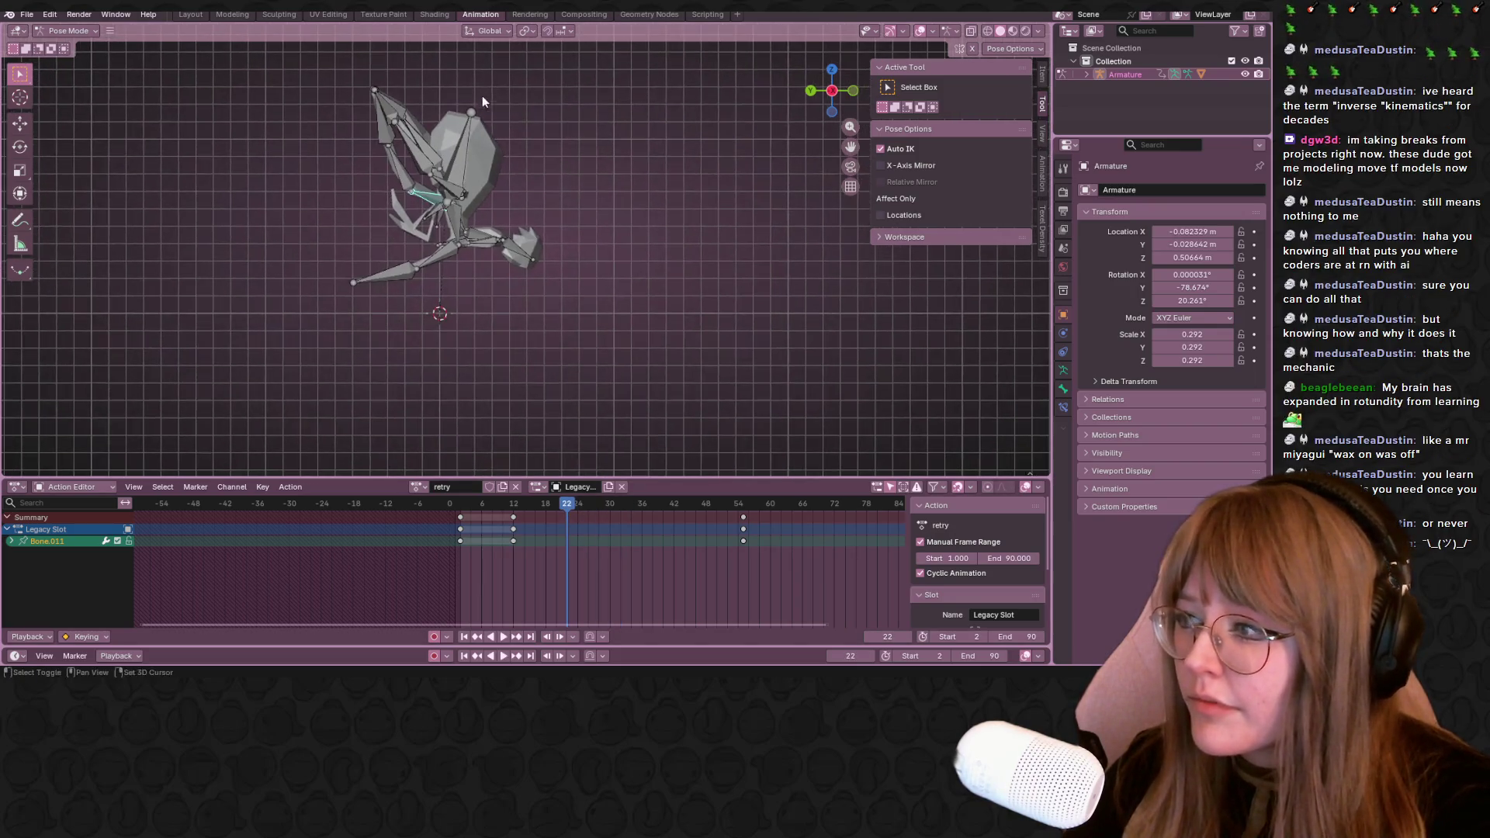
scroll(545, 151, up, 1)
shift+middle_drag(545, 150, 511, 237)
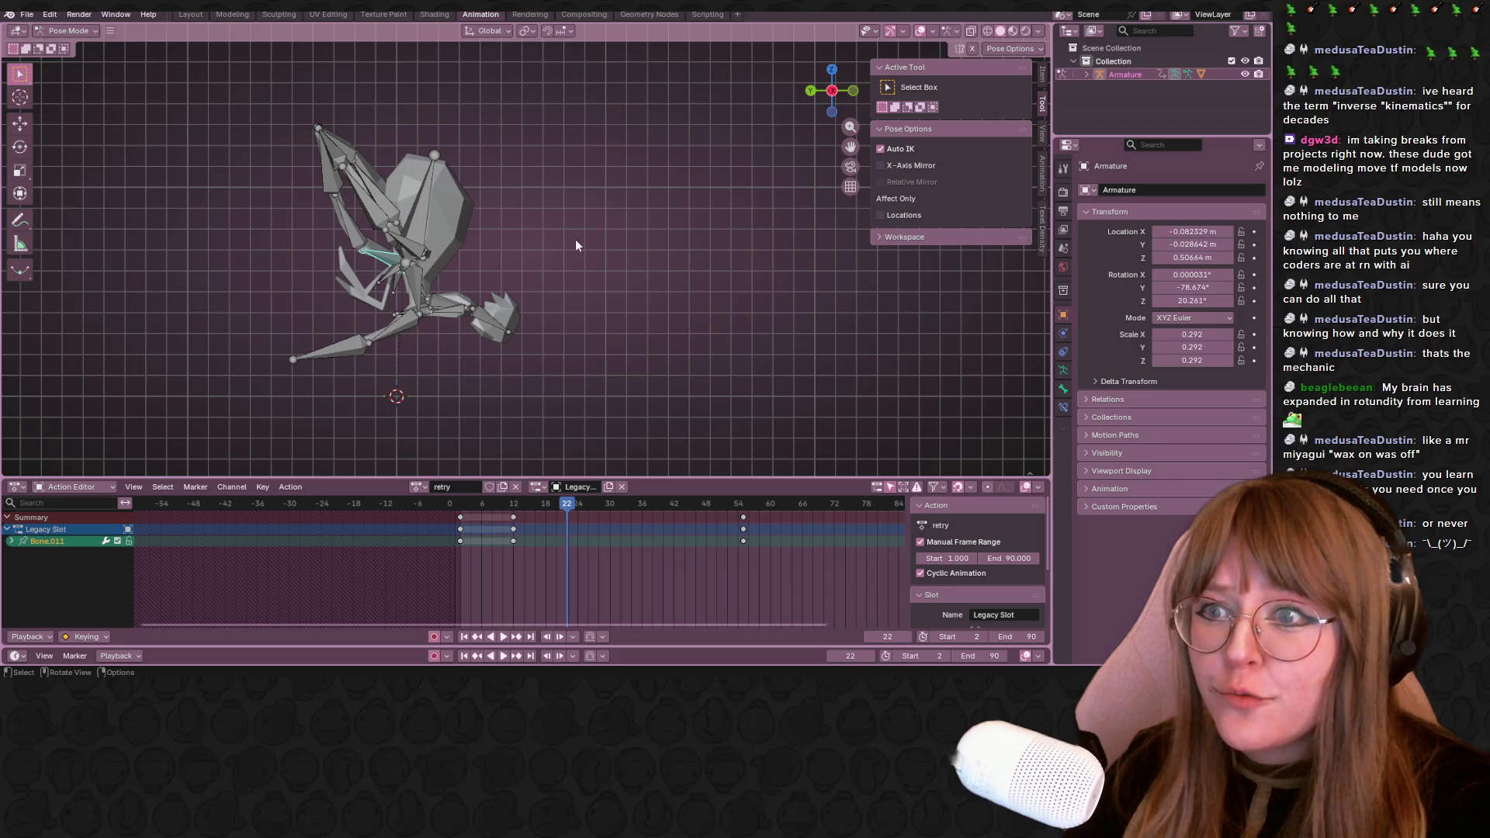
click(408, 297)
key(r)
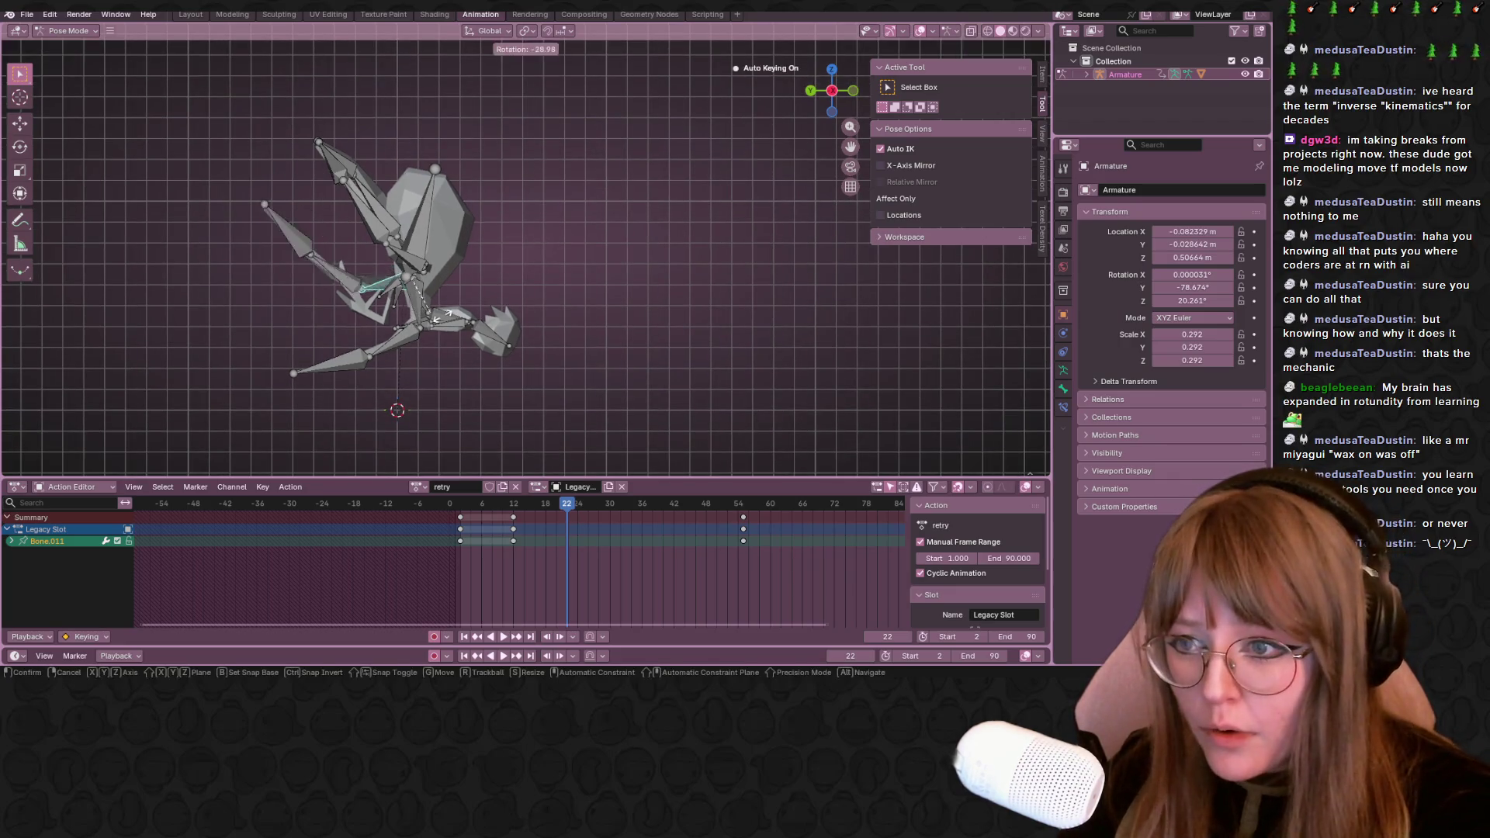
click(416, 127)
key(g)
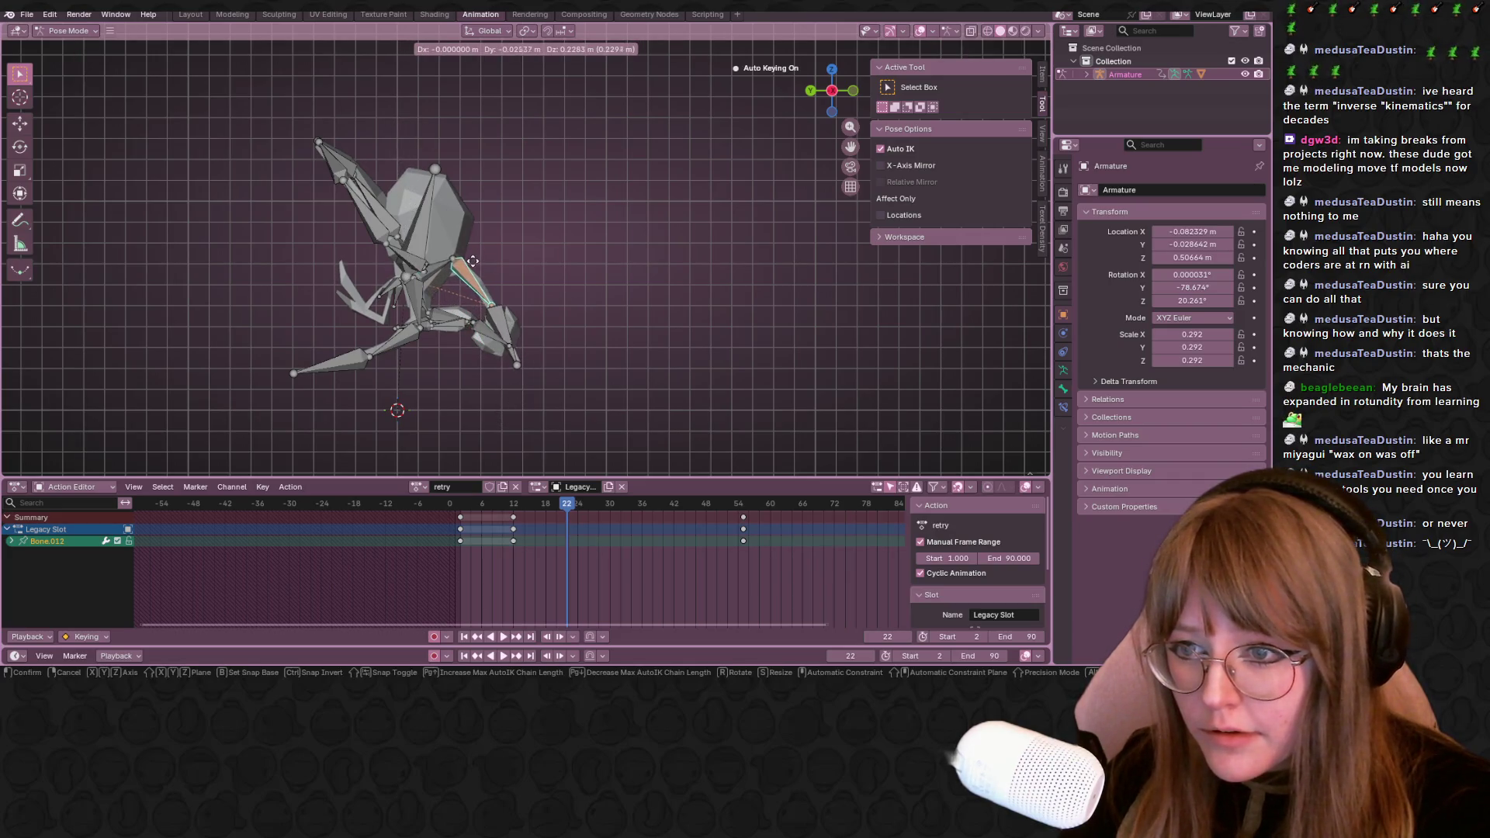
click(474, 259)
From a flat front view, rotate the leg bones to their new angles
middle_drag(588, 273, 745, 233)
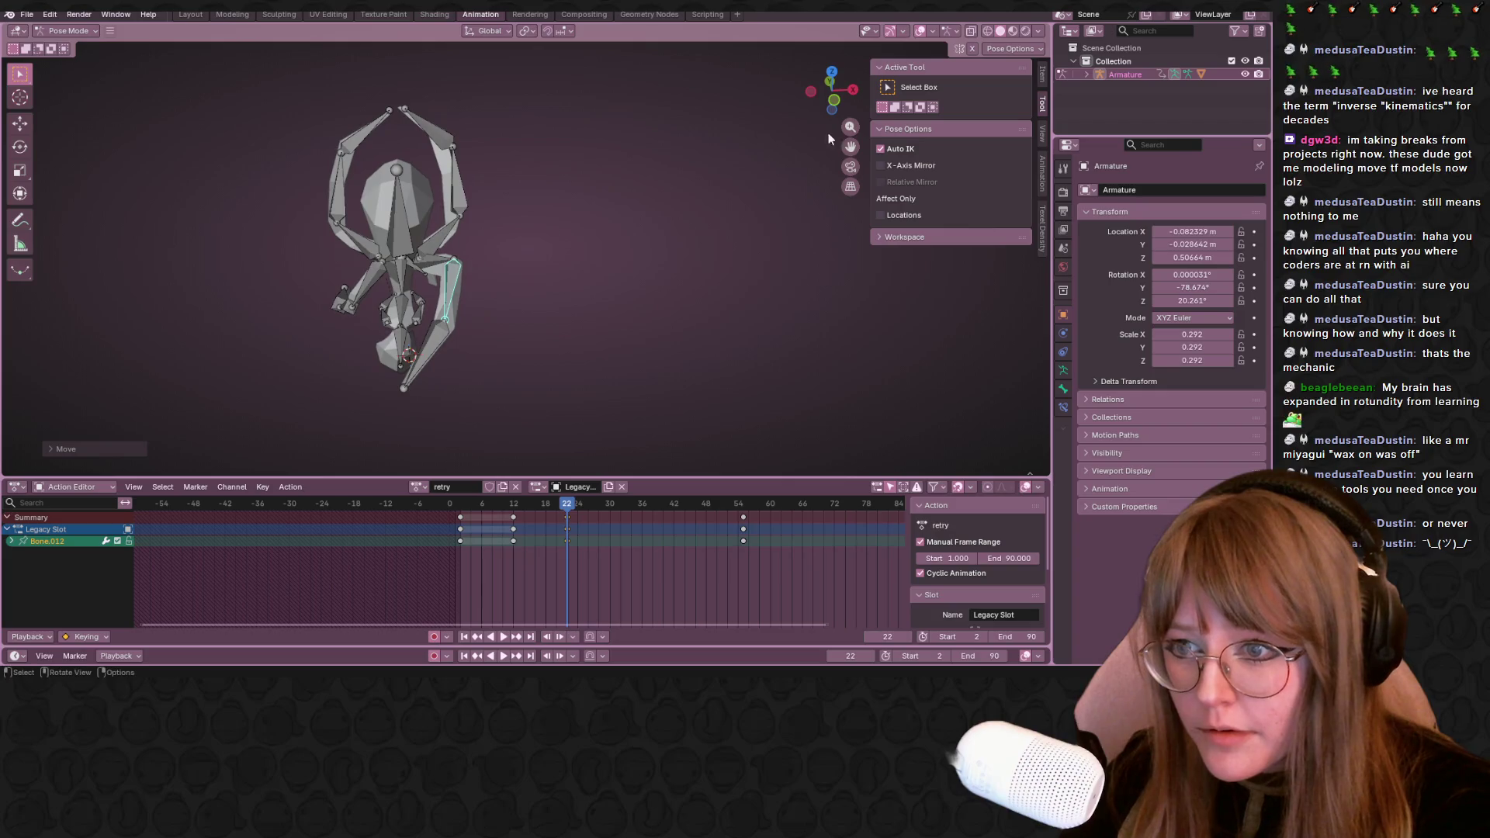
click(835, 102)
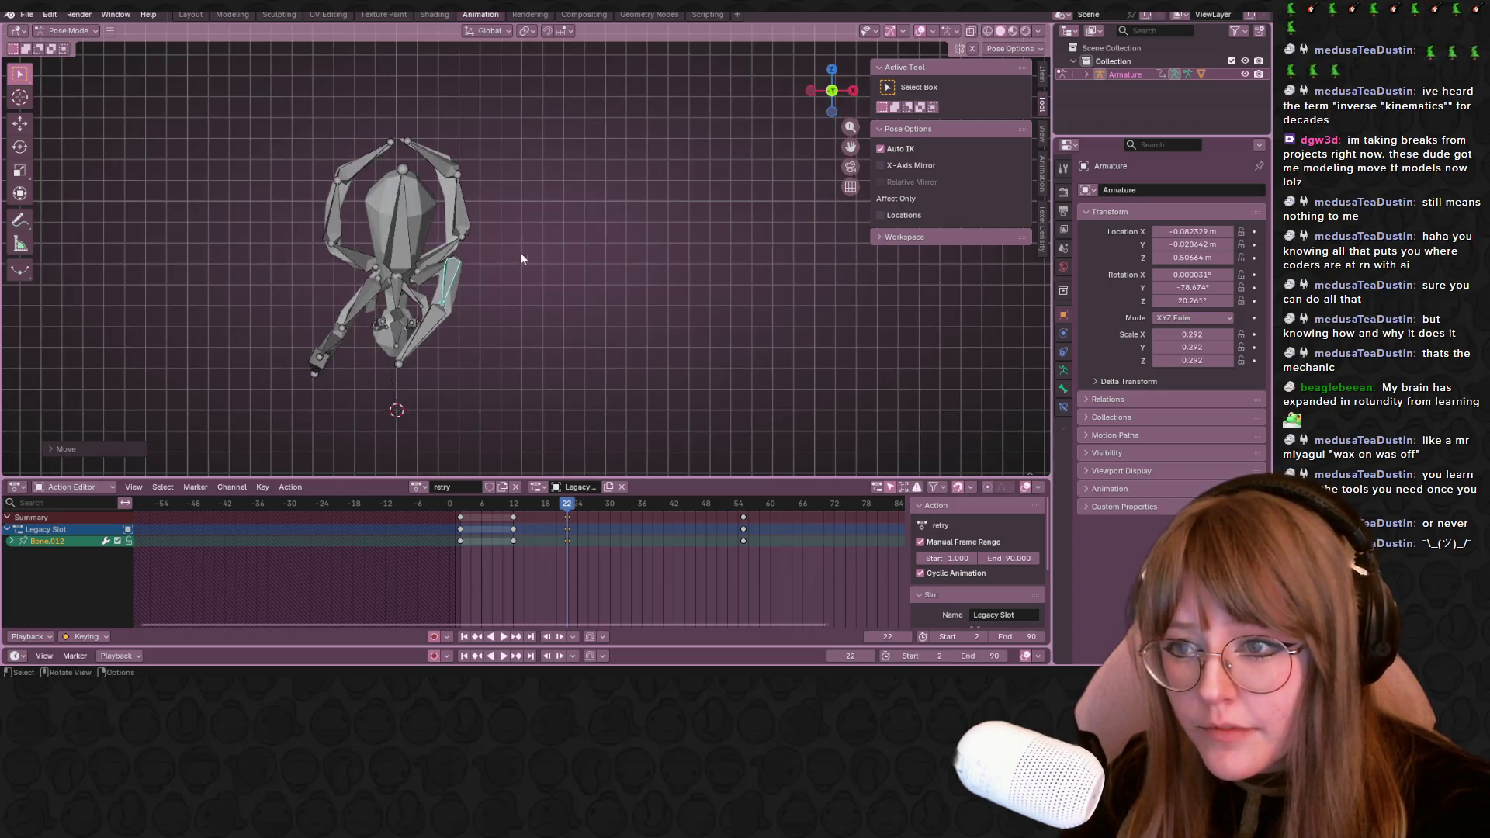
key(r)
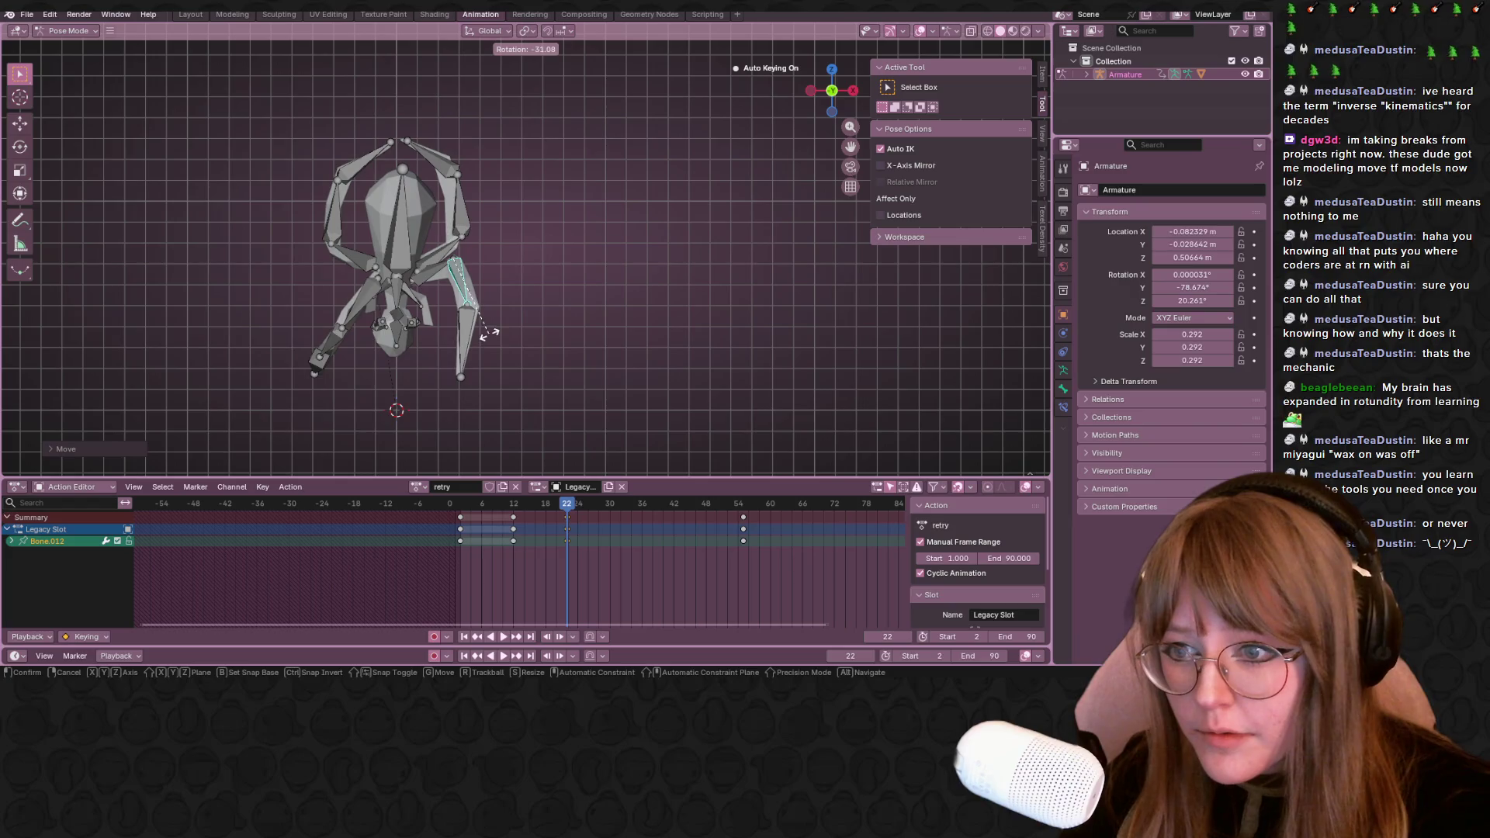
click(465, 314)
key(r)
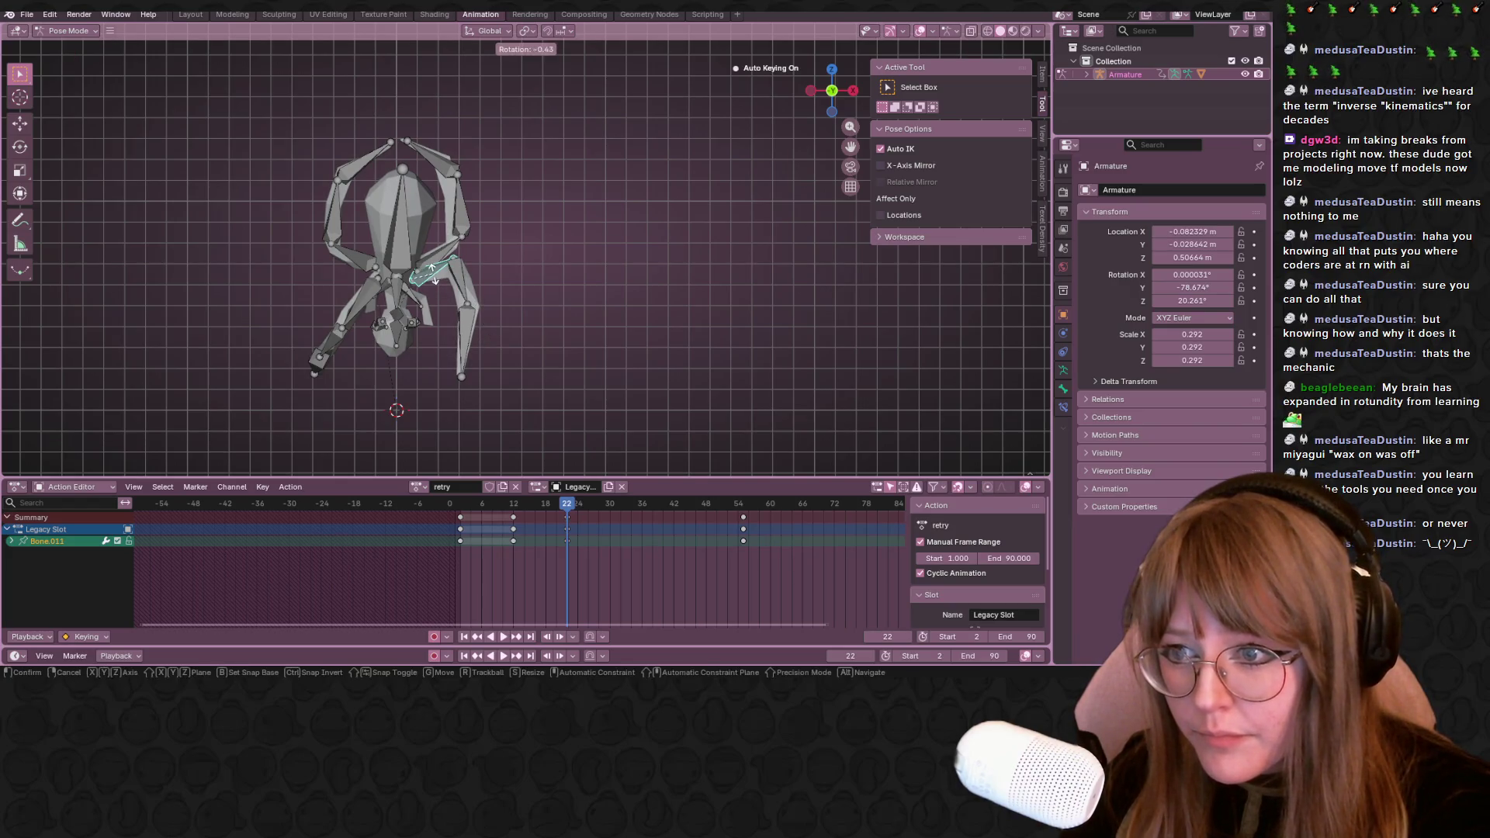
click(463, 299)
Select Bone.011, Bone.012 and Bone.013 and insert keyframes for them at frame 22
shift+click(465, 283)
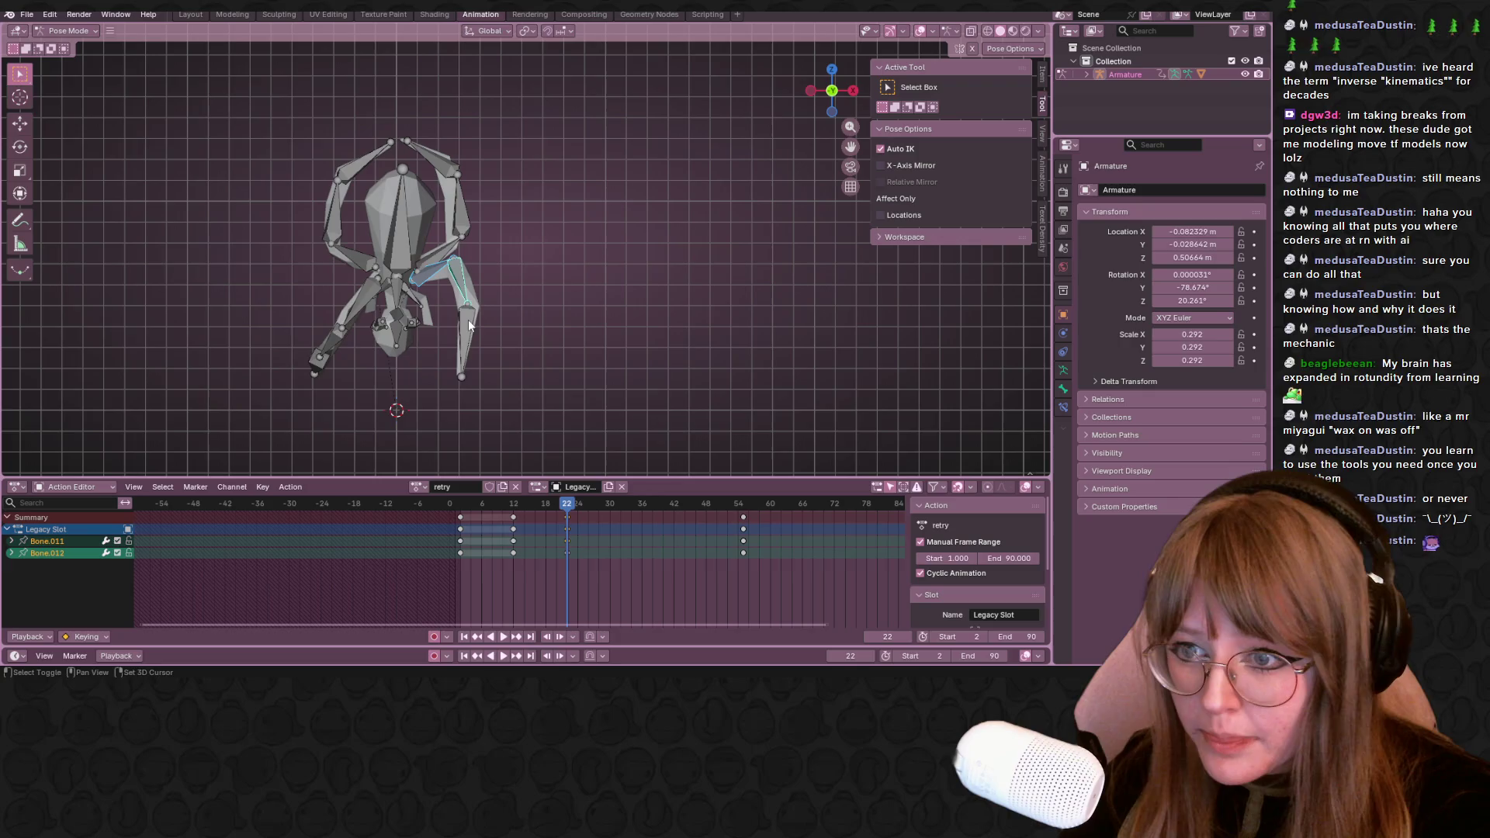
shift+click(470, 321)
key(i)
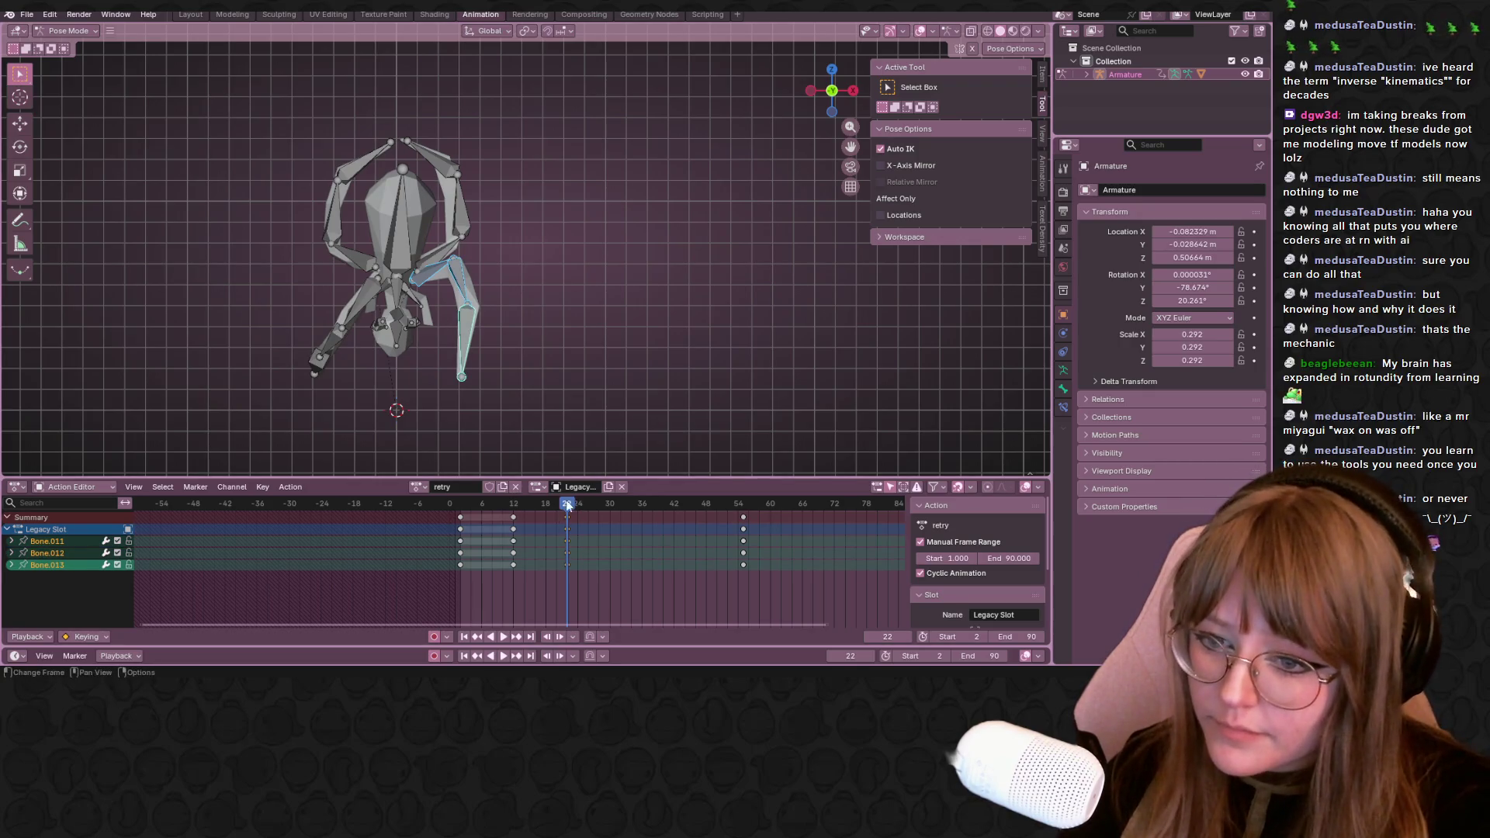
click(461, 504)
middle_drag(508, 342, 609, 346)
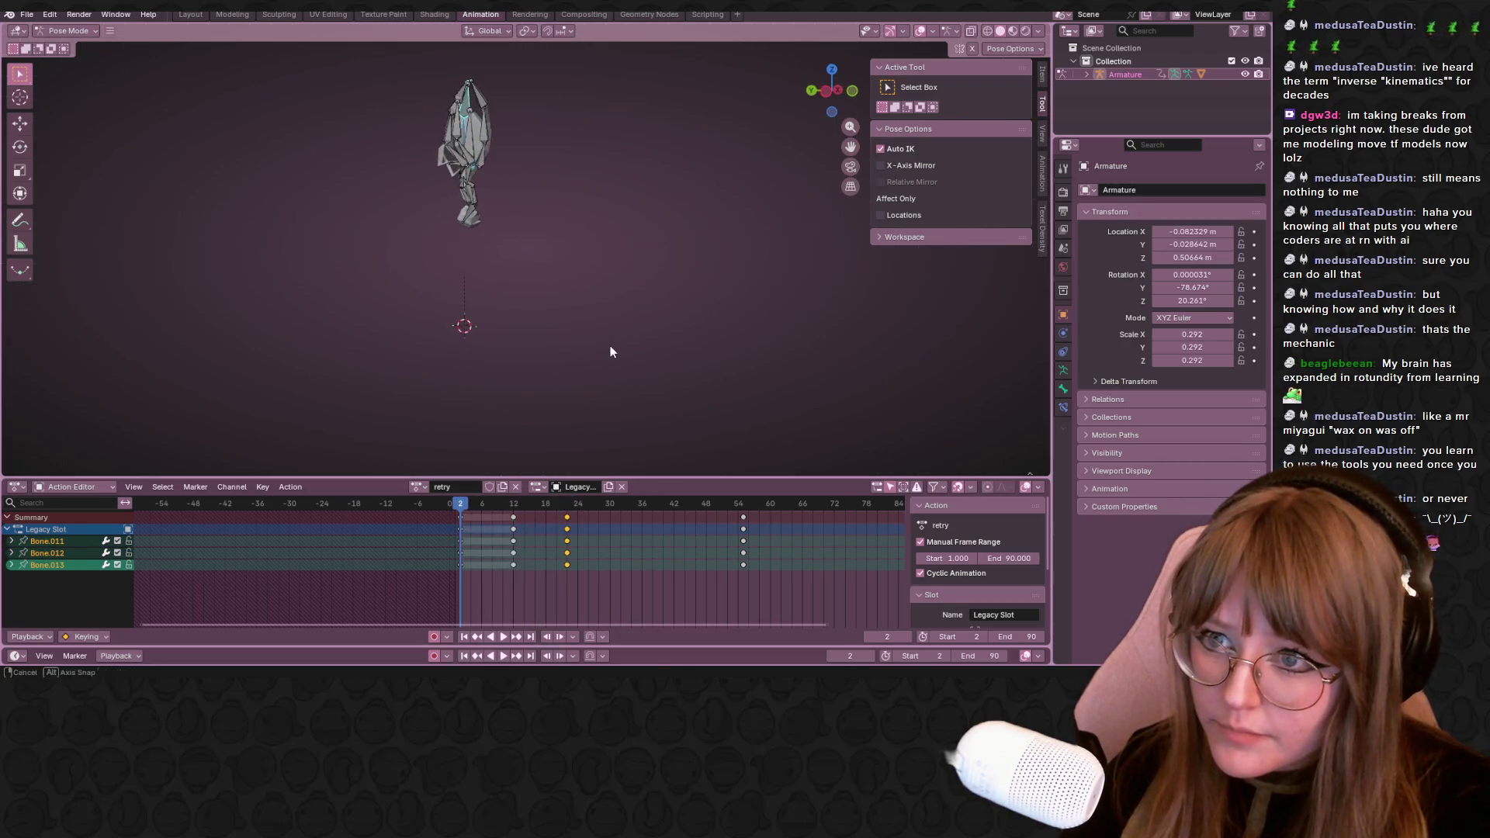
key(space)
key(space)
drag(626, 498, 524, 503)
key(a)
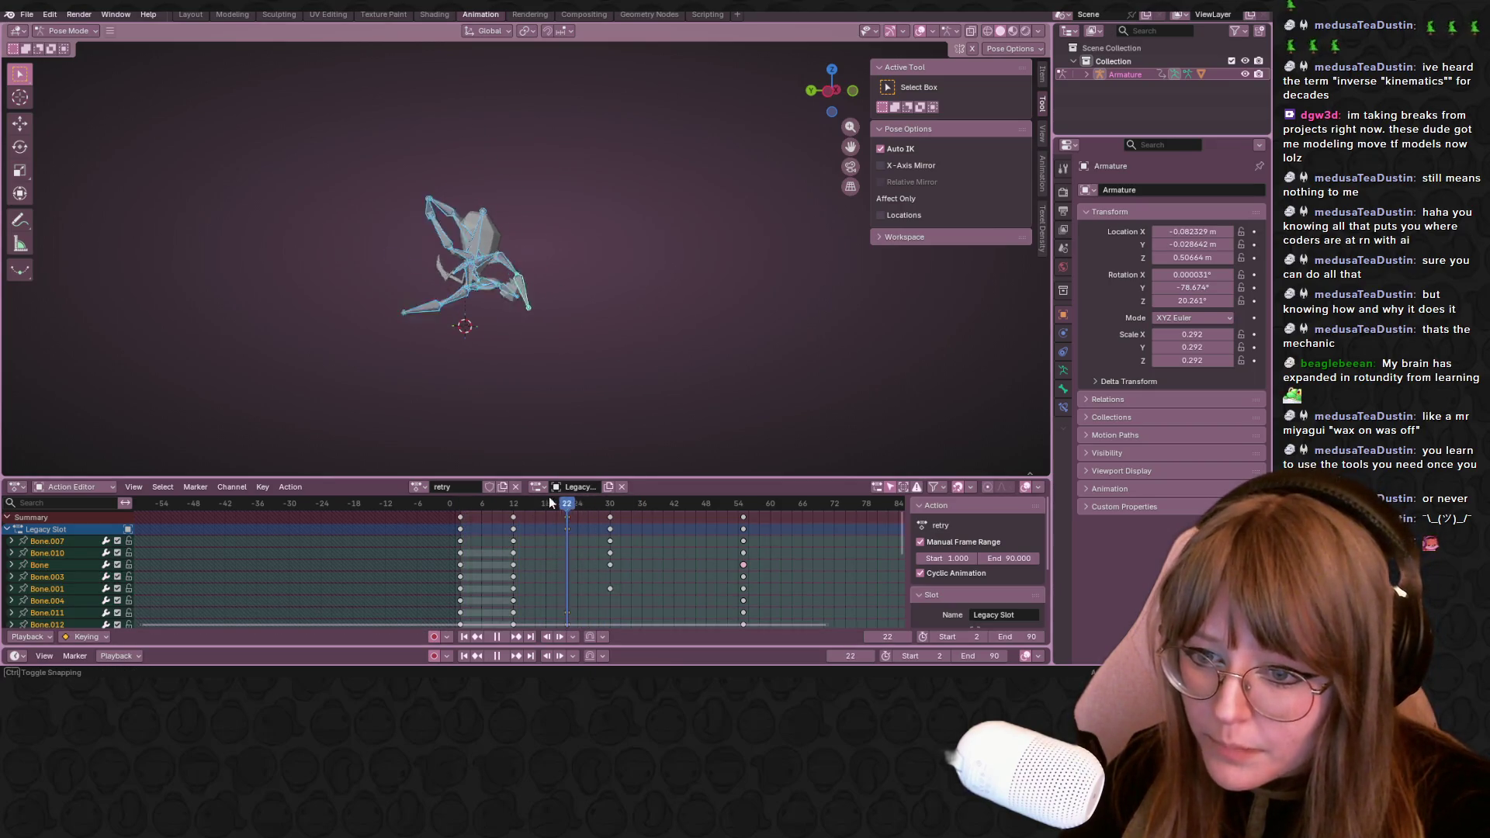
middle_drag(443, 291, 357, 206)
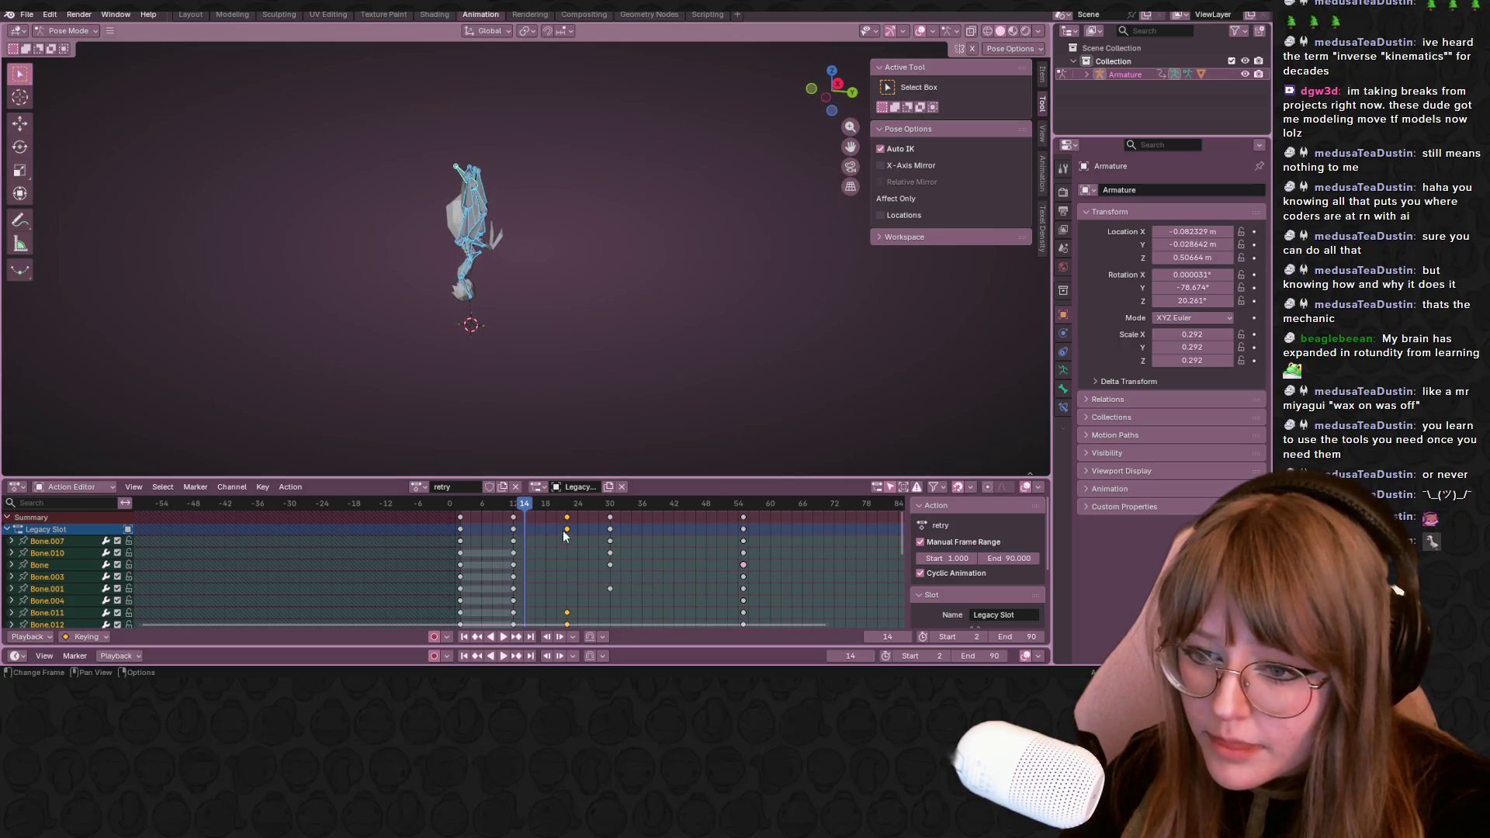
click(482, 237)
shift+click(483, 211)
middle_drag(482, 211, 474, 205)
shift+click(470, 197)
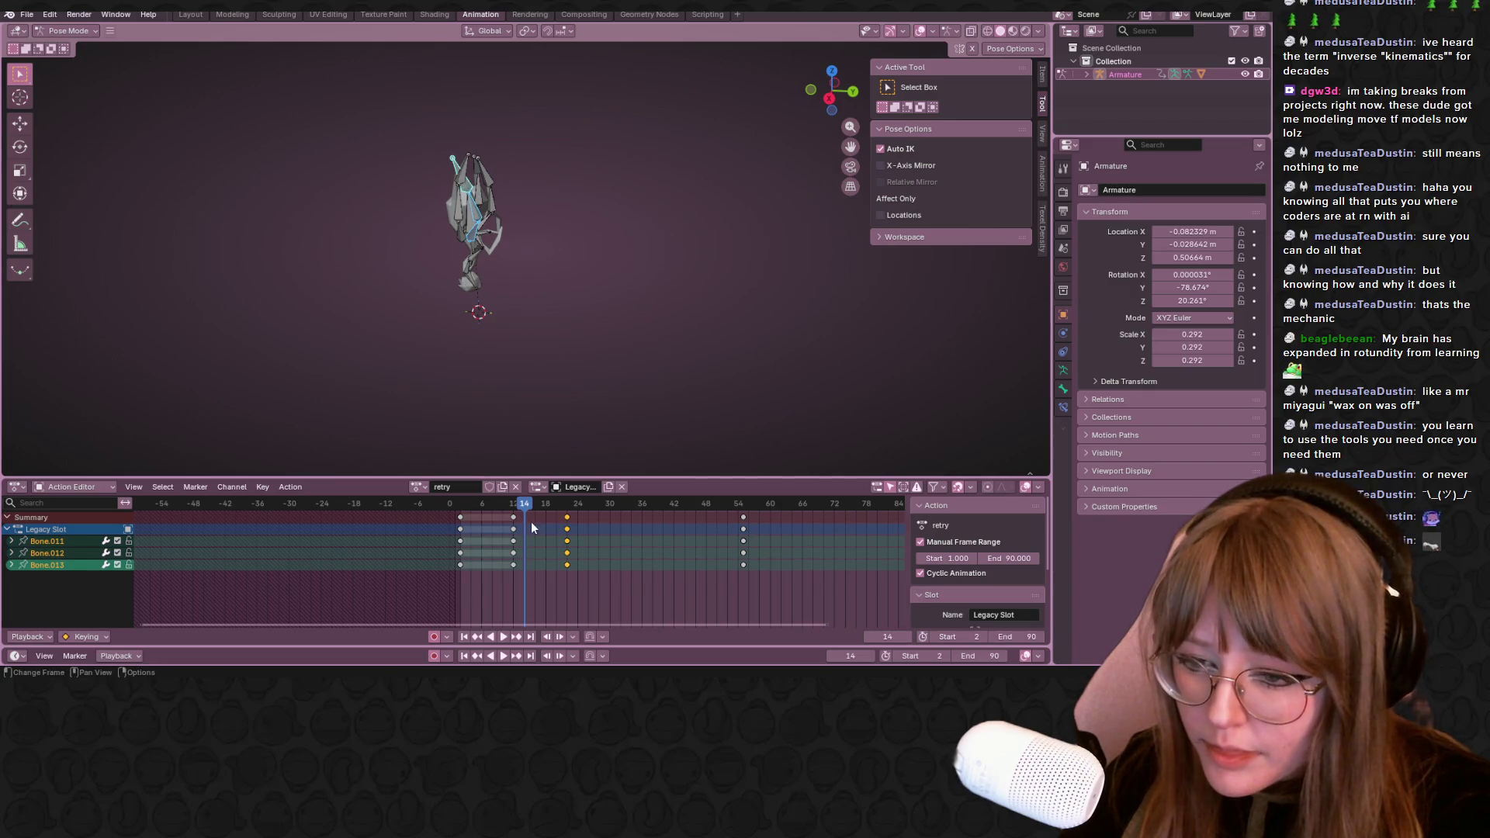
key(Delete)
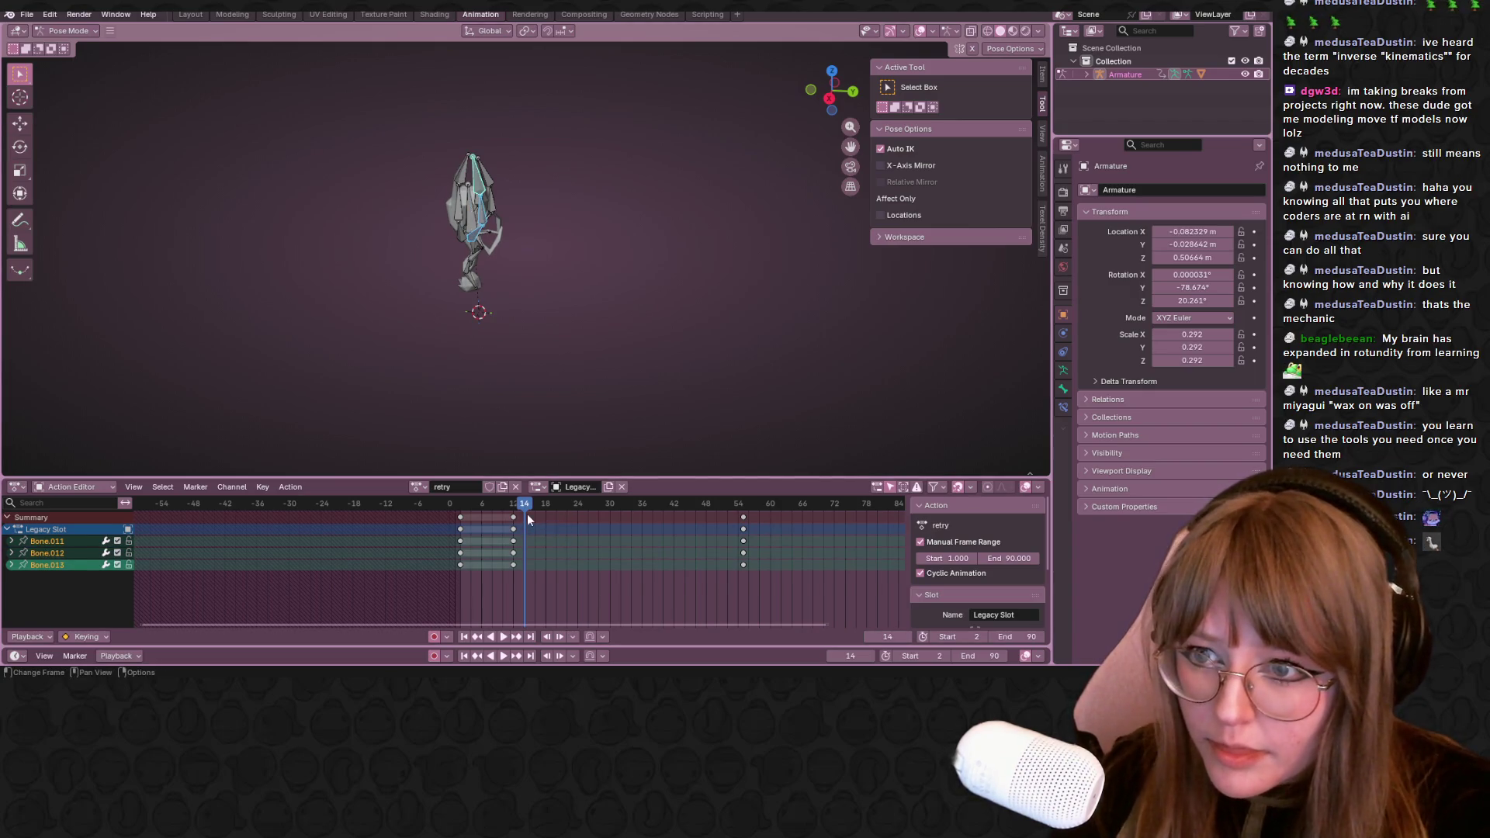
key(shift+Left)
key(space)
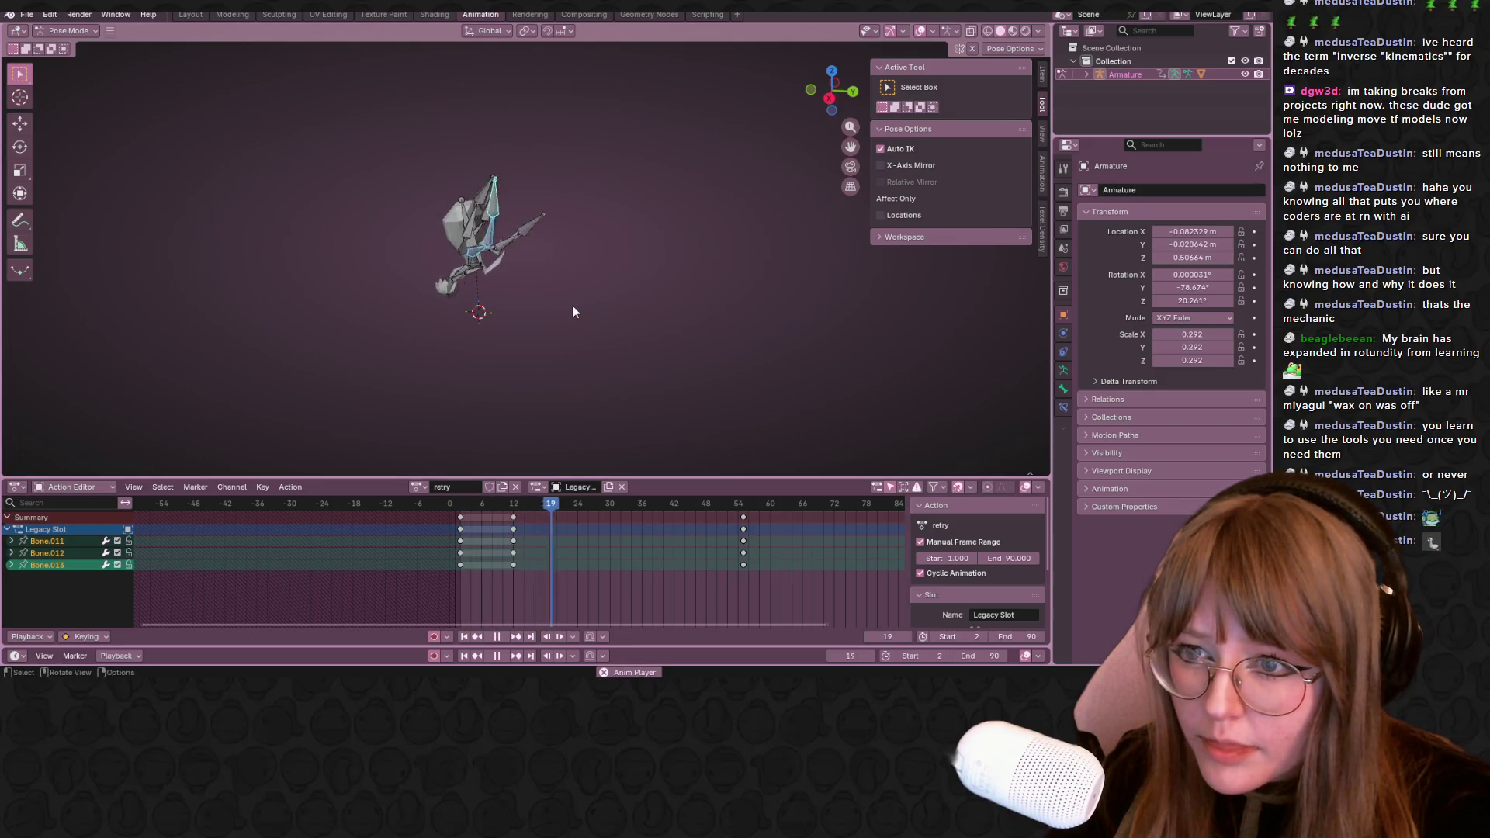
key(space)
key(ctrl+z)
key(ctrl+z)
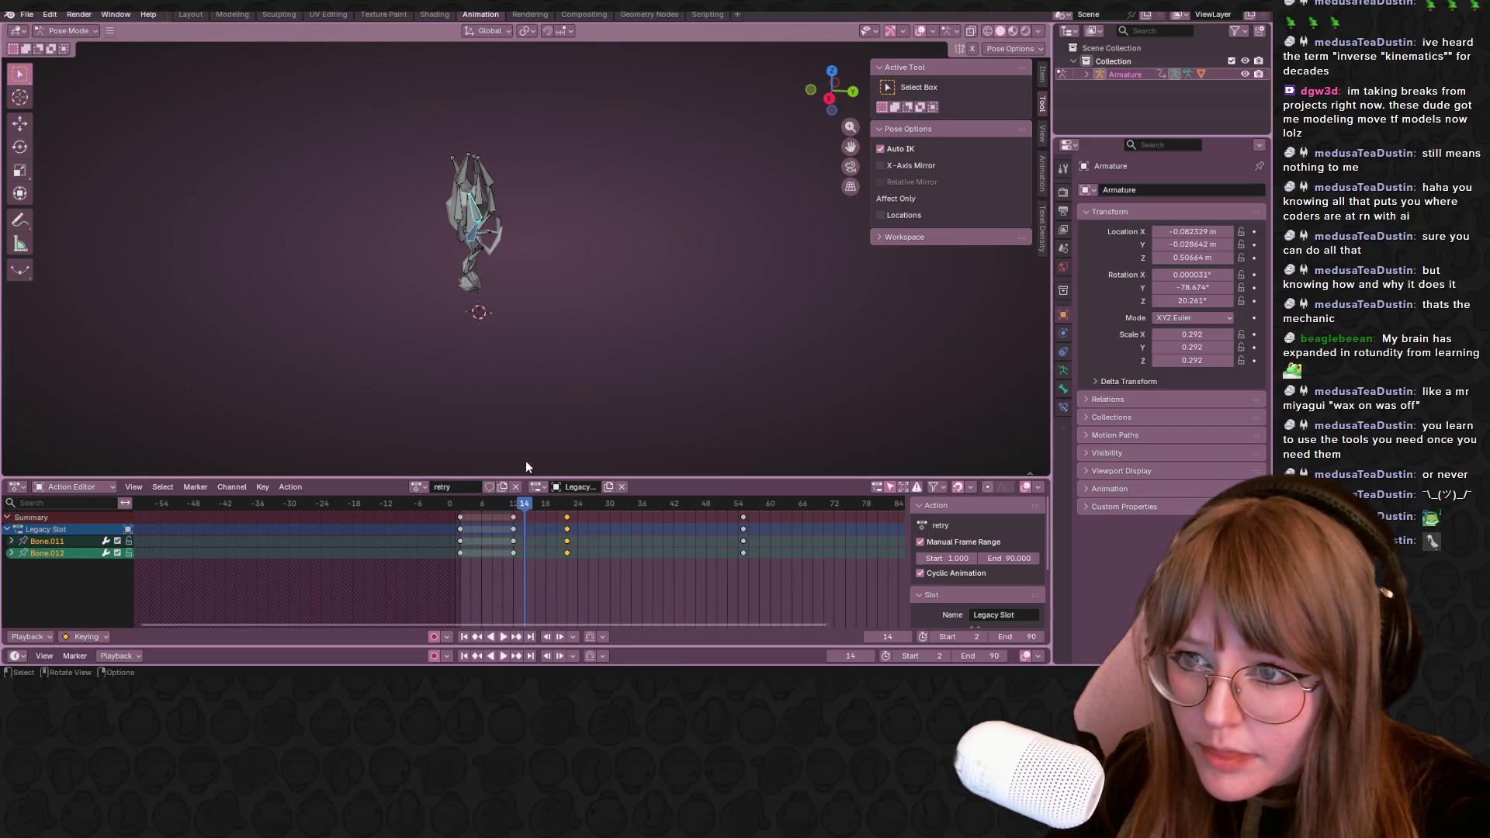
middle_drag(486, 202, 468, 198)
shift+click(474, 199)
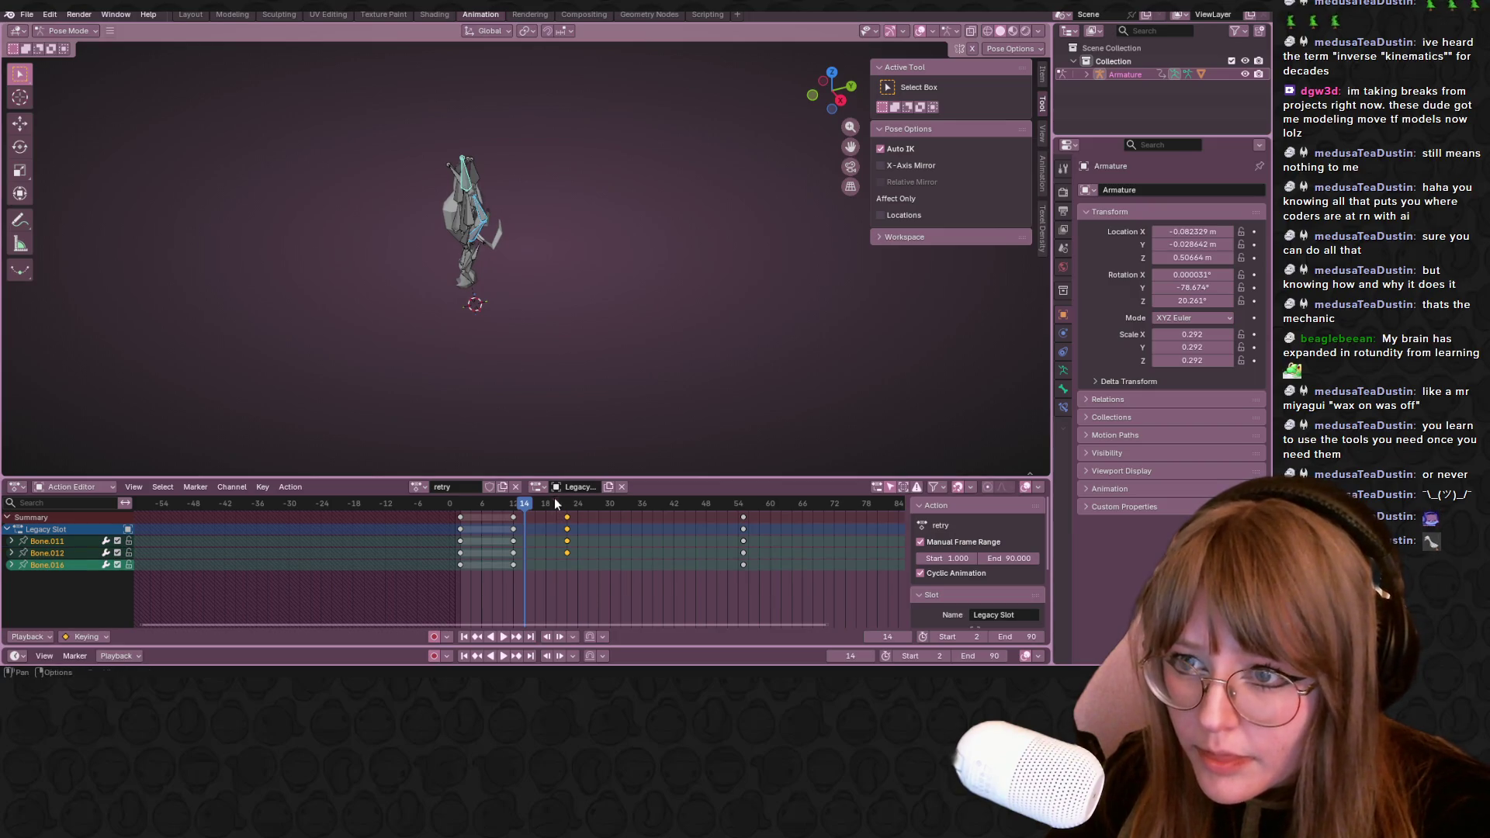
click(487, 225)
shift+click(461, 184)
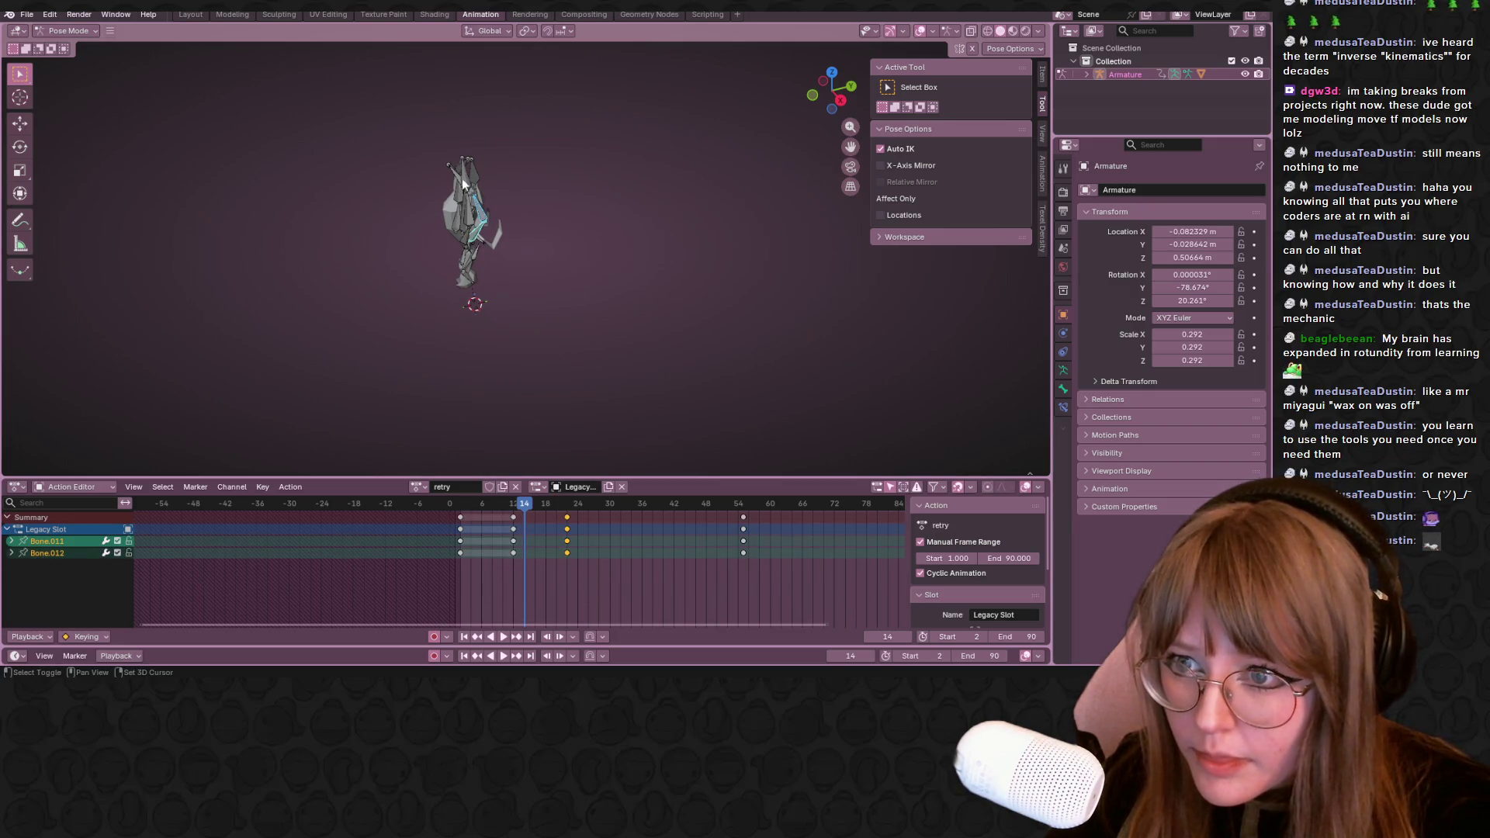
shift+click(456, 172)
click(512, 518)
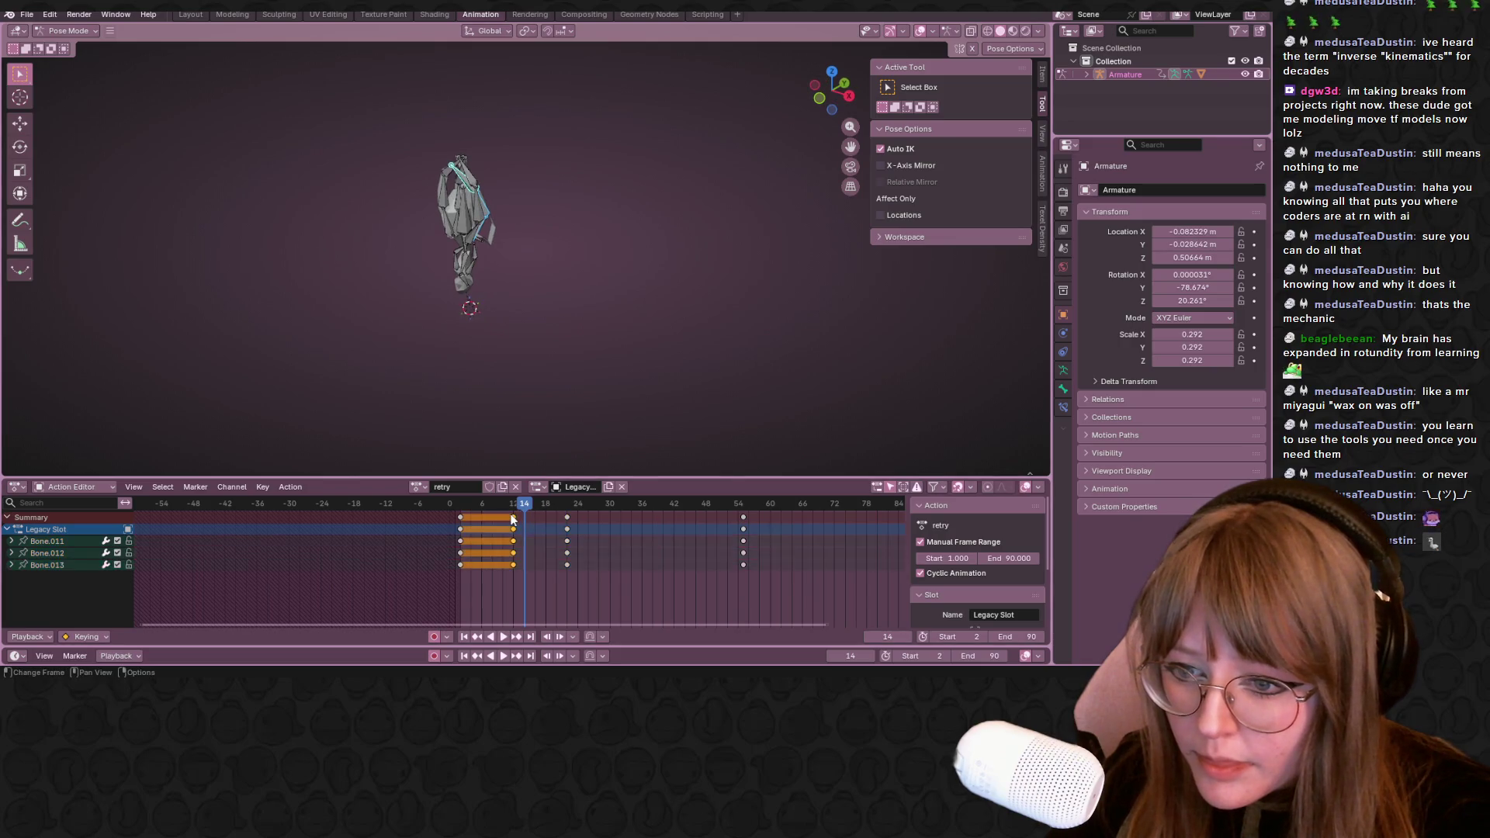
Delete the selected leg keyframes, check playback, and key the current leg pose at frame 14
key(Delete)
key(space)
mouse_move(456, 475)
middle_down()
mouse_move(559, 310)
mouse_move(592, 333)
middle_up()
key(Escape)
key(i)
click(591, 349)
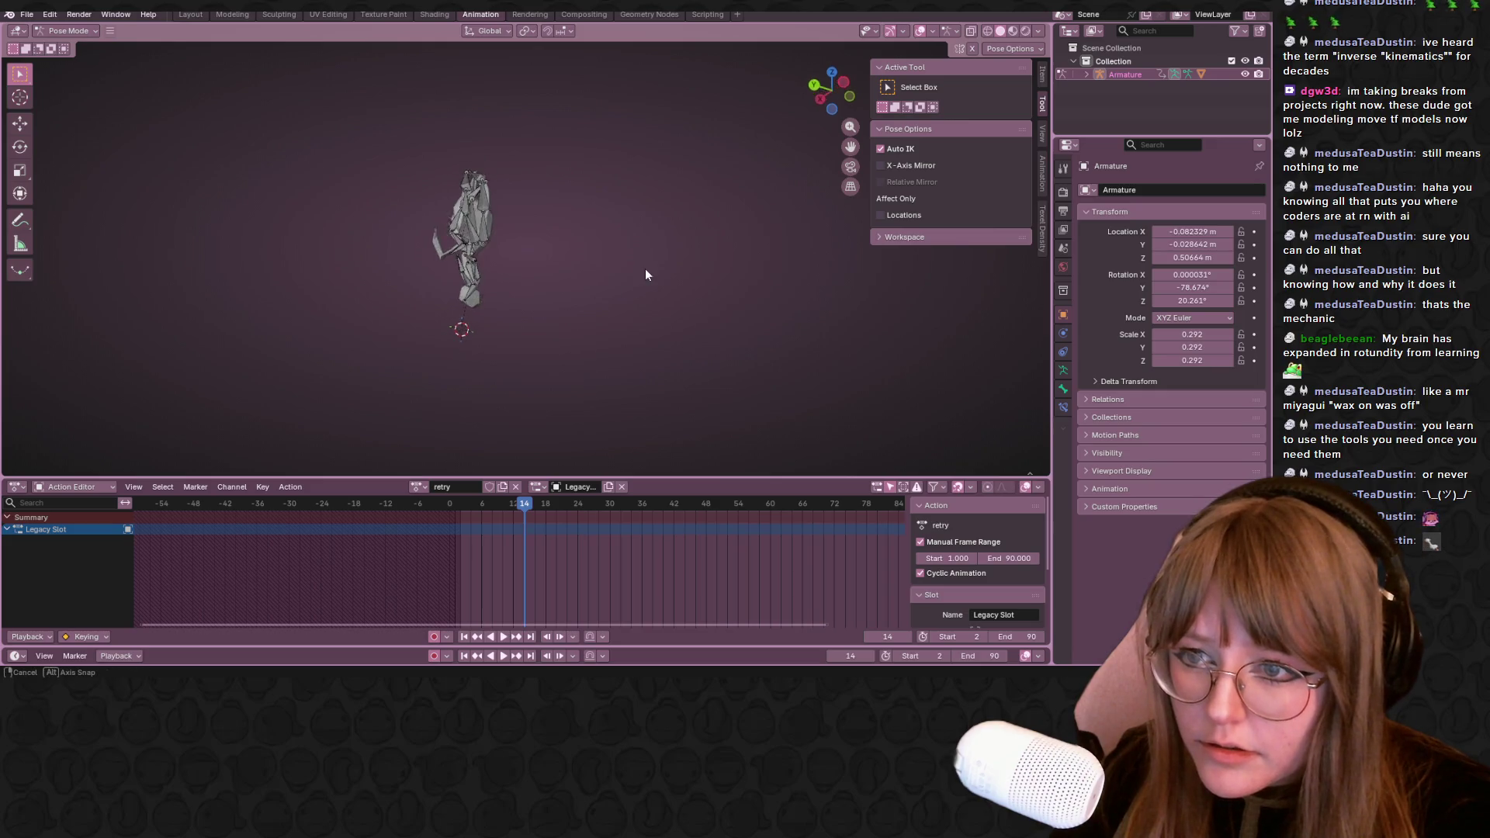
scroll(590, 309, up, 2)
scroll(651, 205, up, 2)
Select all bones and shift their frame-22 keys later to frame 28, then play
key(a)
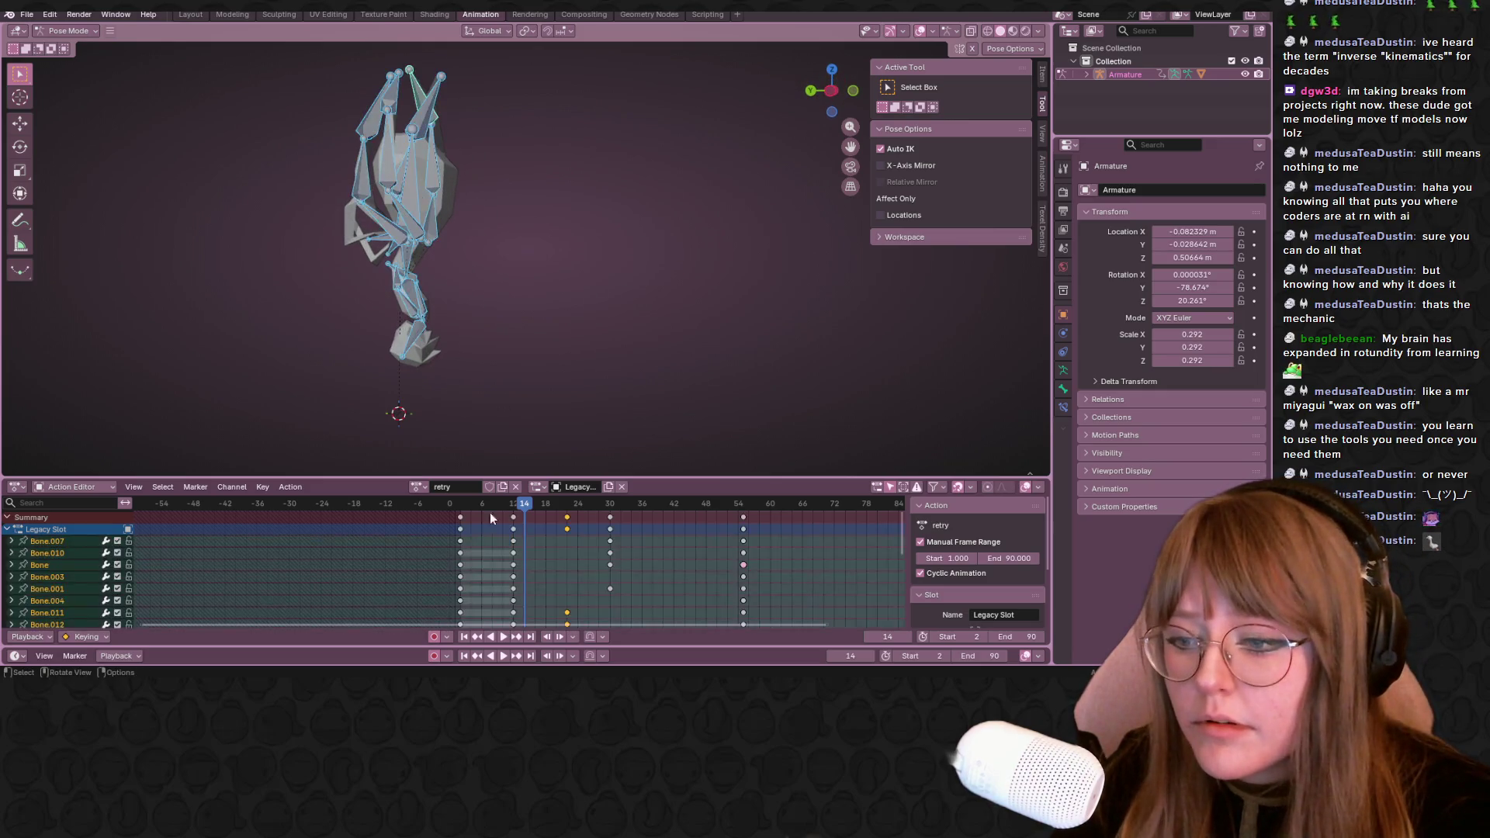
drag(565, 524, 603, 517)
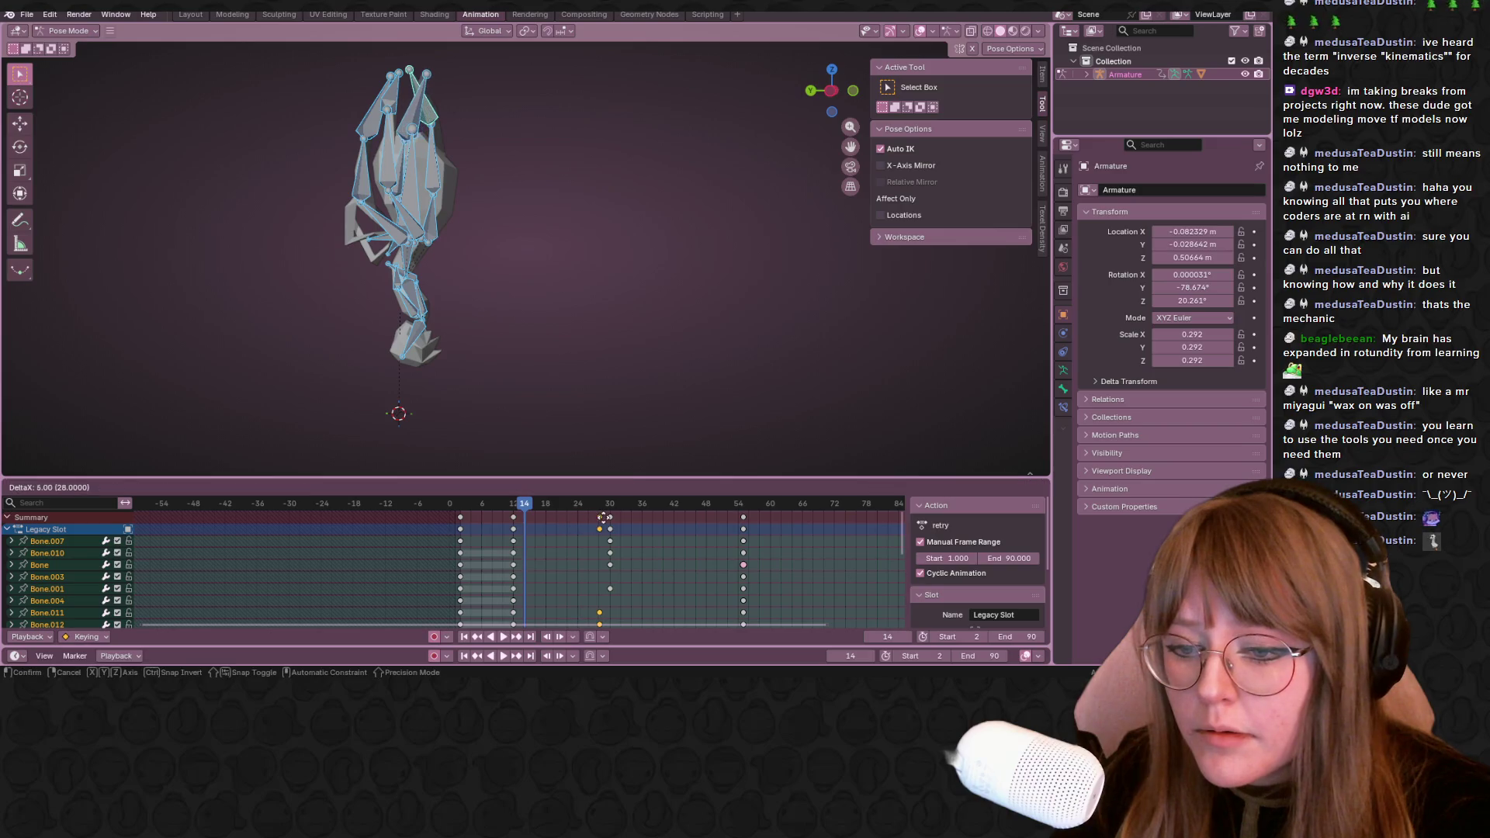
click(597, 518)
key(space)
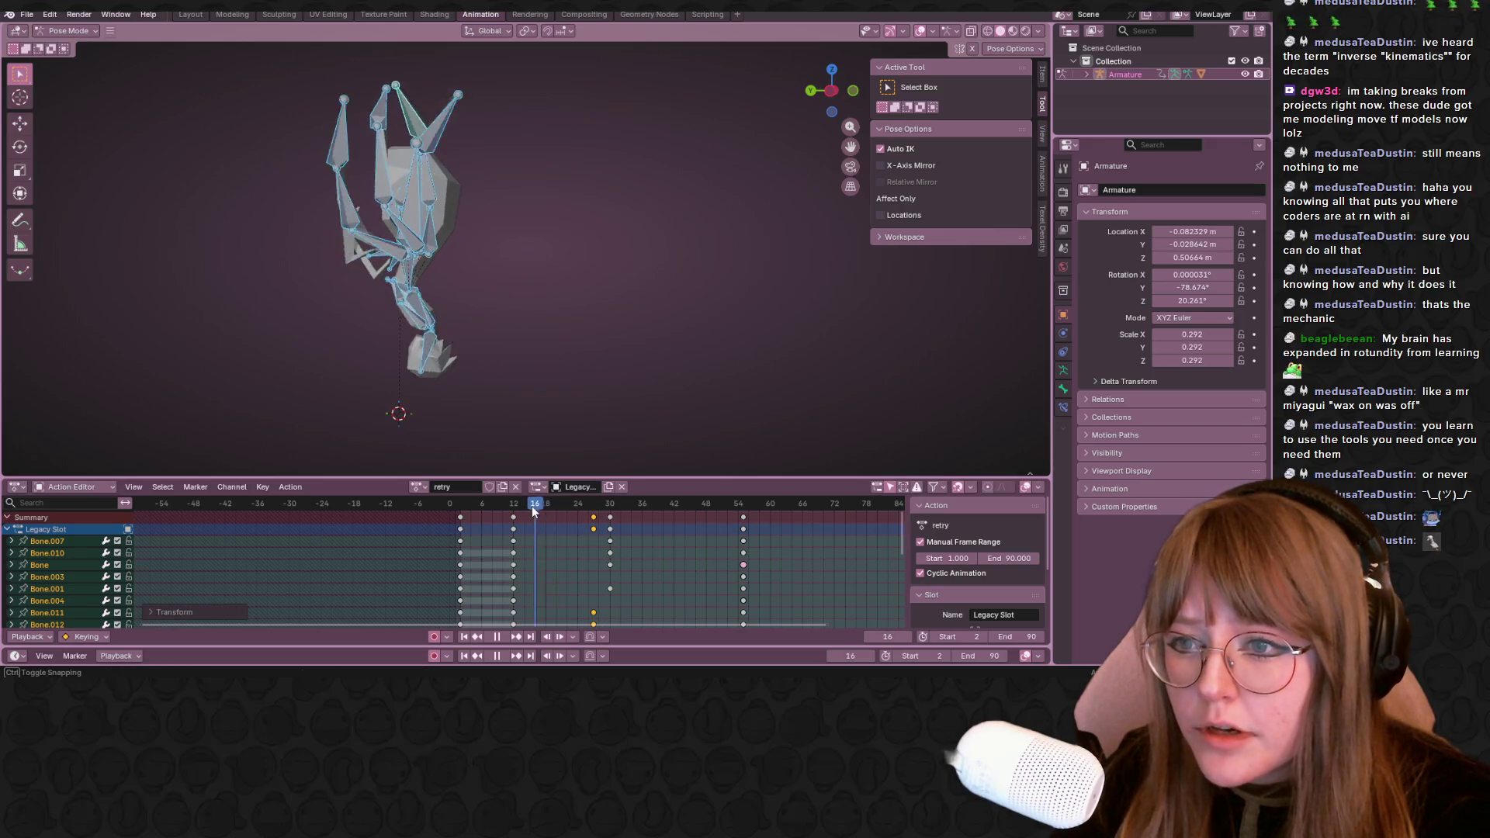
Scrub between frames 12 and 16 while orbiting to review the legs
drag(509, 510, 537, 509)
middle_drag(625, 263, 544, 206)
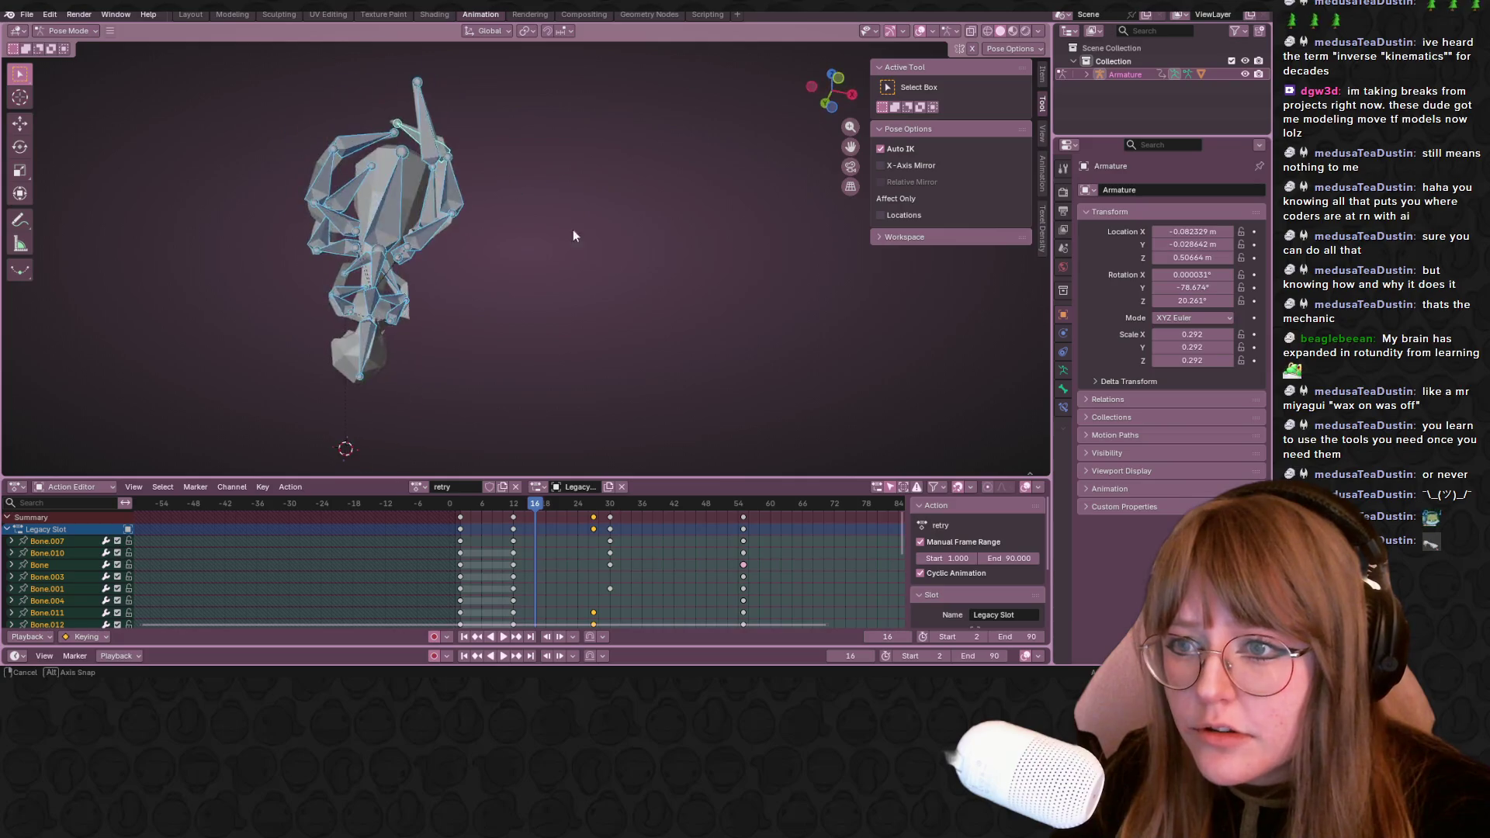
drag(529, 509, 516, 506)
middle_drag(557, 239, 638, 267)
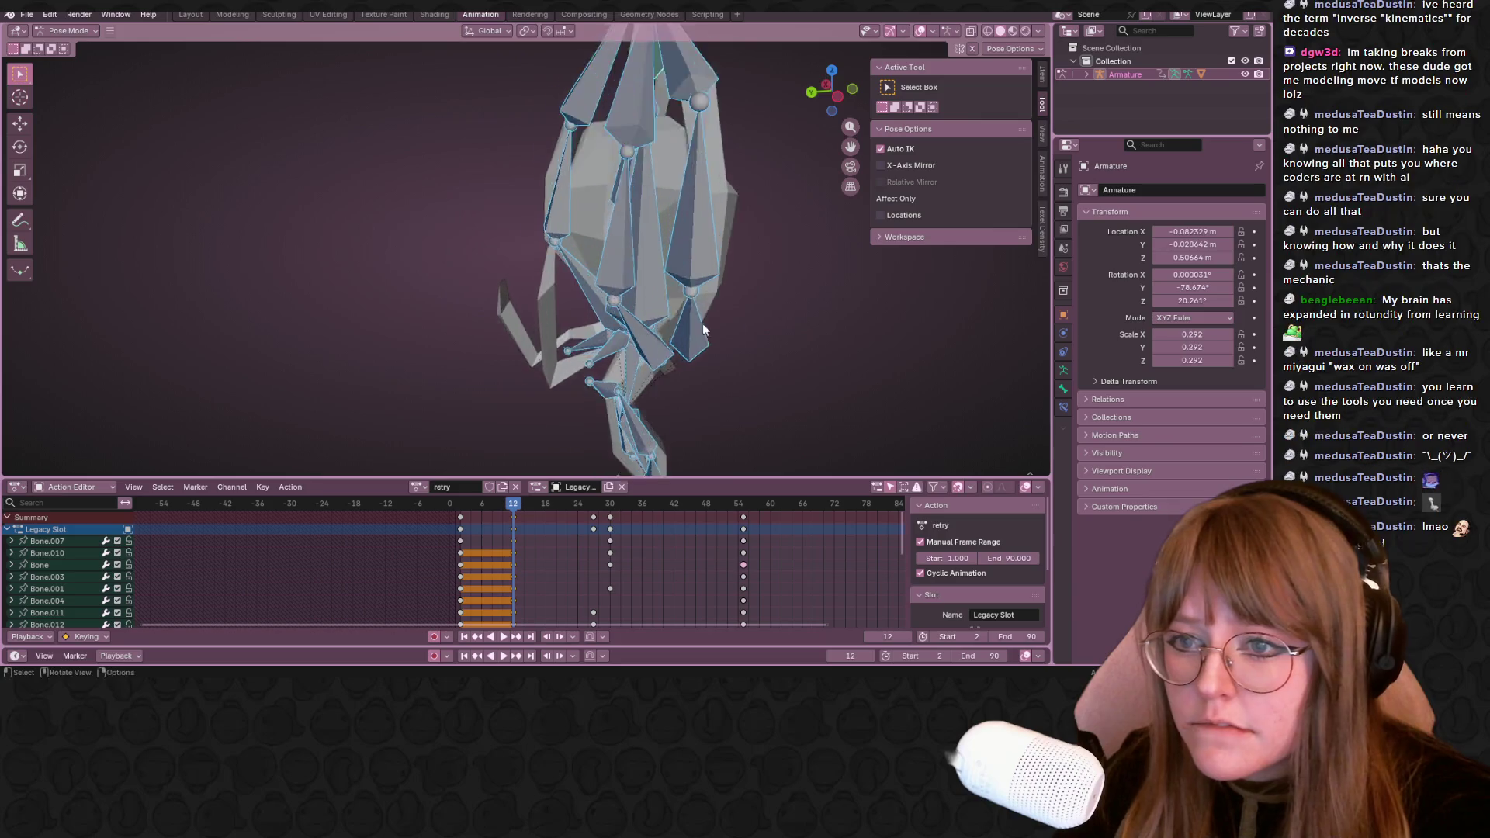
middle_drag(638, 267, 643, 334)
From a flat side view, move a single leg bone into a new position
click(643, 335)
shift+click(673, 229)
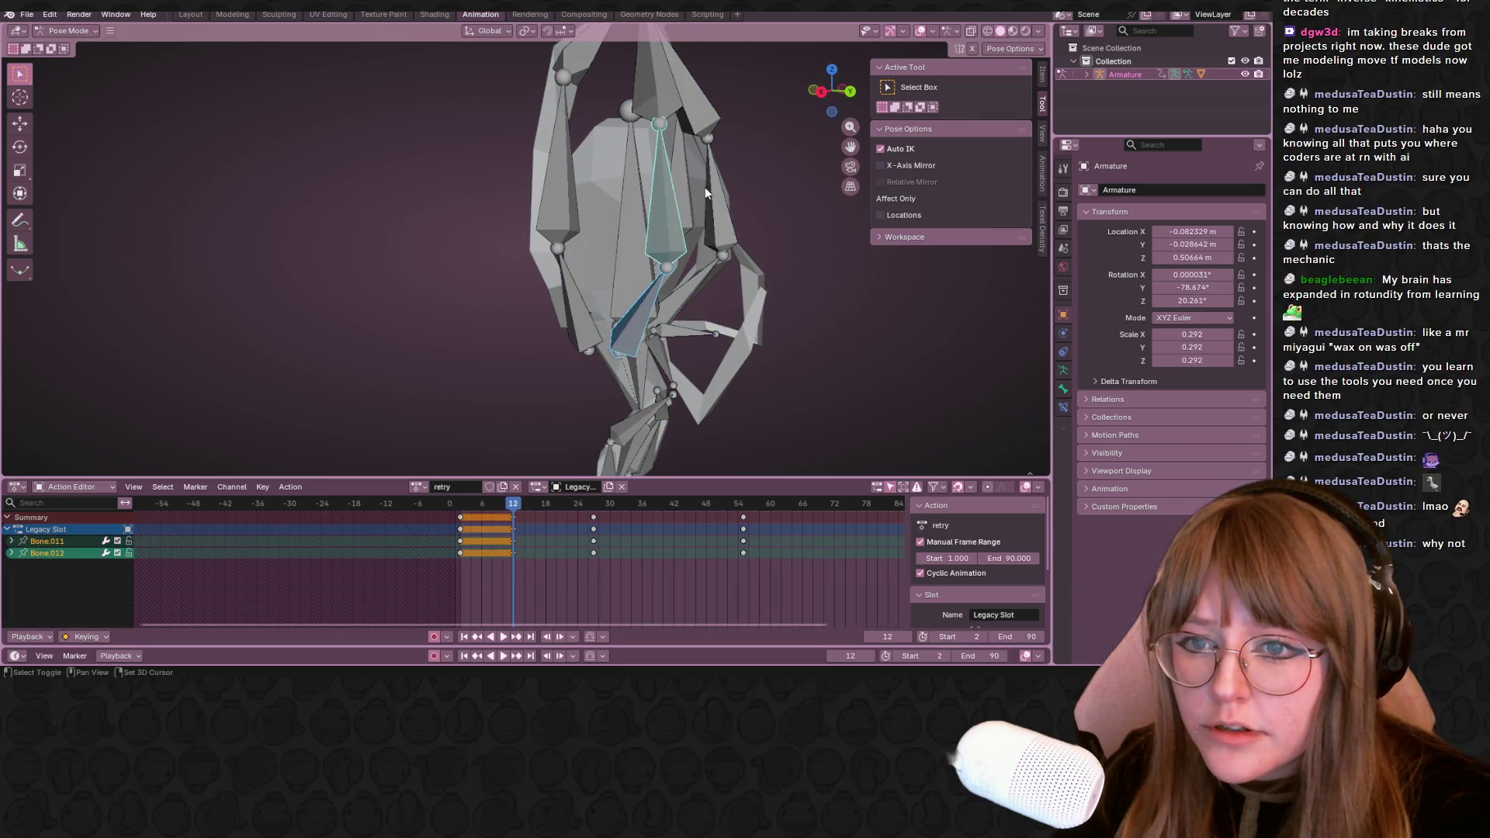
middle_drag(700, 188, 702, 136)
middle_drag(823, 96, 610, 171)
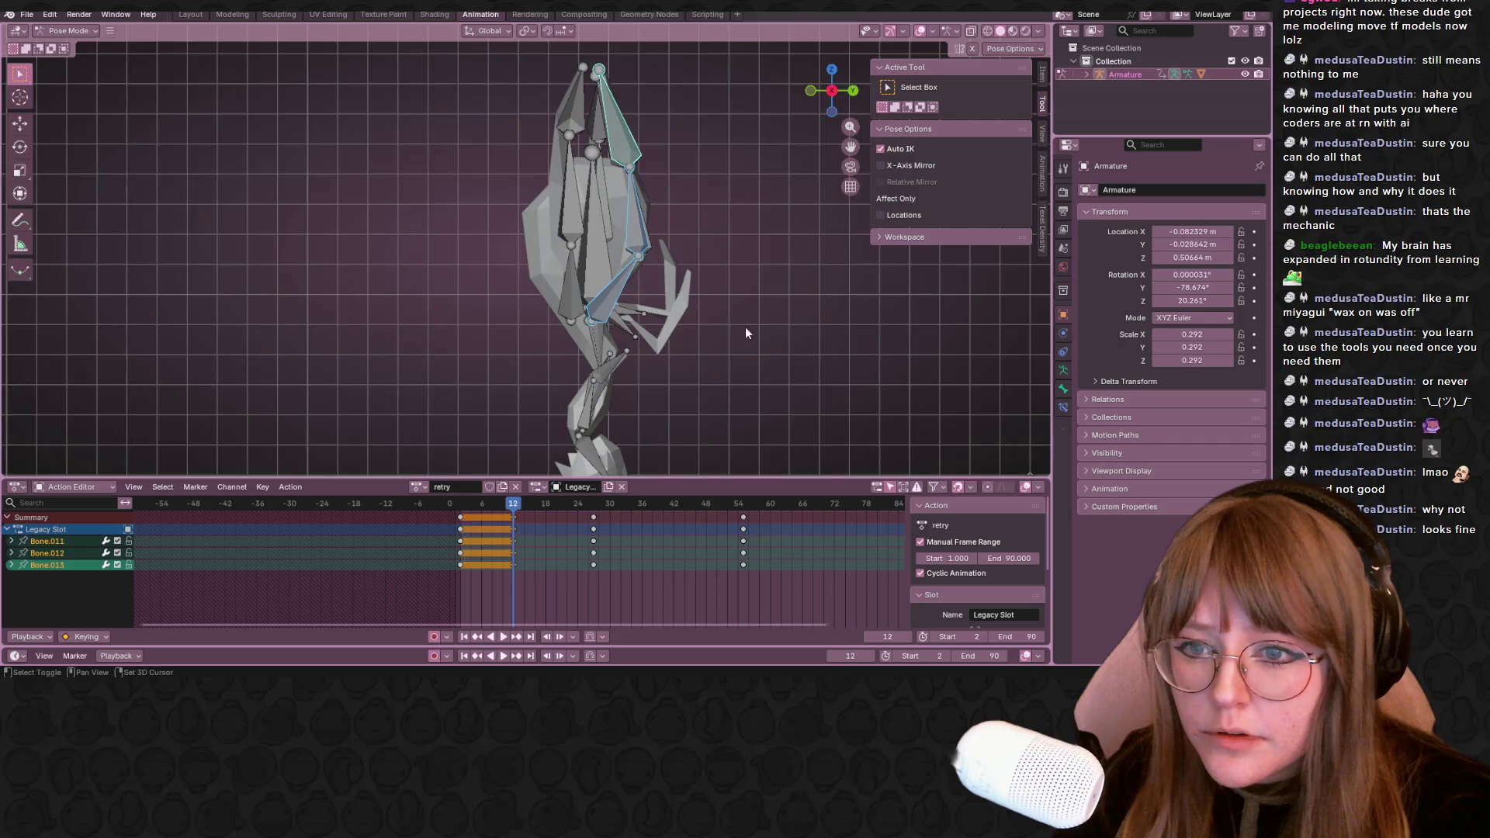
click(610, 170)
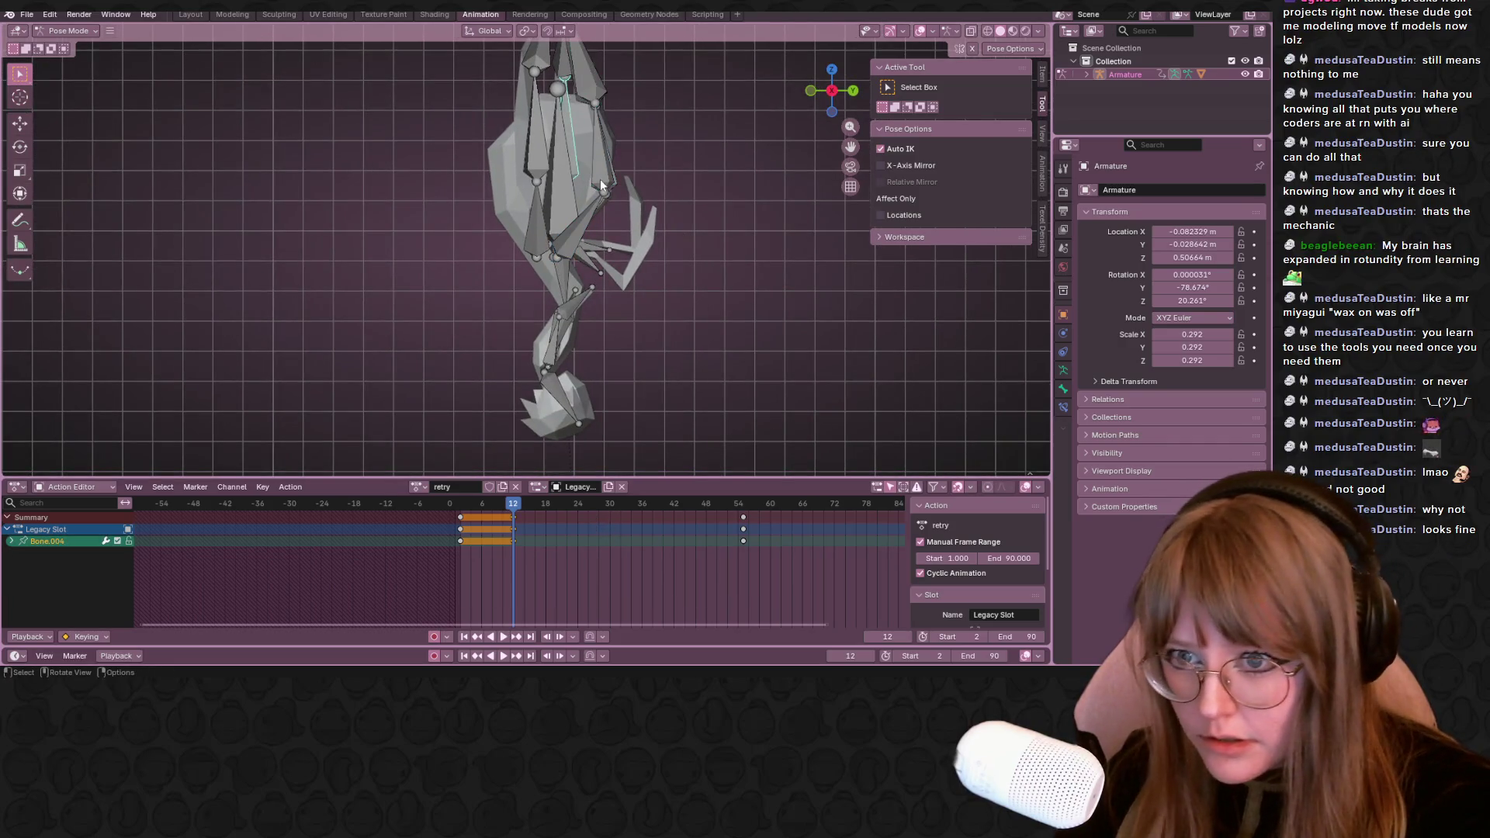
key(g)
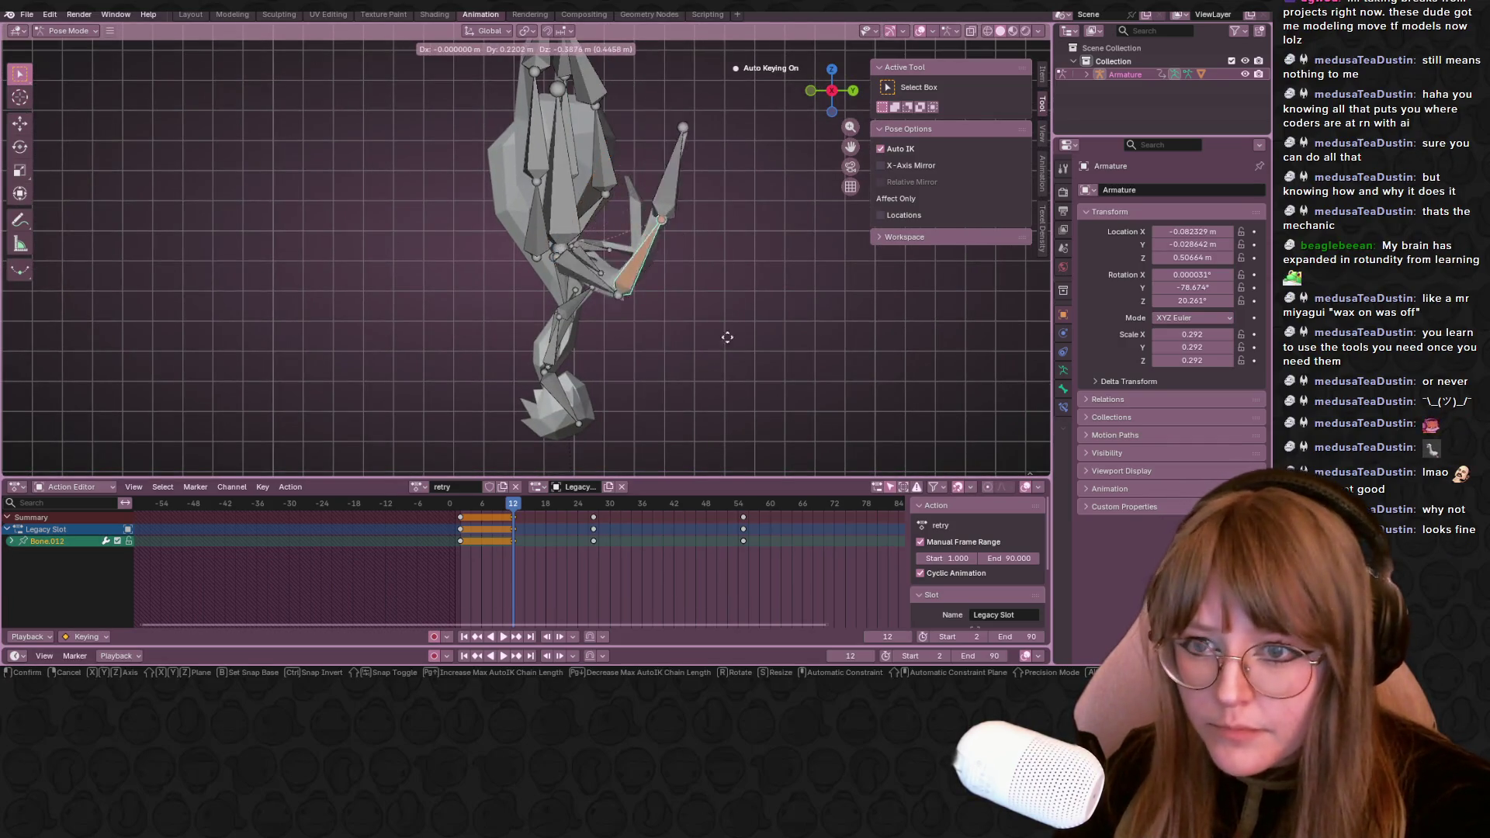
click(764, 372)
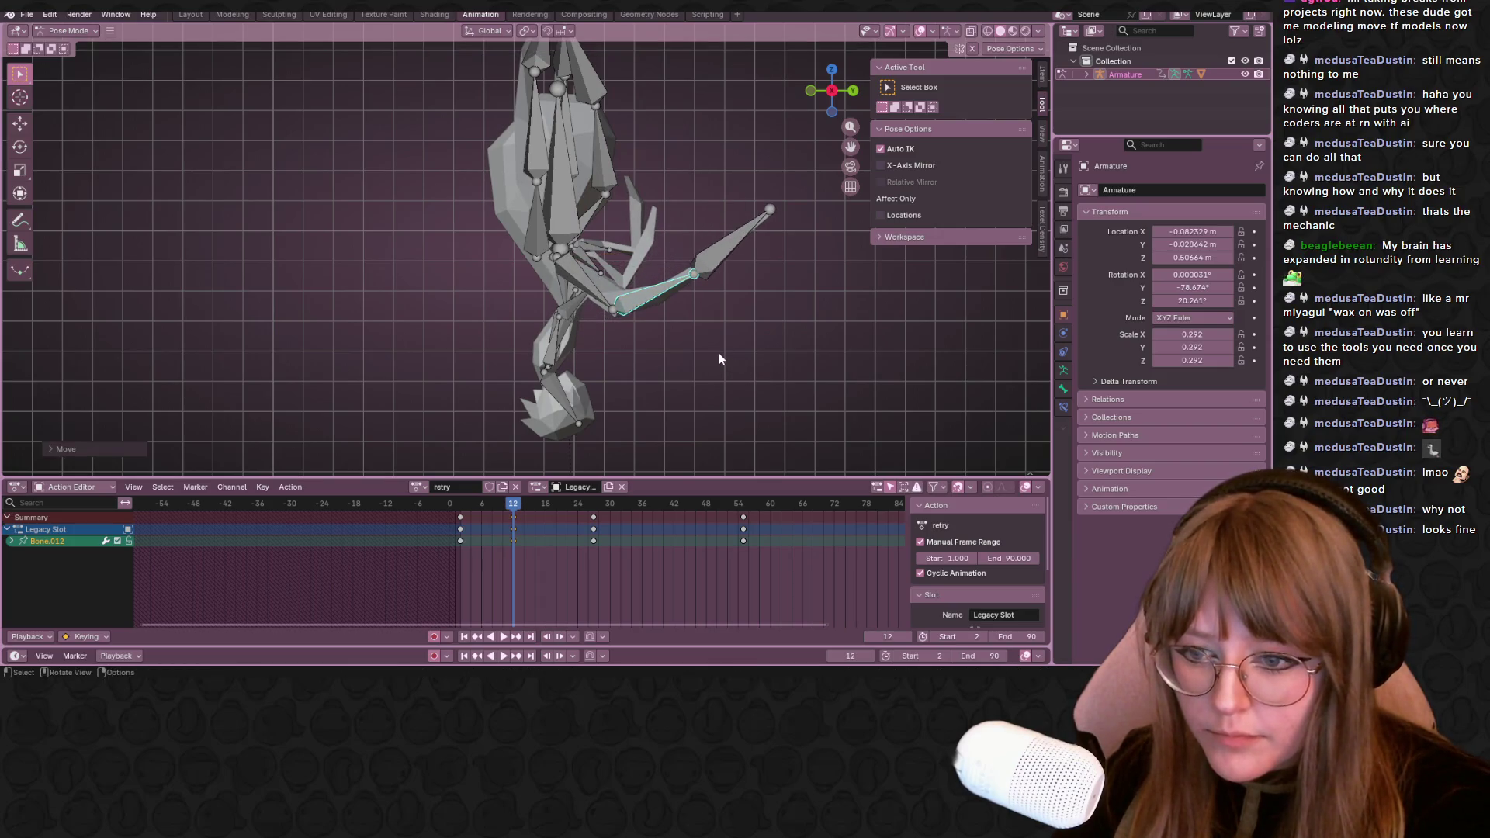
Select the shoulder and hand bones, rewind, play the walk and scrub to frame 19
shift+click(593, 296)
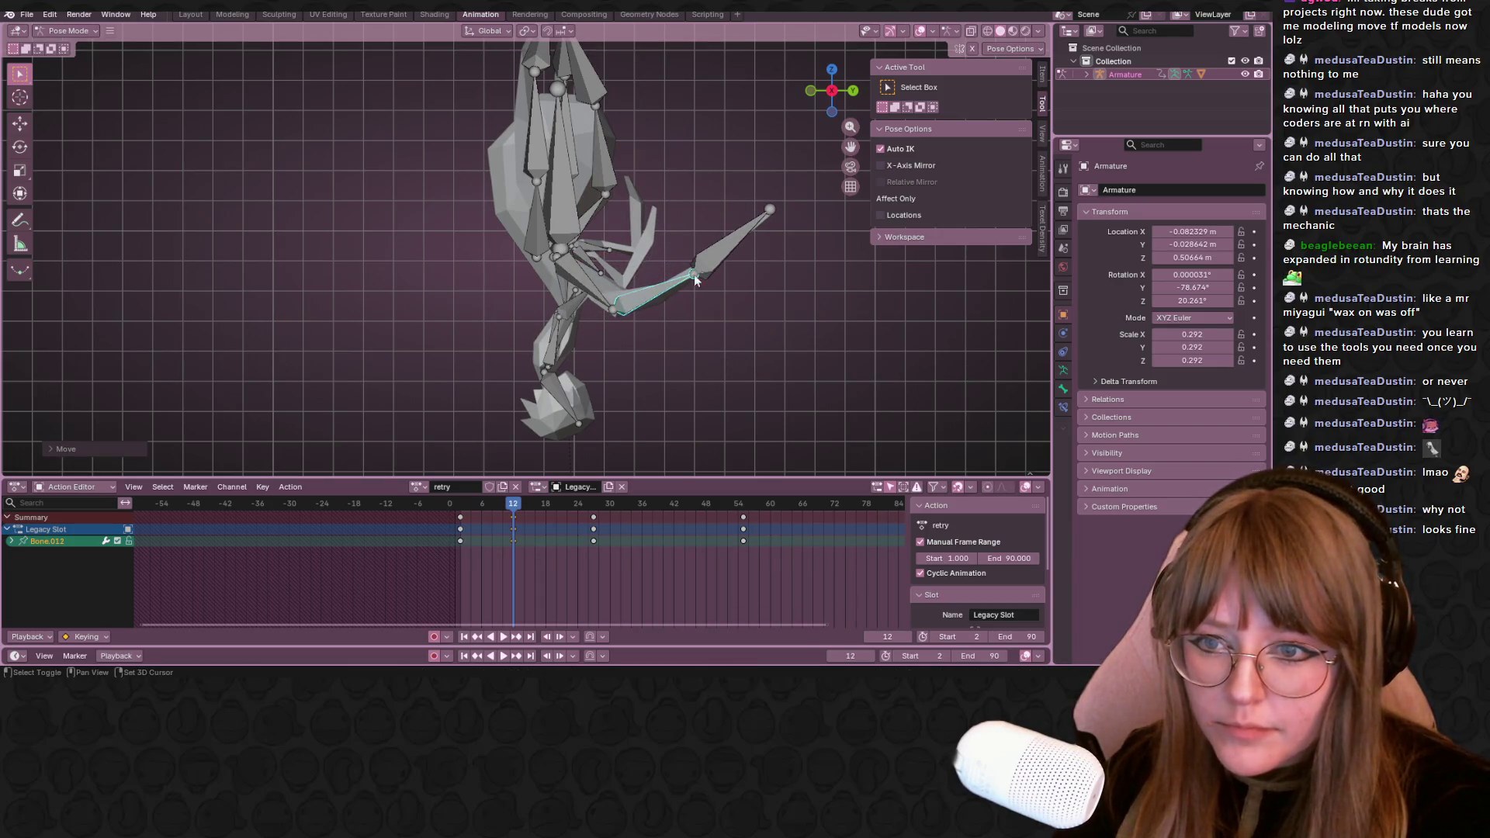
shift+click(709, 267)
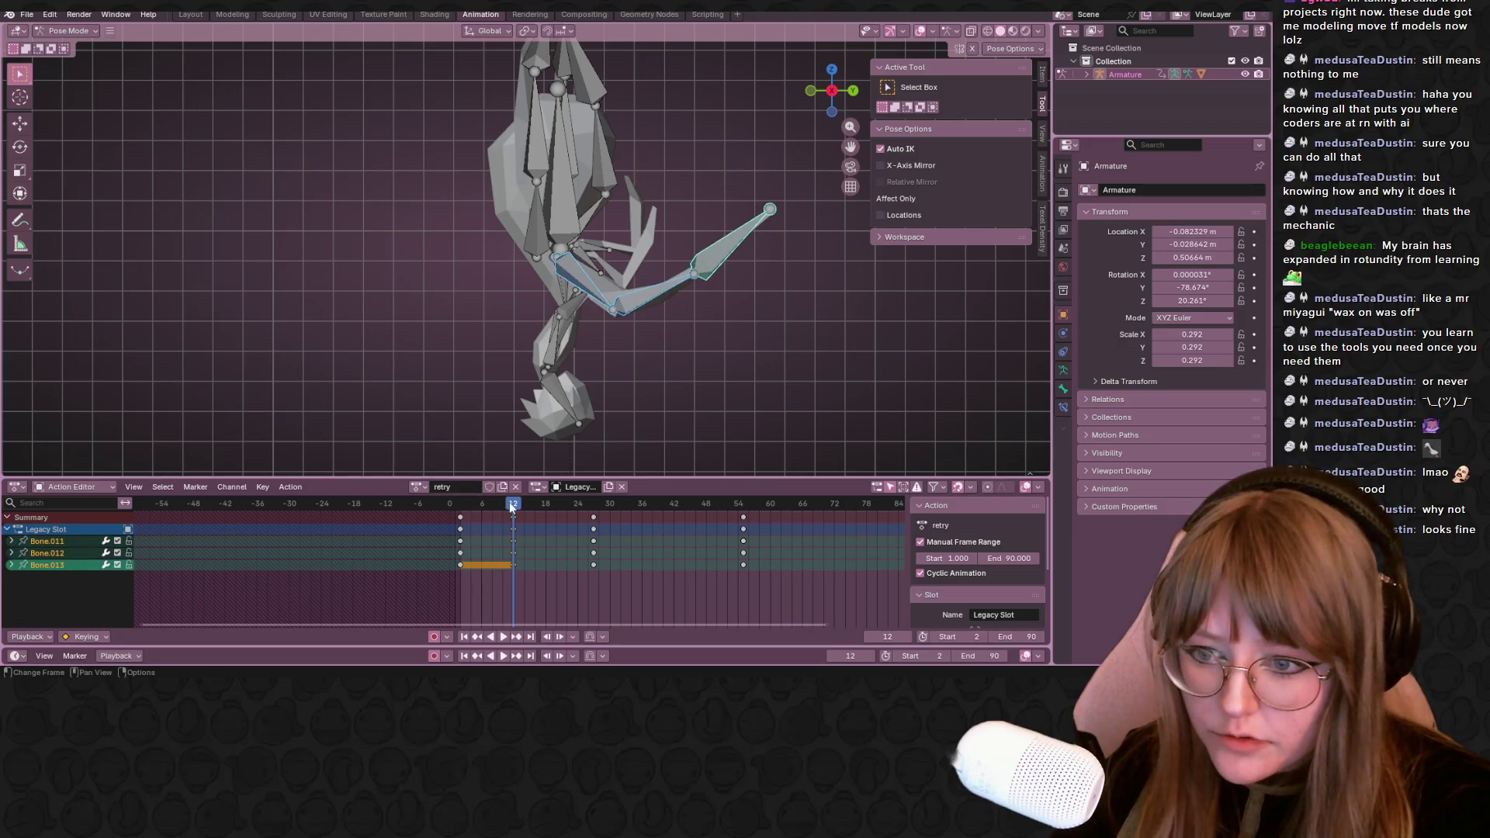
drag(521, 503, 461, 503)
key(space)
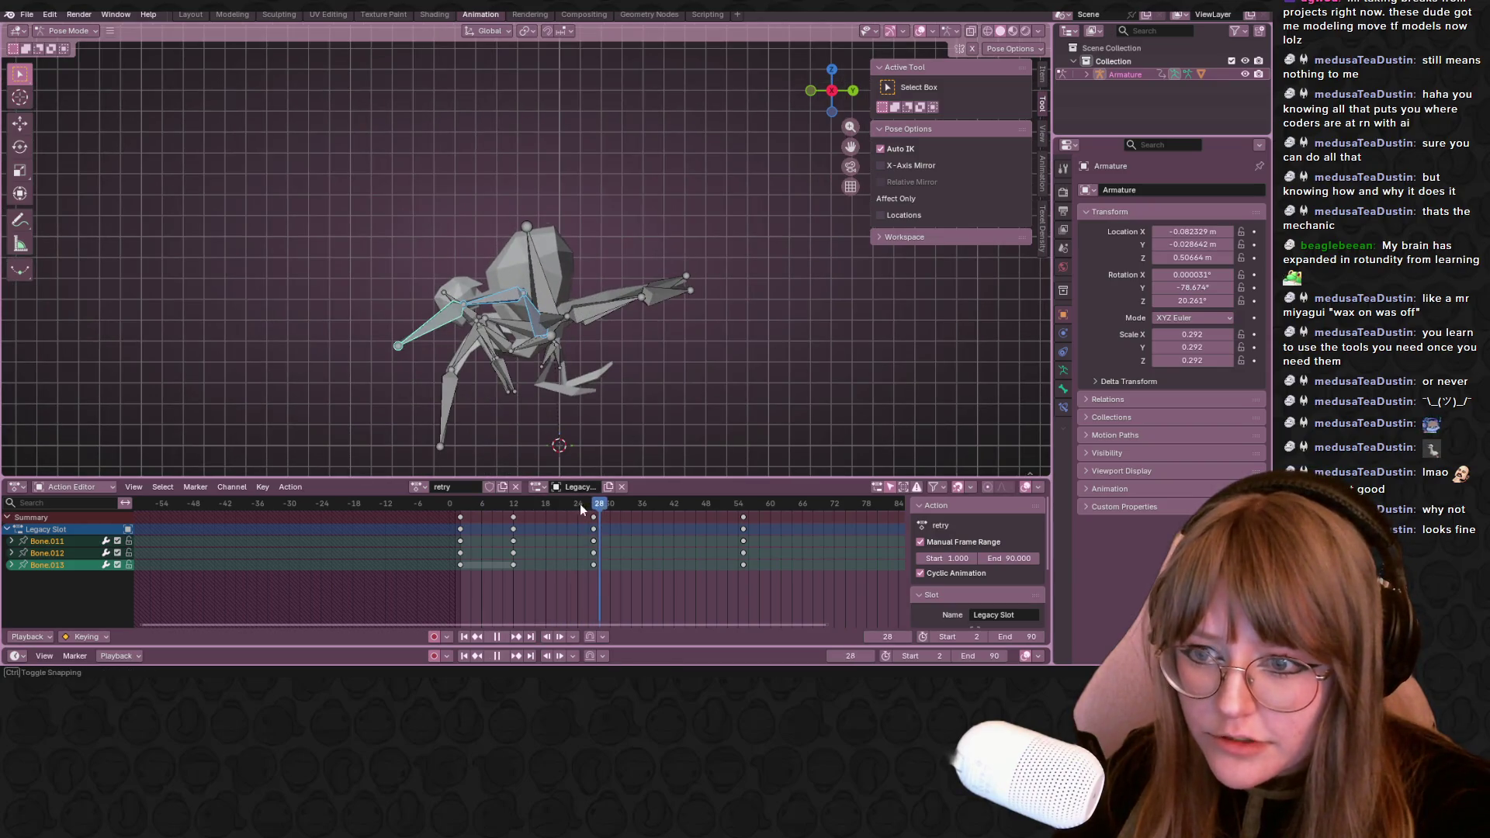
drag(586, 509, 552, 498)
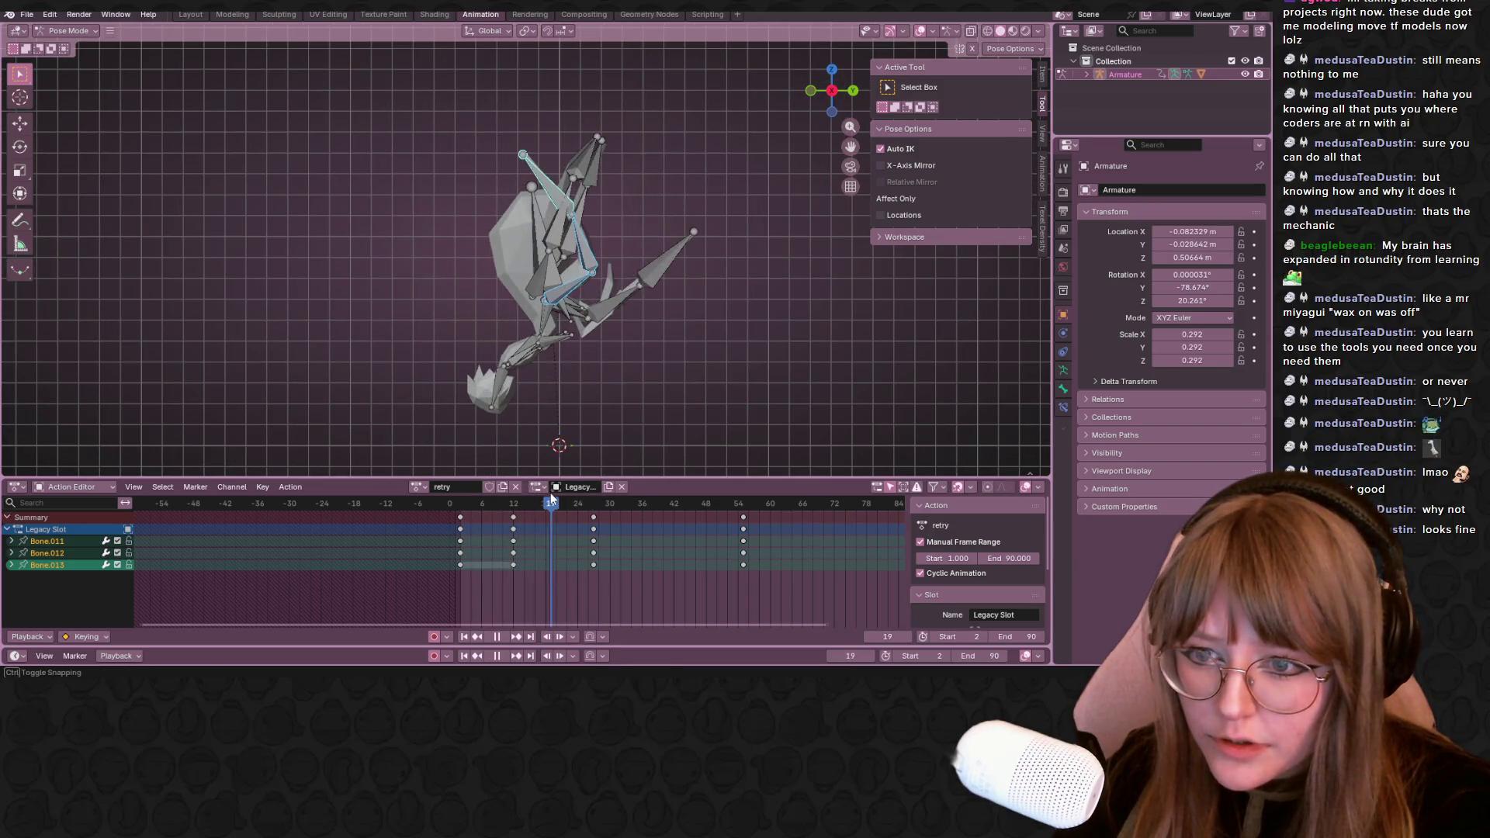
shift+scroll(710, 276, down, 3)
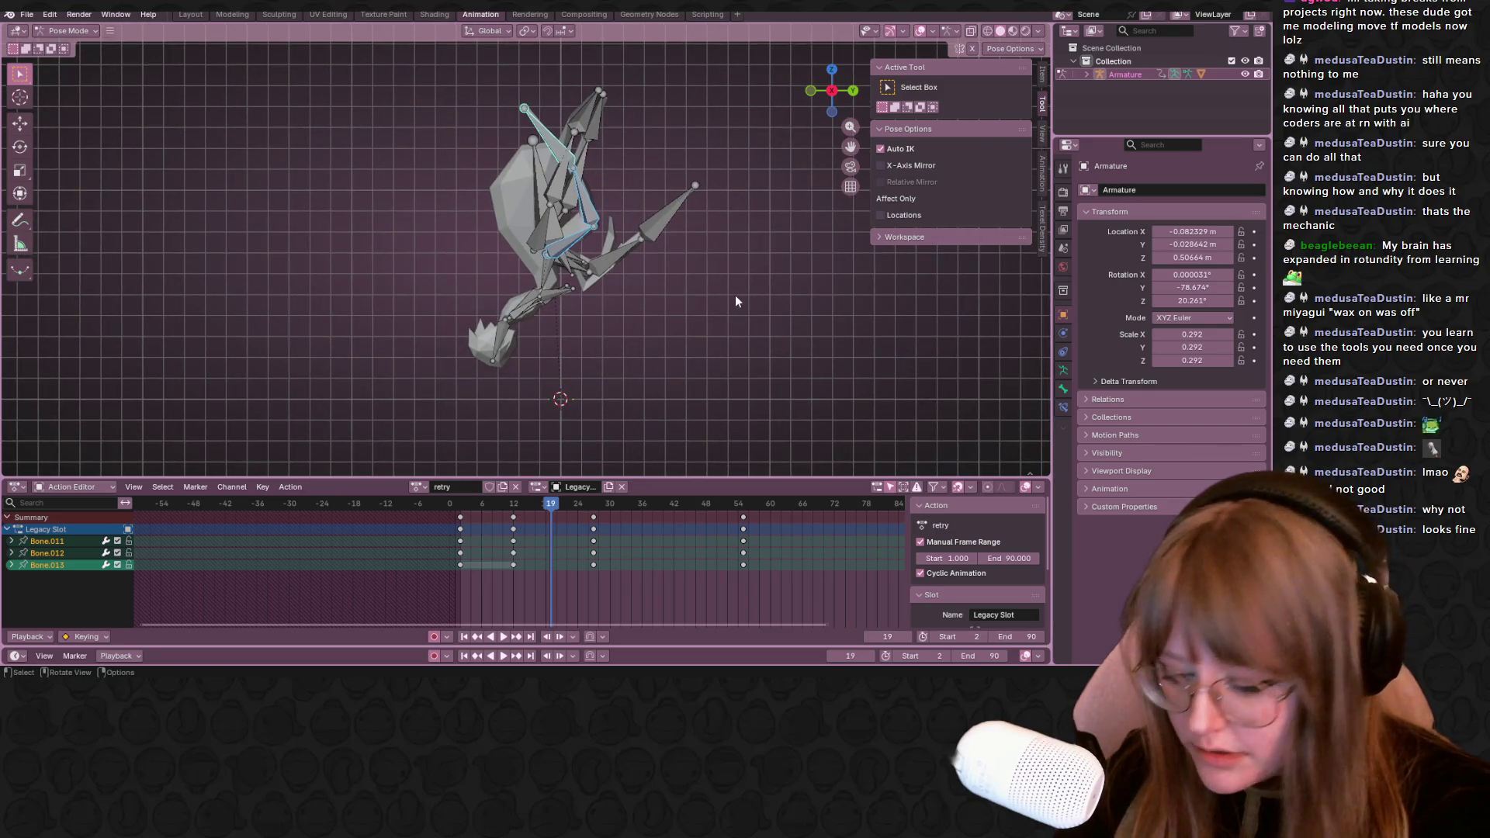
Rotate the leg bones into a new frame-19 pose with Auto Keying, then preview playback
key(r)
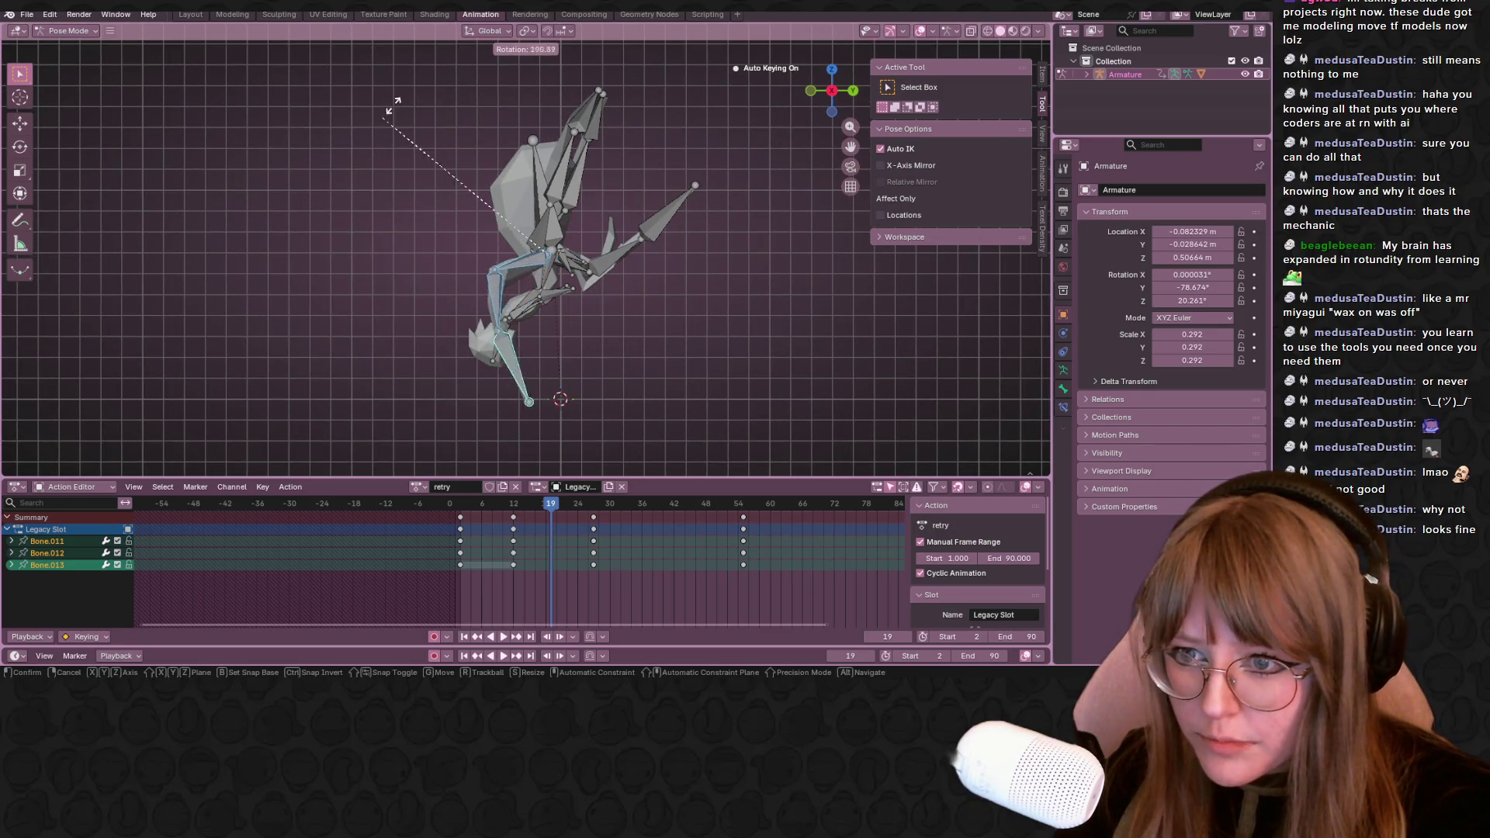
click(413, 84)
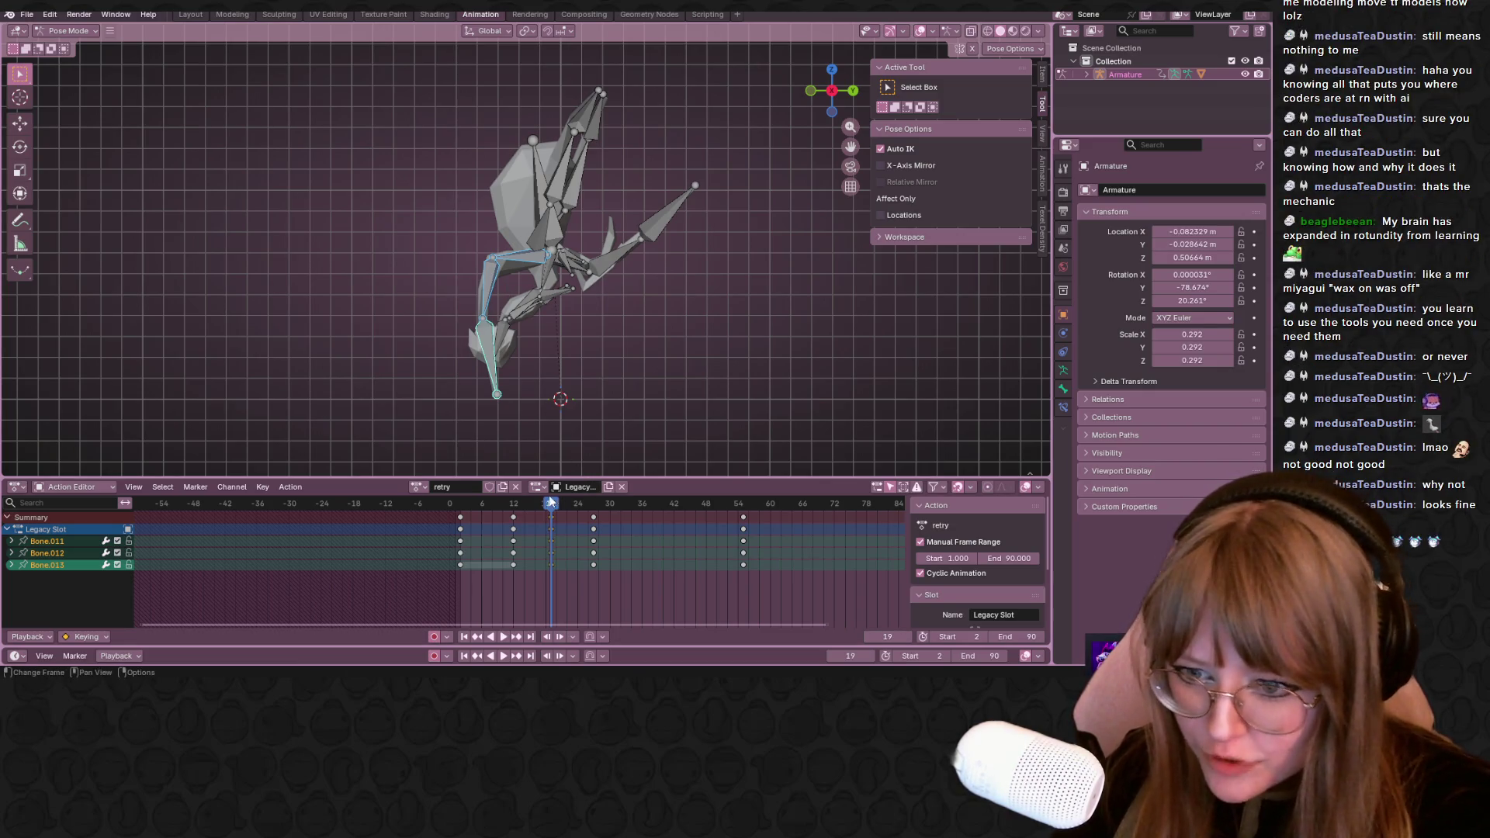
key(space)
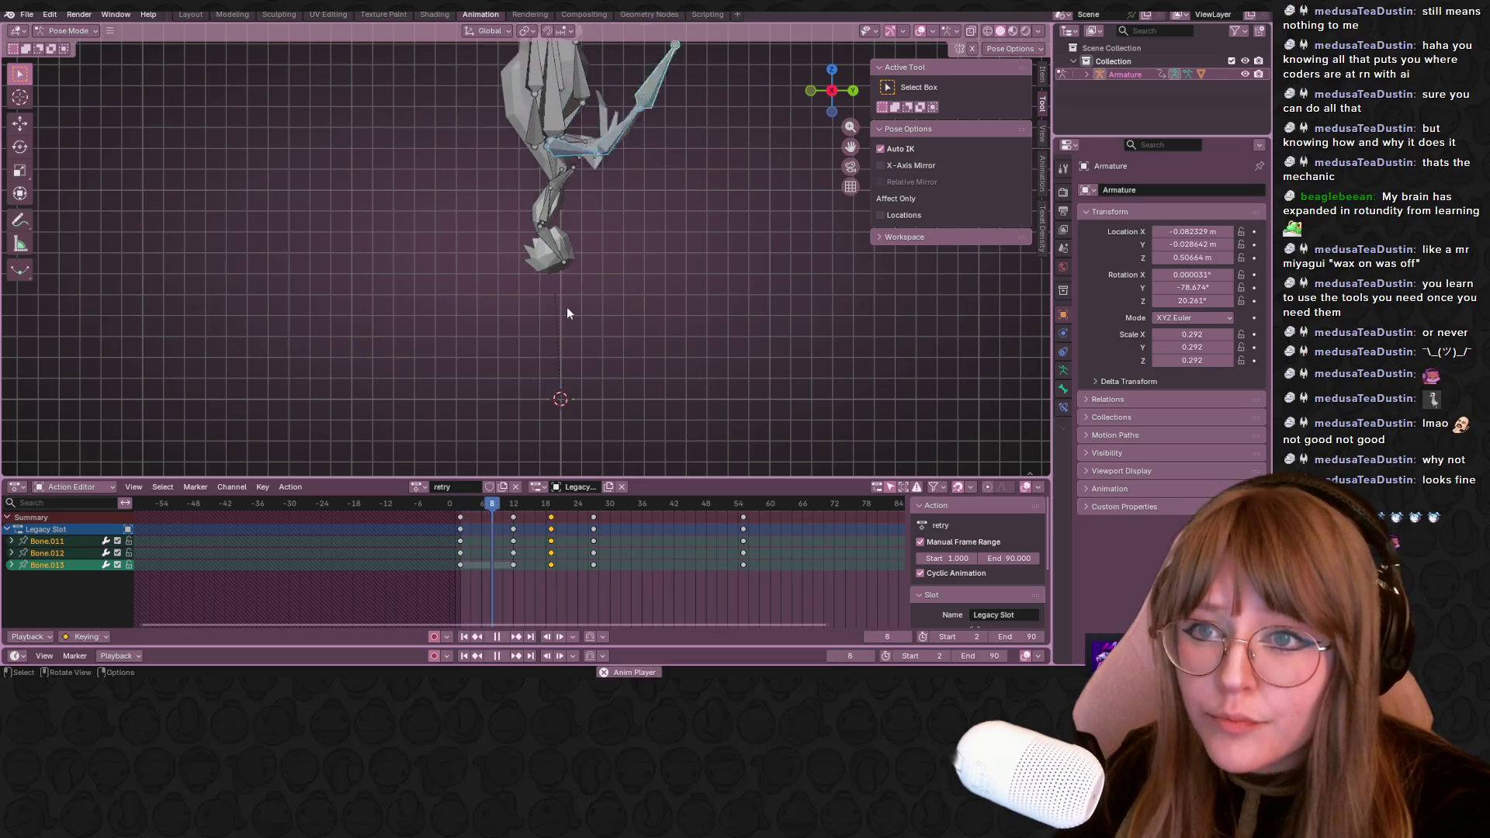
key(space)
click(578, 502)
Scrub and play through frames 9–17 to review the leg motion around frame 15
mouse_move(588, 517)
mouse_down()
mouse_move(560, 525)
mouse_move(573, 495)
mouse_move(548, 482)
mouse_move(488, 482)
mouse_up()
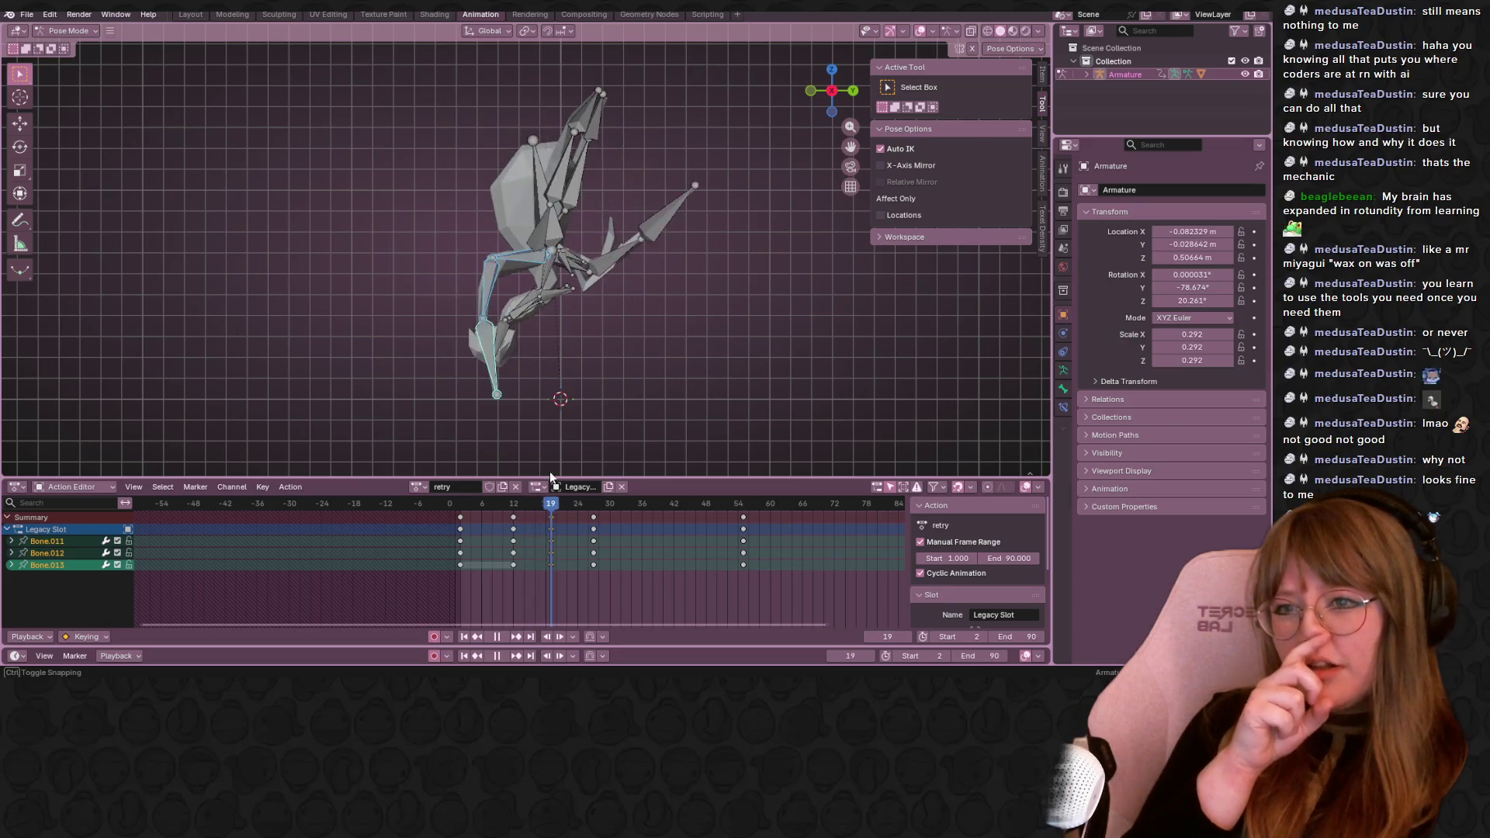
drag(533, 477, 528, 474)
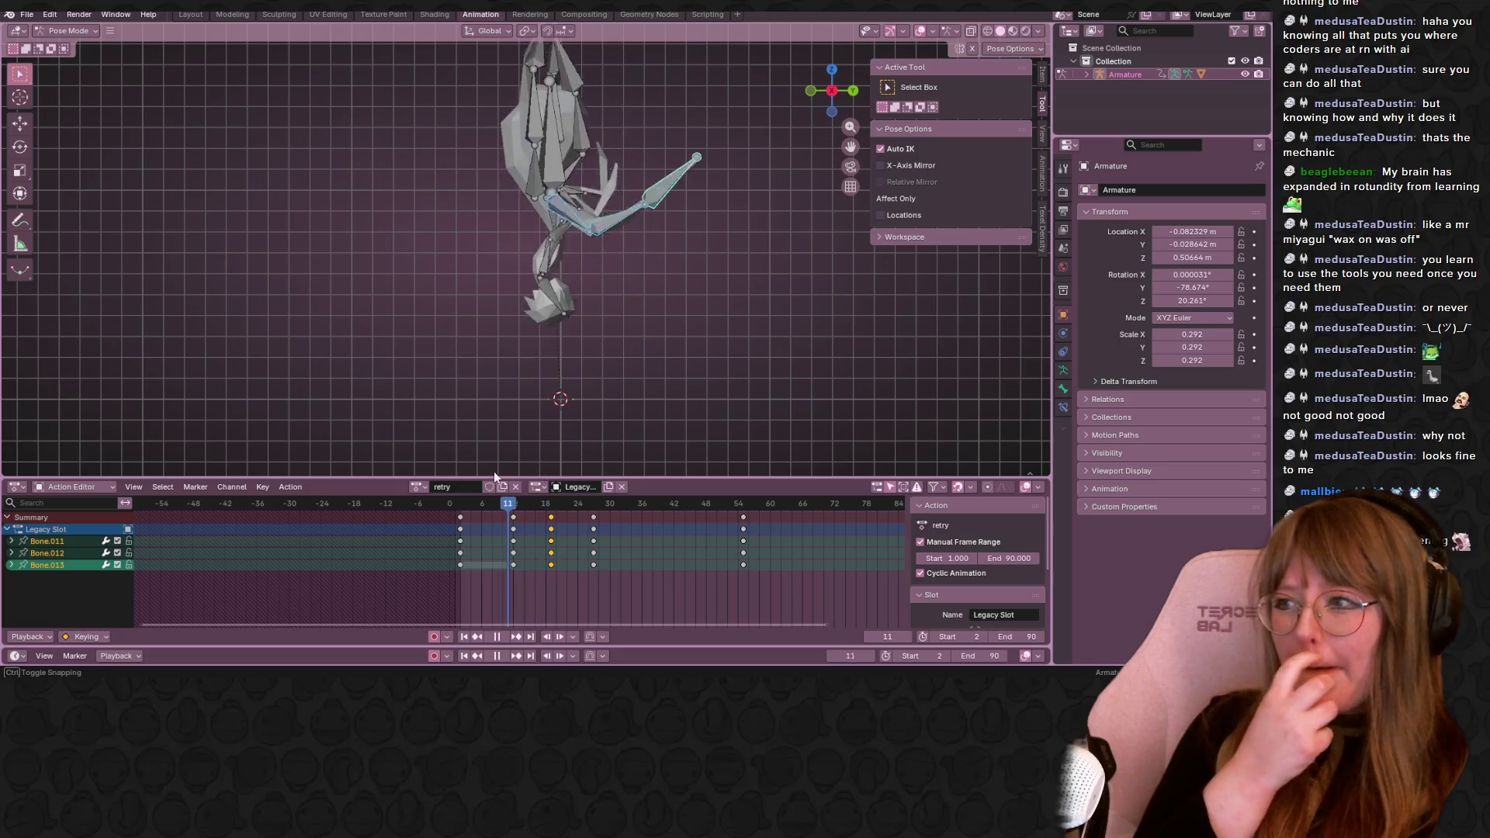
drag(529, 474, 497, 475)
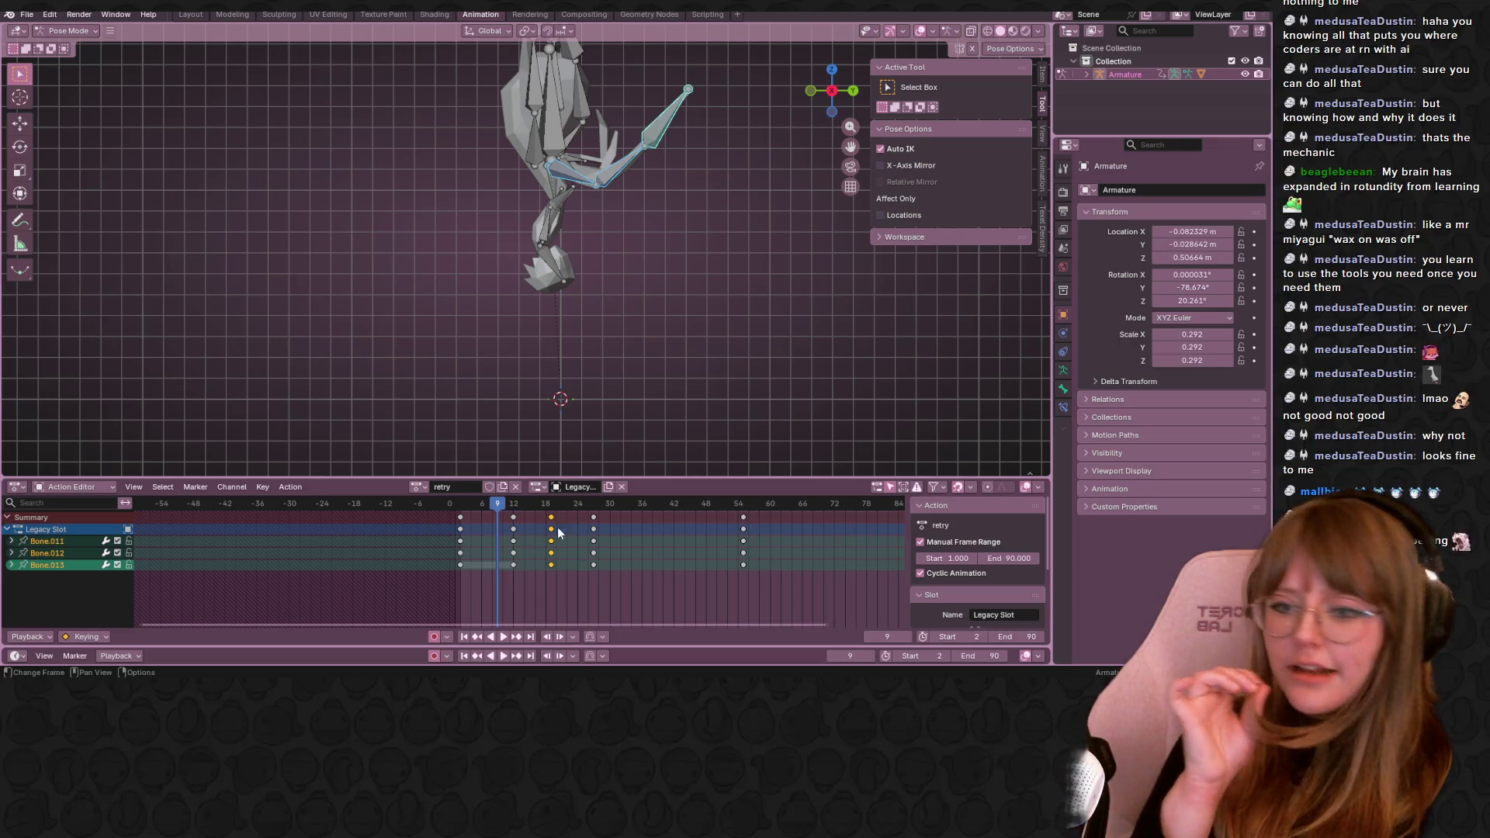
key(space)
mouse_move(492, 506)
mouse_down()
mouse_move(544, 513)
mouse_move(445, 519)
mouse_move(547, 530)
mouse_up()
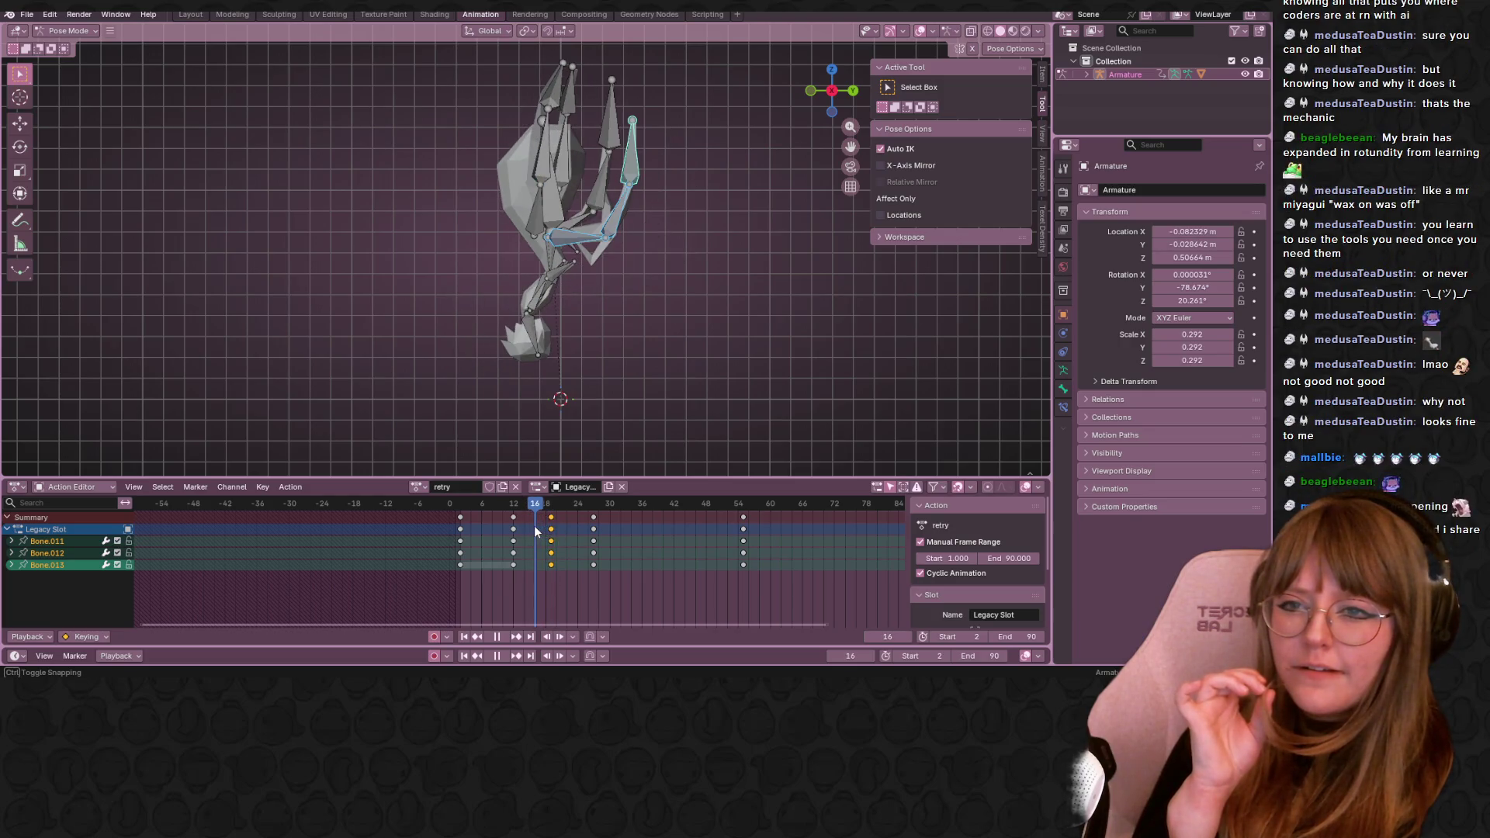
mouse_move(547, 529)
mouse_down()
mouse_move(560, 519)
mouse_move(530, 524)
mouse_up()
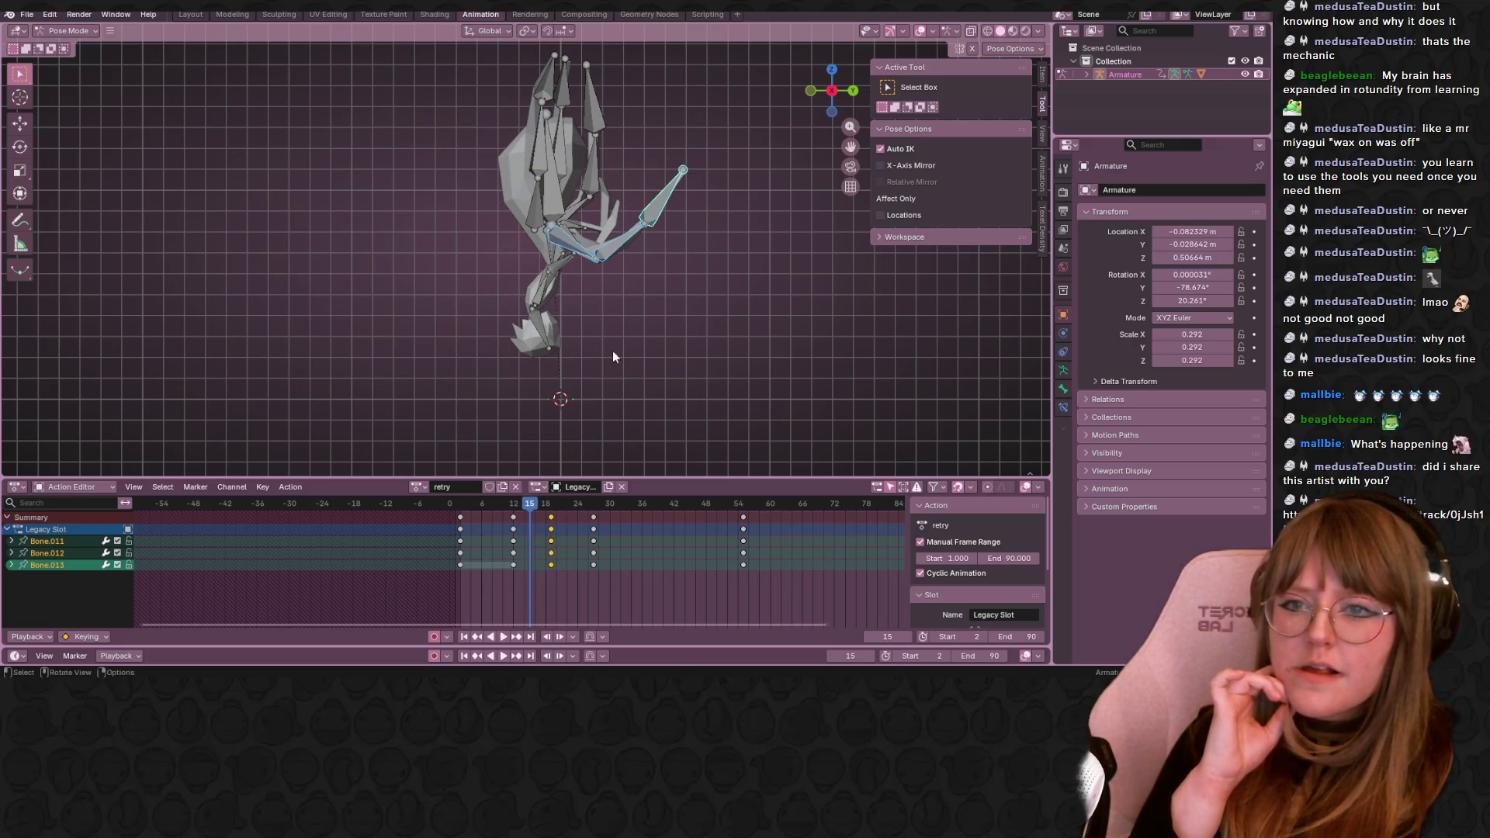
mouse_move(527, 506)
mouse_down()
mouse_move(575, 505)
mouse_move(529, 498)
mouse_up()
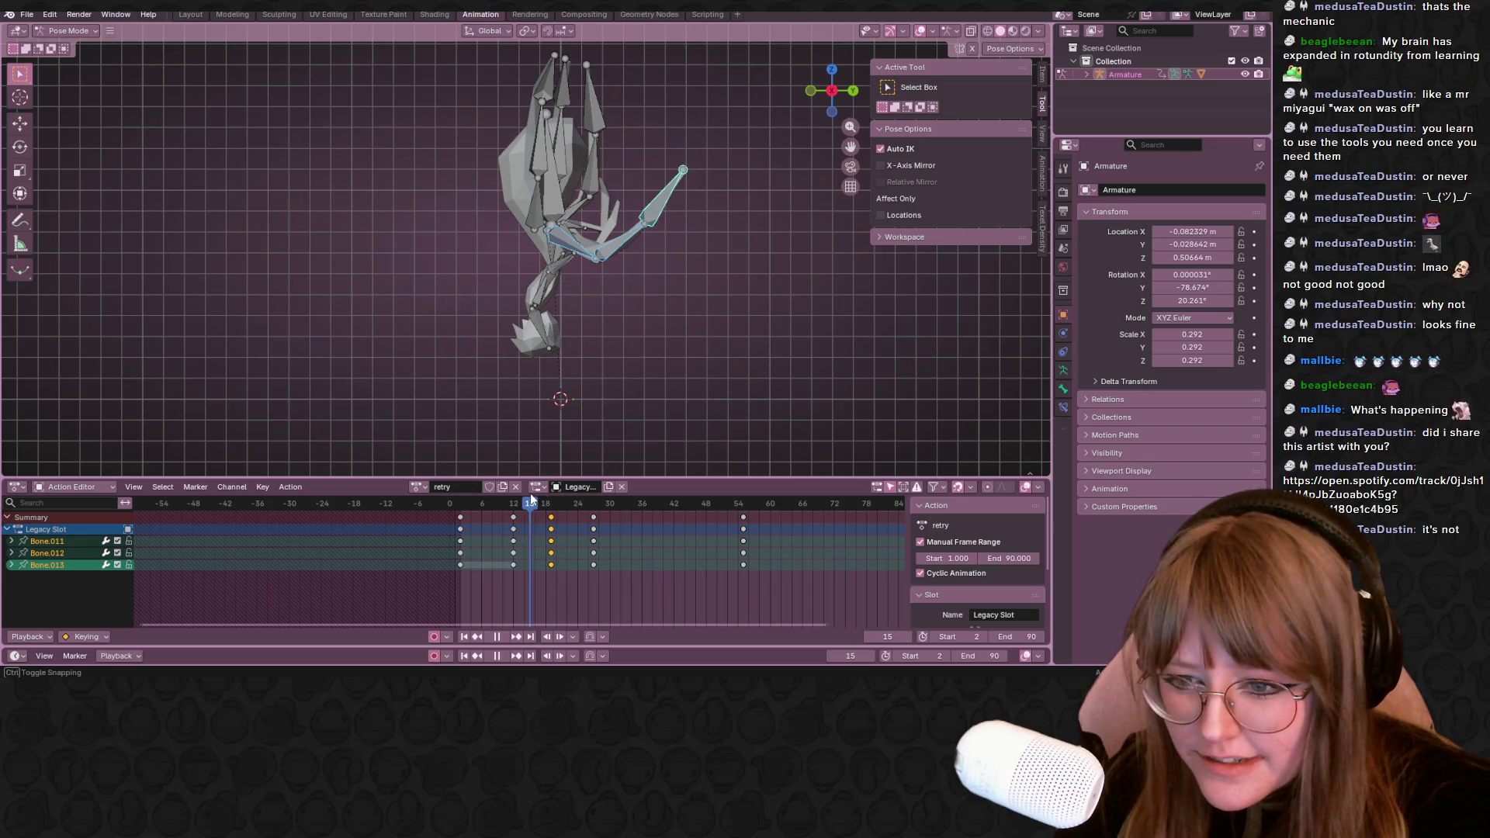
Rotate the leg bones into a new pose keyed at frame 15 and preview it
key(r)
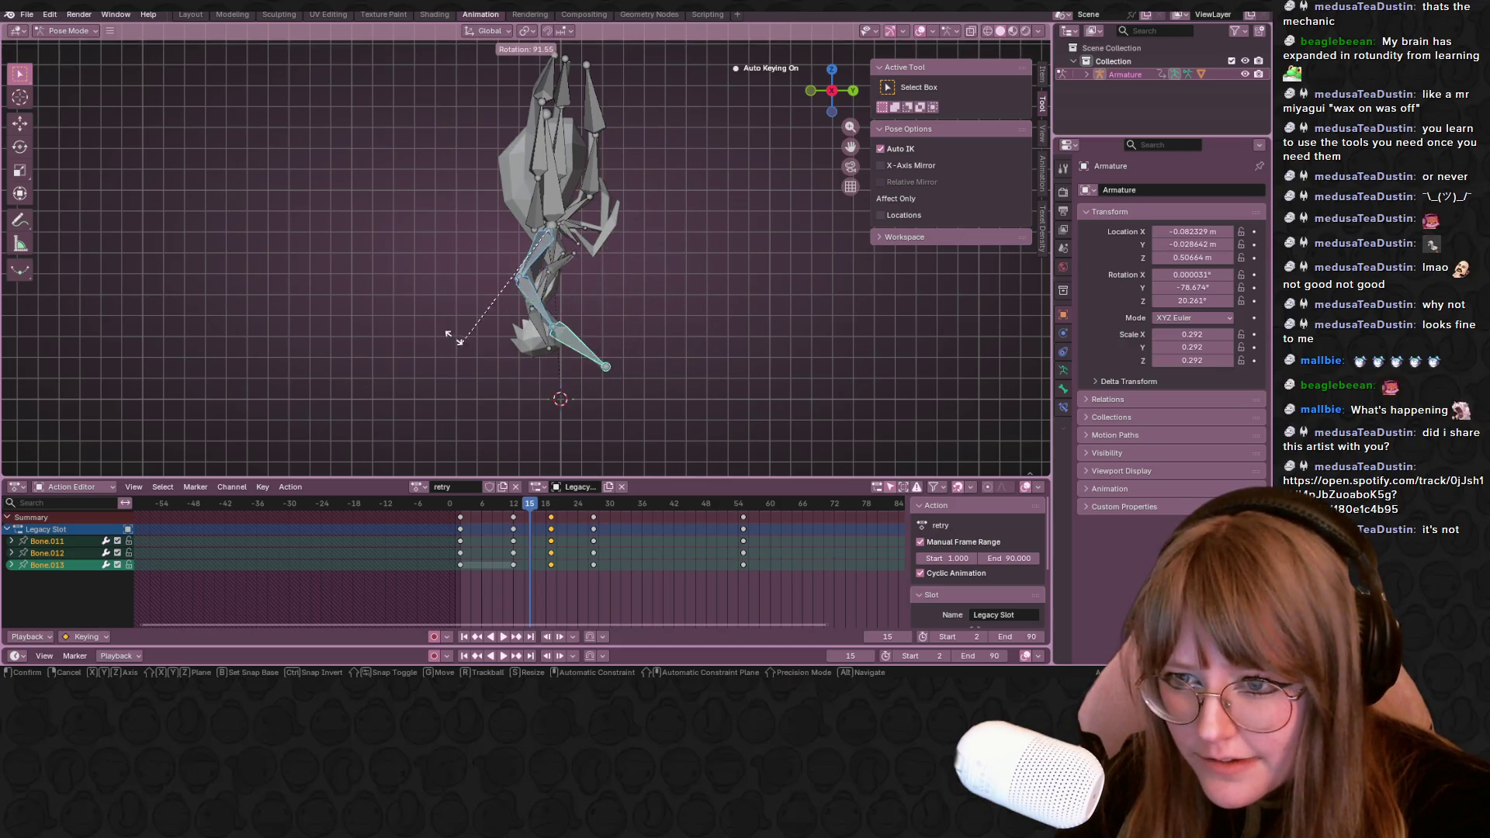
click(449, 339)
key(space)
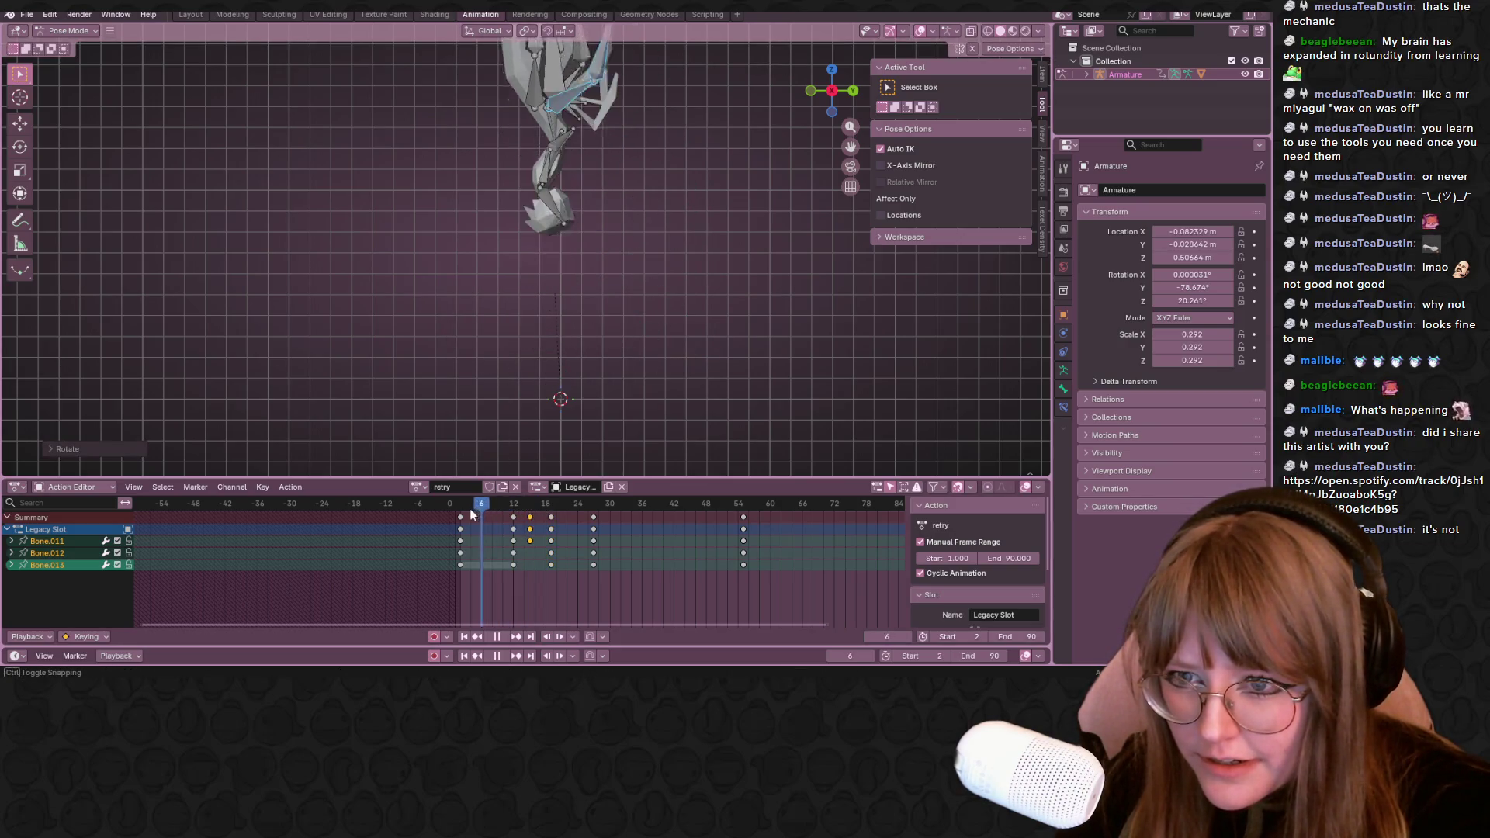
mouse_move(552, 512)
mouse_down()
mouse_move(526, 512)
mouse_move(542, 521)
mouse_up()
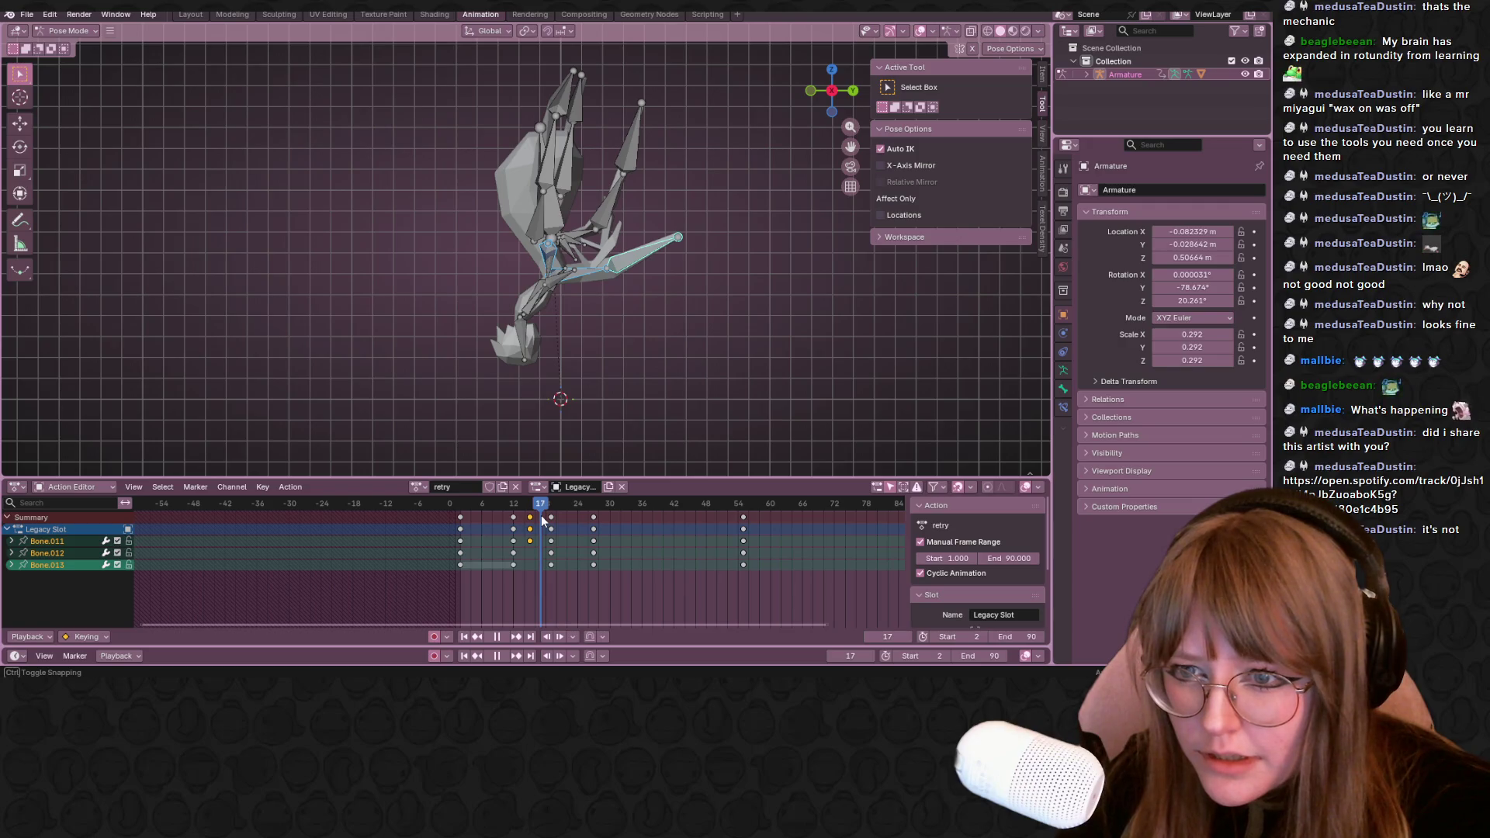
Select and deselect all bones while orbiting to inspect the spider in perspective
key(a)
click(598, 281)
mouse_move(597, 282)
middle_down()
mouse_move(634, 210)
mouse_move(623, 230)
mouse_move(618, 196)
middle_up()
key(a)
mouse_move(762, 265)
middle_down()
mouse_move(691, 362)
mouse_move(753, 262)
mouse_move(561, 271)
middle_up()
click(692, 357)
Select the three leg bones and scrub their animation between frames 10 and 35
click(580, 286)
shift+click(541, 264)
shift+click(568, 333)
mouse_move(642, 339)
middle_down()
mouse_move(840, 302)
mouse_move(699, 442)
middle_up()
drag(538, 512, 567, 532)
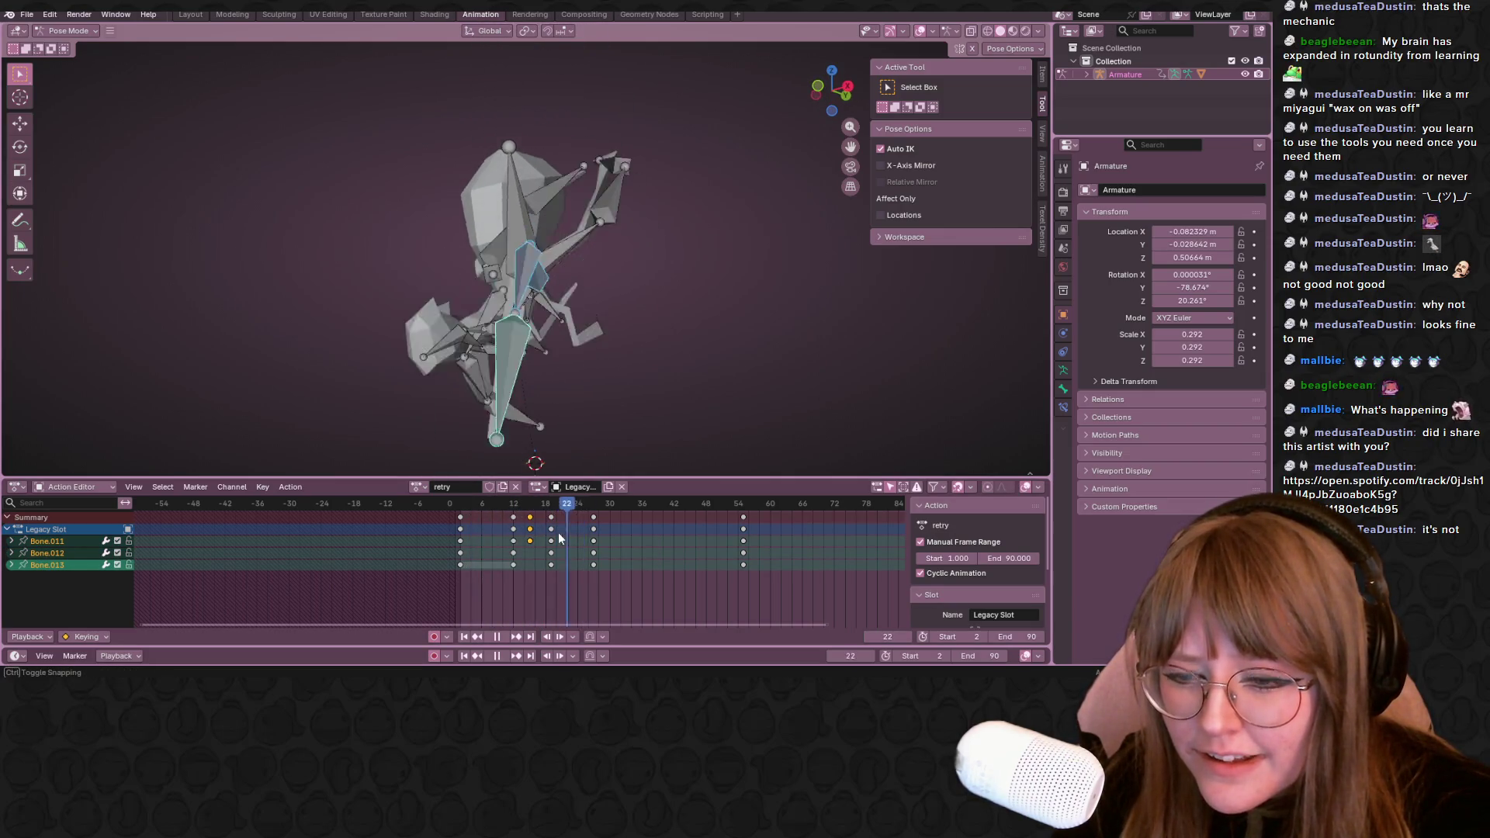
mouse_move(566, 531)
mouse_down()
mouse_move(716, 530)
mouse_move(596, 516)
mouse_up()
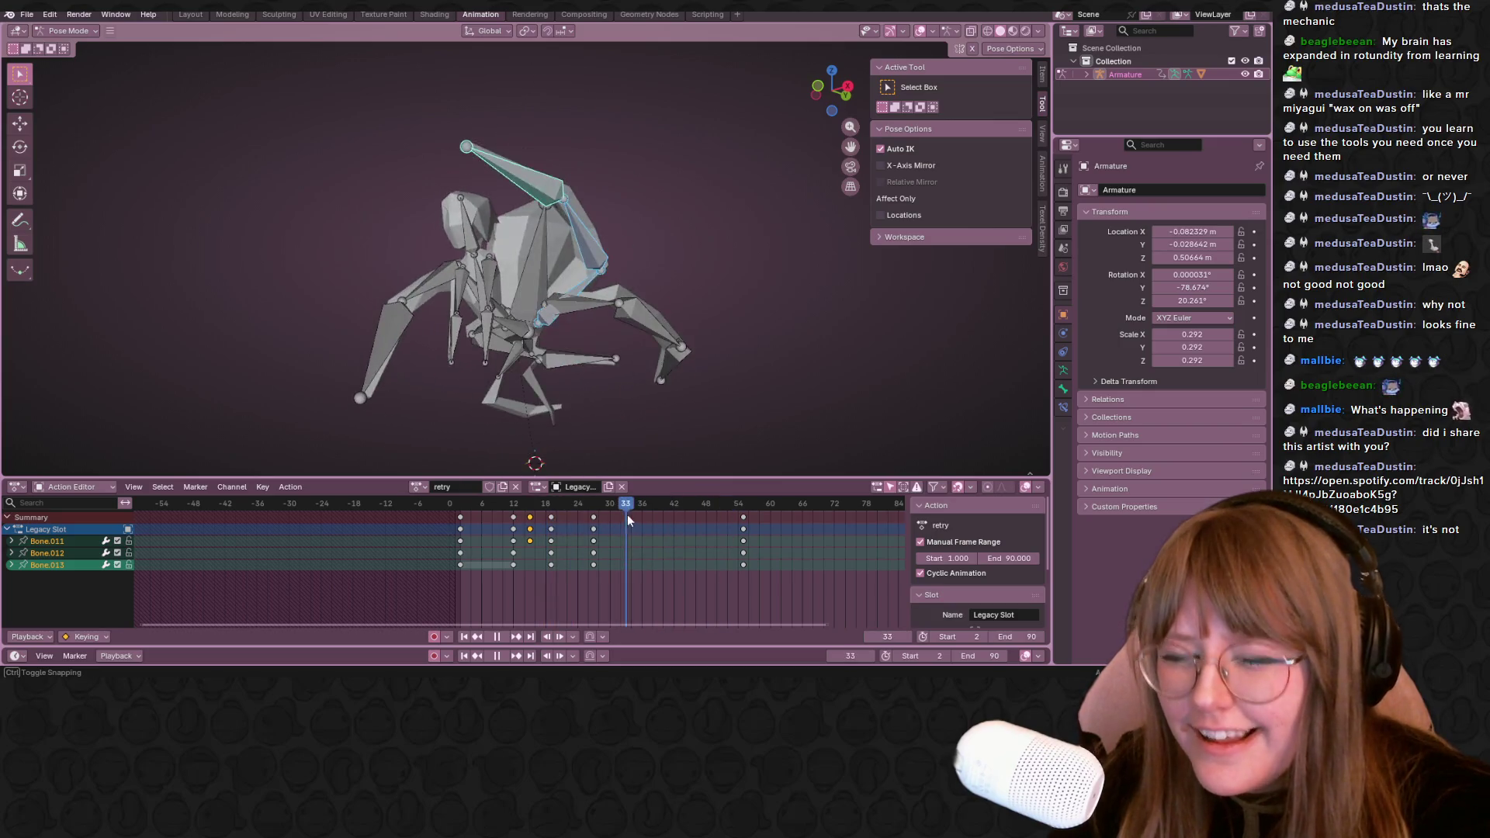
middle_drag(663, 356, 596, 439)
drag(586, 507, 509, 527)
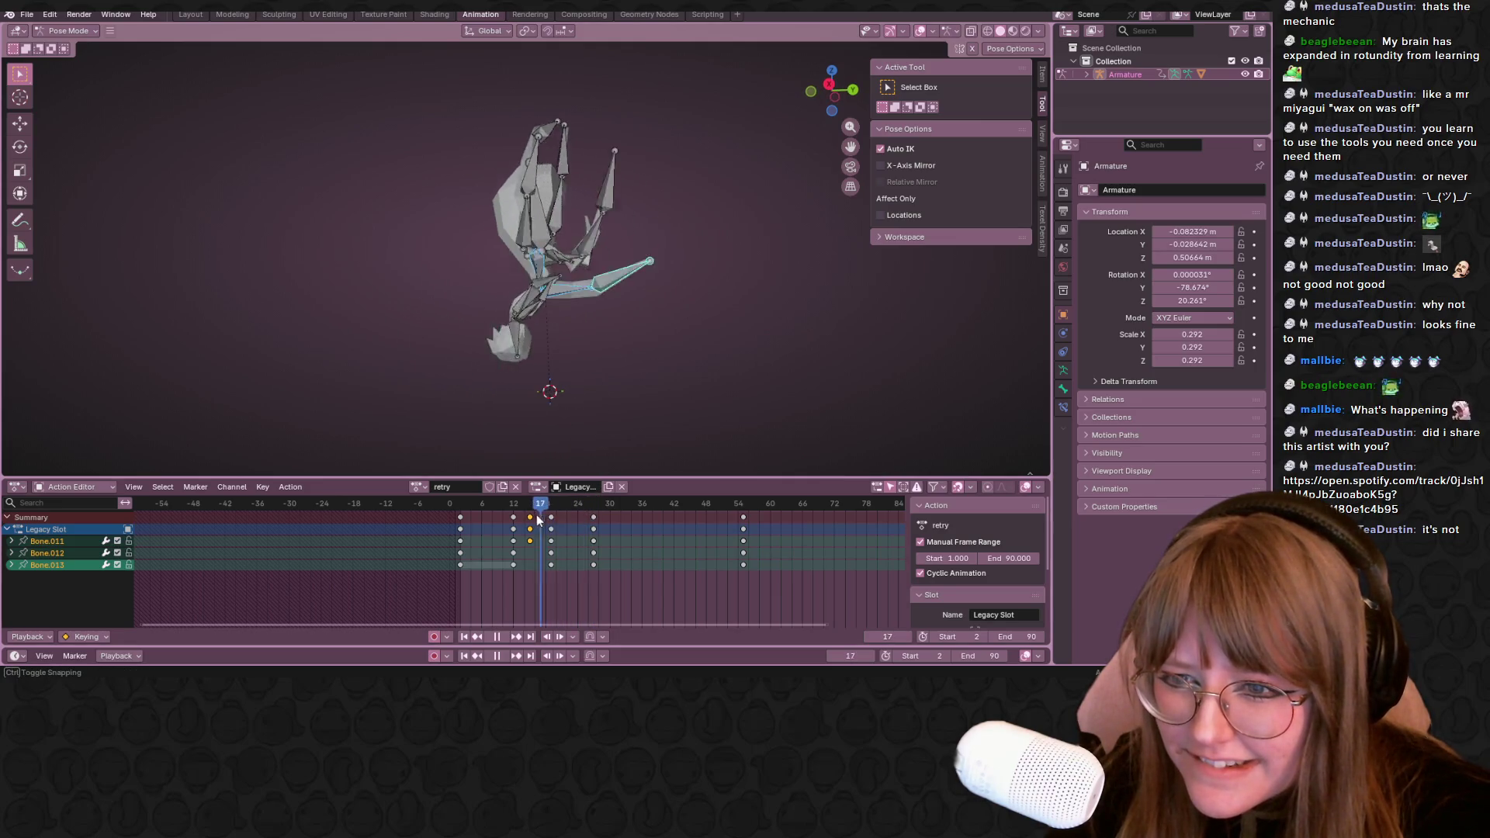
Review playback, undo the last leg key change, and delete the legs' later keyframes at frame 12
key(space)
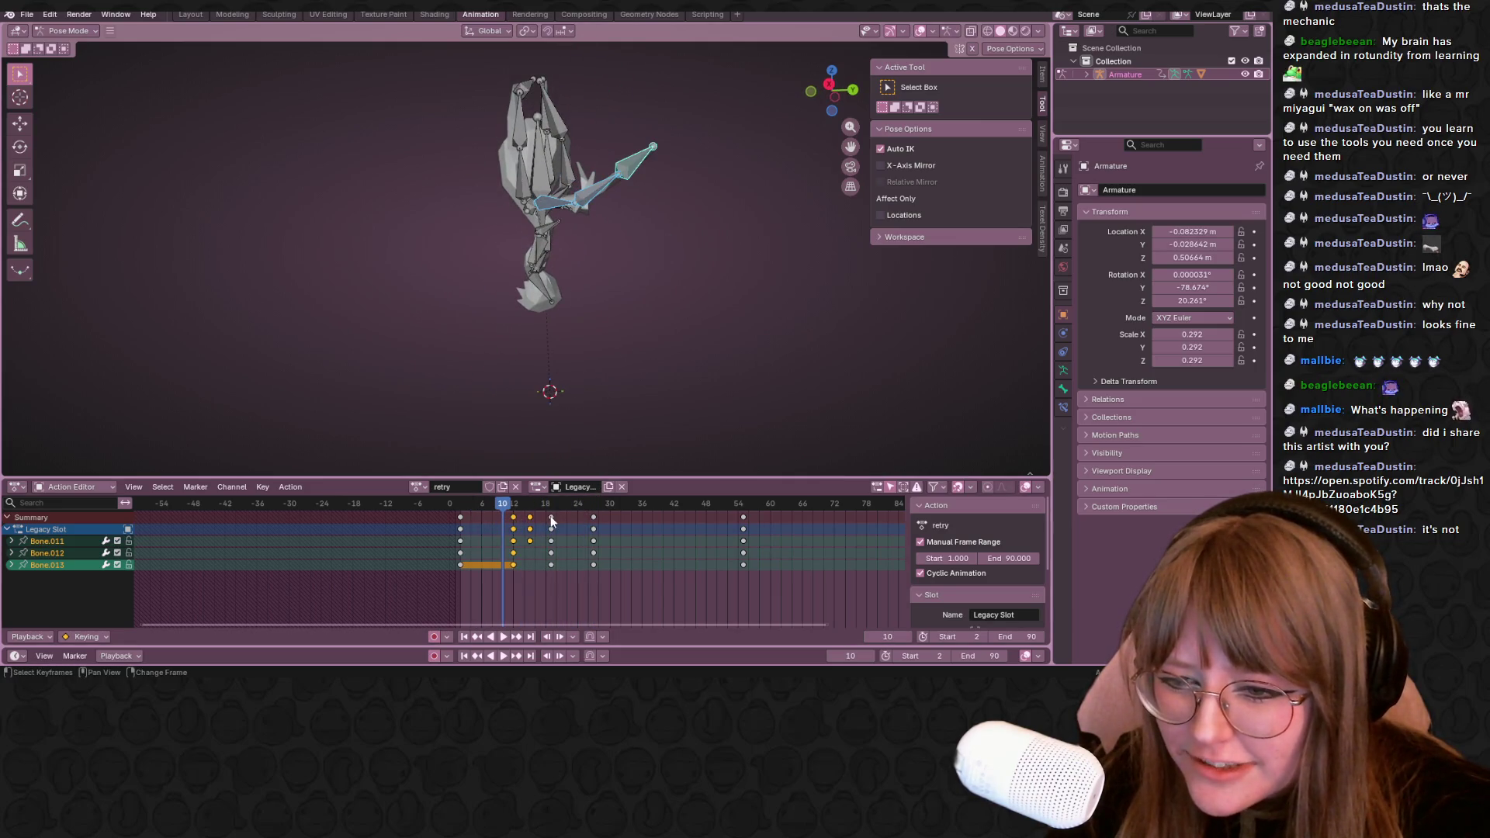
mouse_move(539, 507)
mouse_down()
mouse_move(462, 508)
mouse_move(540, 523)
mouse_up()
key(Escape)
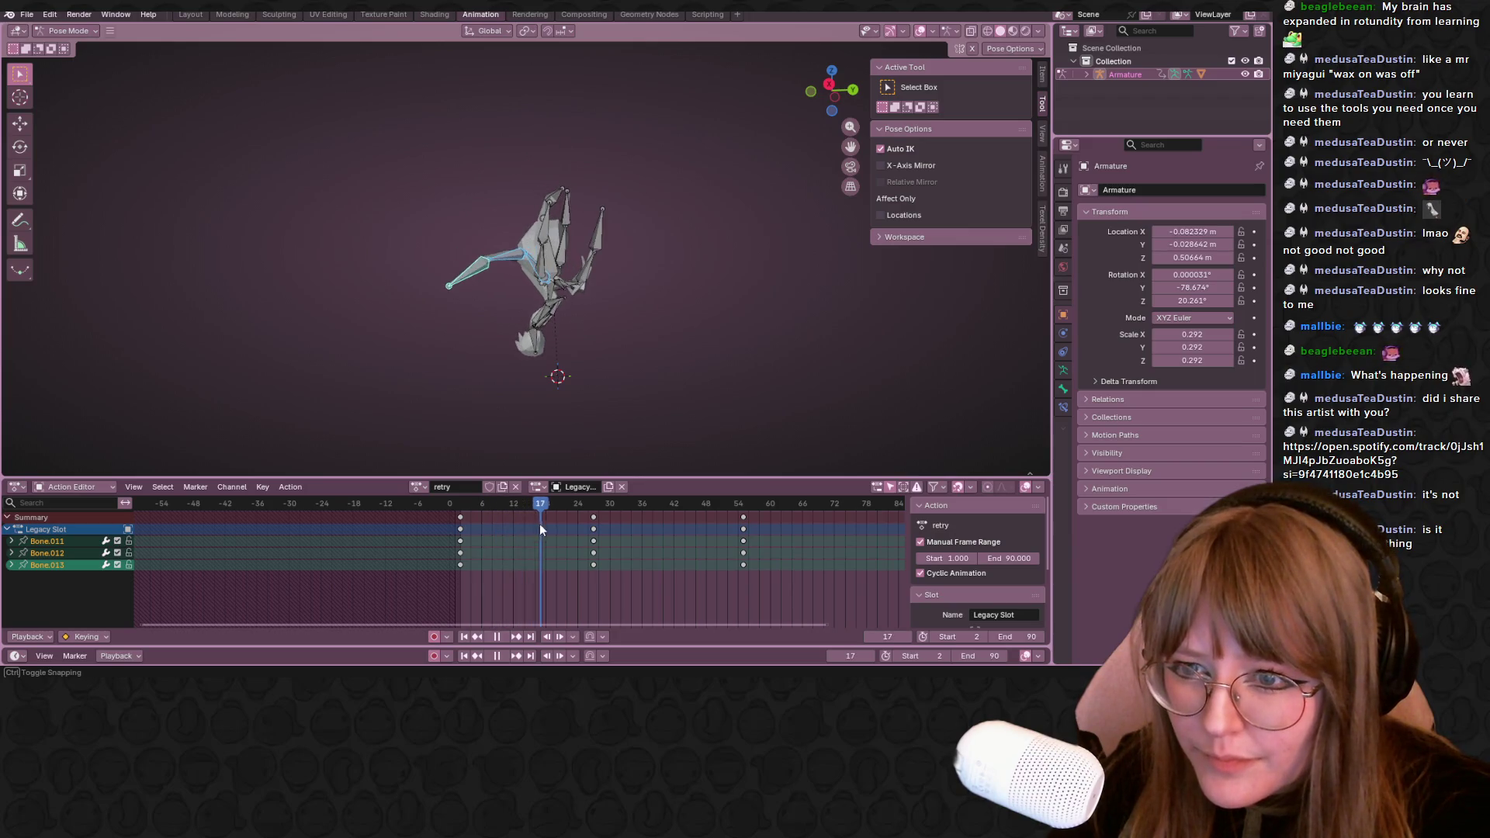
drag(540, 523, 502, 526)
key(ctrl+z)
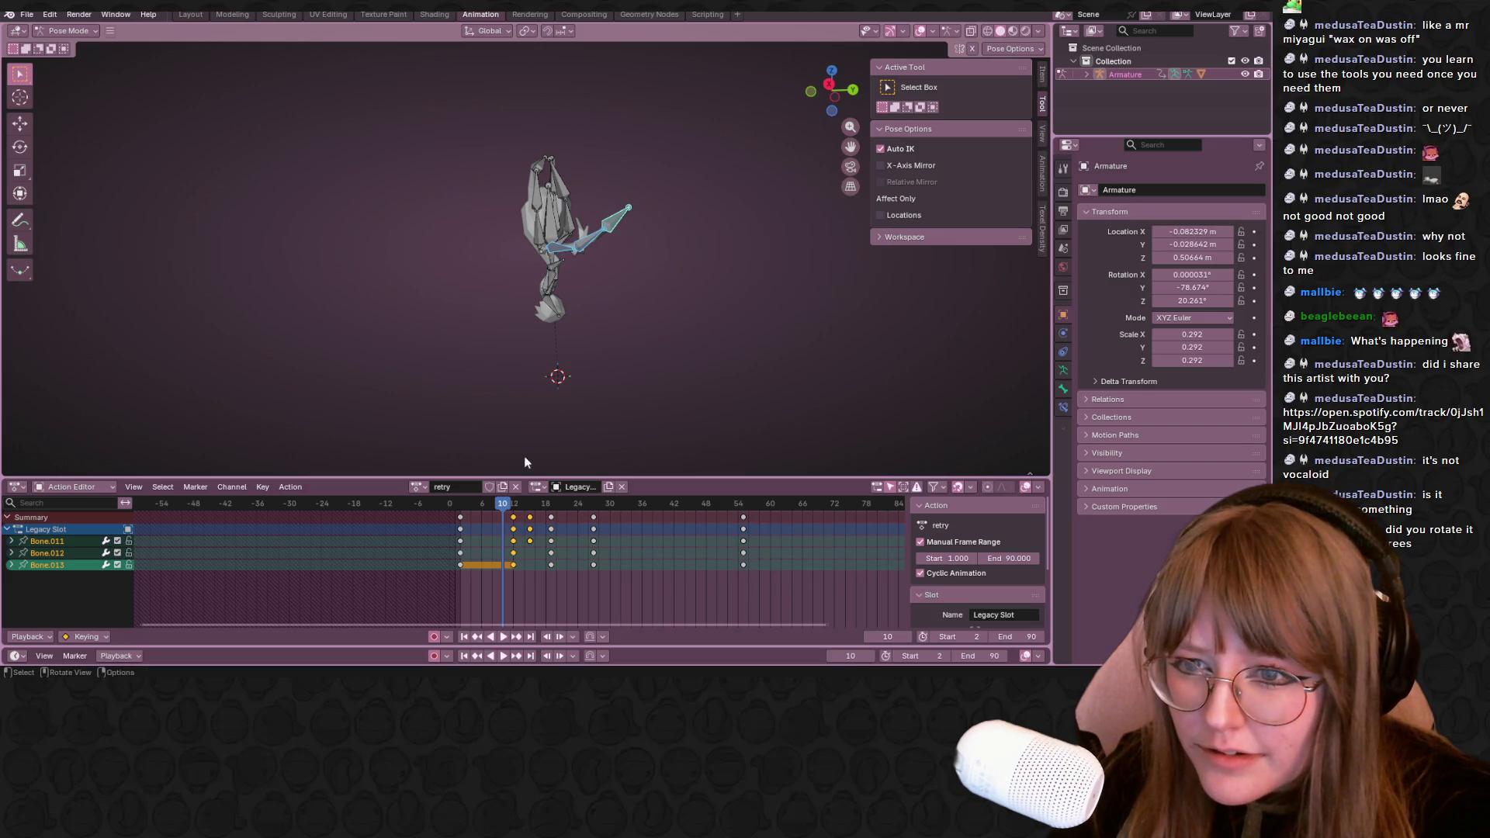
drag(501, 504, 513, 504)
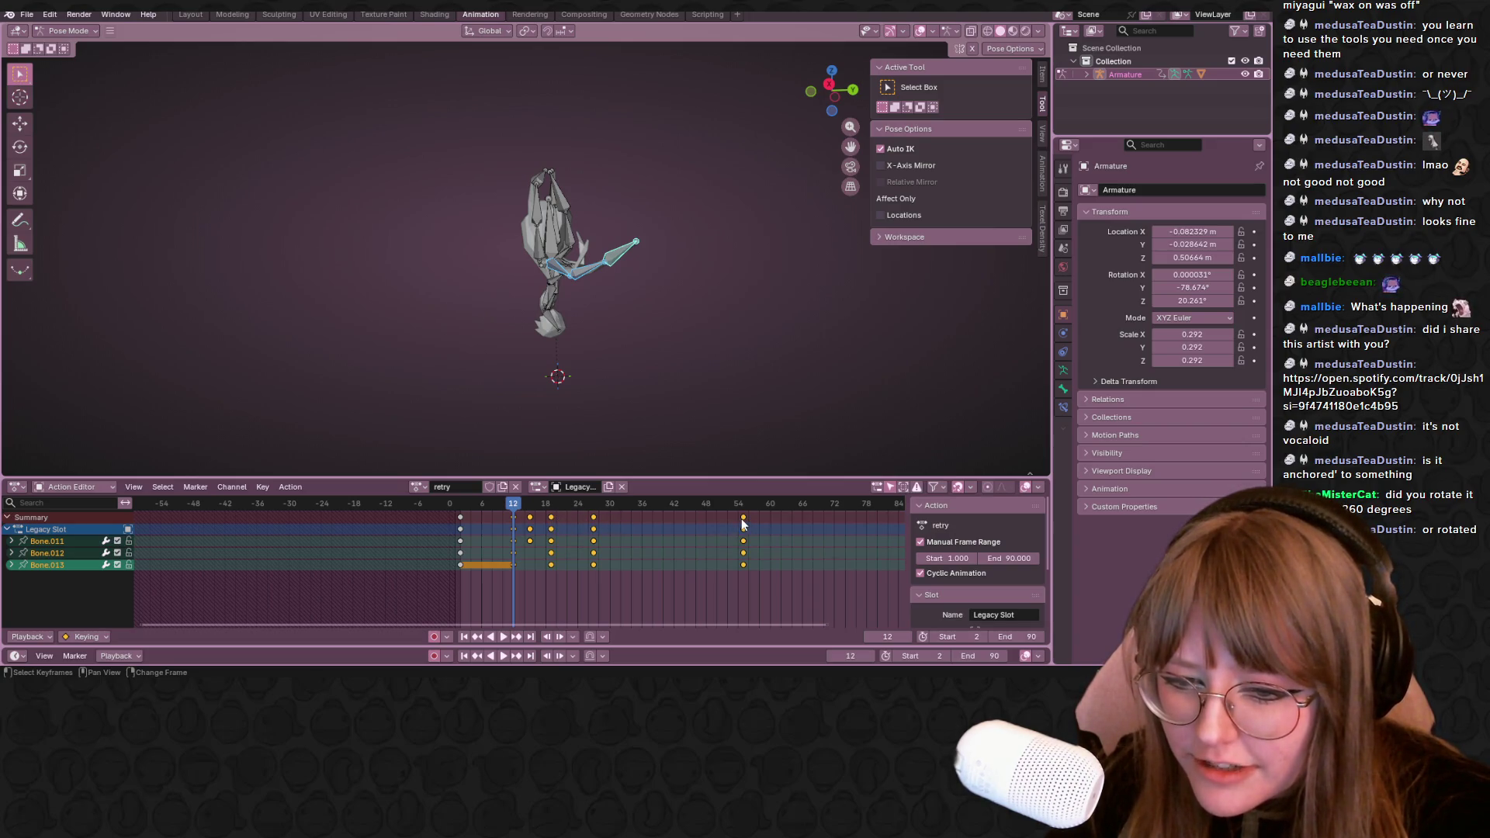
key(Delete)
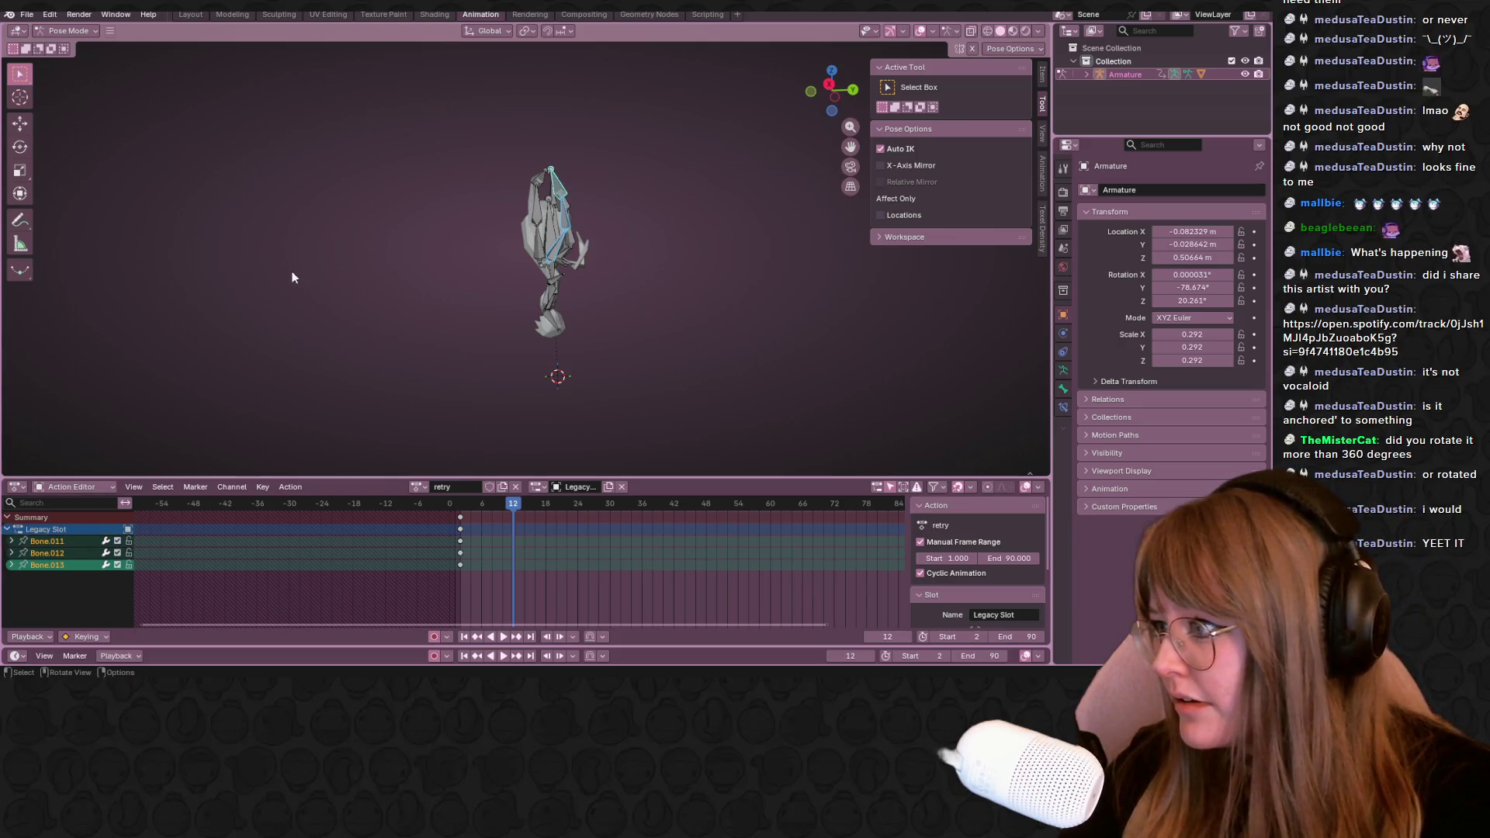
Switch to a side orthographic view and select the frame-1 keyframes
middle_drag(292, 269, 389, 263)
click(853, 92)
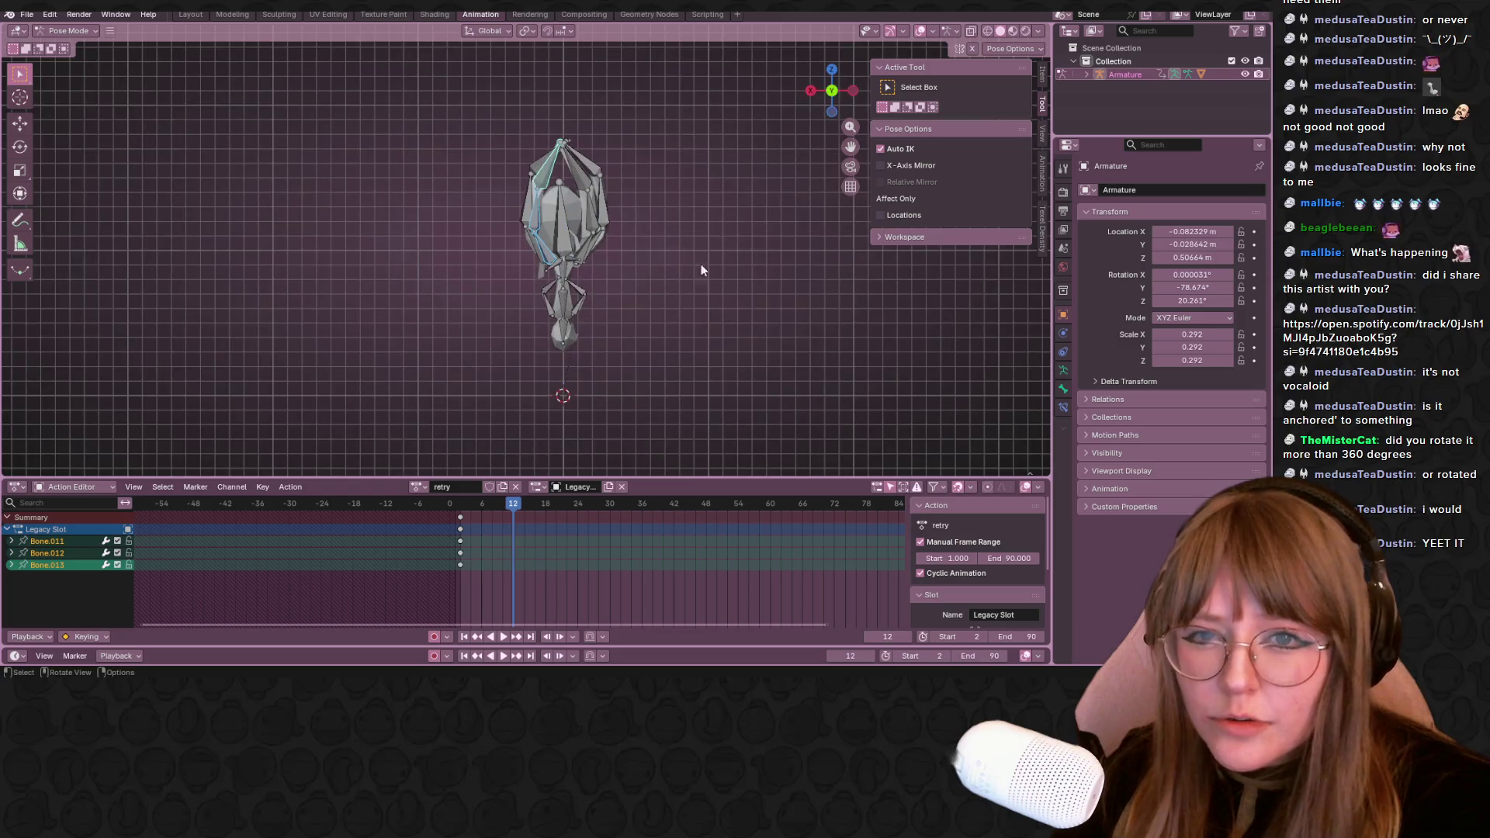
click(812, 91)
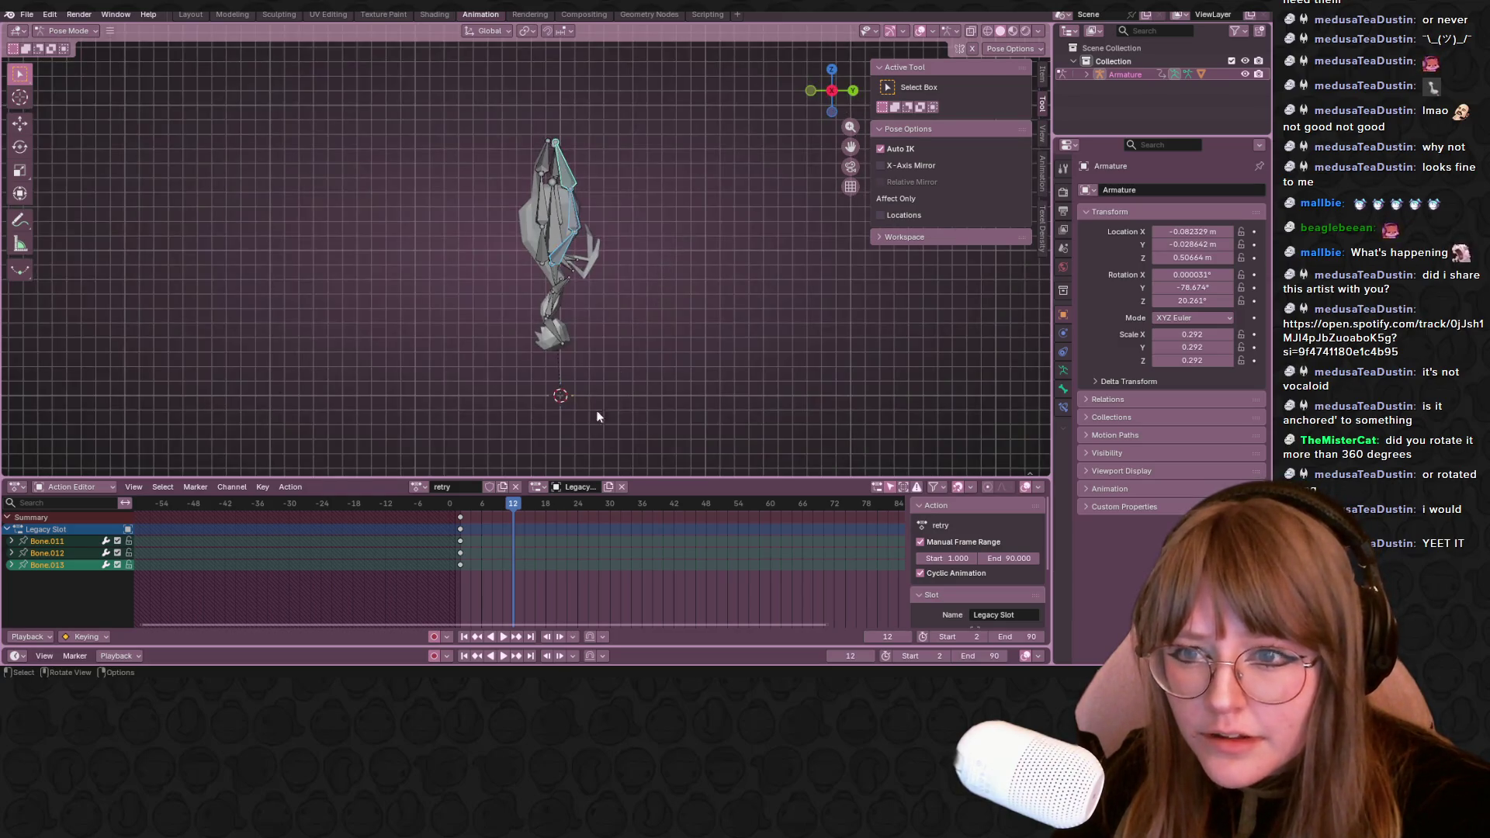
drag(513, 508, 471, 509)
click(460, 524)
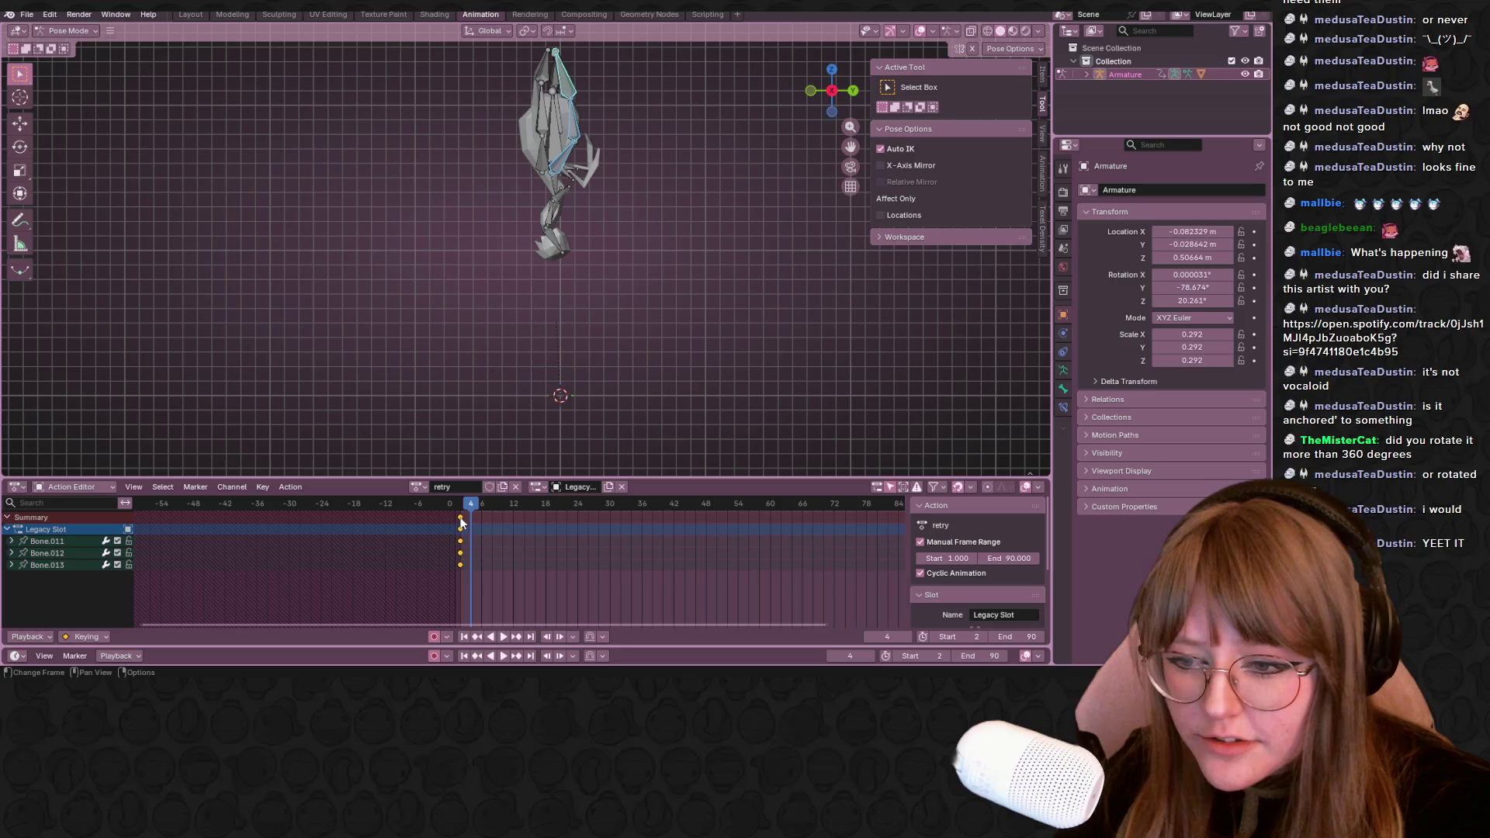
With all bones selected, move the frame-1 keys to around frame 12 and play to frame 17
key(a)
key(g)
click(517, 519)
key(space)
drag(517, 508, 546, 510)
In side ortho view, move a leg bone at frame 18, then play and stop at frame 24
click(588, 259)
middle_drag(587, 259, 616, 217)
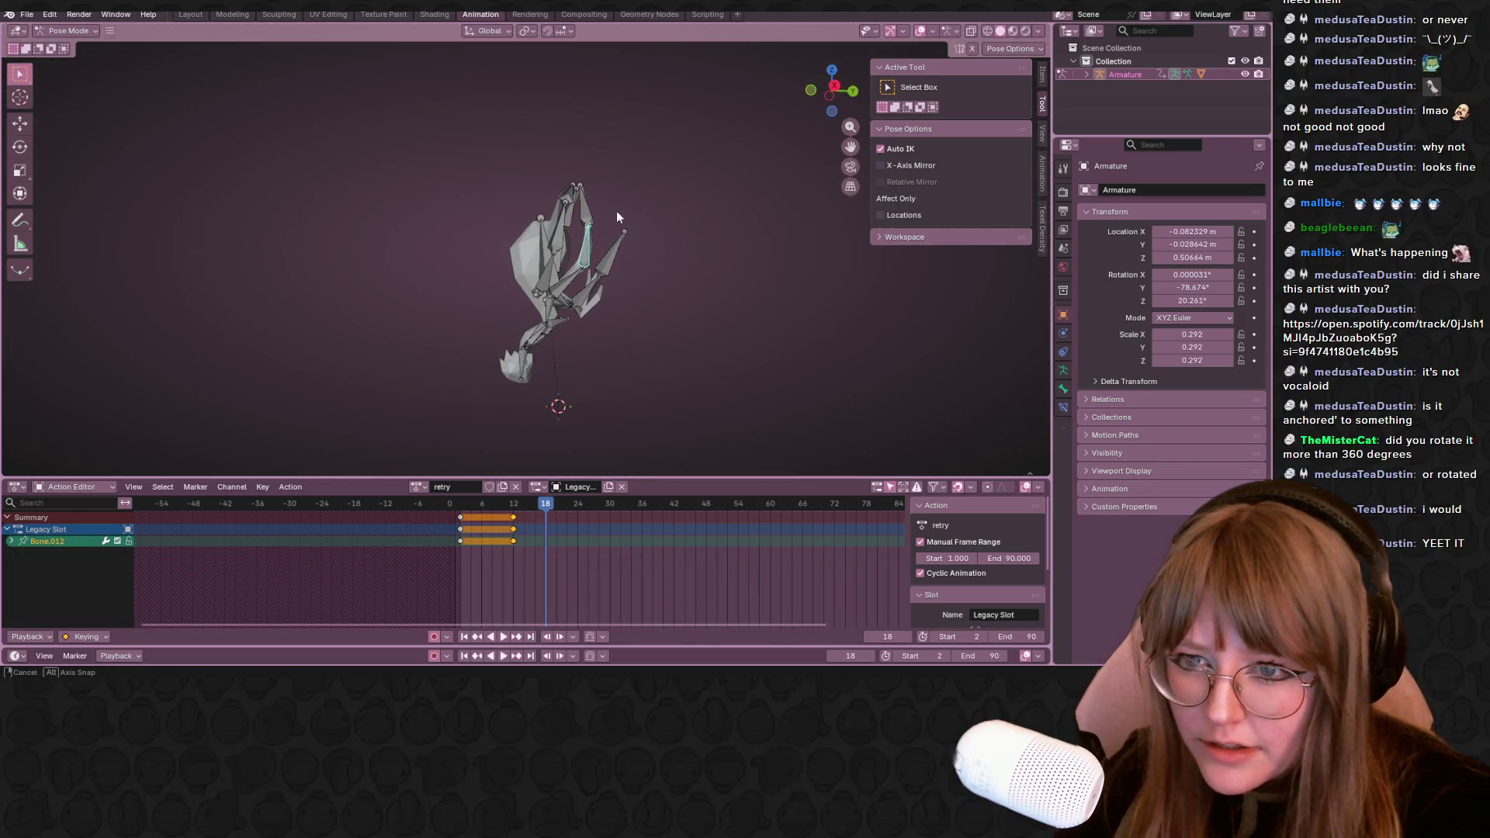
click(834, 87)
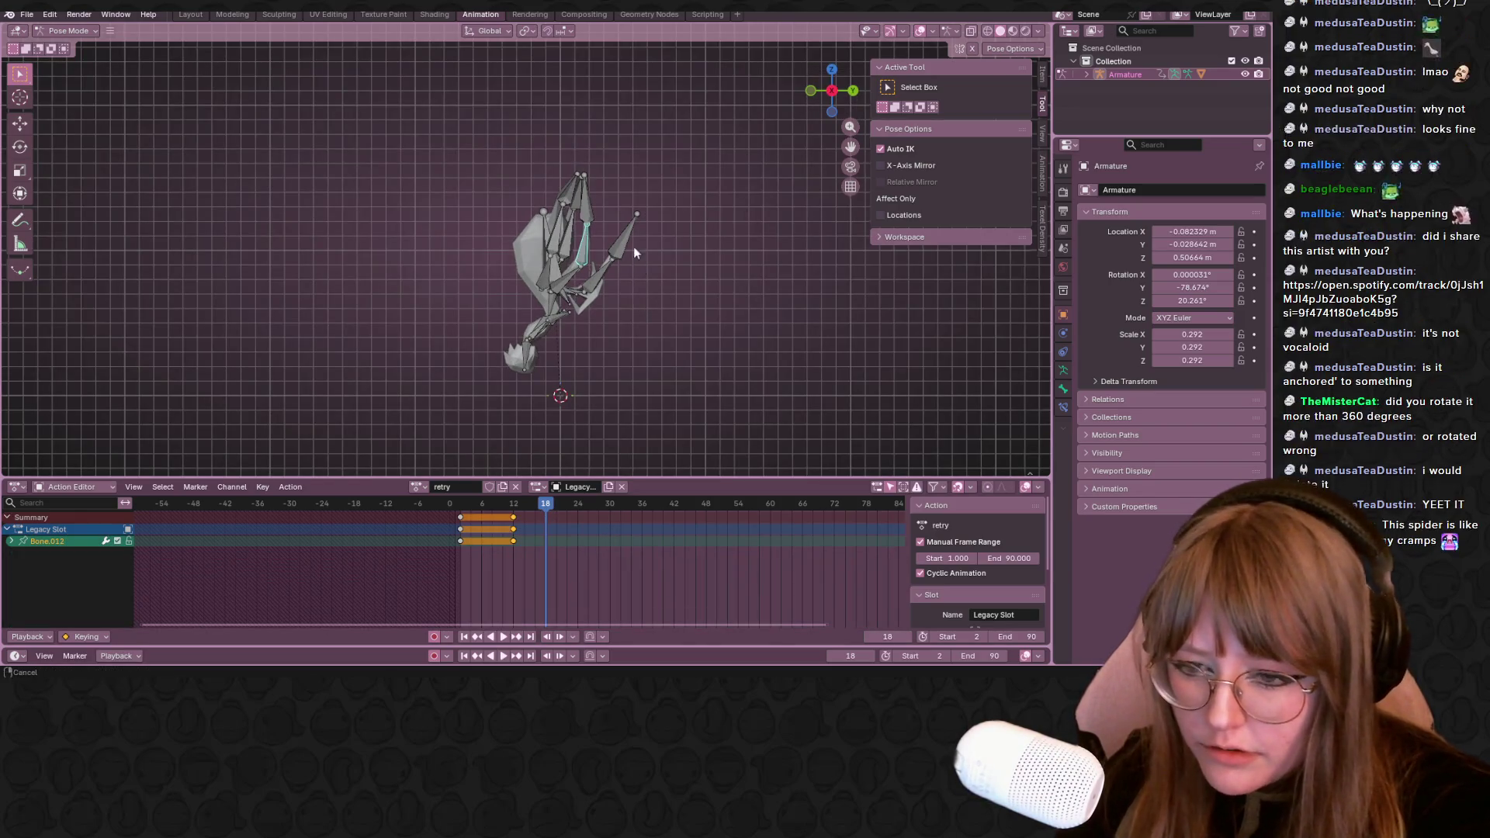
scroll(623, 245, up, 2)
key(g)
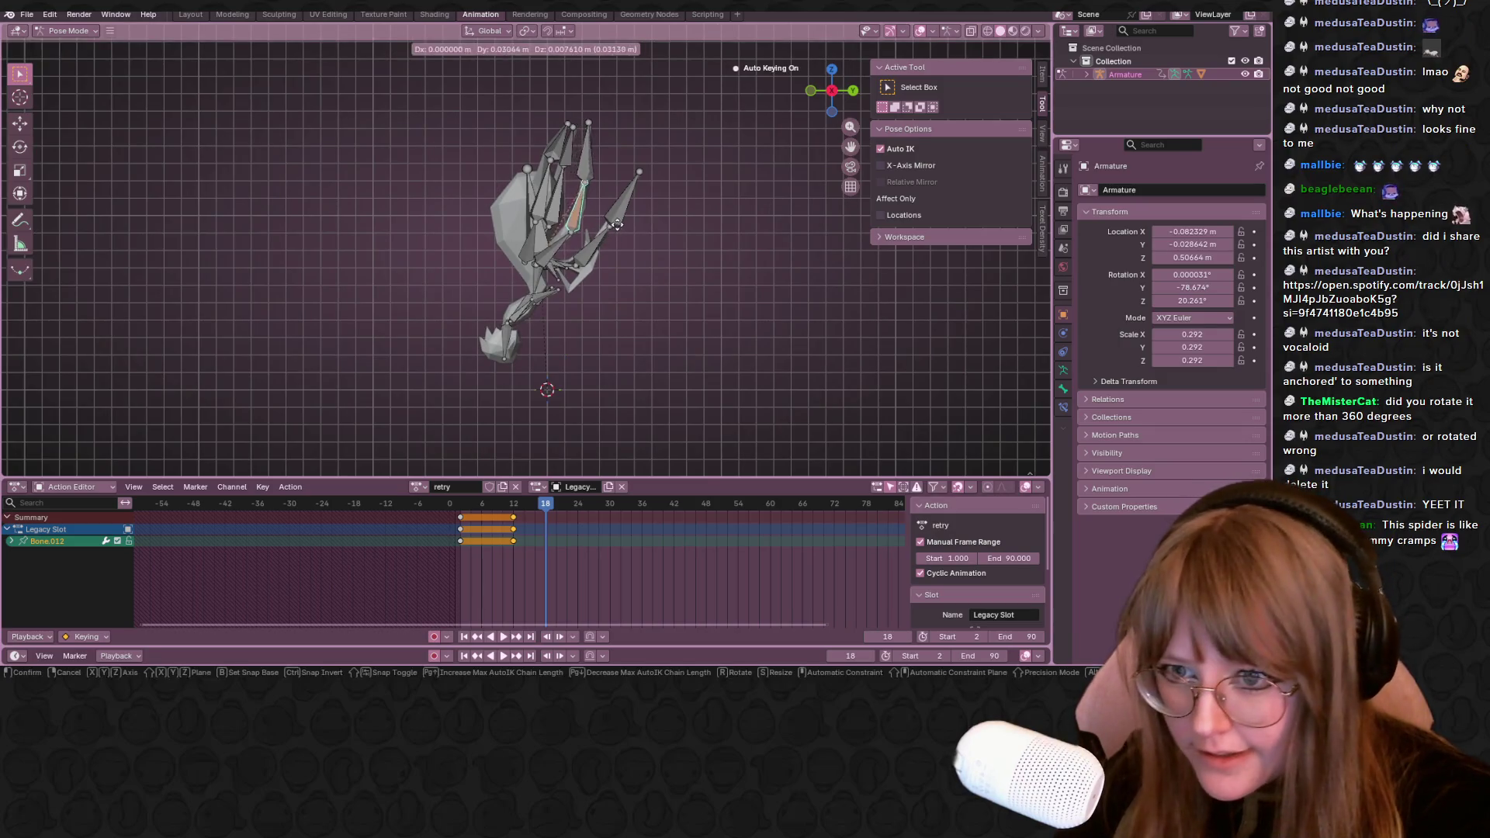
click(629, 245)
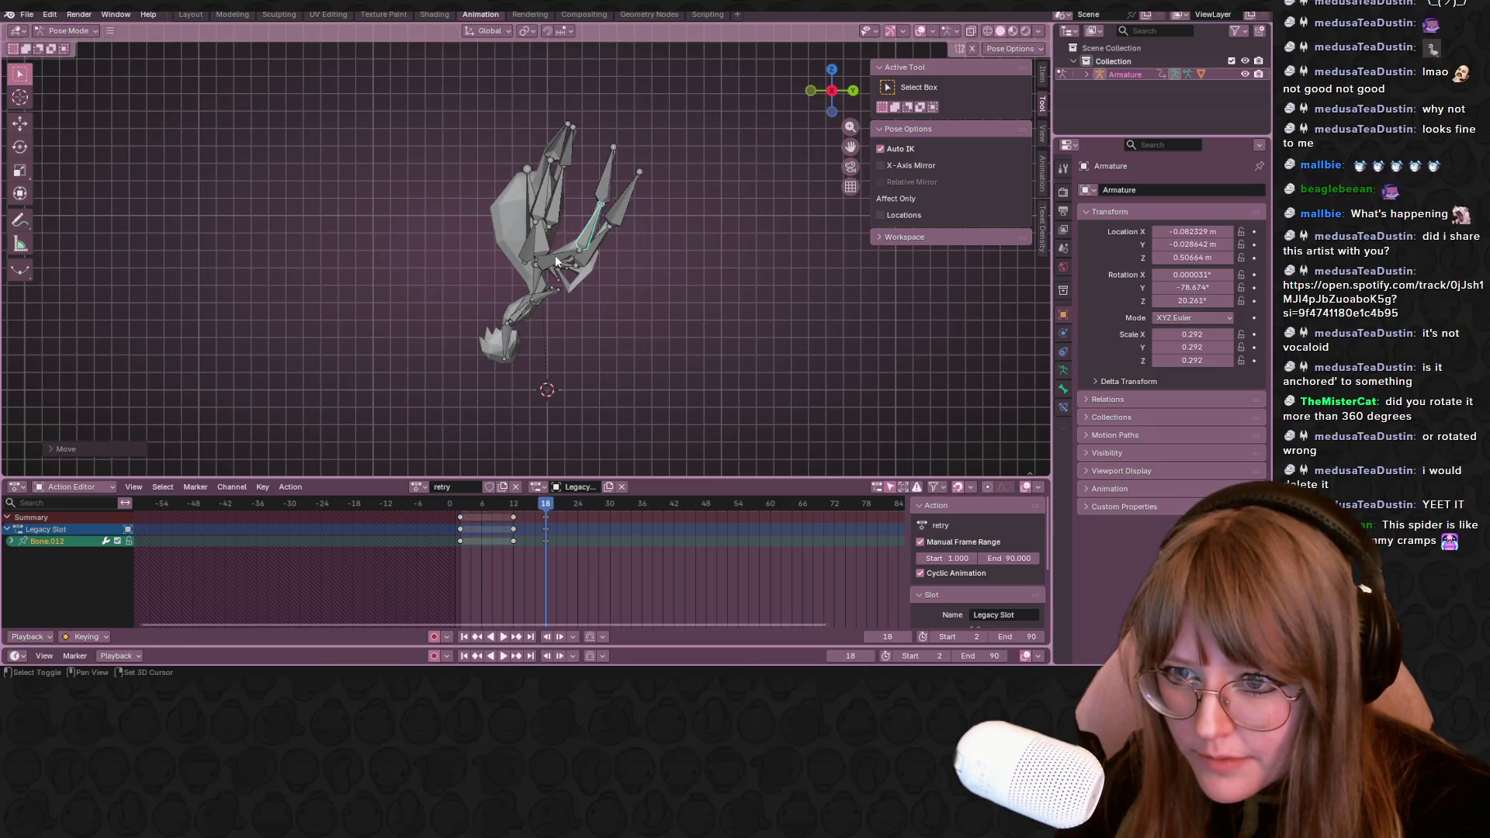
shift+click(606, 183)
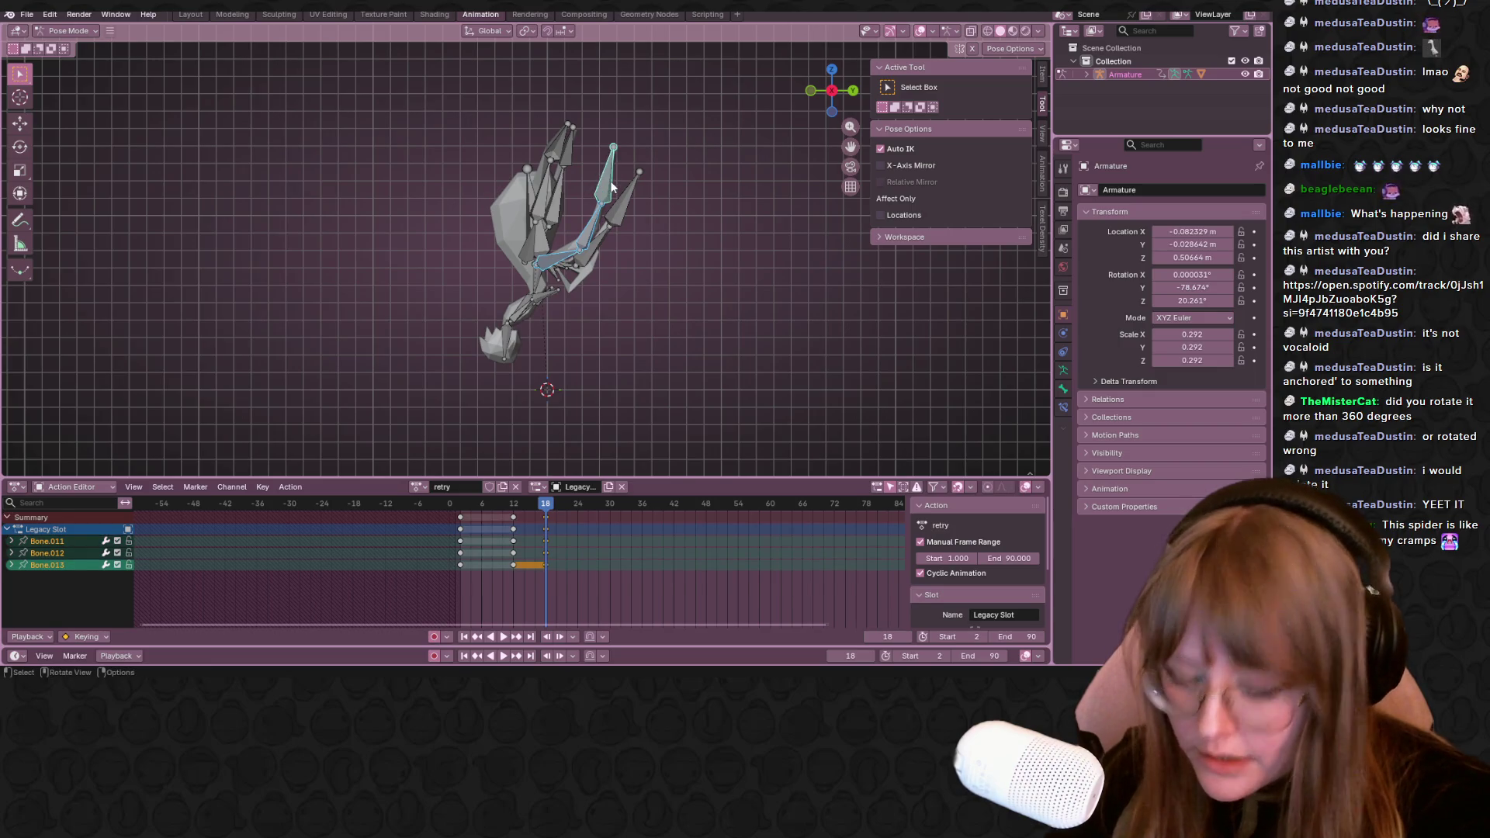
key(space)
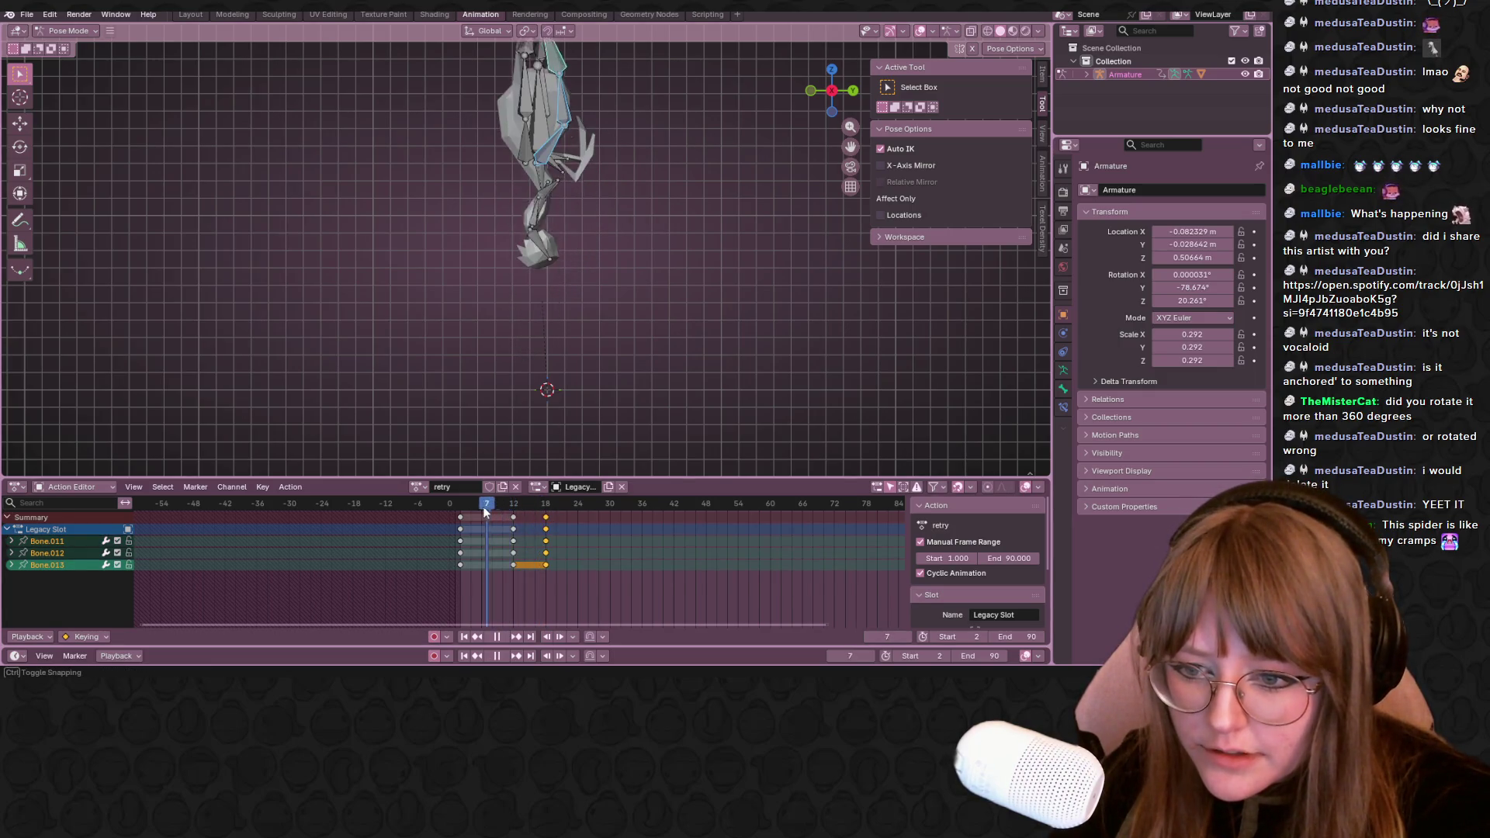
key(space)
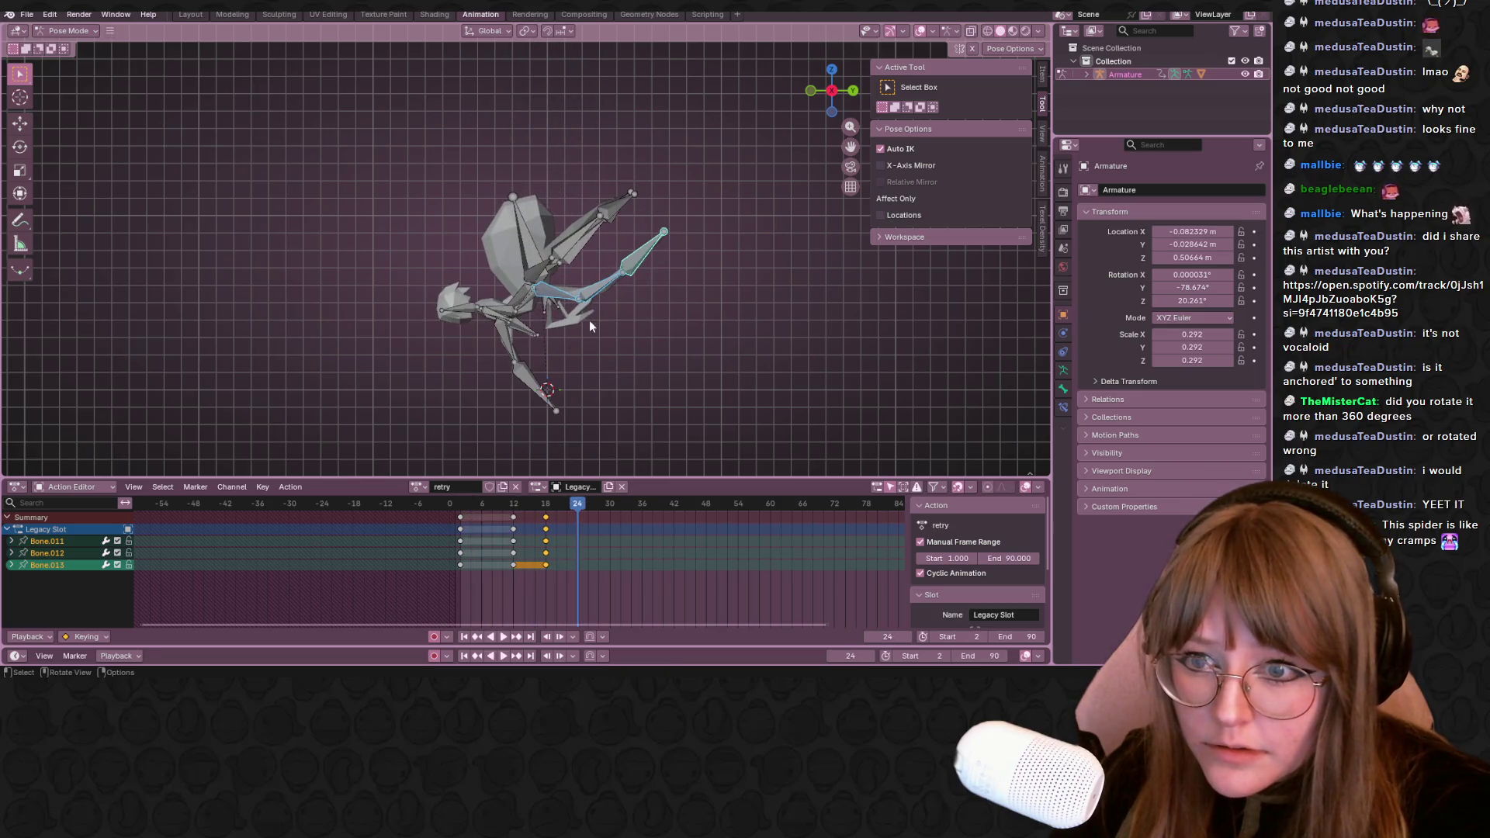
Move and rotate the front leg bone into a new pose auto-keyed at frame 24
click(582, 291)
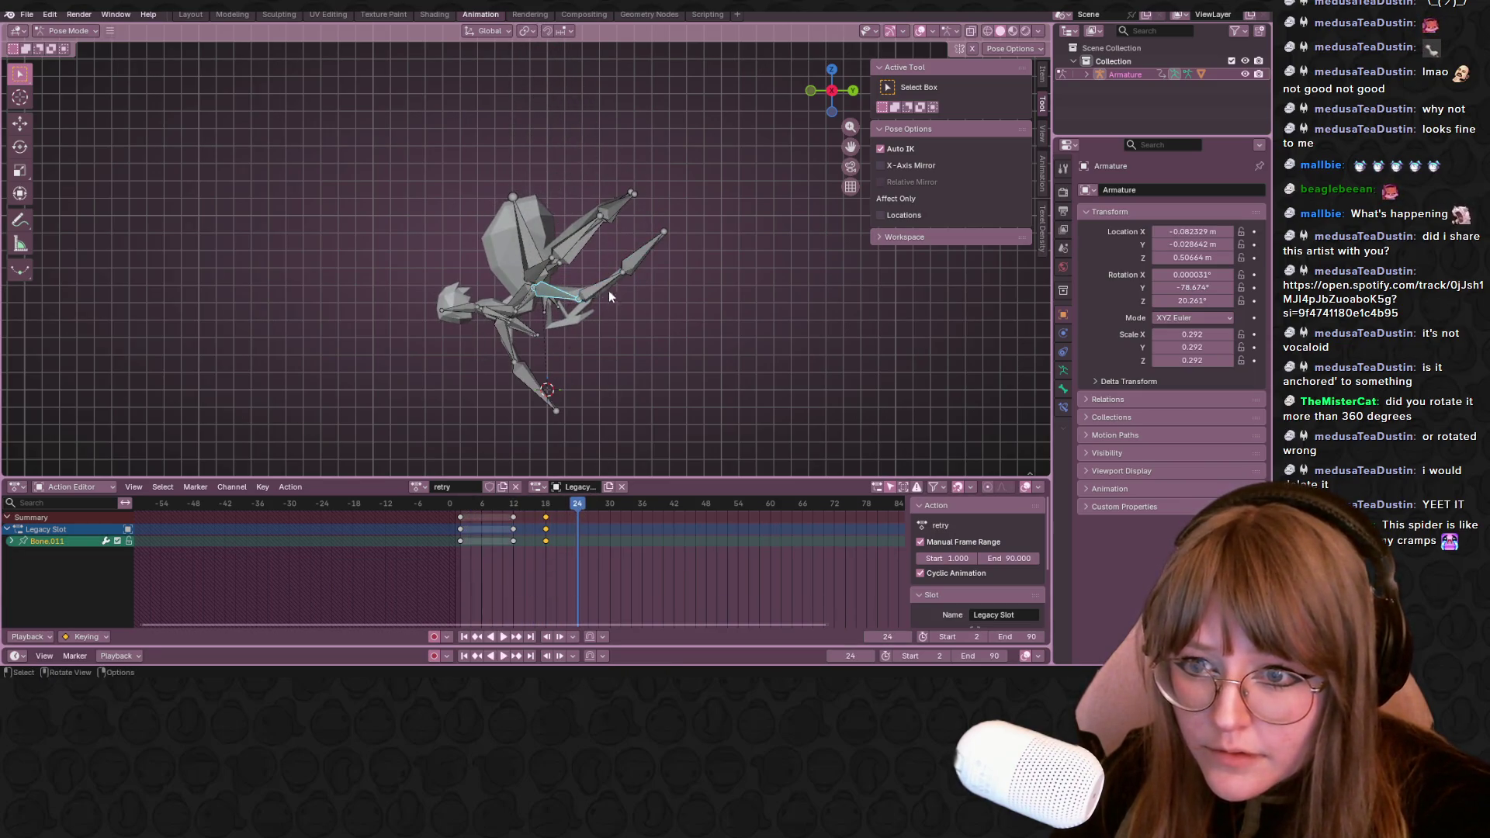
key(g)
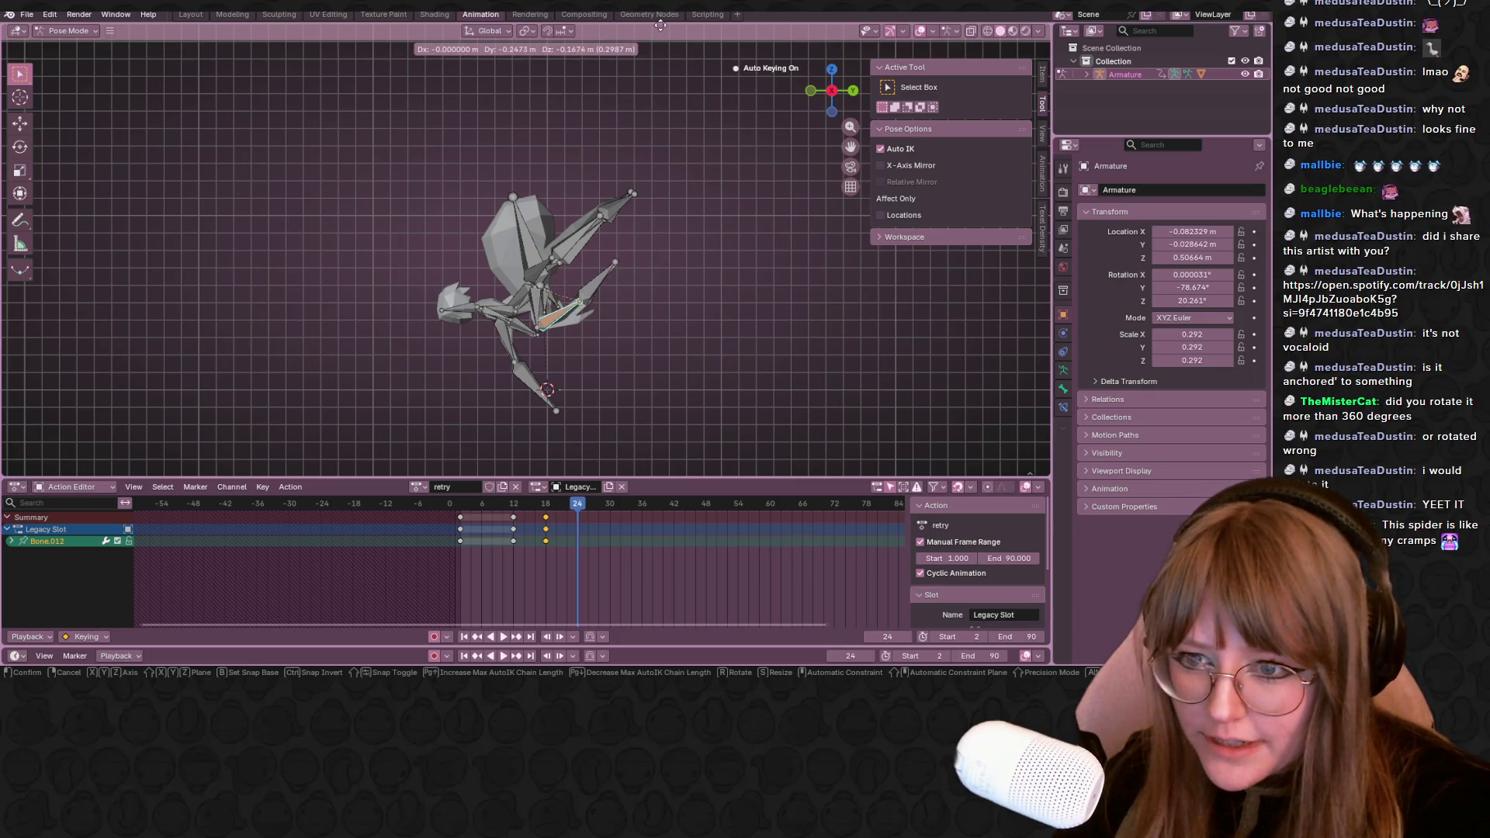
click(660, 24)
key(r)
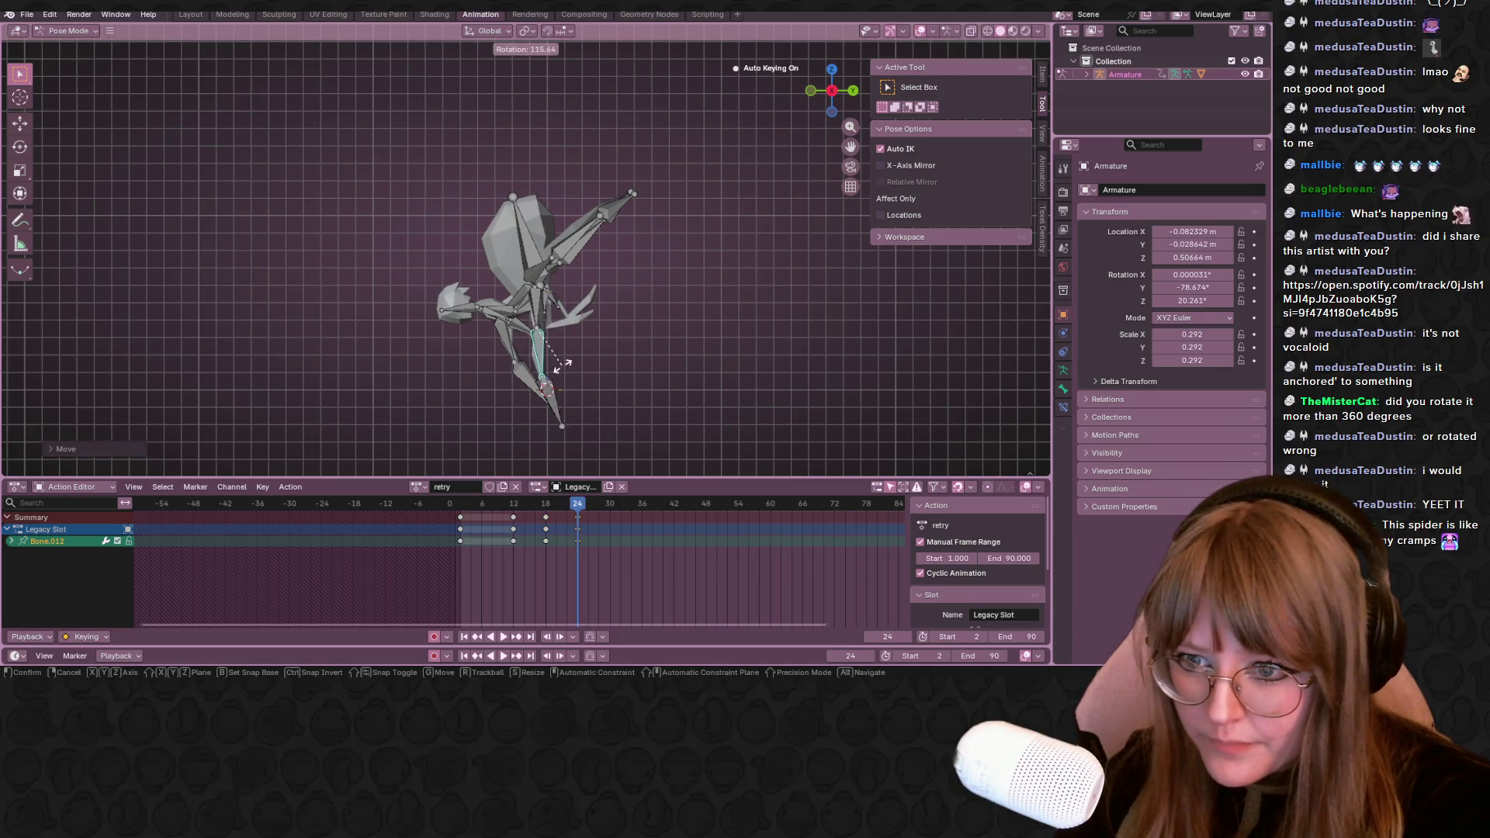
click(581, 339)
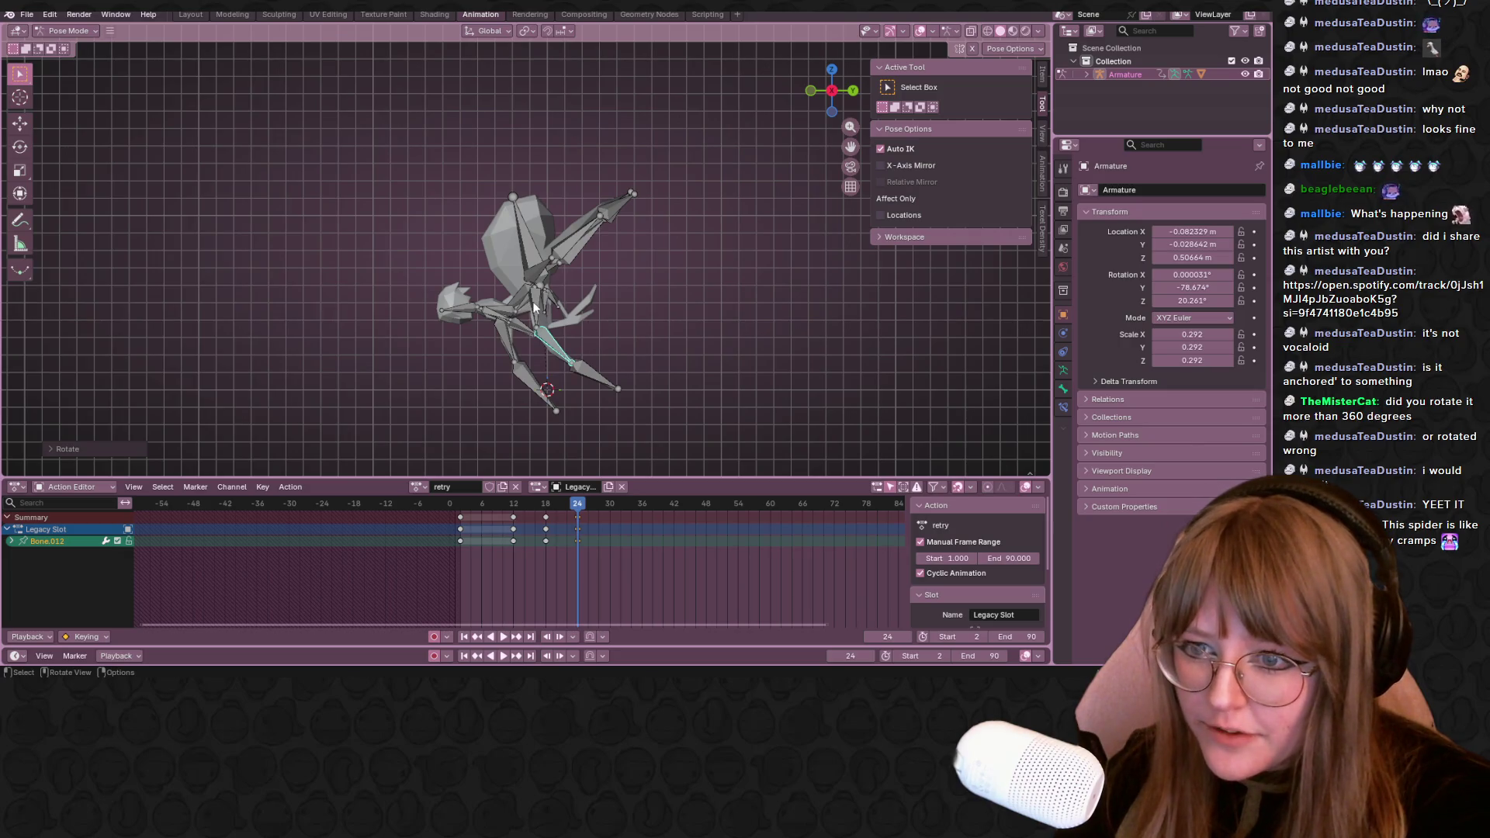
shift+click(561, 350)
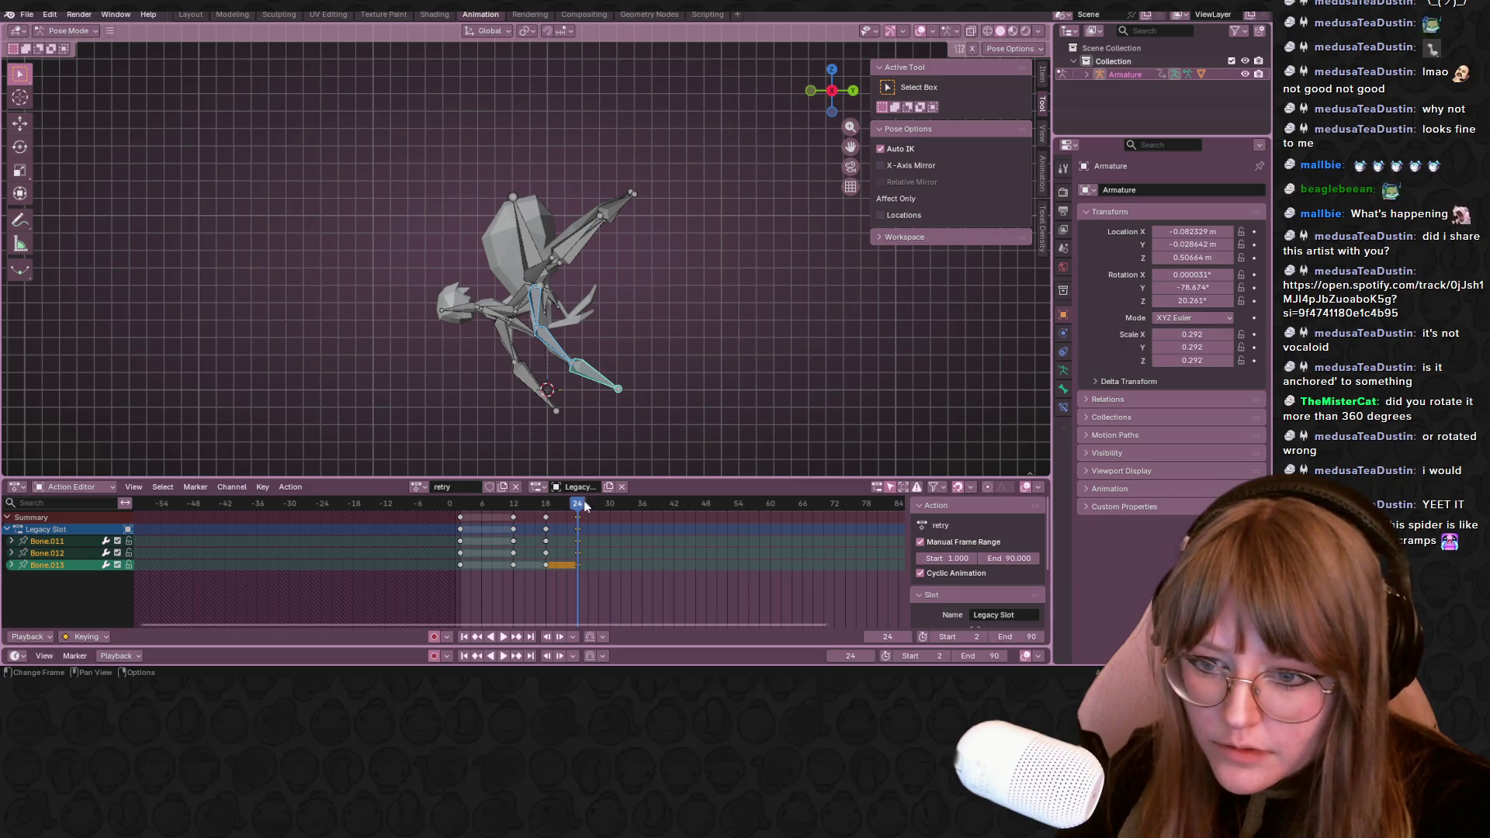
Go to frame 28 and select the leg's lower, upper and lower bones
drag(584, 503, 599, 516)
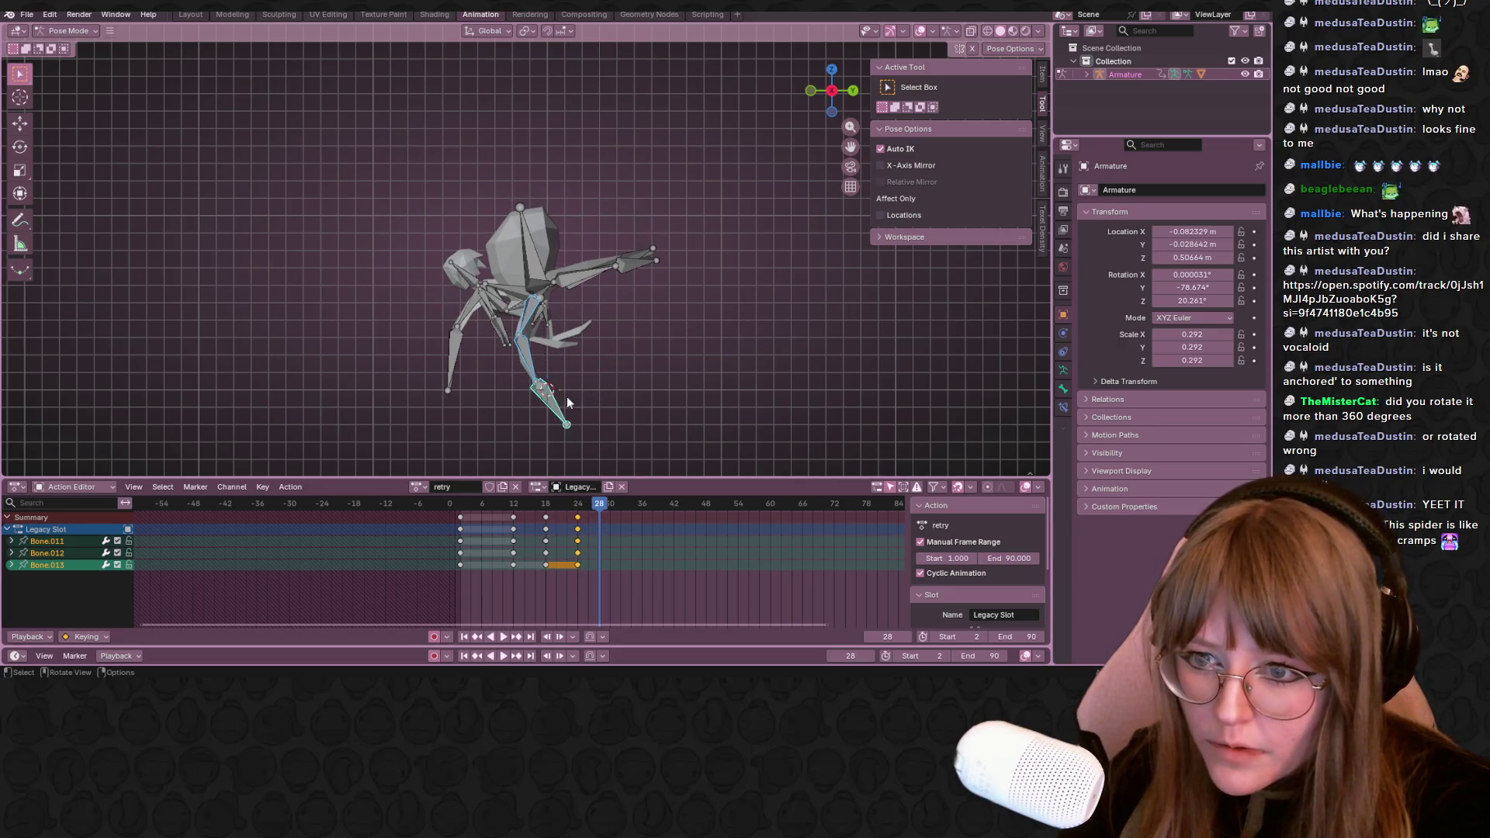
click(545, 390)
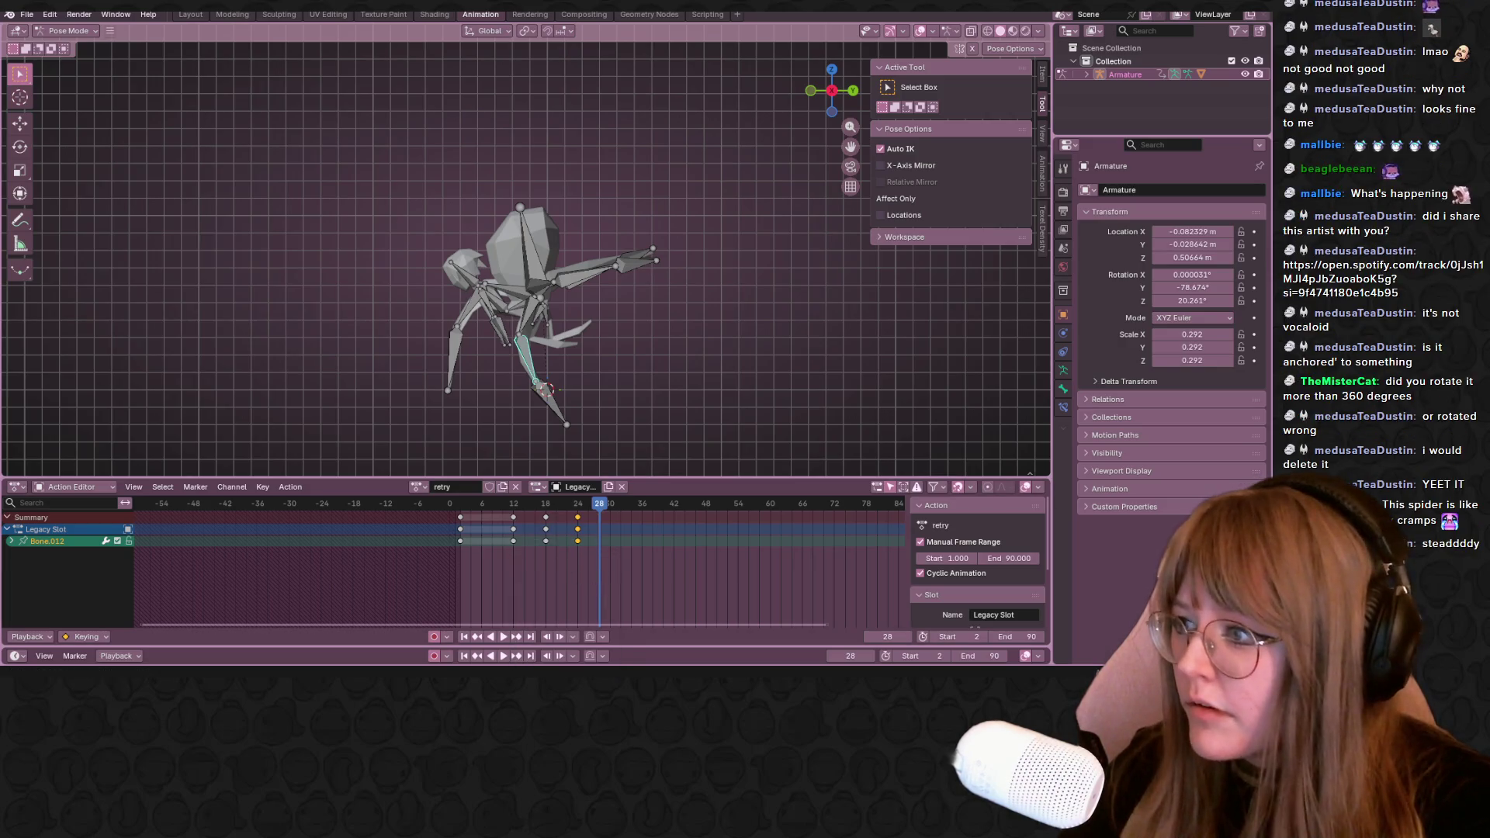
shift+middle_drag(615, 304, 620, 231)
scroll(621, 232, up, 2)
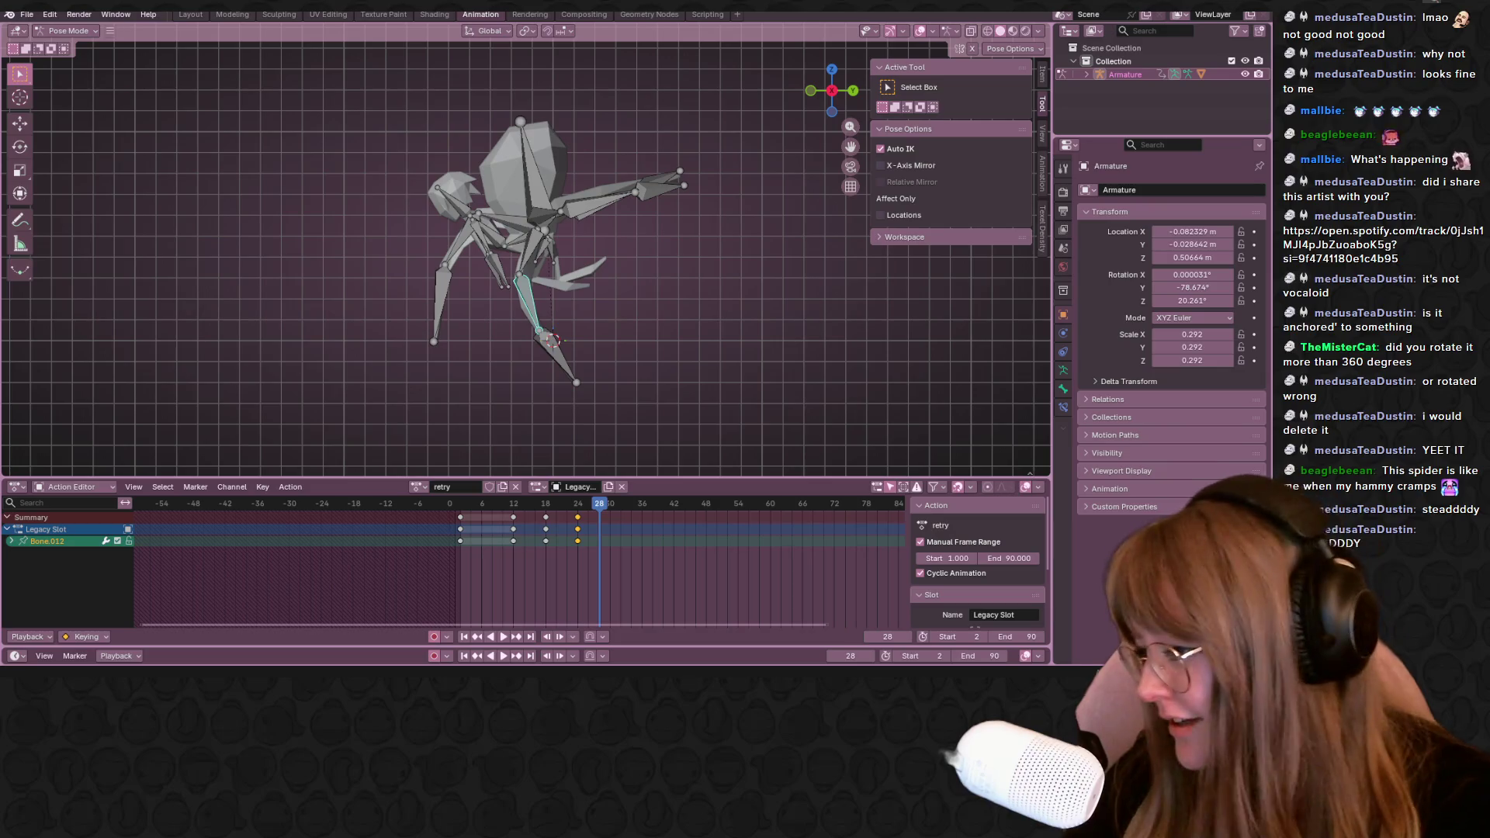
shift+middle_drag(508, 288, 544, 339)
shift+click(568, 306)
shift+click(577, 394)
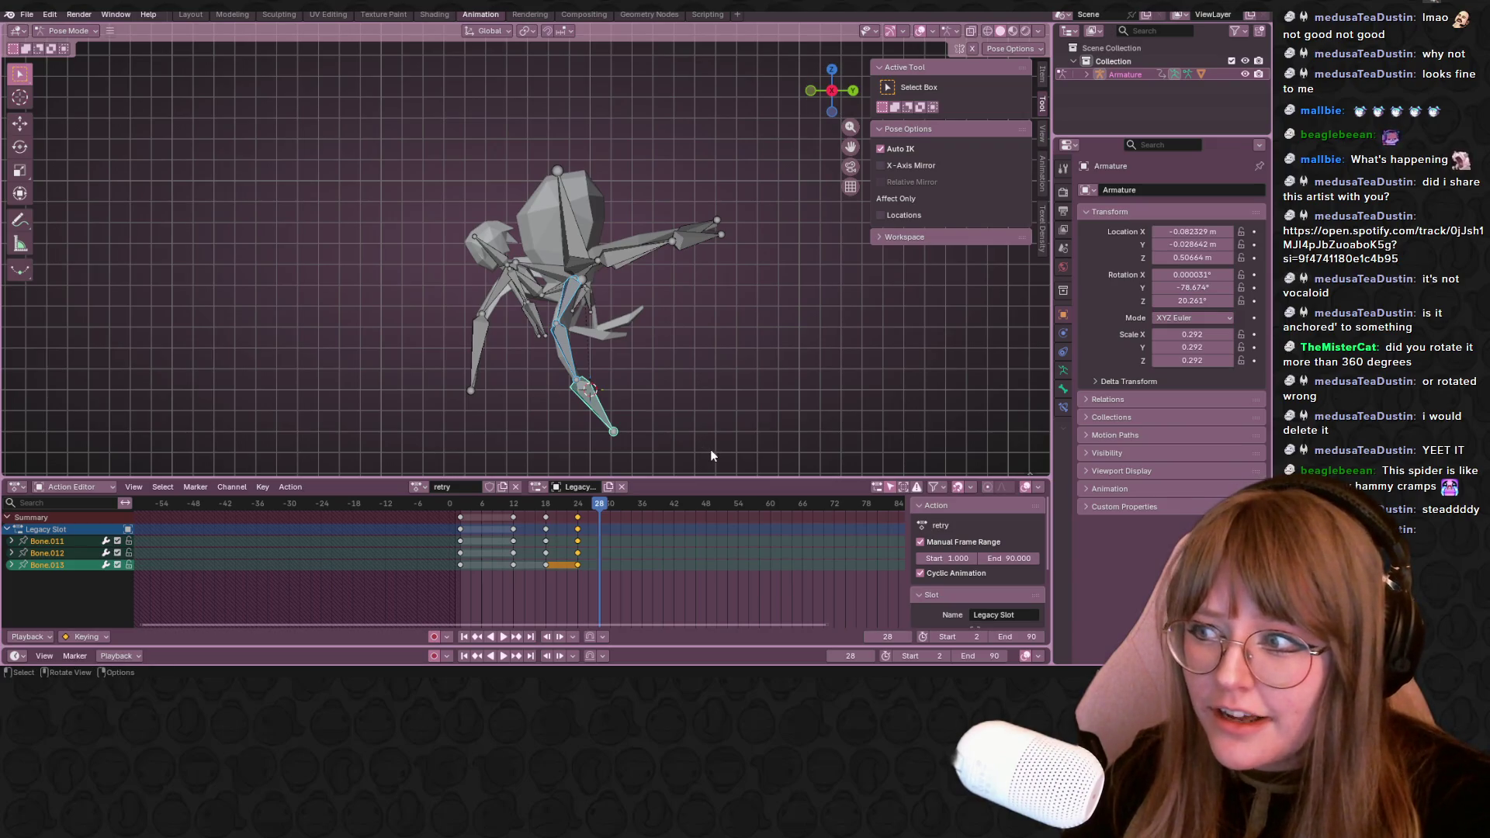
shift+middle_drag(657, 350, 608, 310)
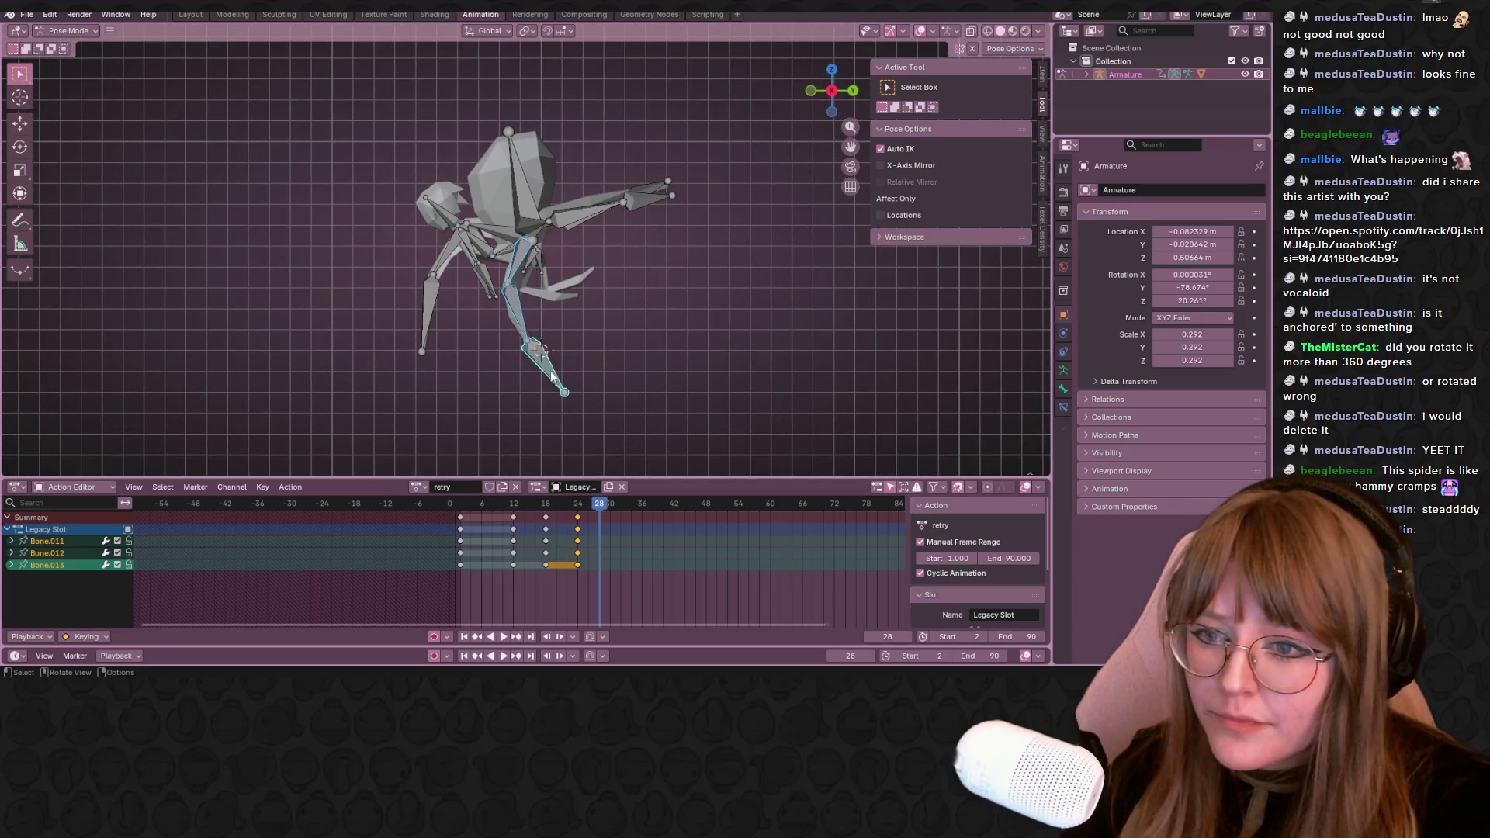
Move the leg to its new position, key it at frame 28, and play the walk
key(g)
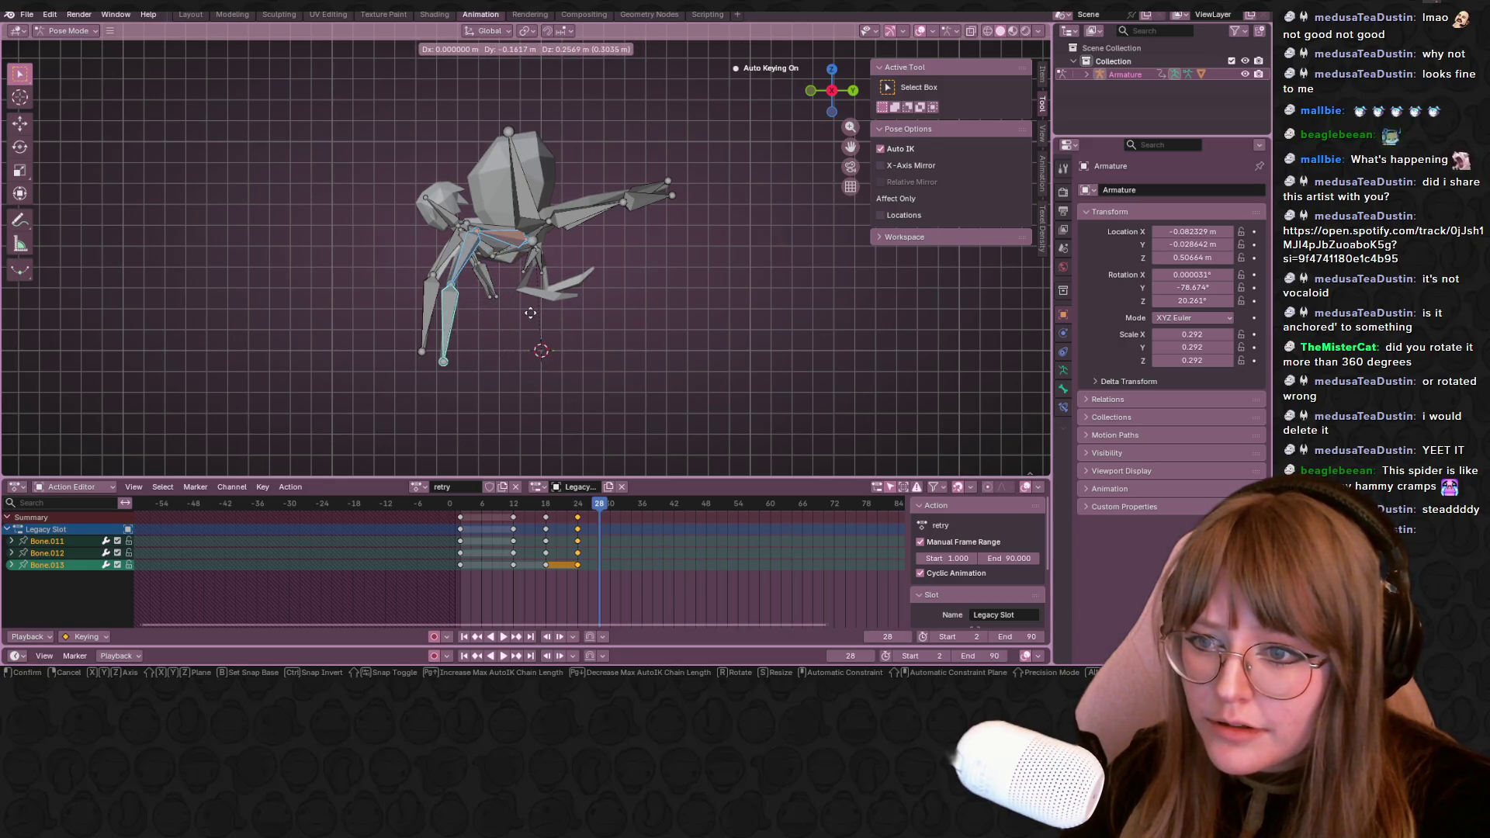
click(486, 310)
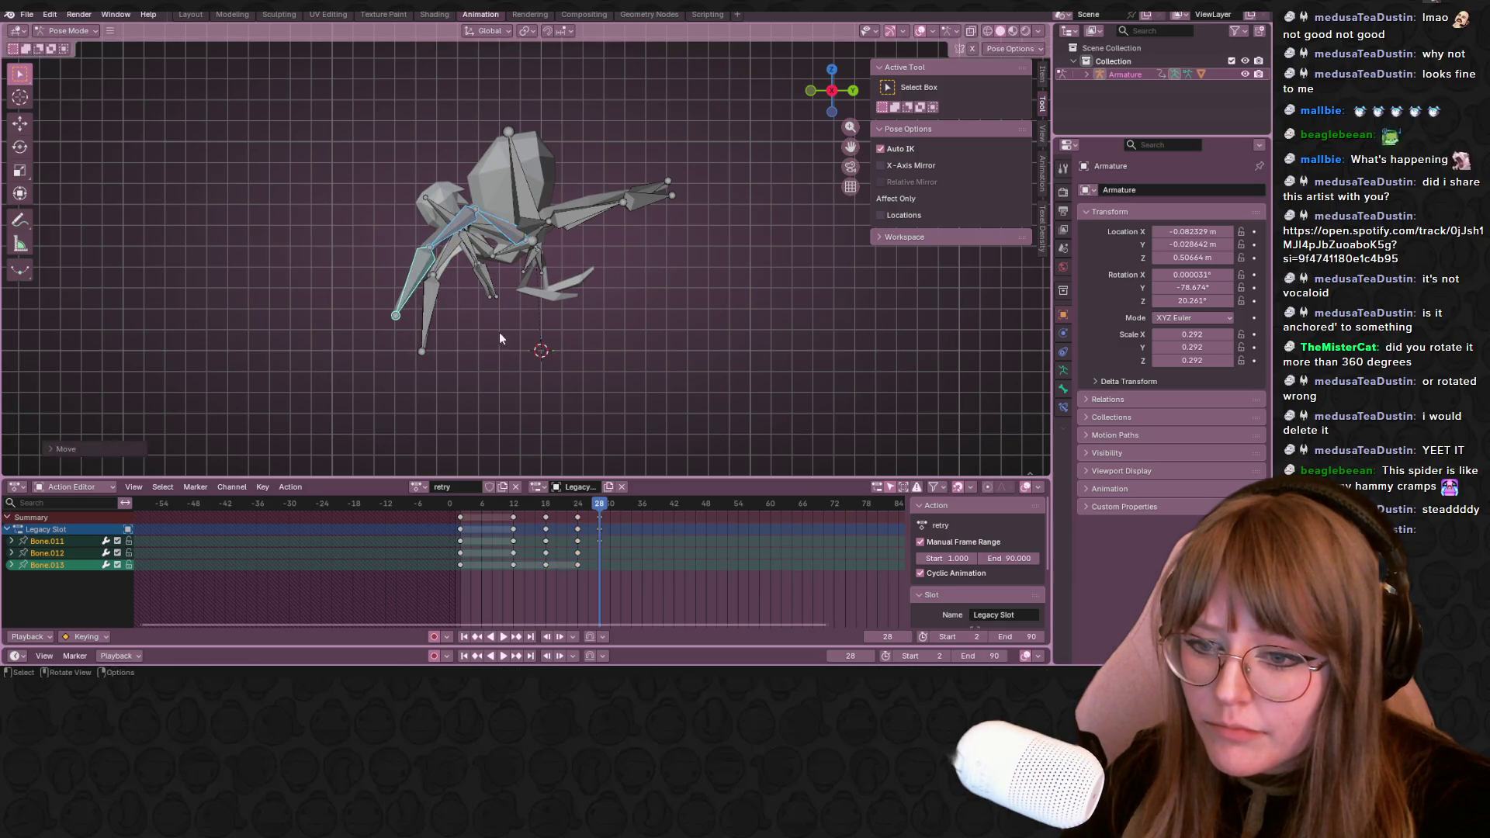
key(i)
key(space)
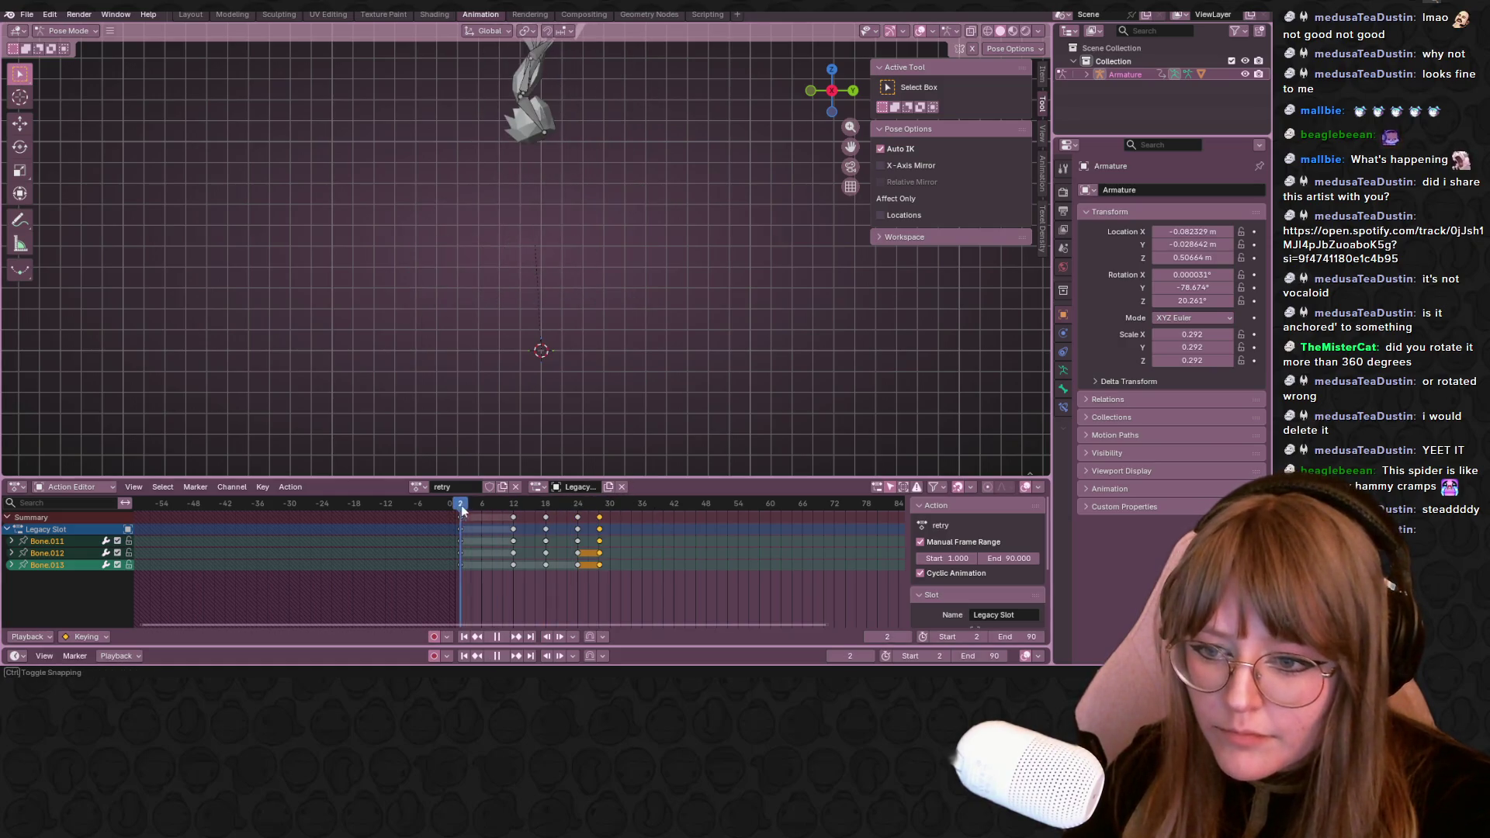
Stop playback, orbit to a top view of the rig, select the arm bone and return to frame 16
key(space)
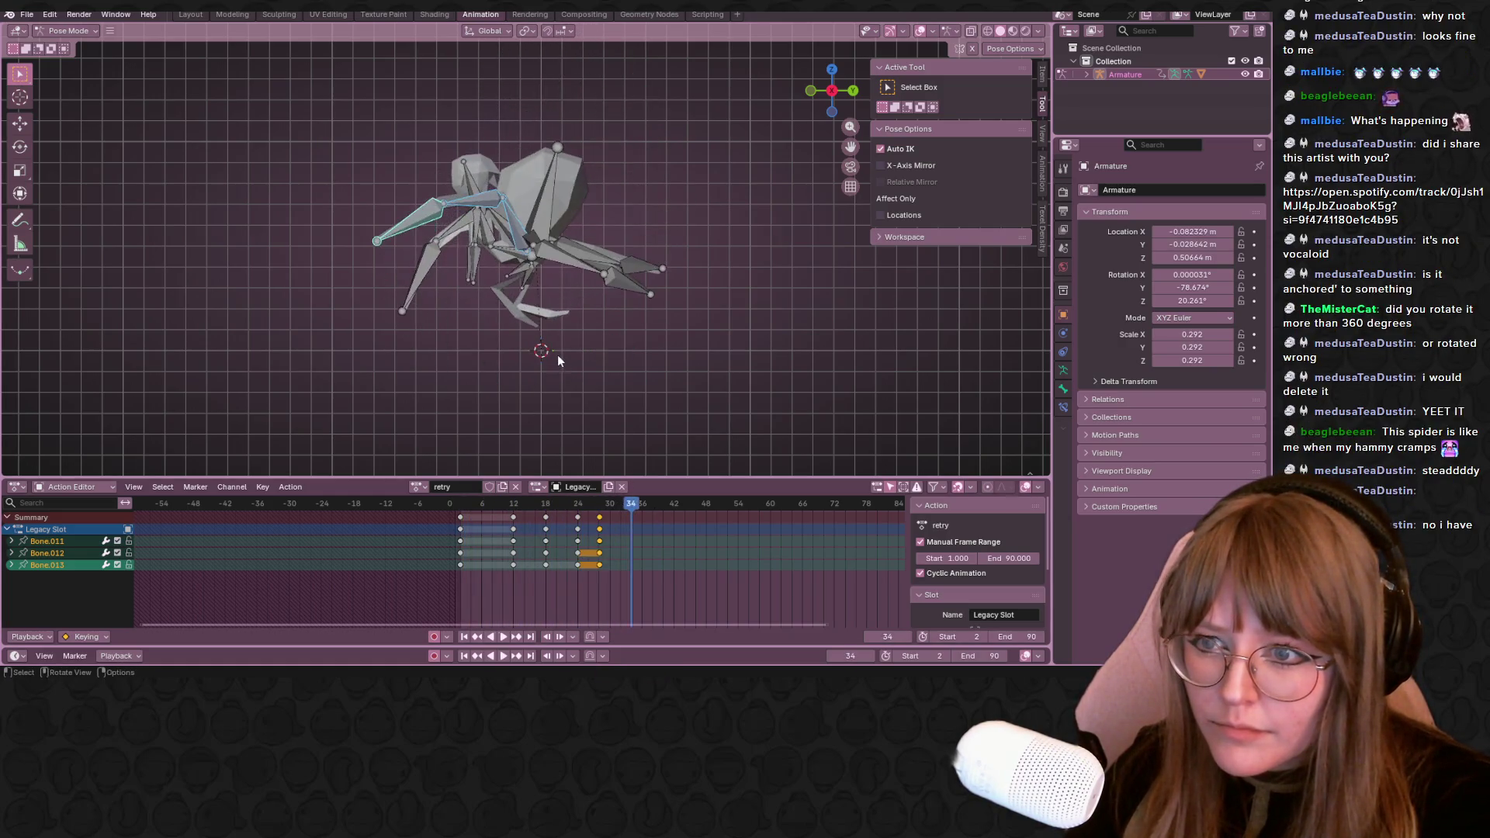
click(556, 190)
middle_drag(563, 287, 709, 300)
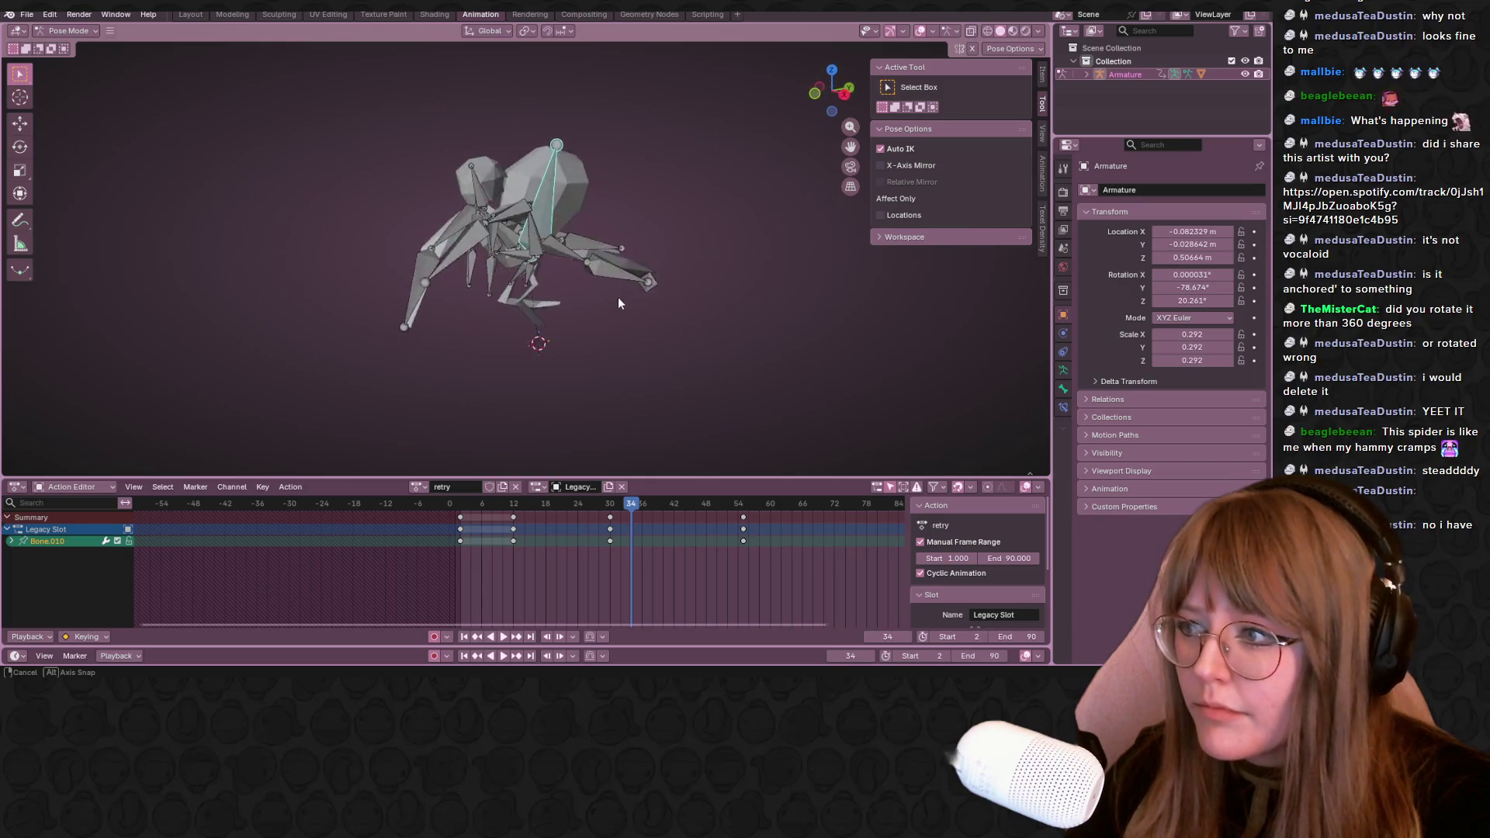
middle_drag(709, 299, 806, 100)
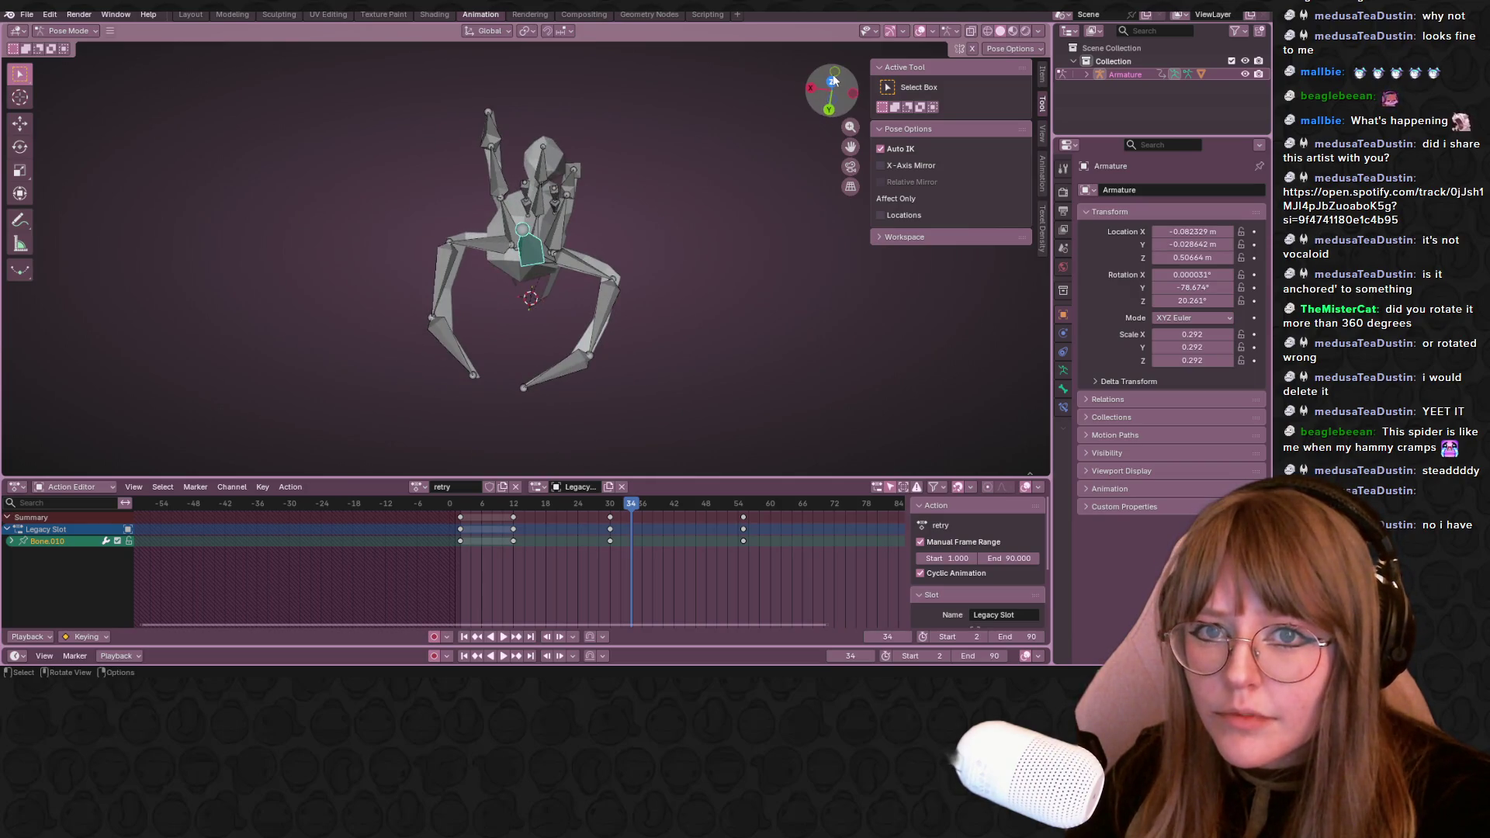
click(833, 79)
click(587, 252)
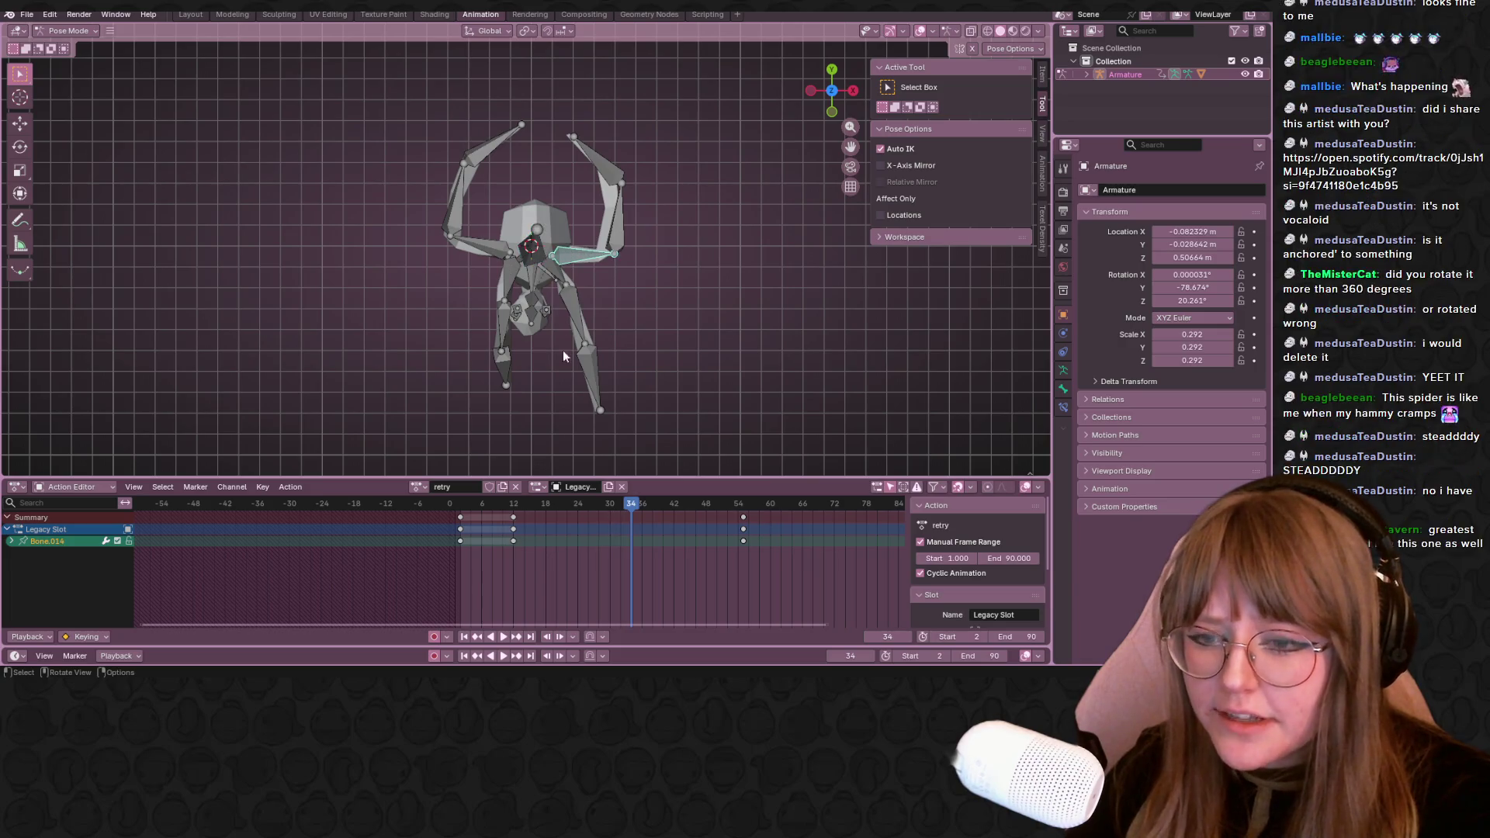
drag(626, 518, 527, 506)
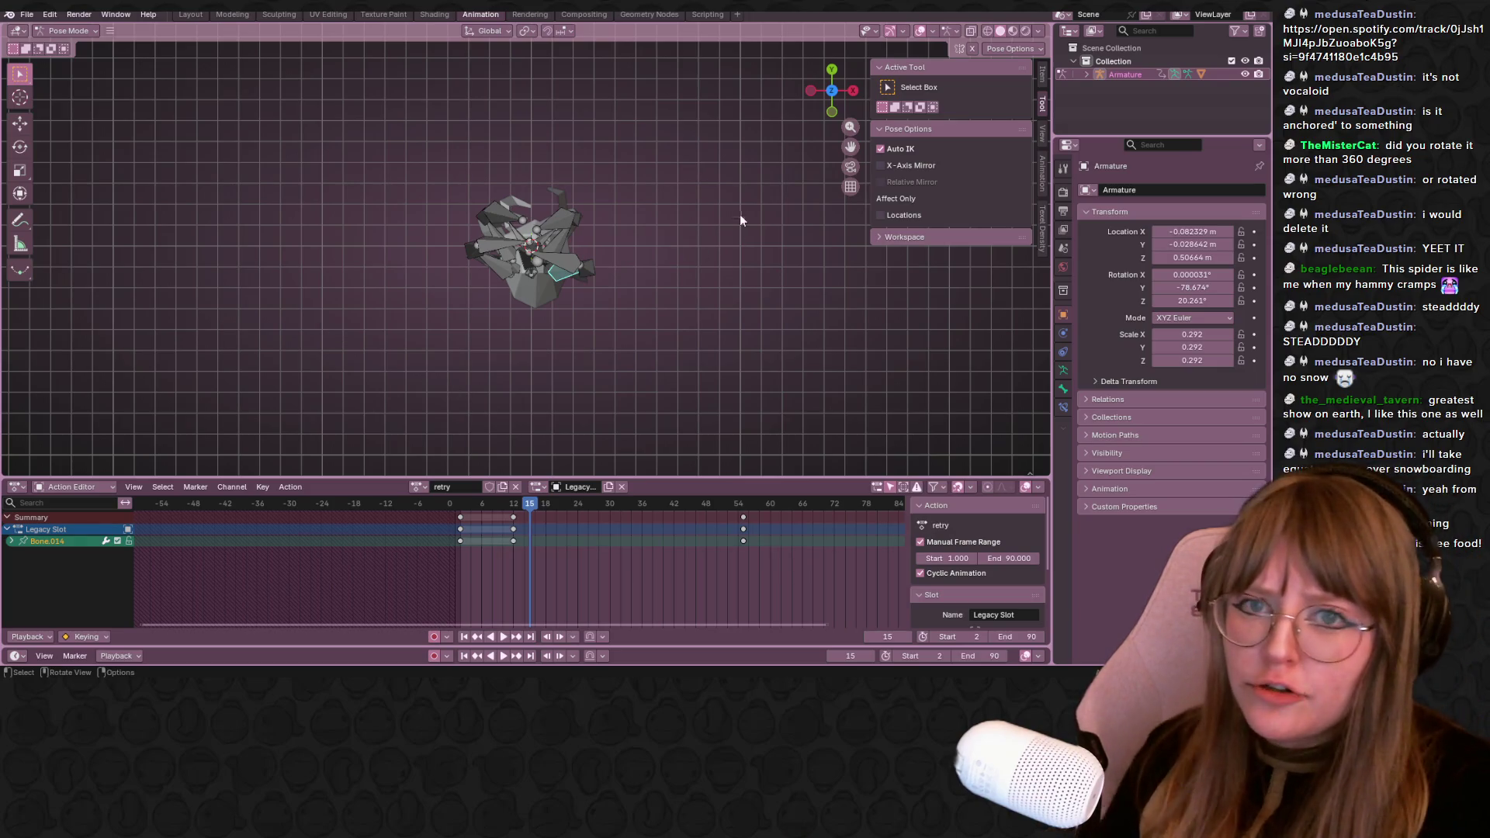
Orbit to a front view, scrub frames 16–33, and switch to Material Preview shading
middle_drag(745, 187, 642, 317)
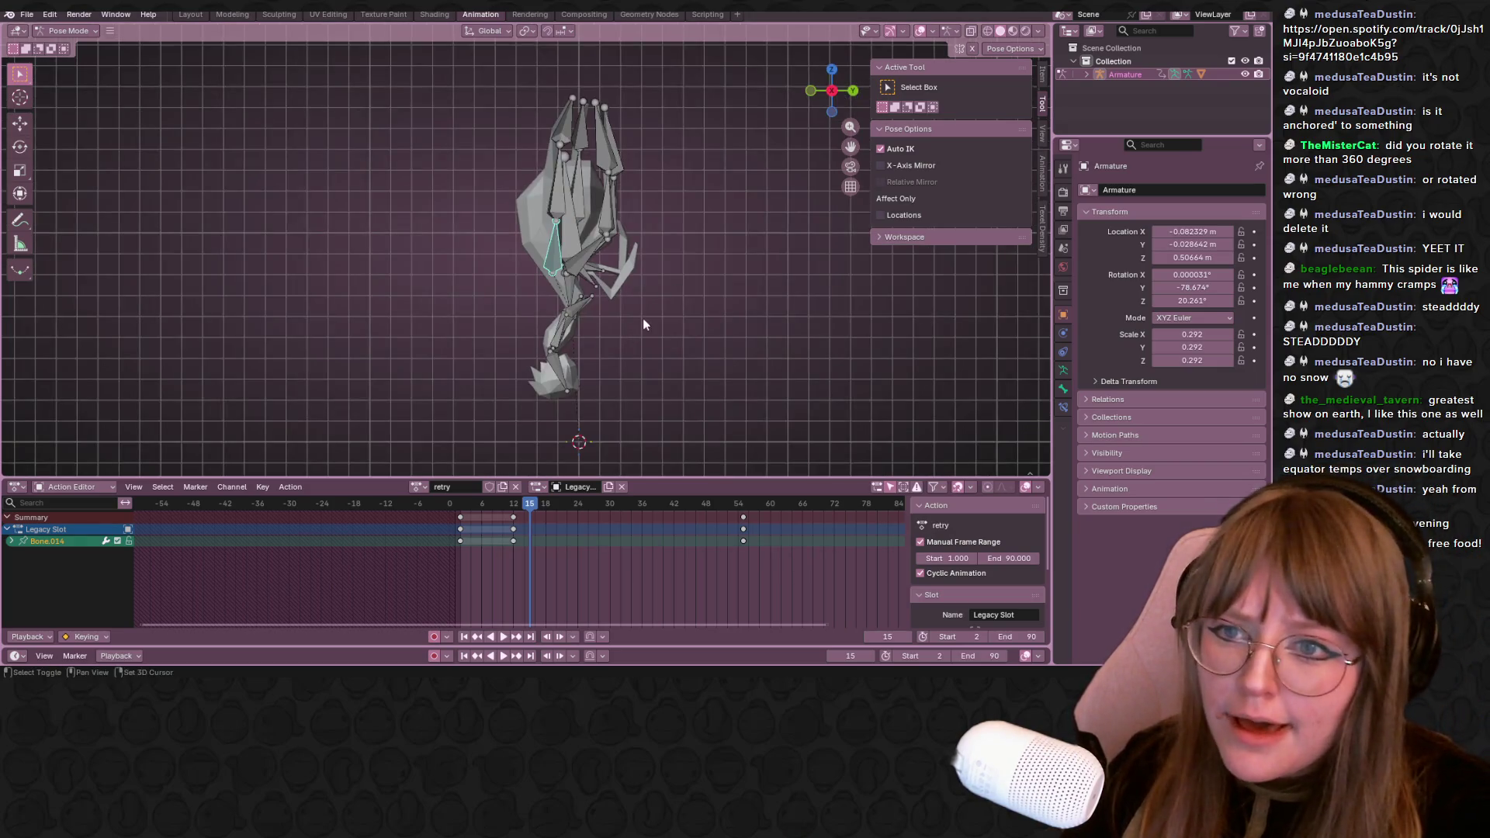
drag(532, 507, 620, 516)
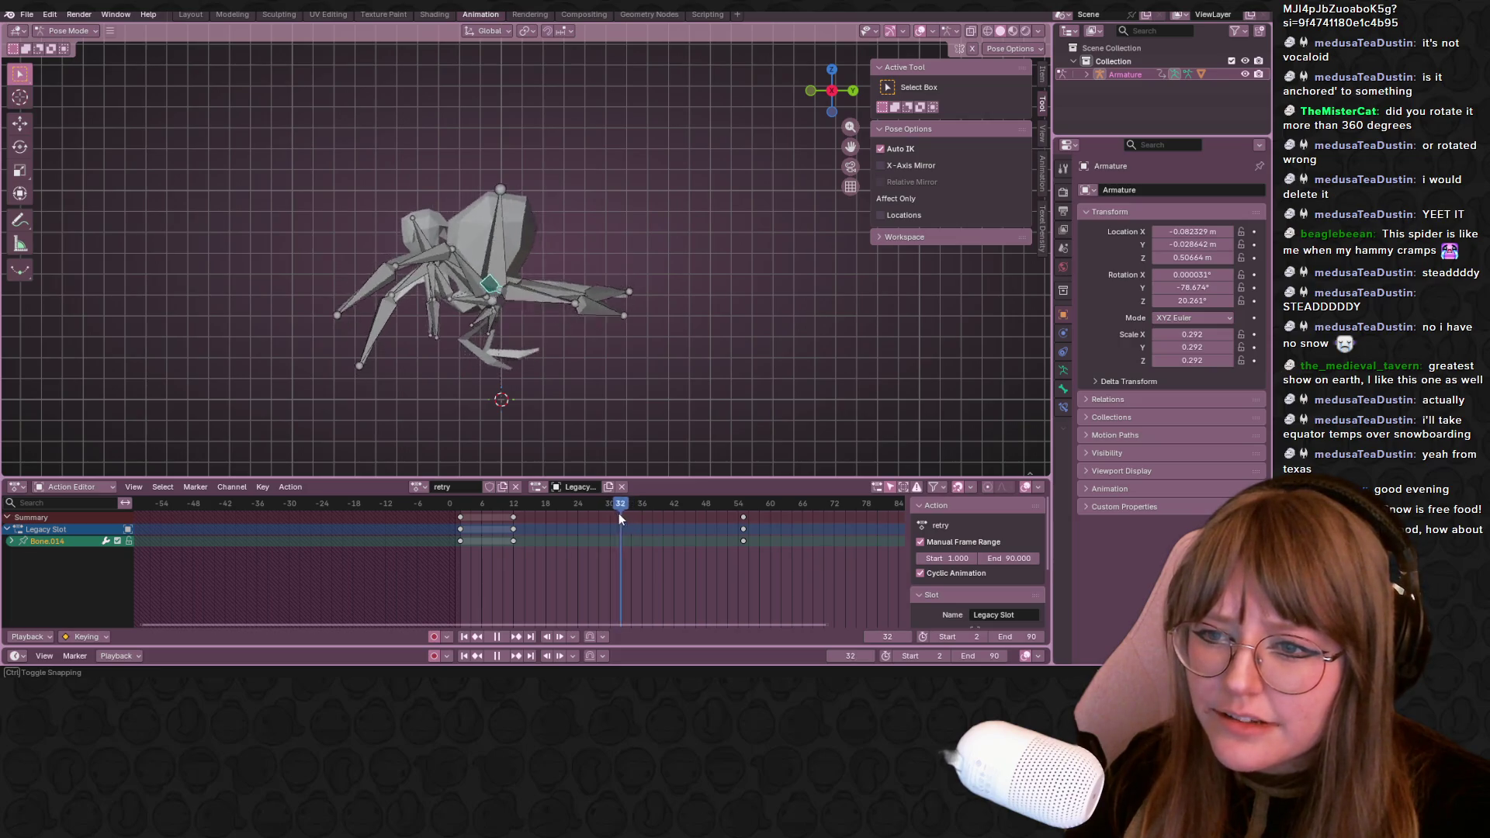
mouse_move(619, 516)
mouse_down()
mouse_move(575, 520)
mouse_move(599, 523)
mouse_up()
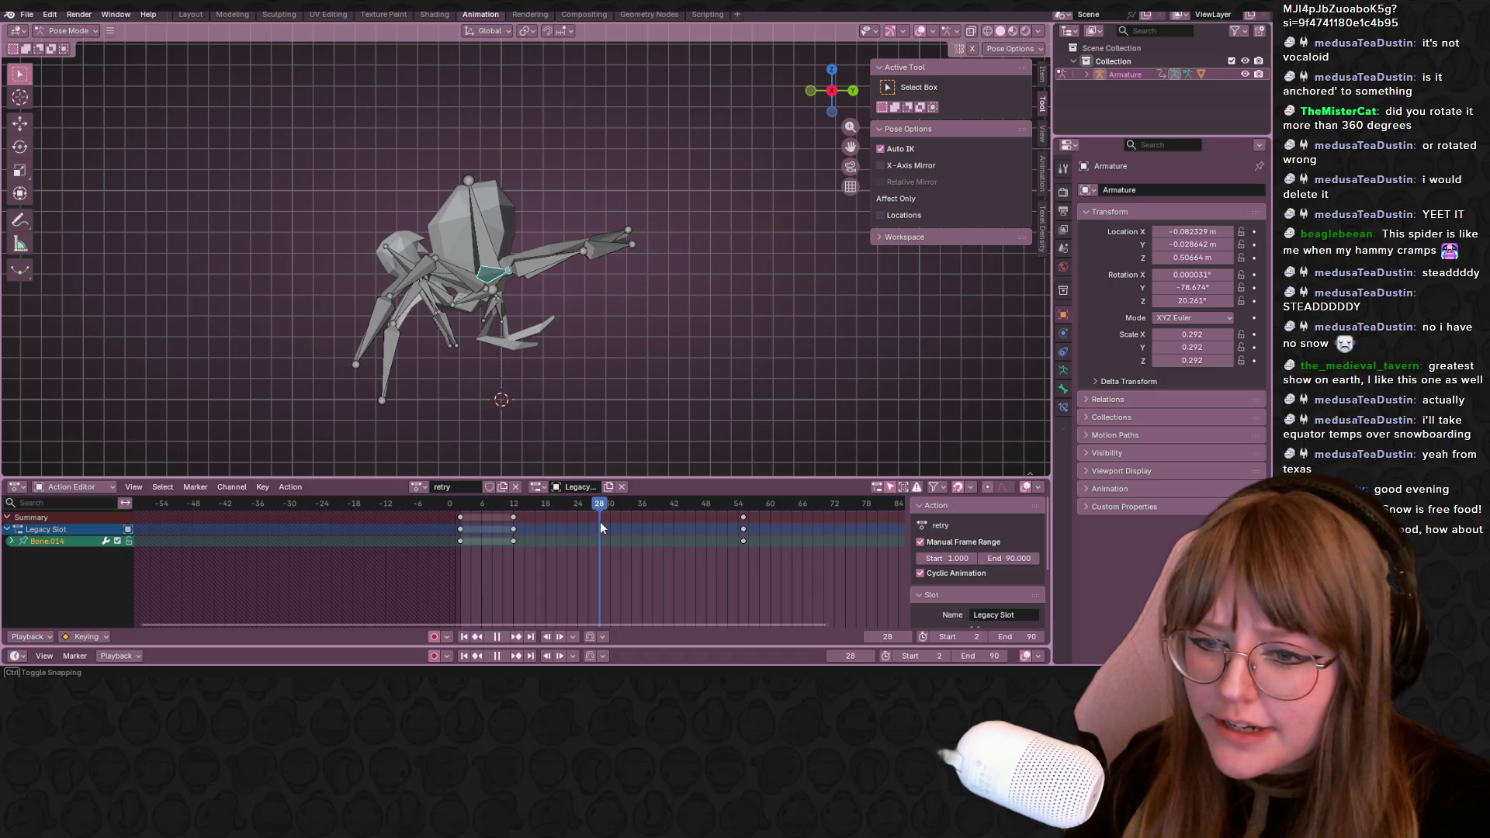
drag(601, 522, 627, 516)
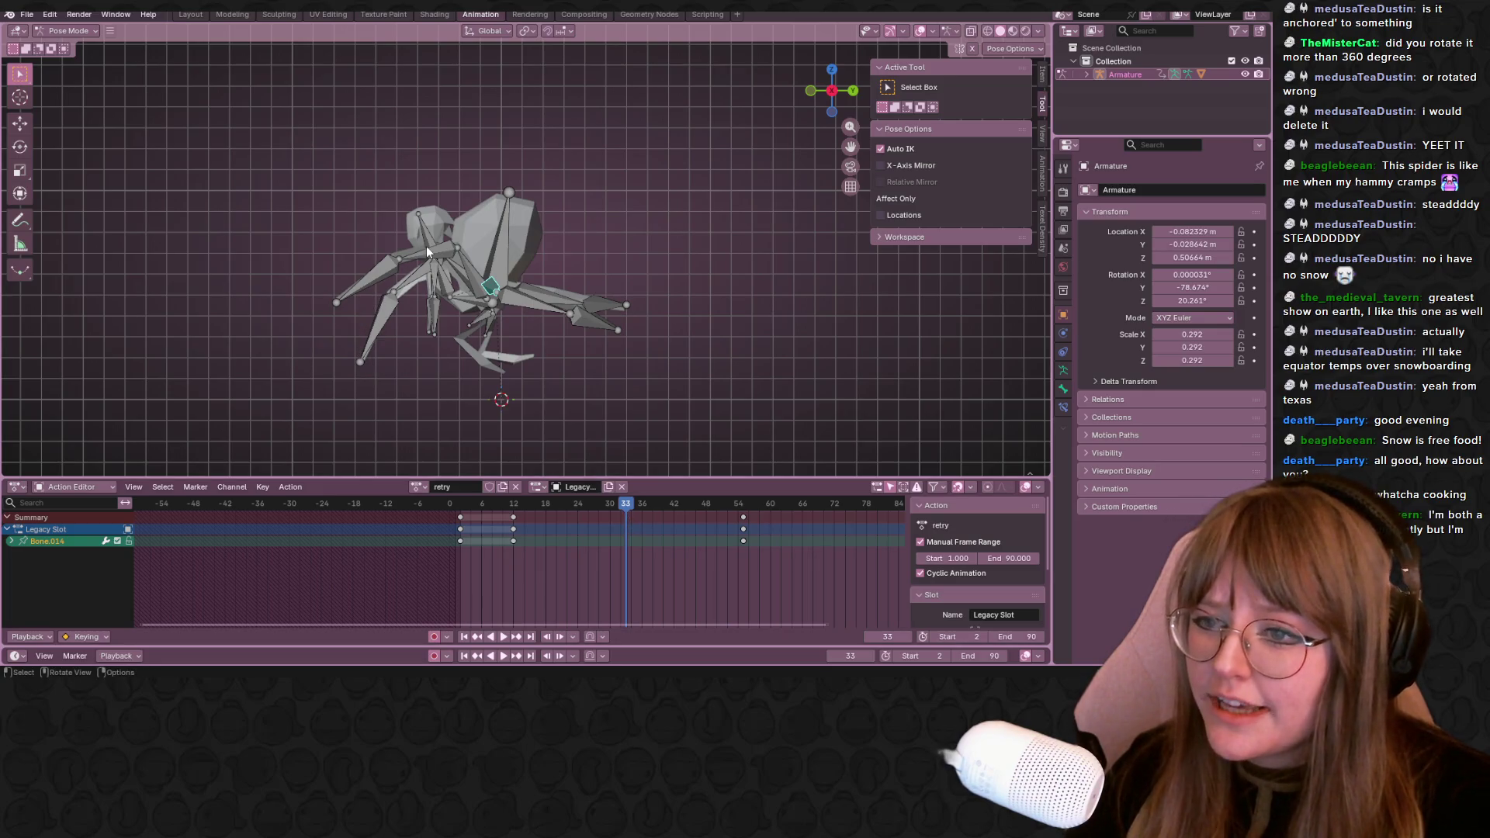
click(1011, 32)
mouse_move(566, 328)
middle_down()
mouse_move(765, 355)
mouse_move(146, 343)
mouse_move(163, 338)
middle_up()
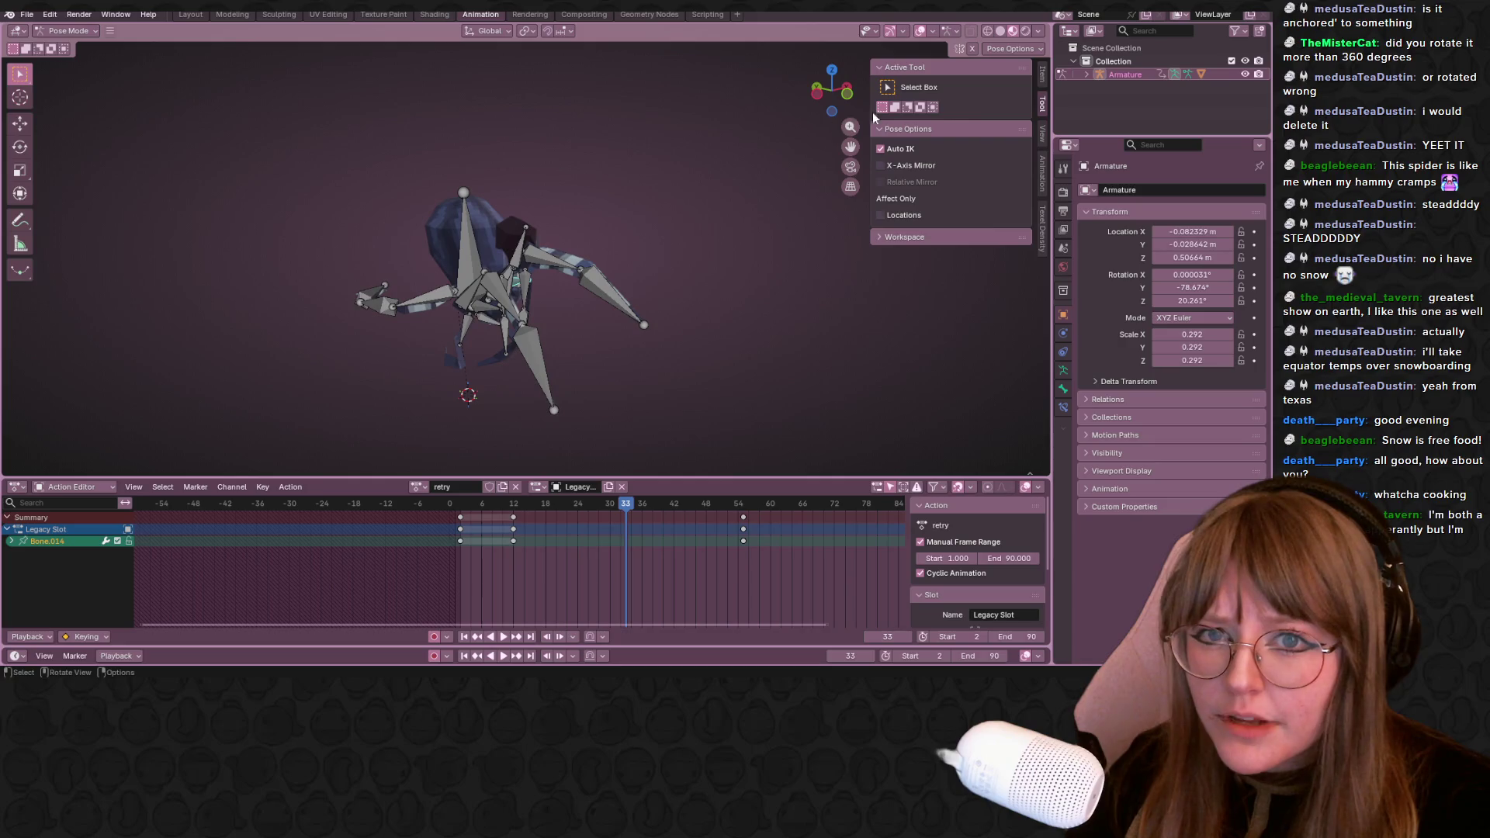
In side ortho view, move a front leg bone down into a lowered pose at frame 33
click(855, 89)
scroll(506, 314, up, 2)
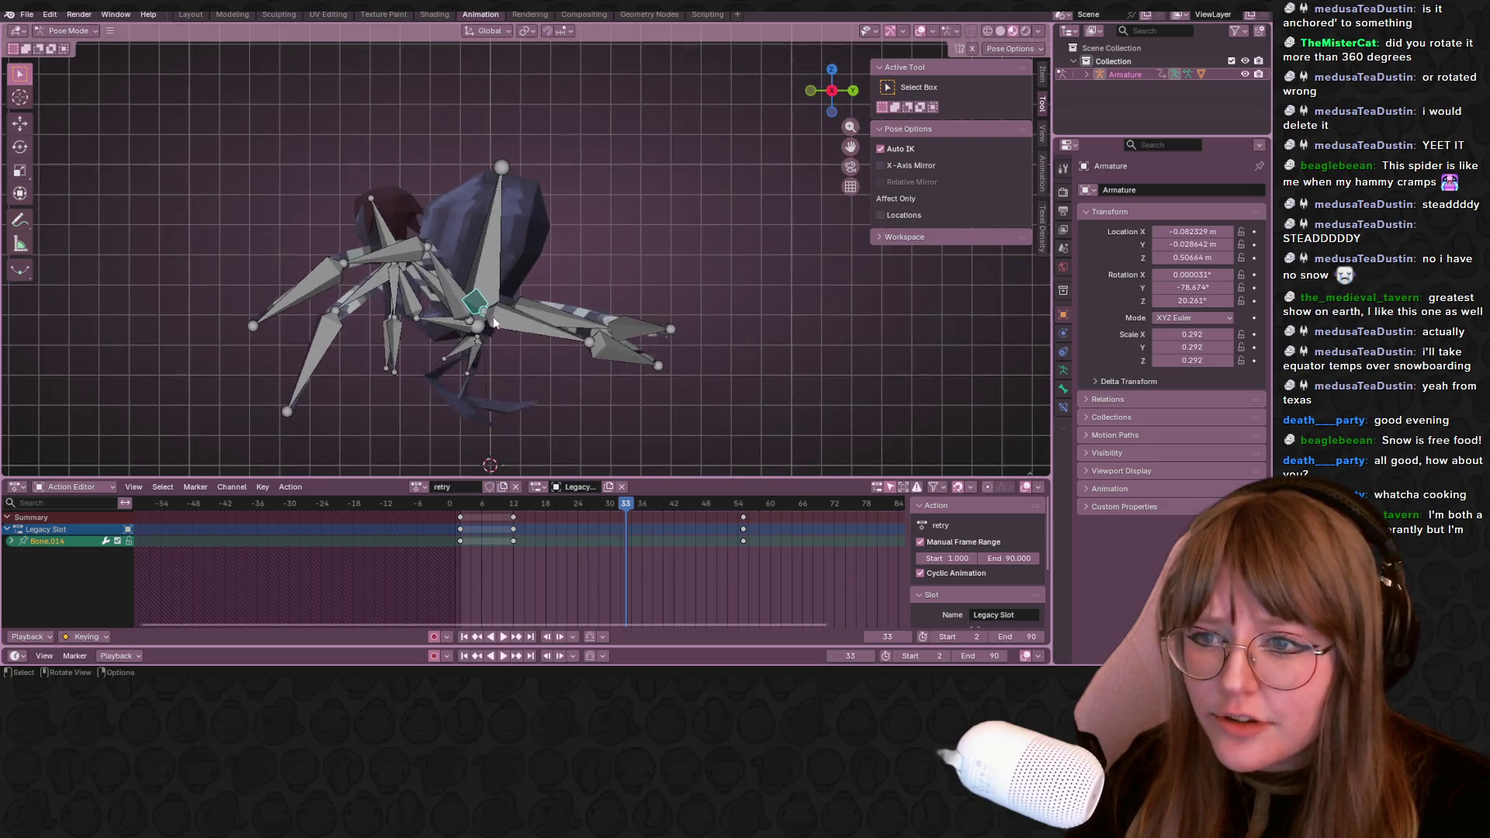
scroll(567, 249, up, 1)
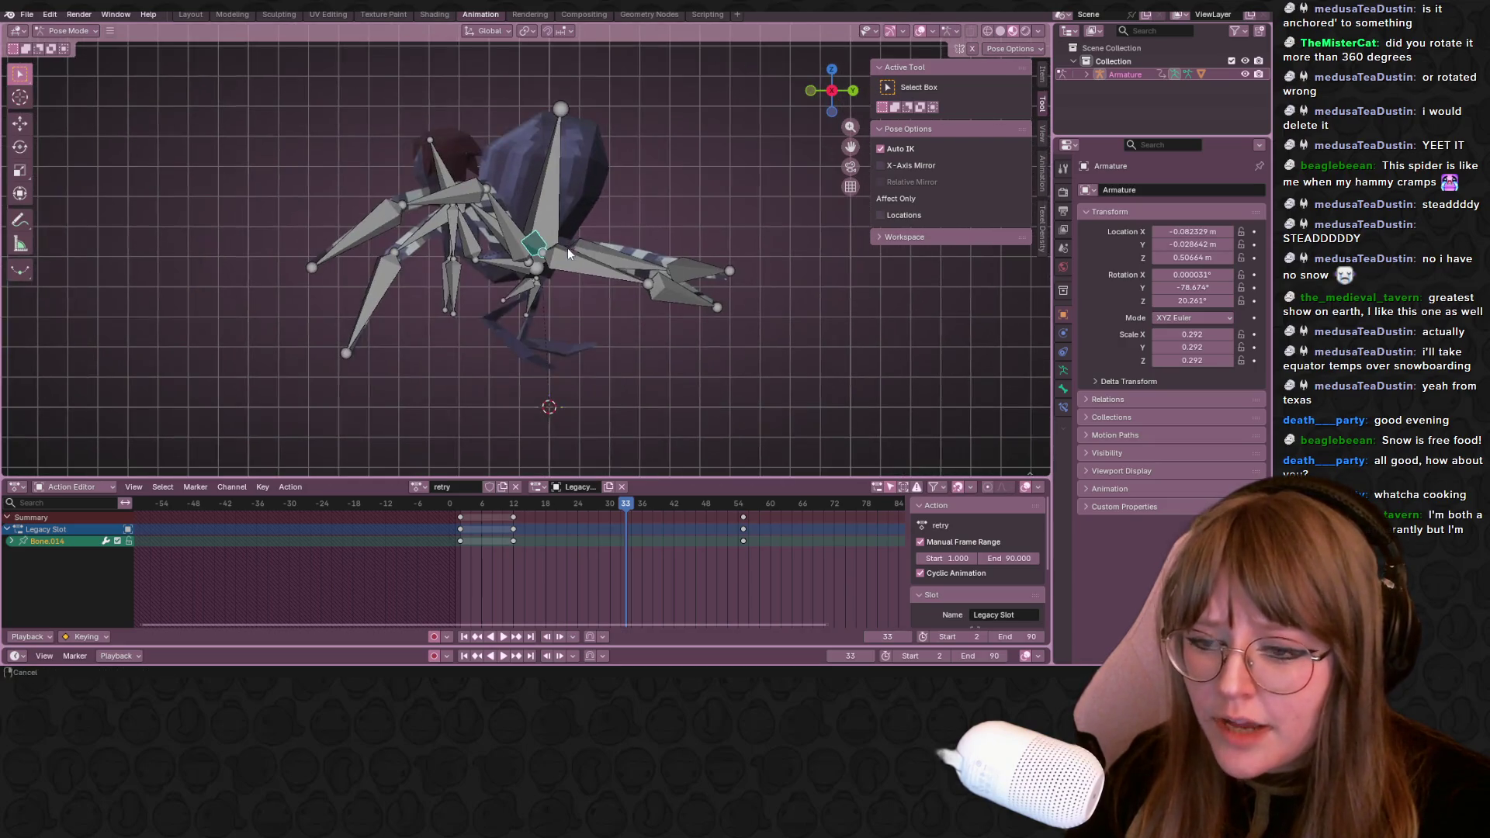
click(428, 200)
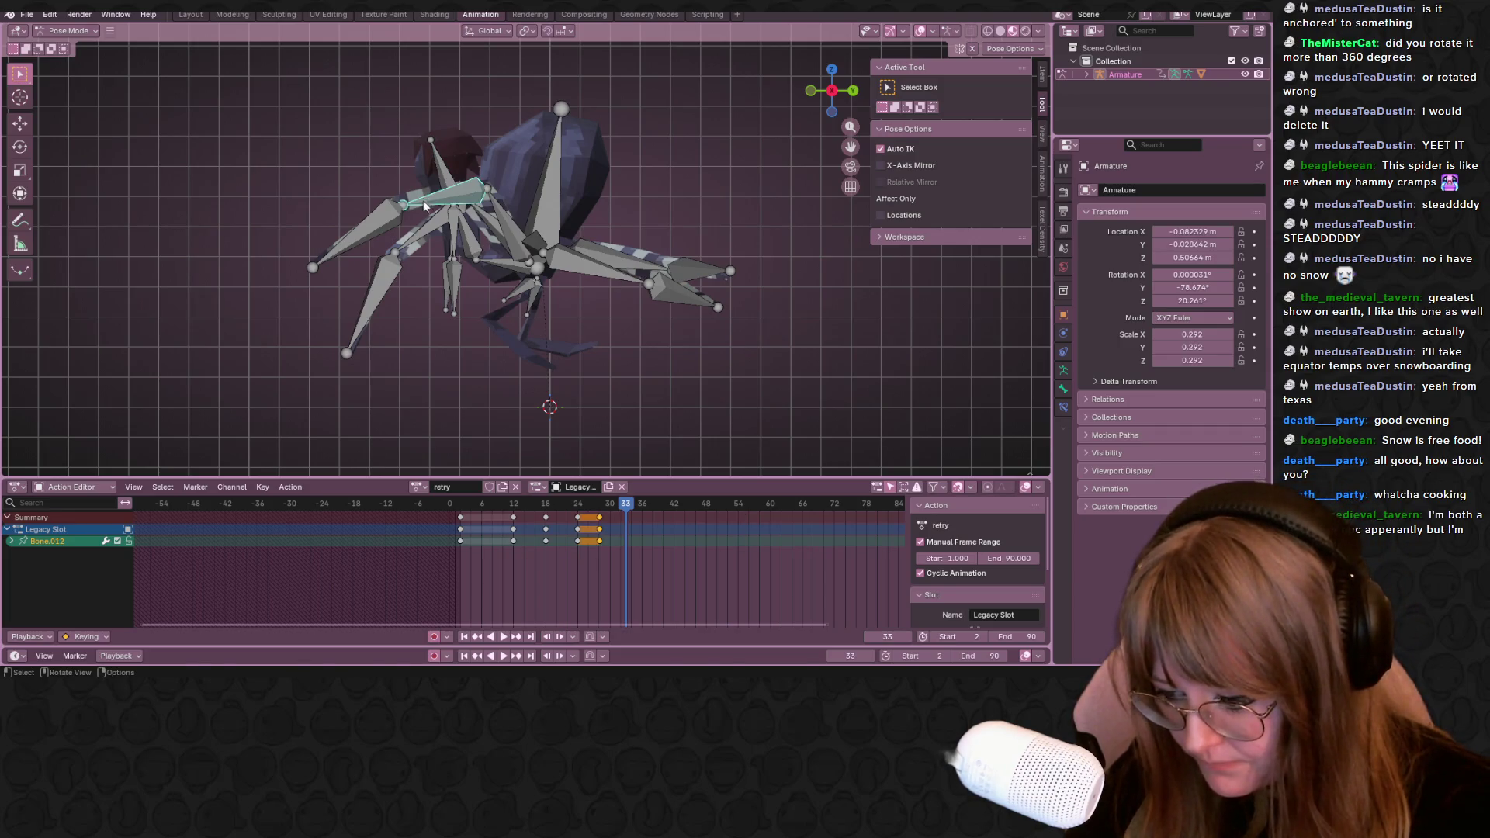
key(g)
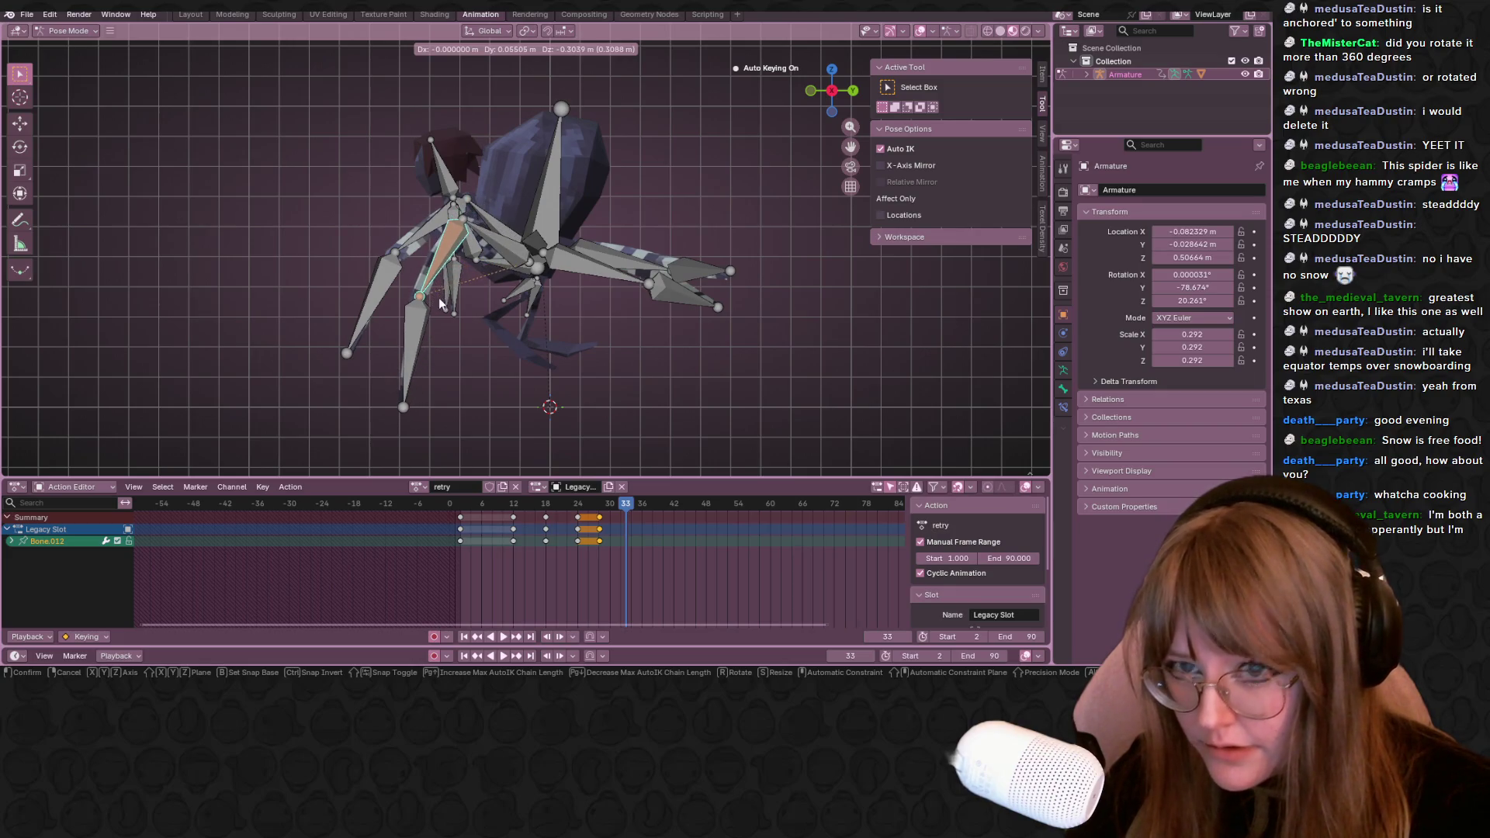
click(437, 305)
click(908, 32)
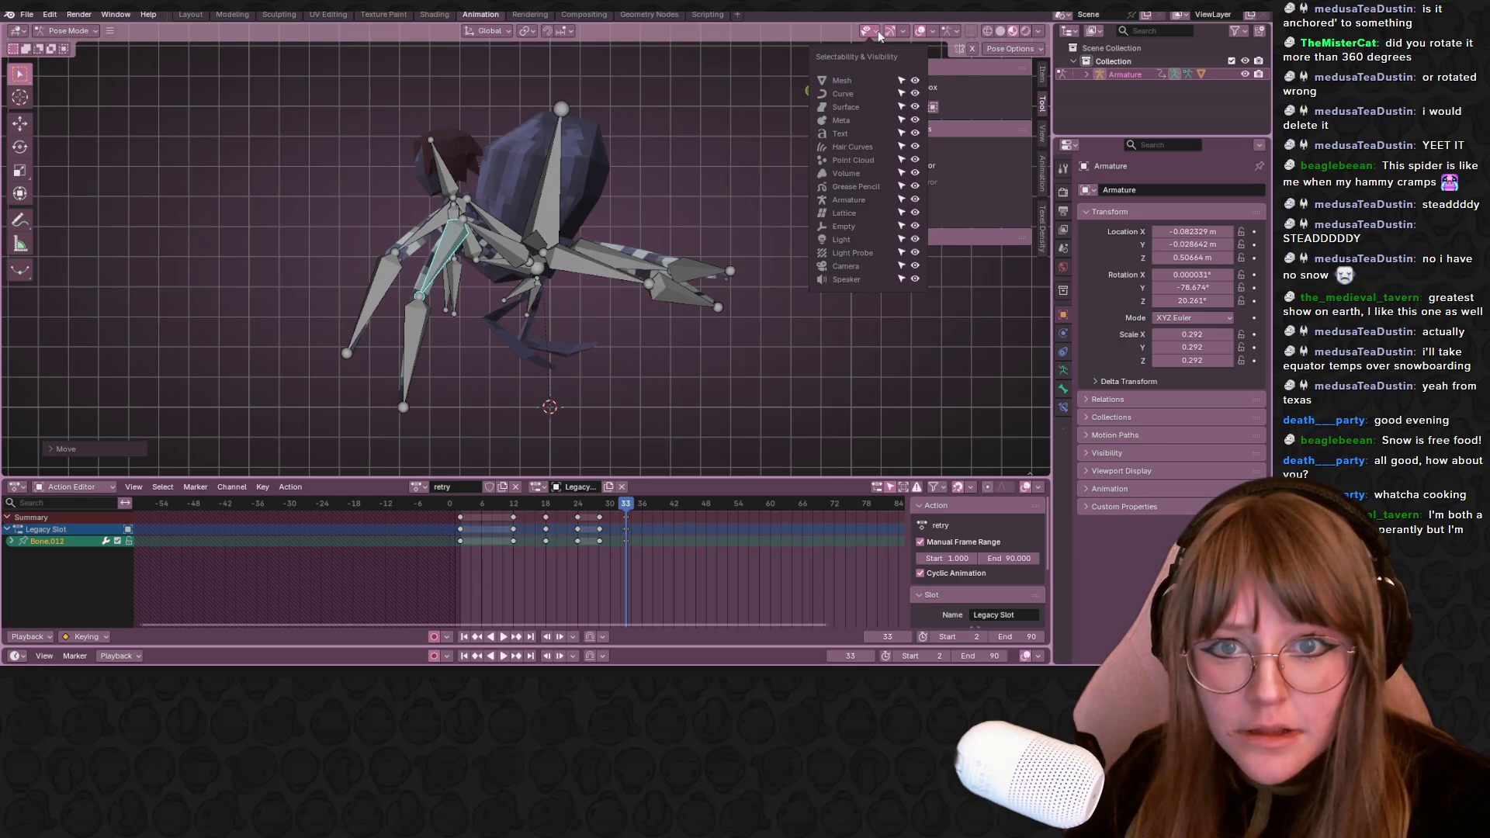
Enable the Y axis floor line in the Viewport Overlays popover, after checking the Shading popover
click(902, 32)
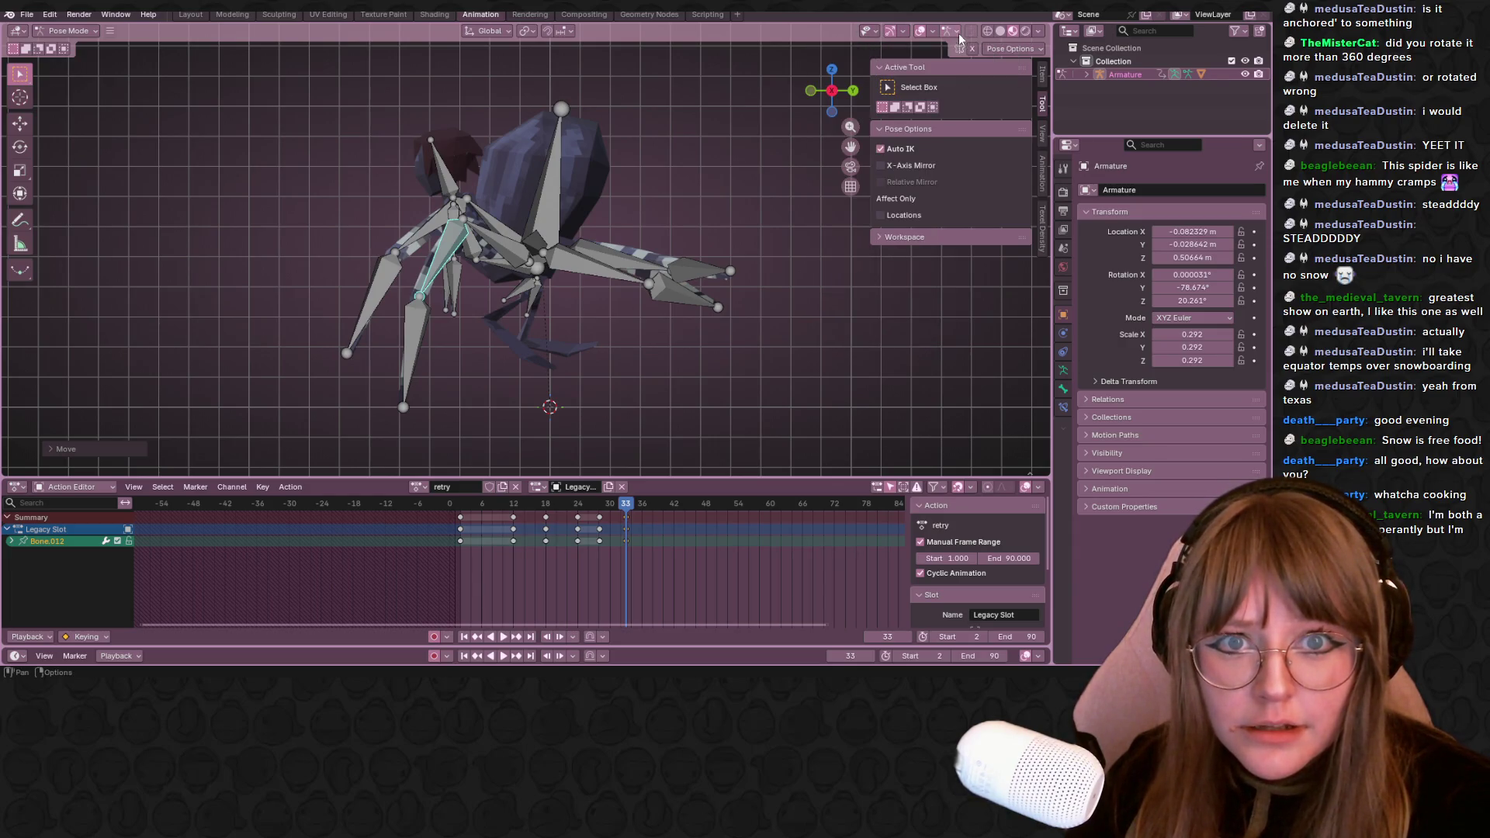
click(1038, 30)
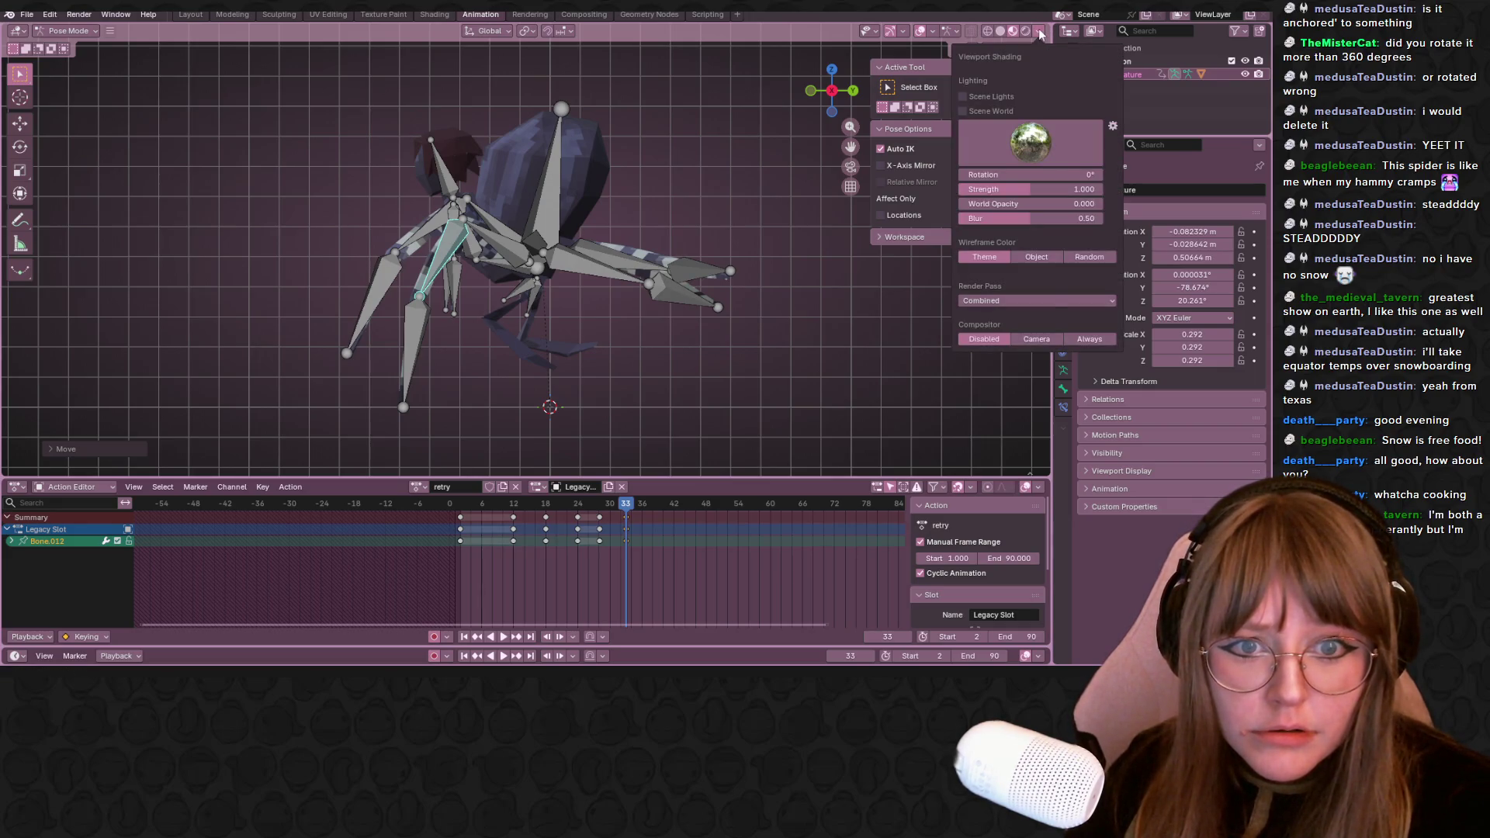
click(1039, 30)
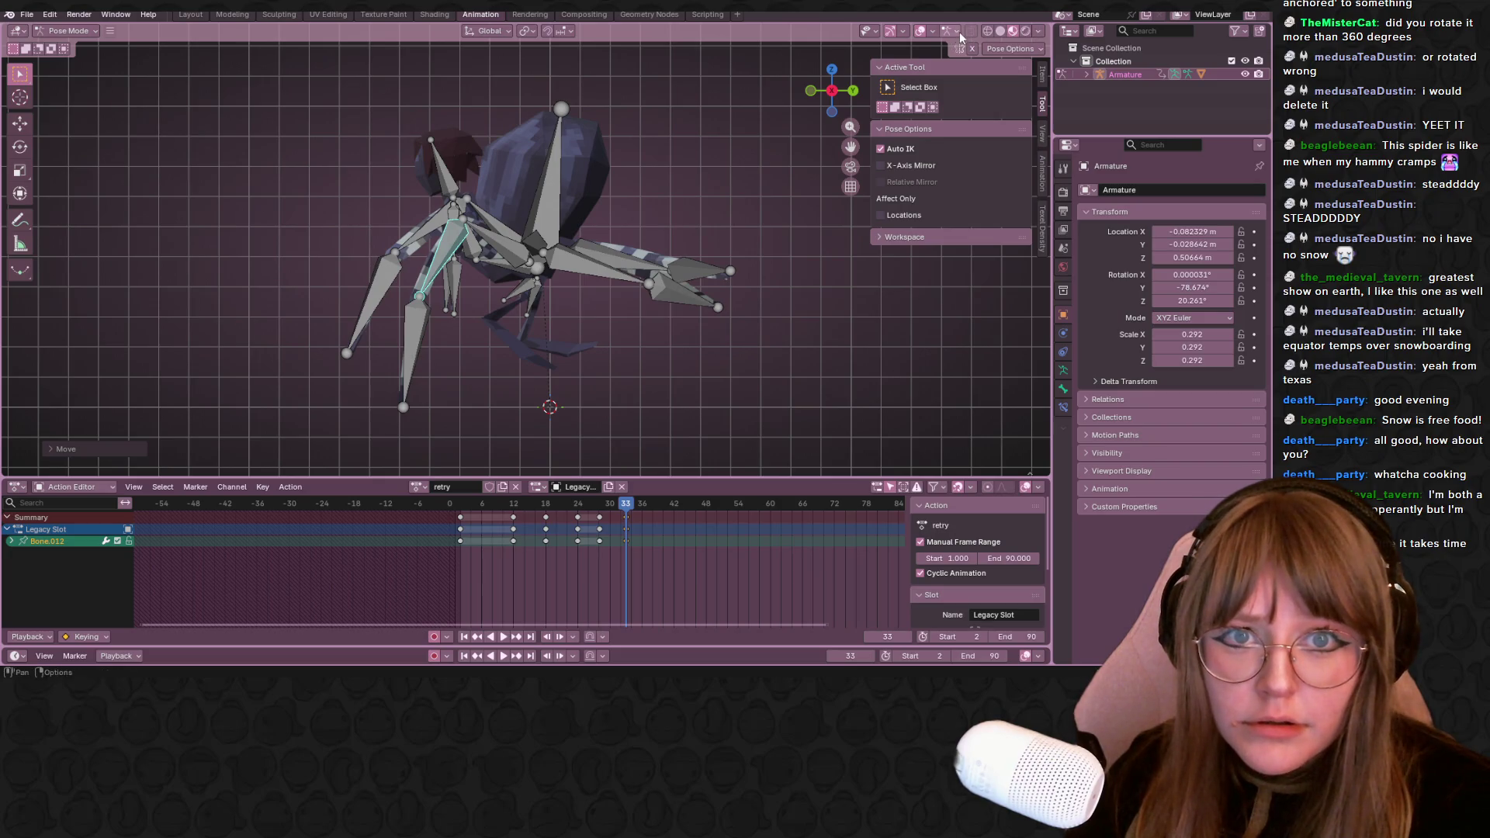
click(928, 29)
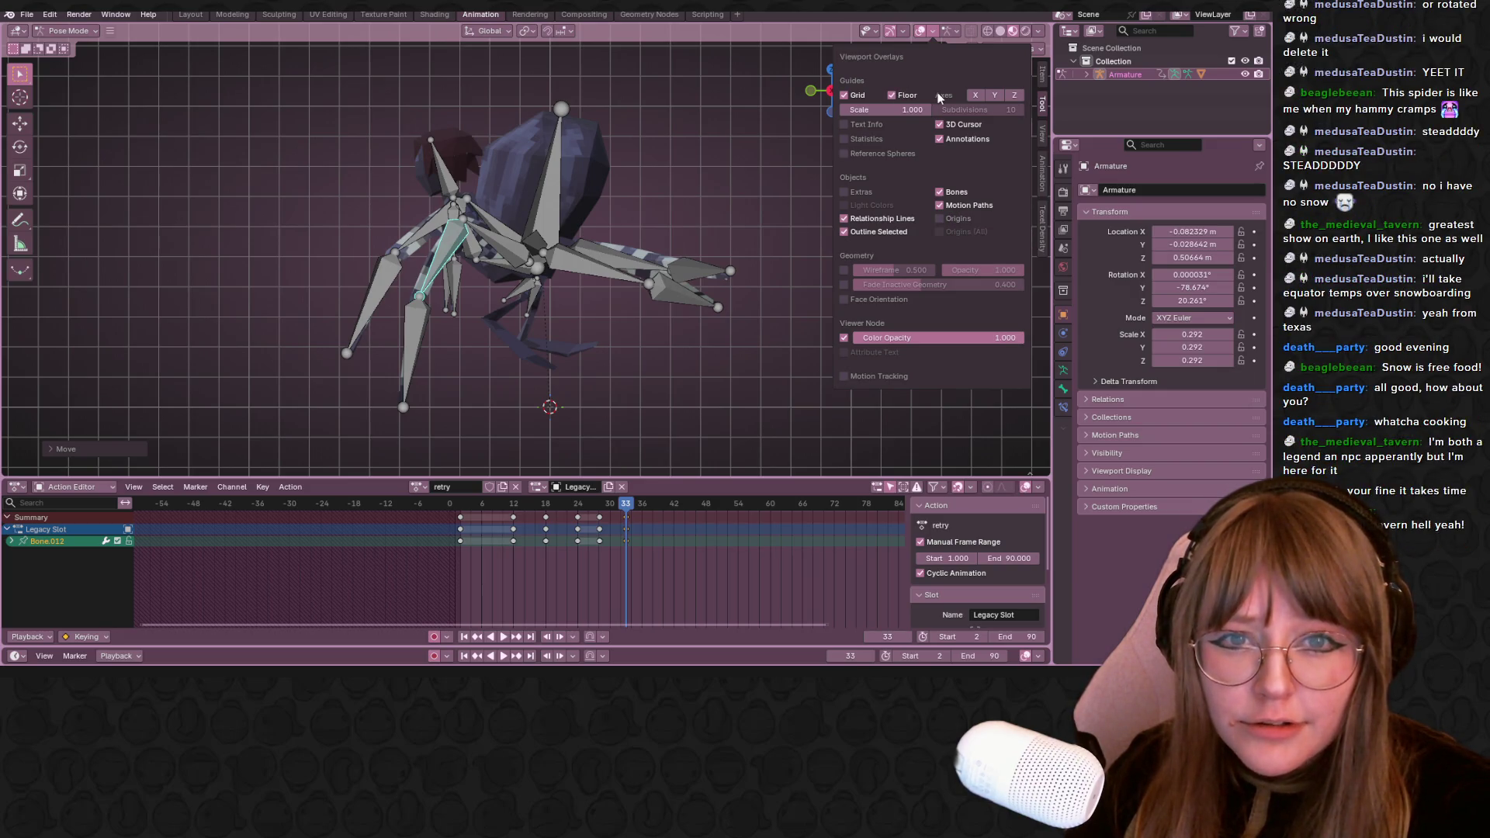
click(992, 96)
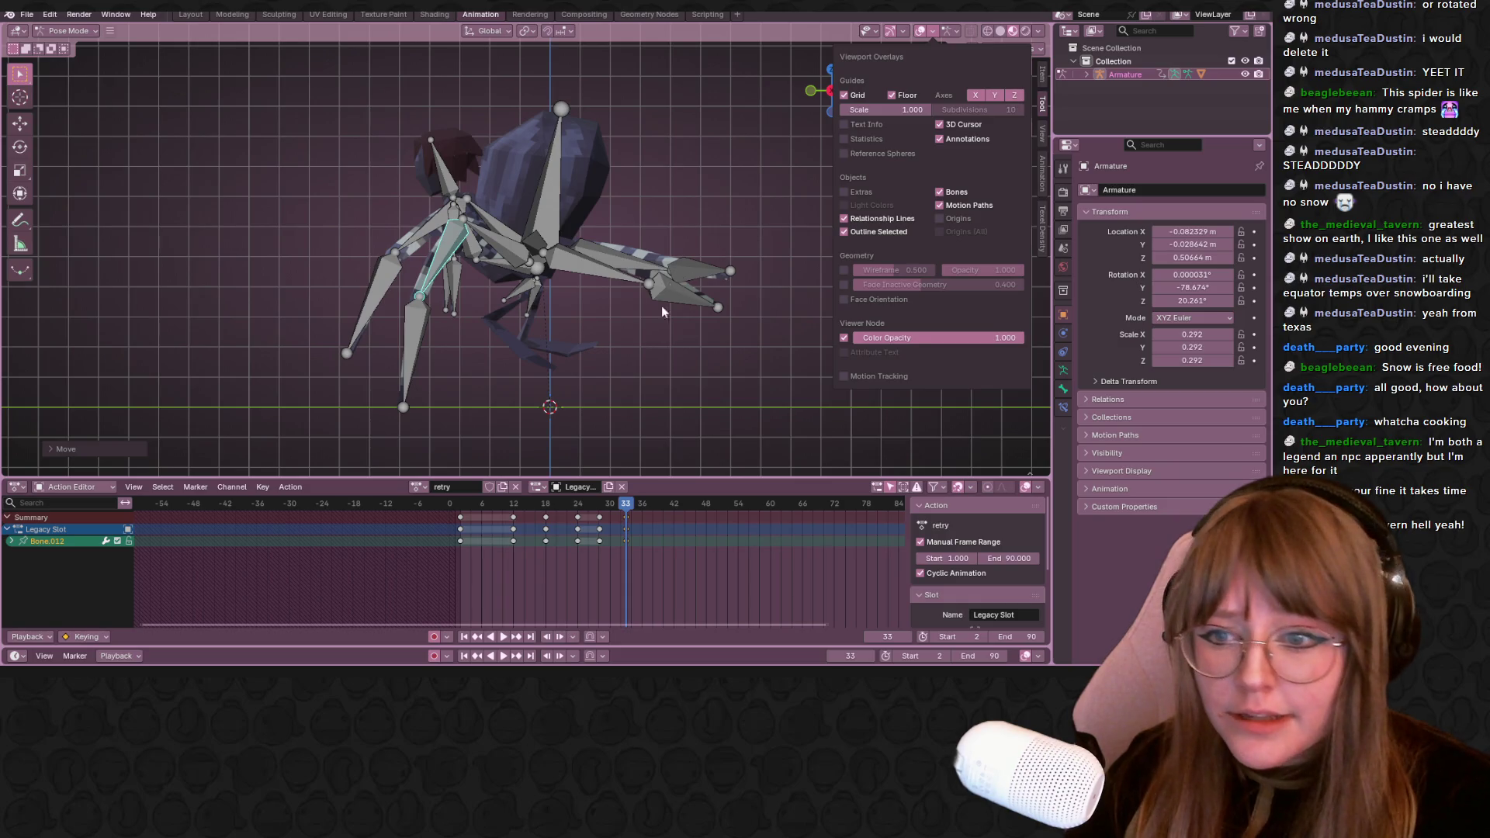
middle_drag(693, 303, 556, 293)
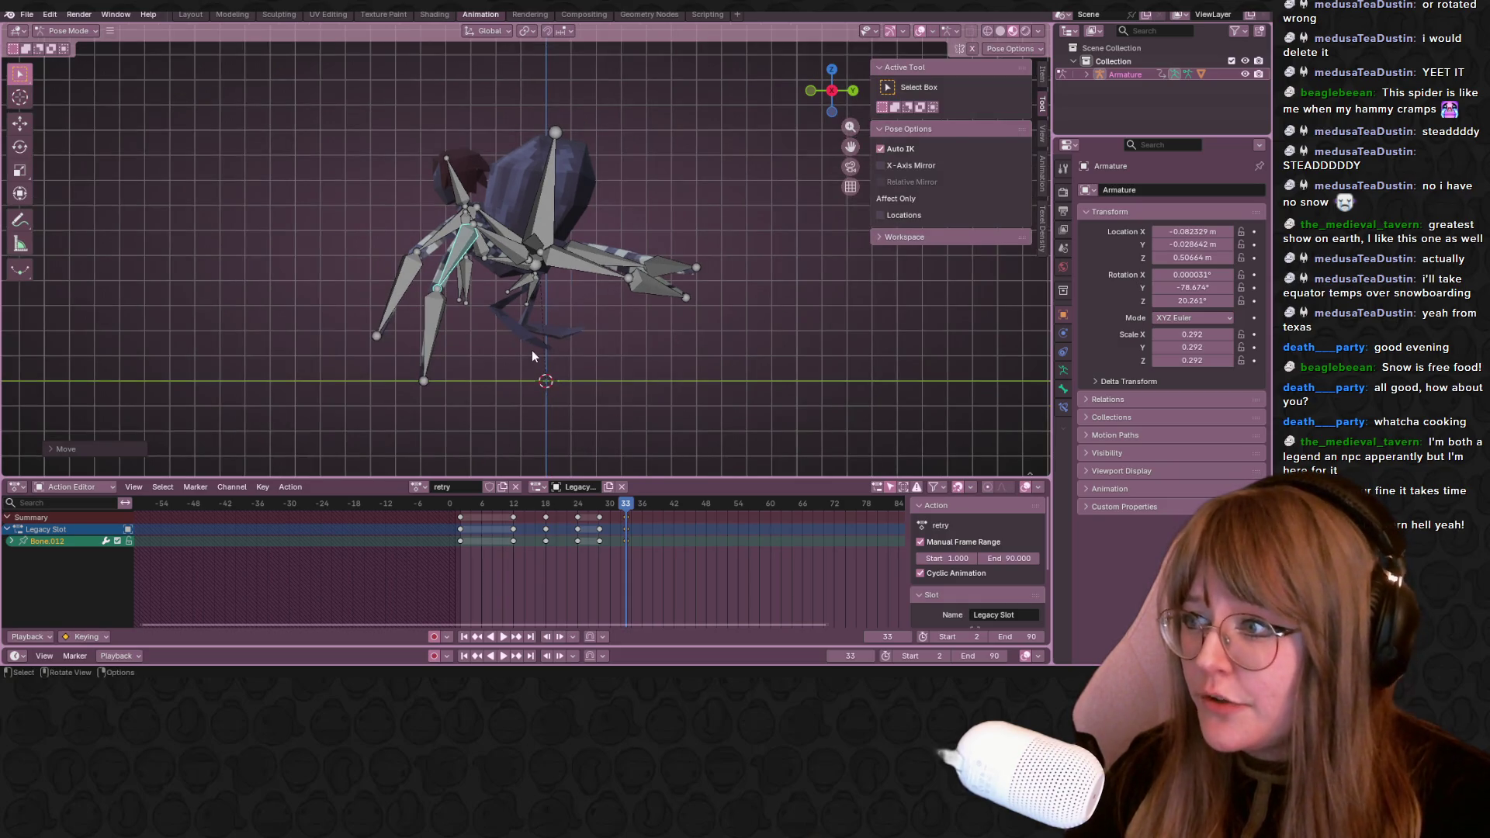
scroll(532, 350, up, 1)
scroll(587, 323, up, 2)
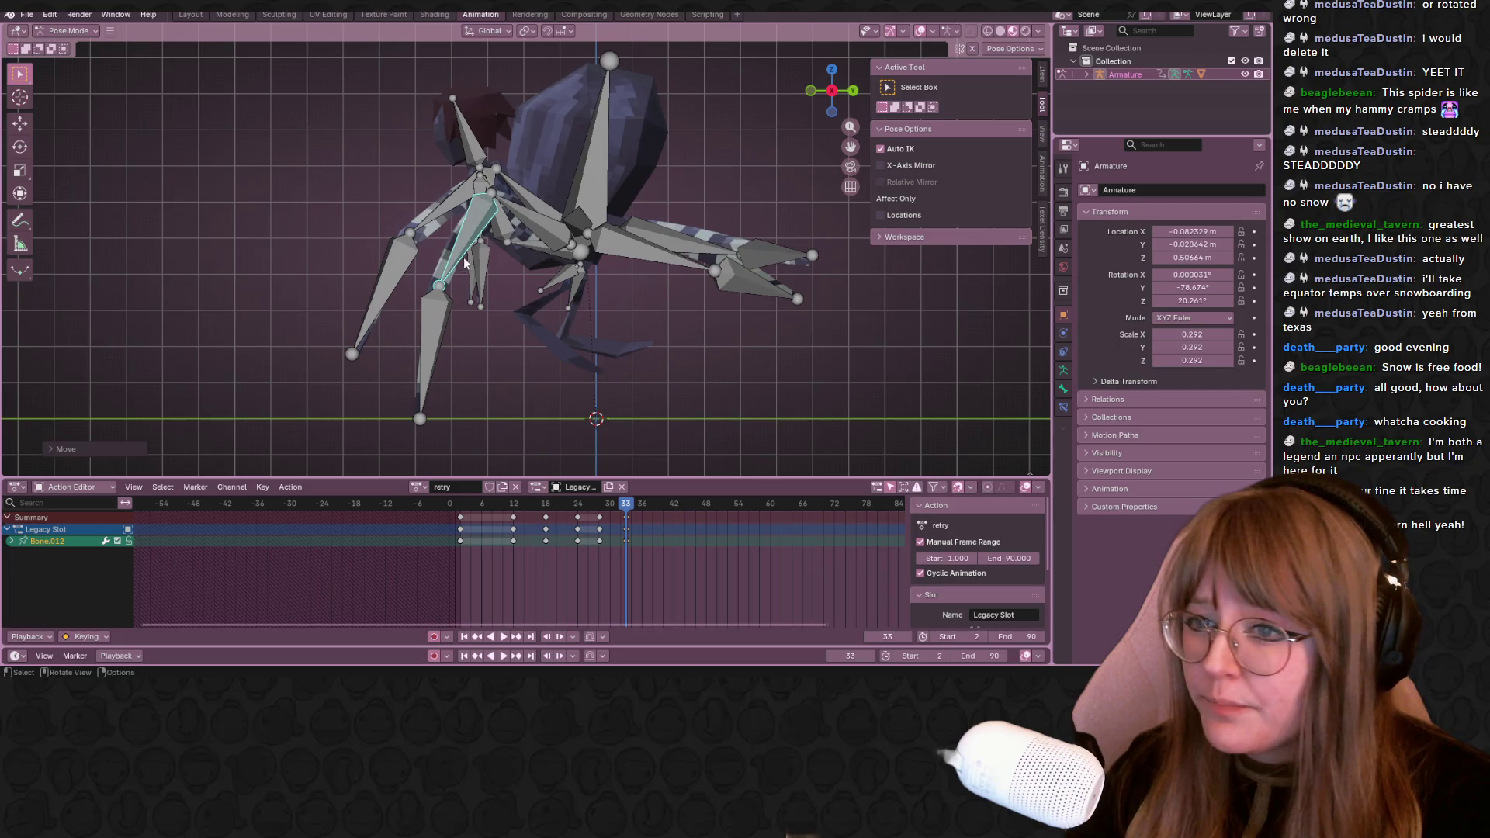
Move an upper leg bone to a new position at frame 33
click(436, 214)
key(g)
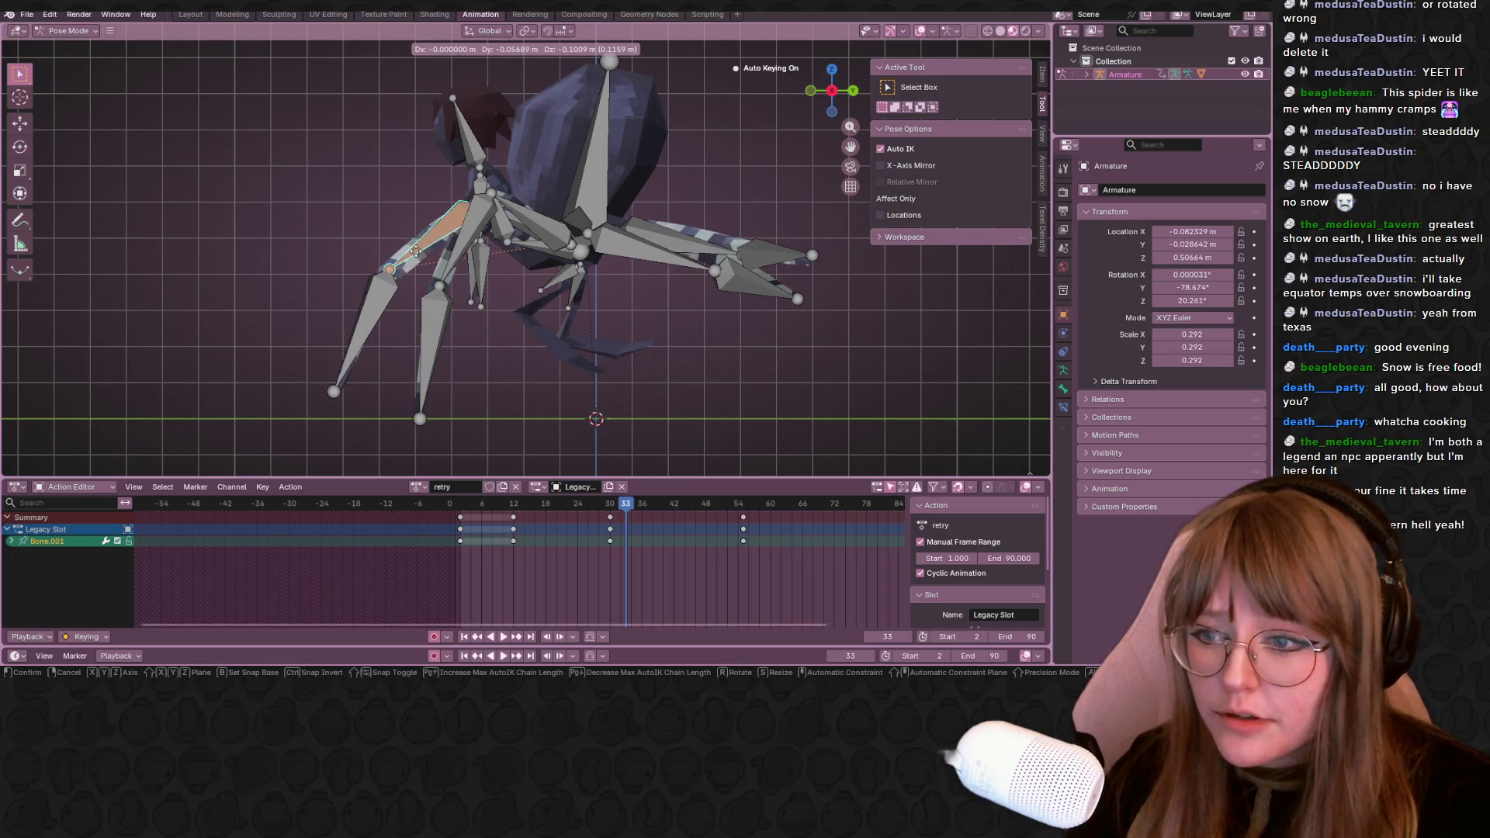
click(462, 259)
mouse_move(462, 260)
middle_down()
mouse_move(583, 304)
mouse_move(417, 241)
middle_up()
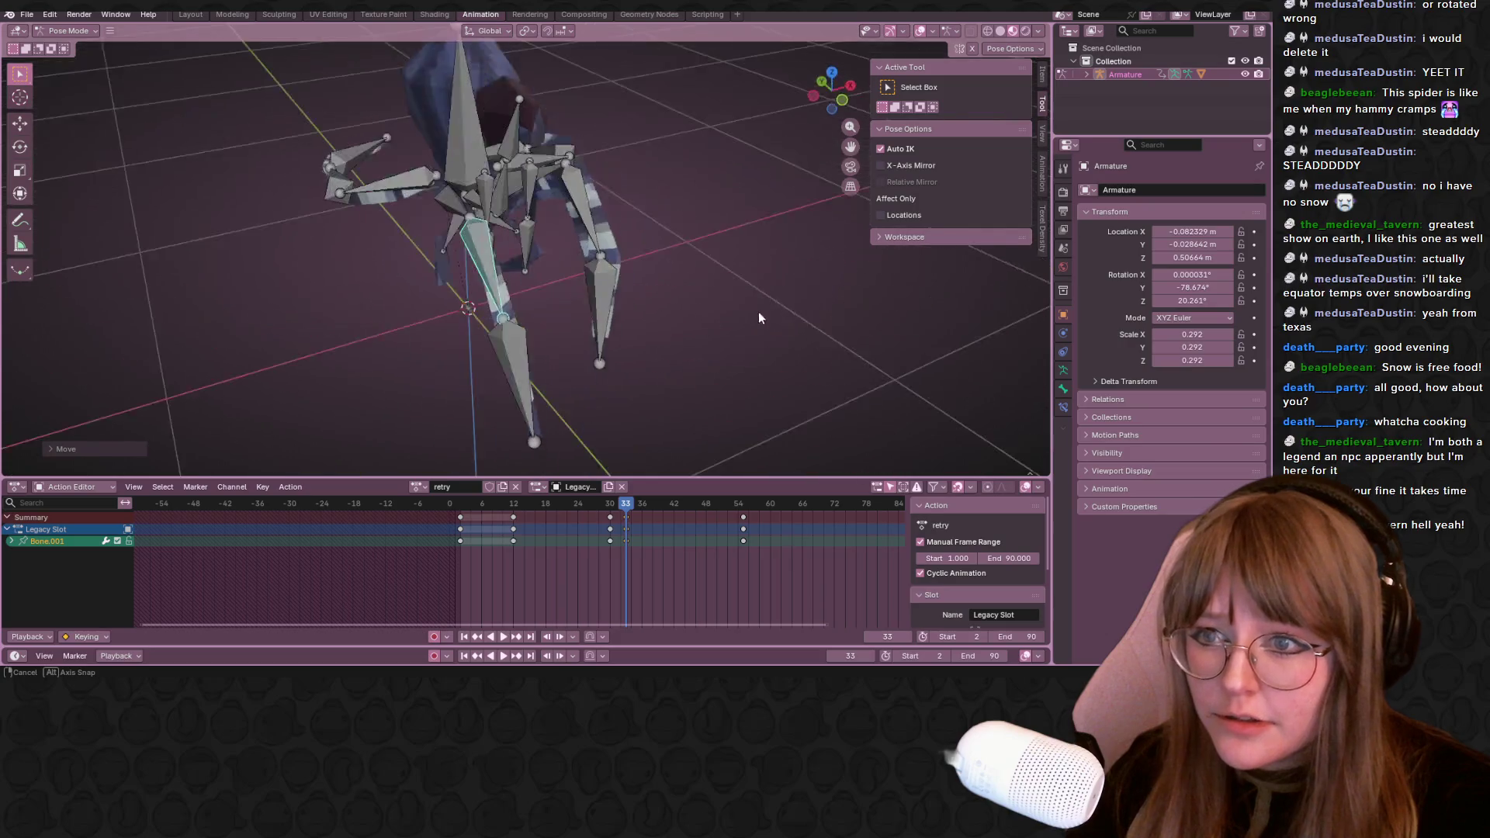
Build a selection of several more leg bones around the spider
shift+click(475, 270)
shift+click(571, 309)
middle_drag(572, 308, 467, 268)
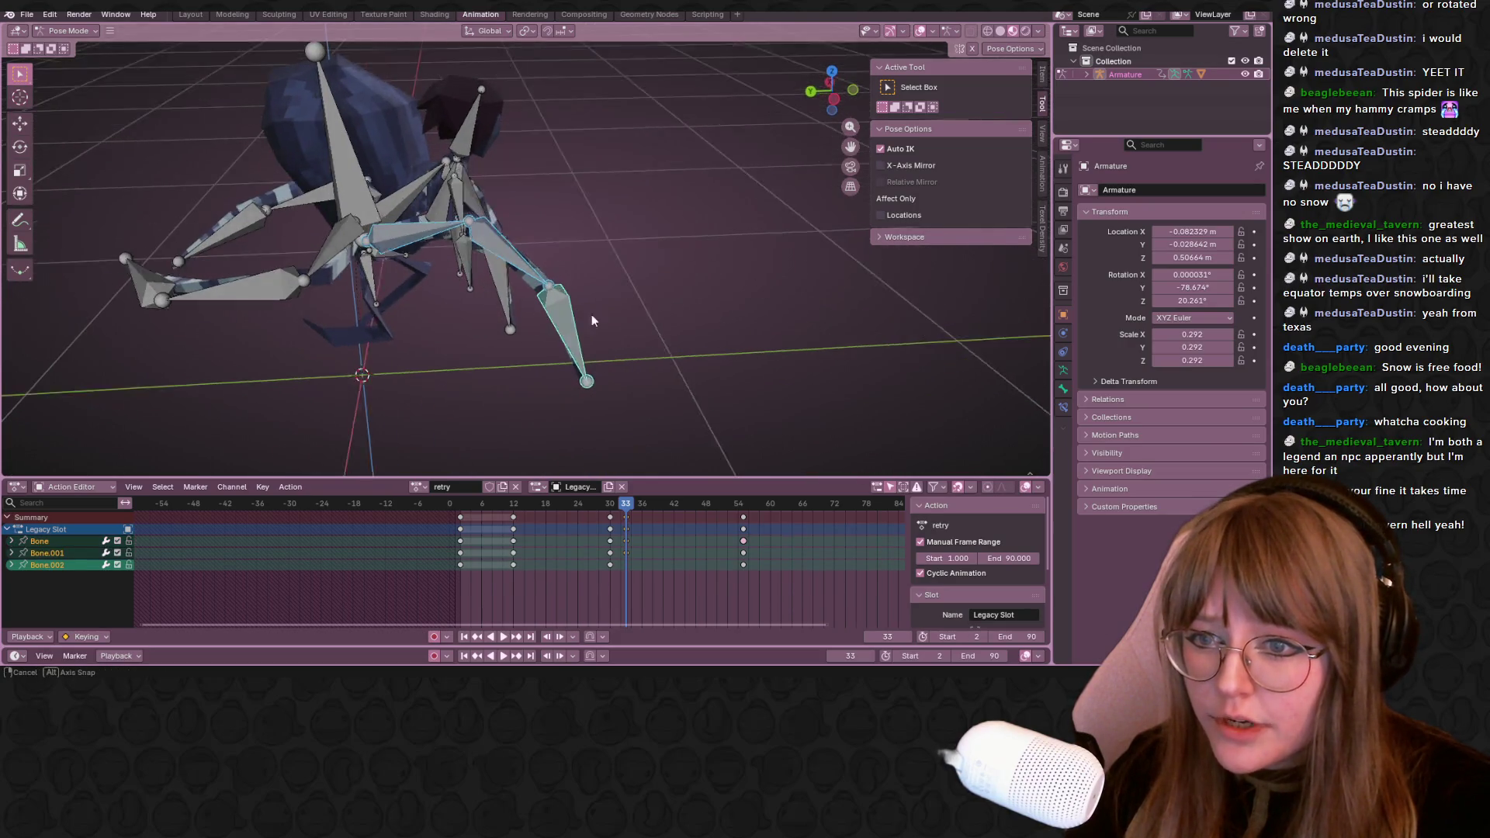
shift+click(342, 211)
shift+click(325, 301)
shift+click(268, 349)
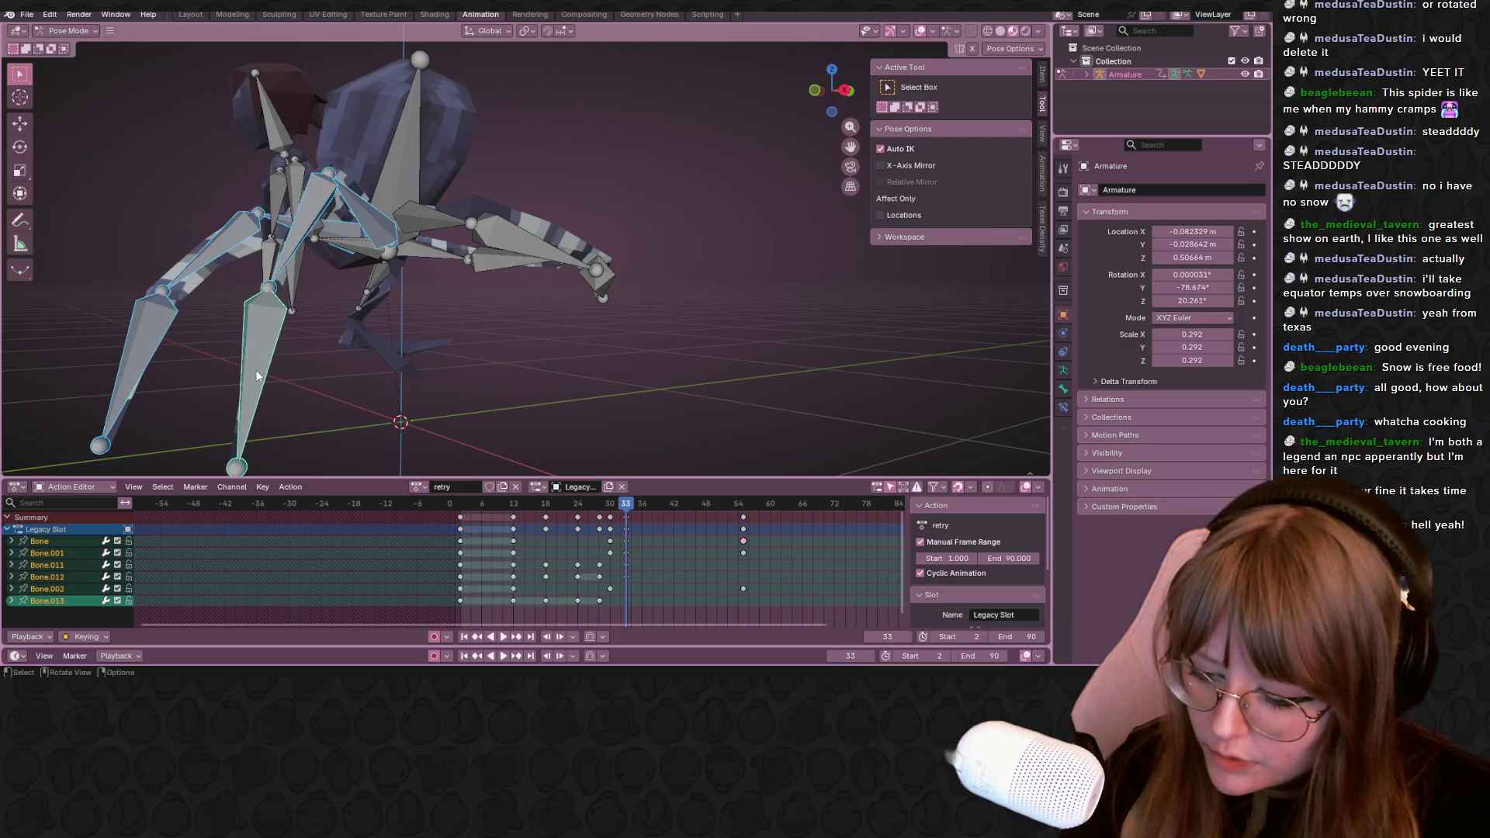
mouse_move(354, 337)
middle_down()
mouse_move(339, 380)
mouse_move(350, 373)
middle_up()
Play the walk back, stop it, and return to a straight side view
key(space)
key(Escape)
click(826, 97)
scroll(613, 204, down, 2)
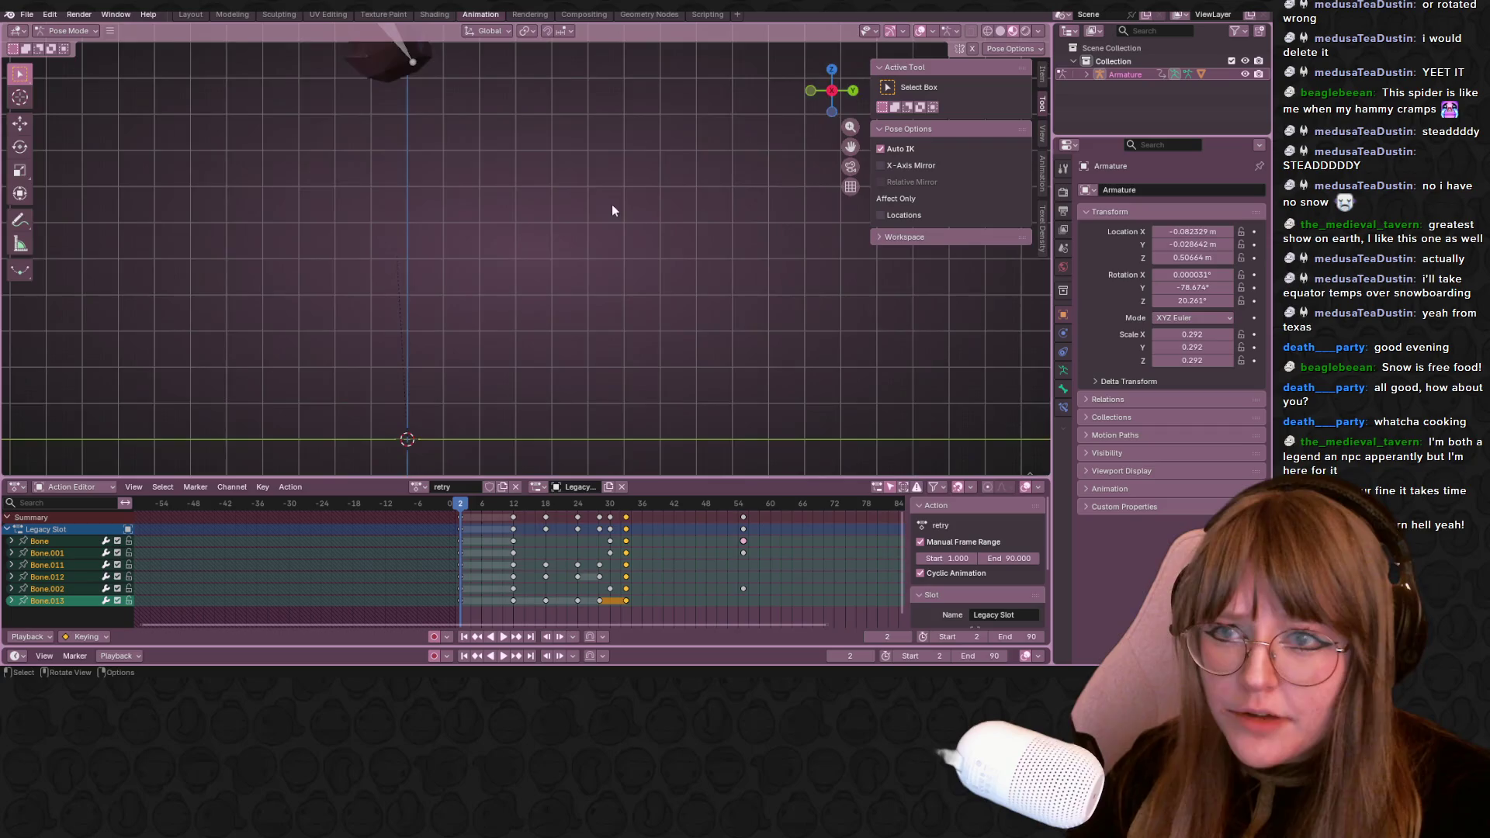
Box-select the keys at frames 2–11 in the Action Editor and scrub through the poses
shift+middle_drag(523, 287, 484, 492)
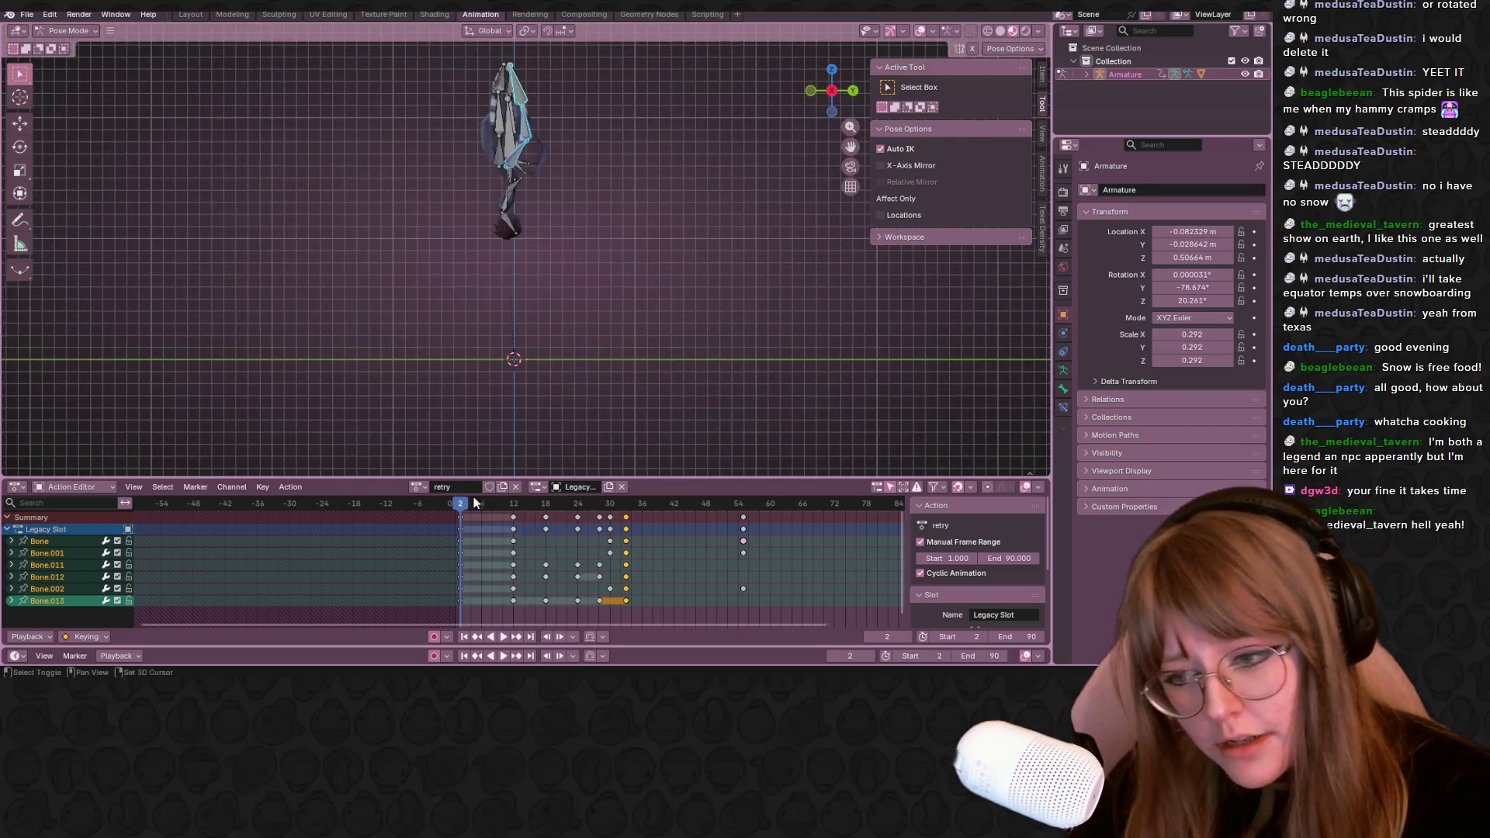
mouse_move(514, 605)
mouse_down()
mouse_move(471, 510)
mouse_move(626, 503)
mouse_up()
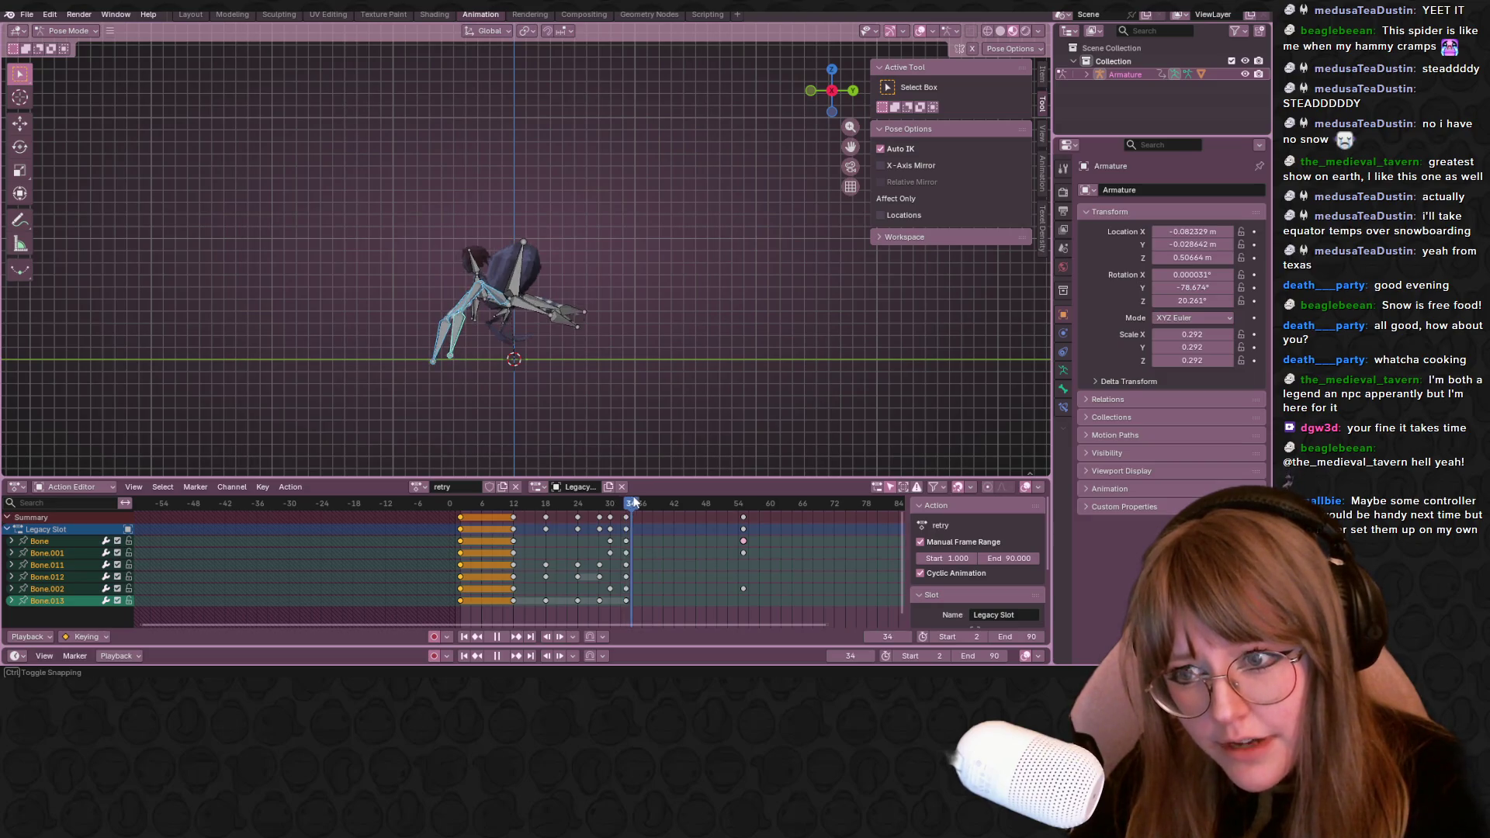
drag(626, 503, 690, 504)
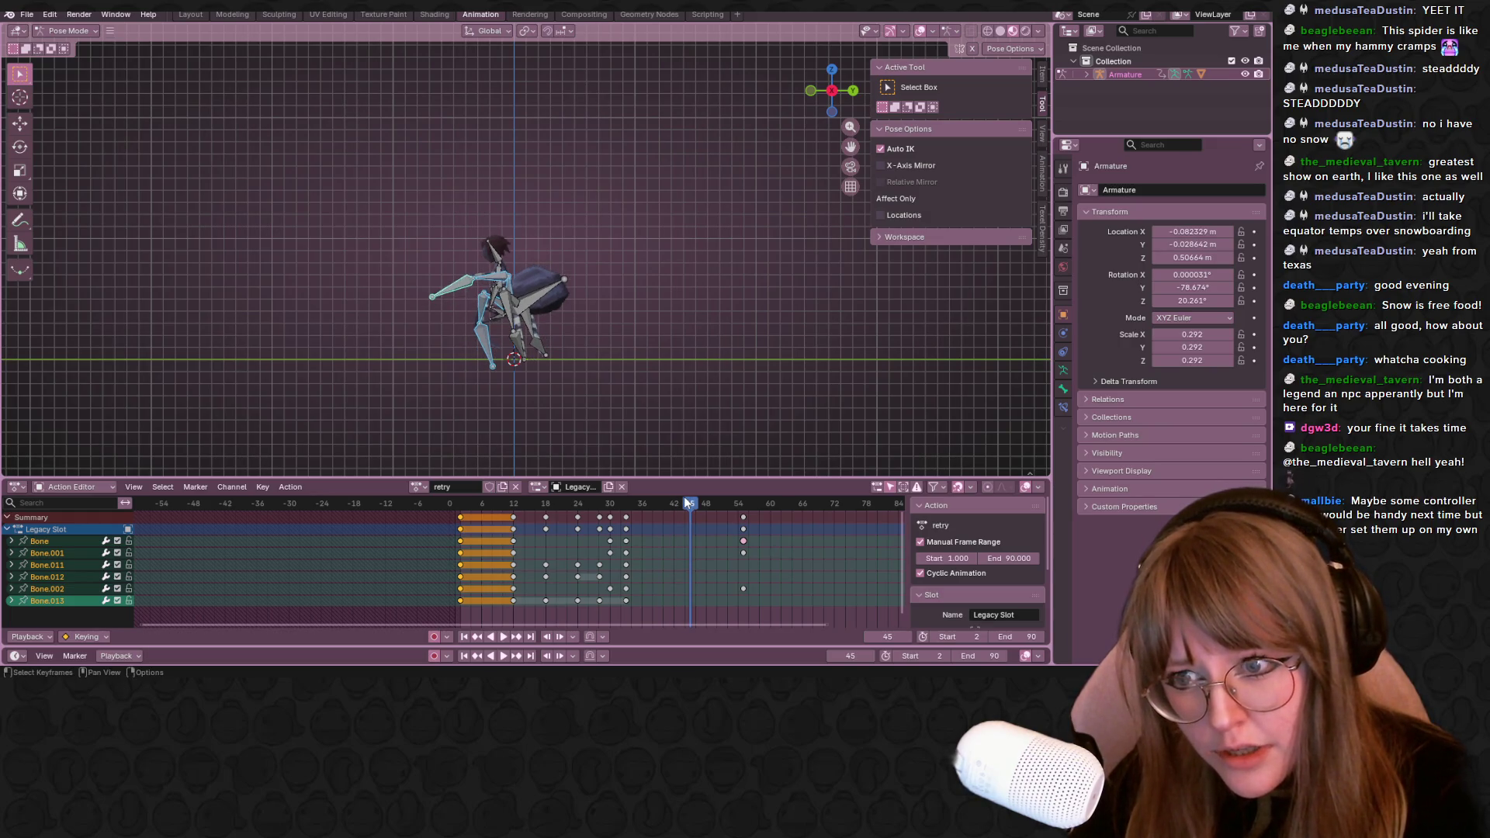
Play the walk, stop it at frame 43, and select a leg bone there
key(space)
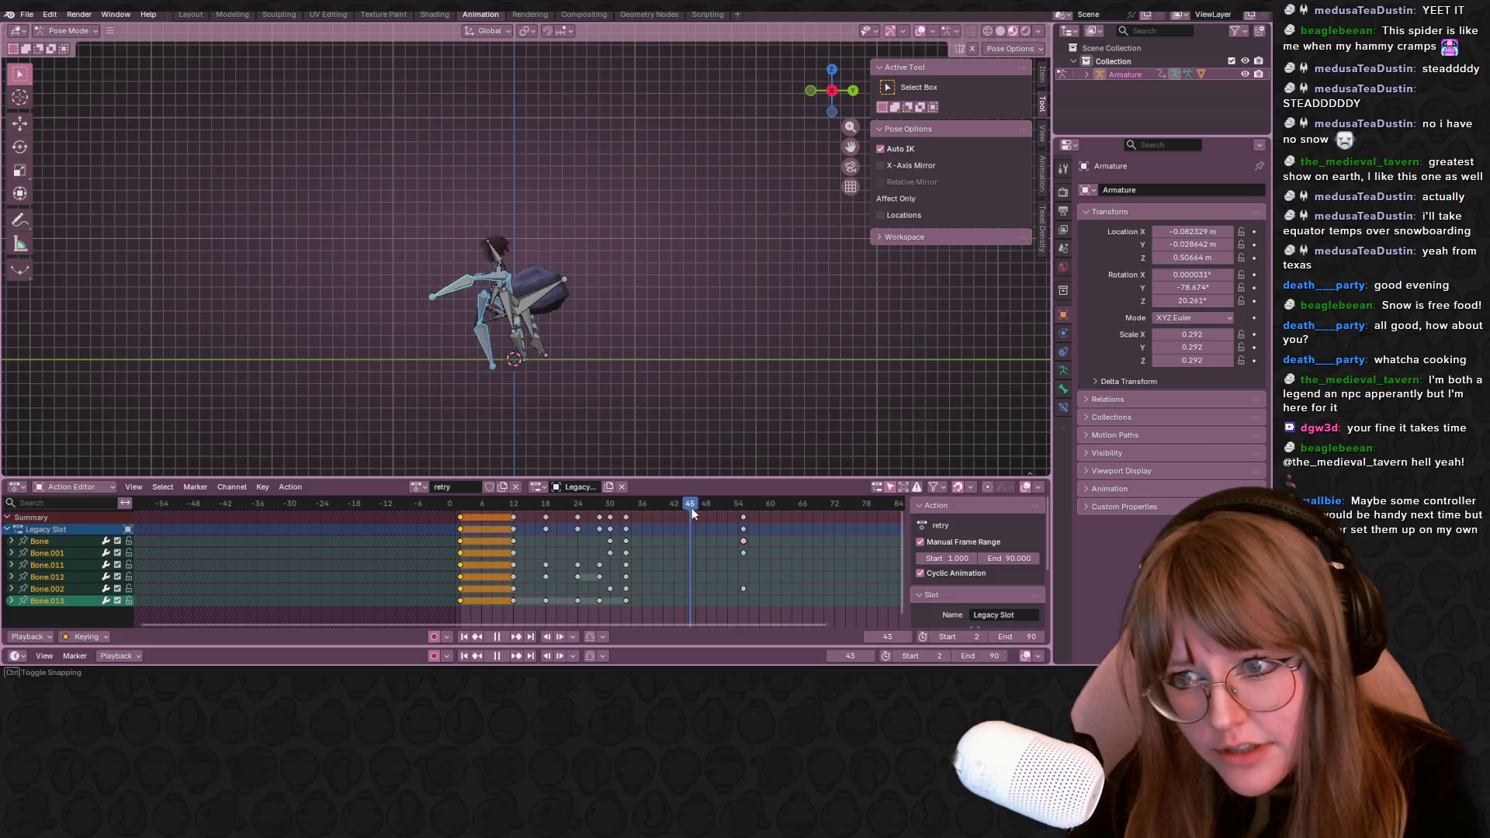
key(Escape)
scroll(483, 294, up, 2)
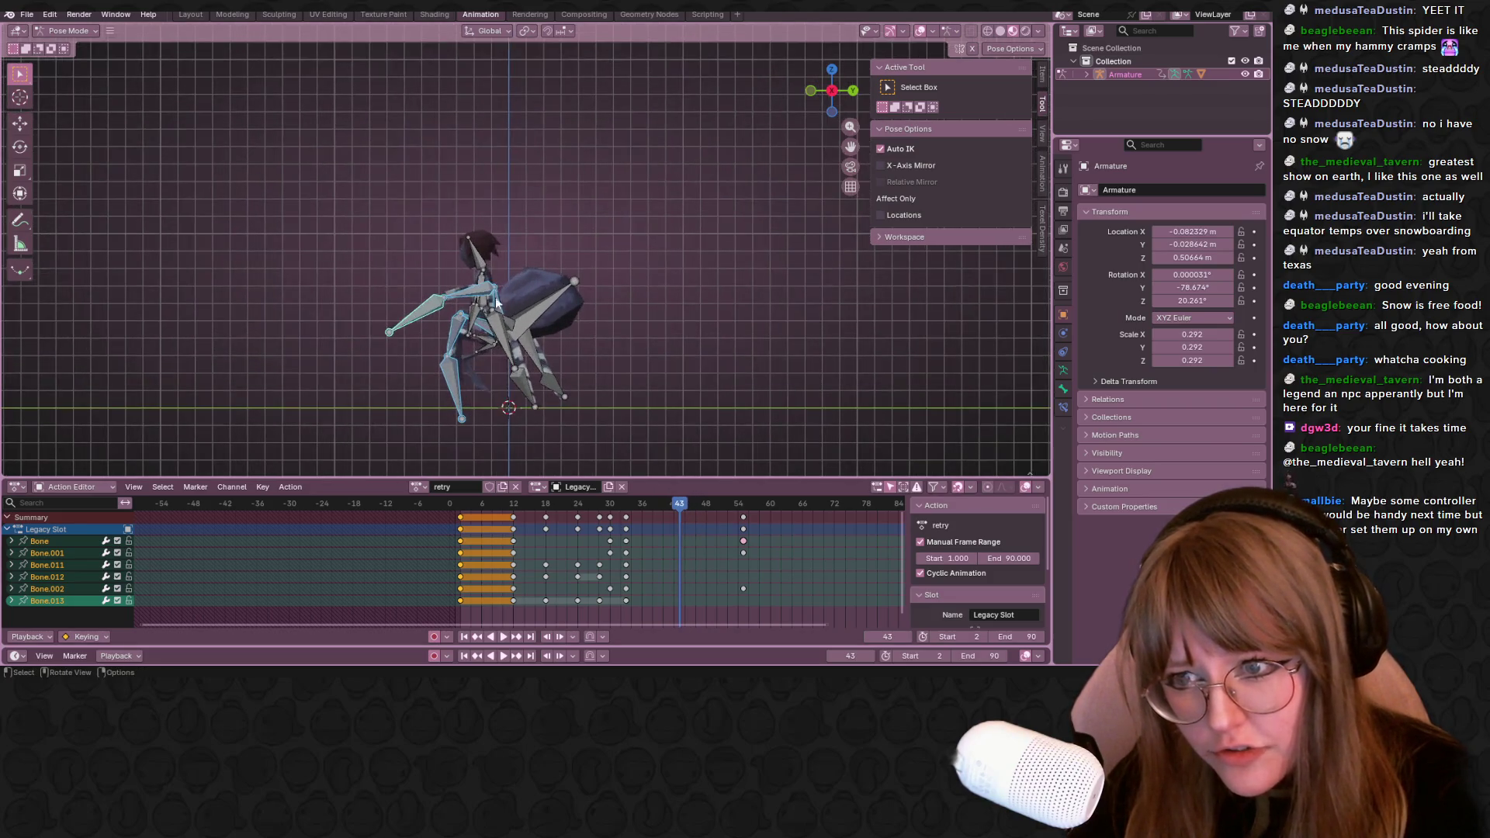
click(483, 294)
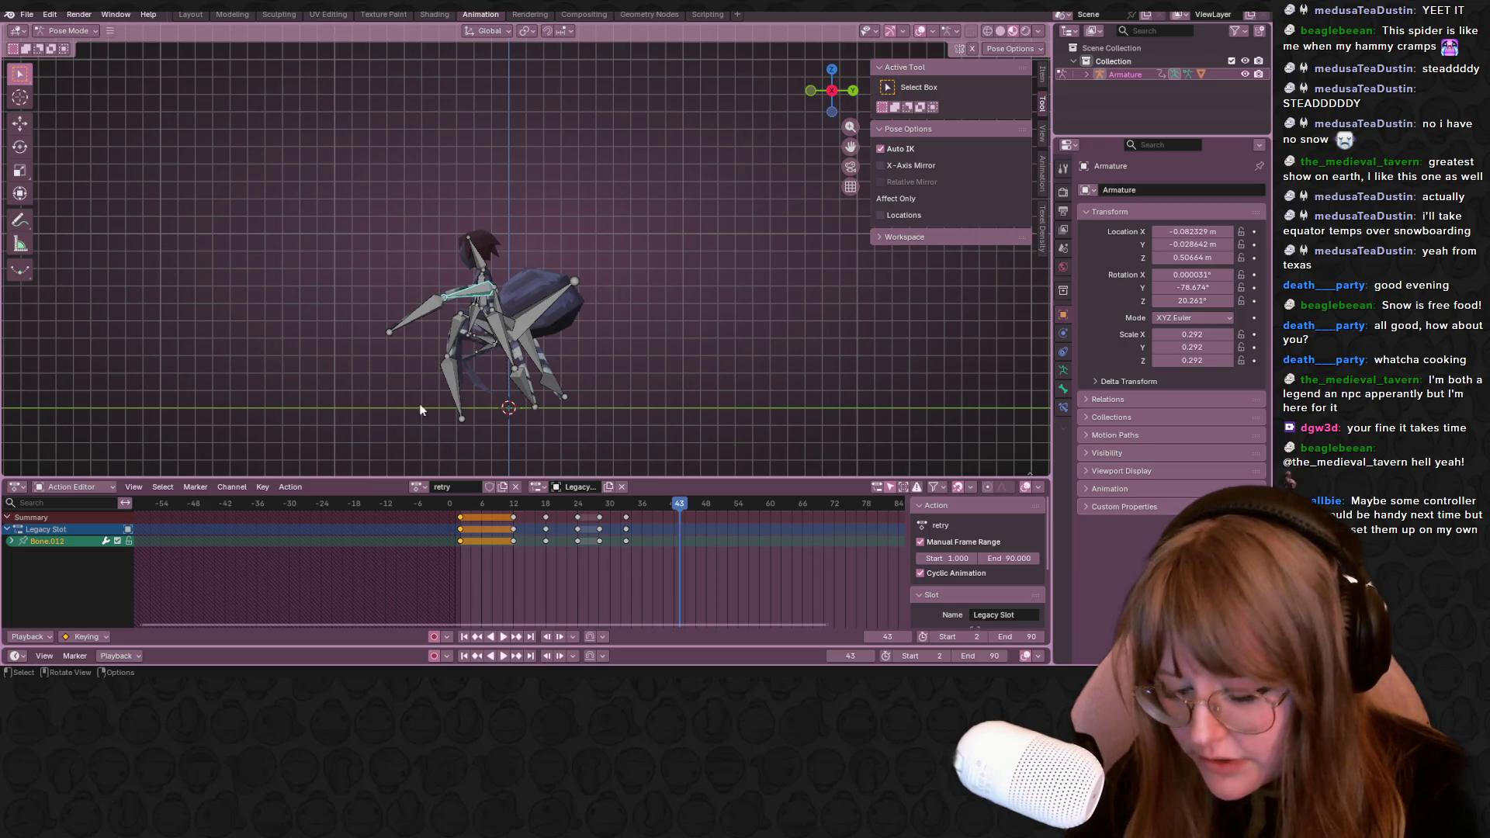
Move the selected leg bone so Auto Keying records its pose at frame 43
key(g)
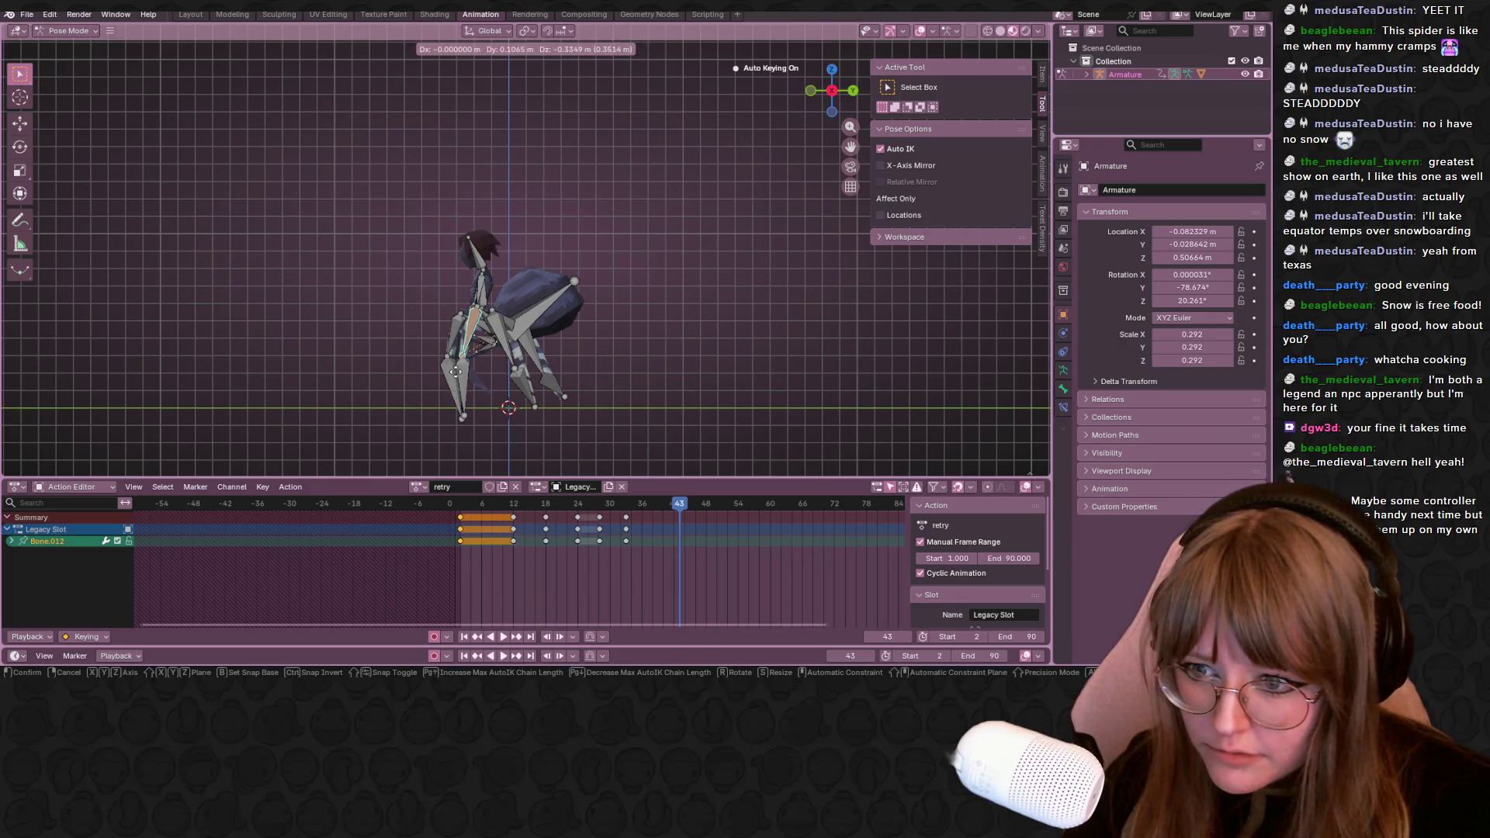
click(455, 371)
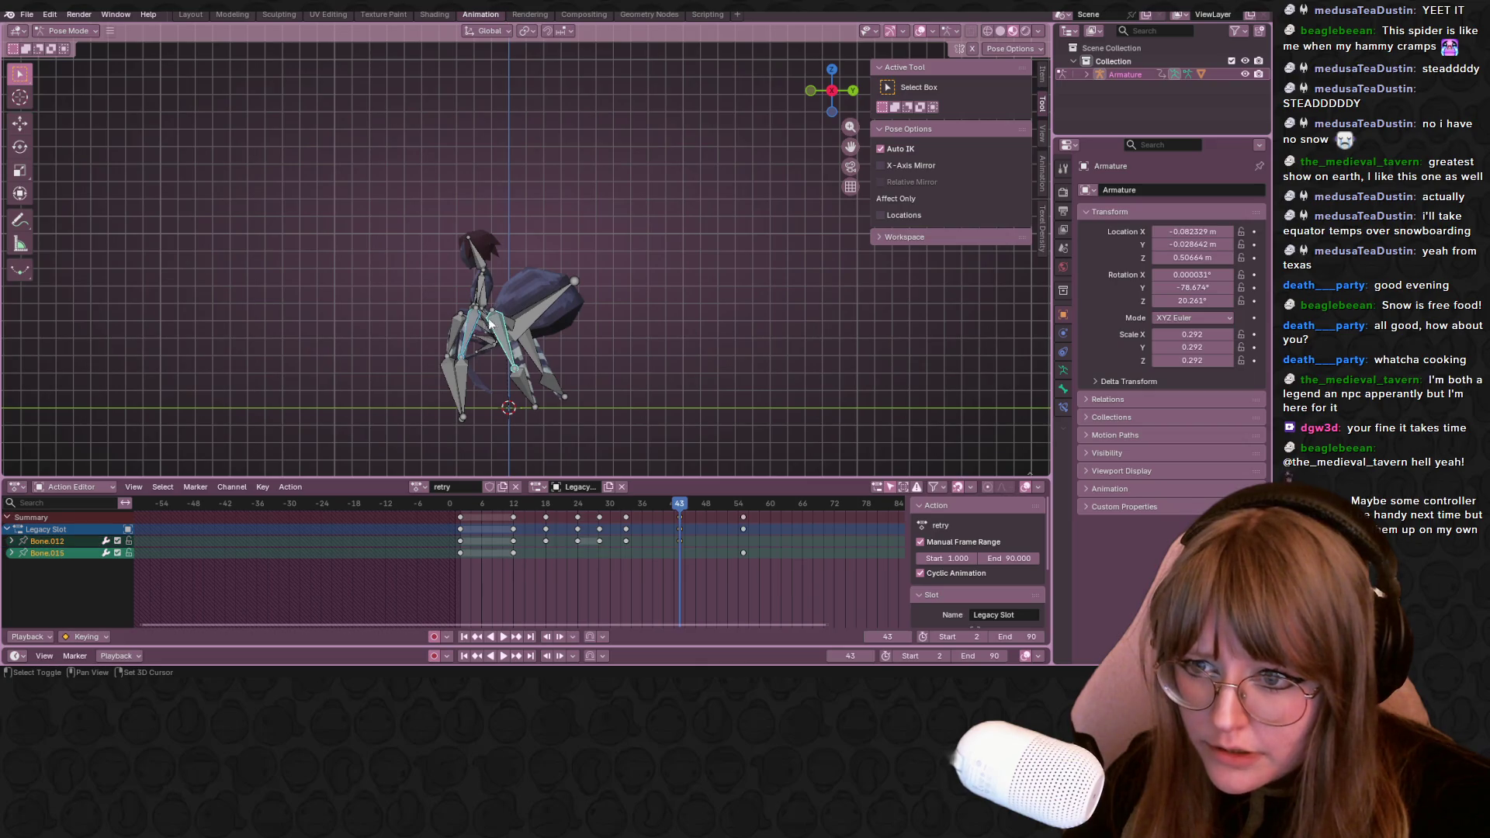
middle_drag(684, 384, 711, 393)
Clear the selection and pick a small body bone plus two leg bones
click(525, 369)
shift+click(477, 349)
shift+click(450, 407)
shift+click(485, 354)
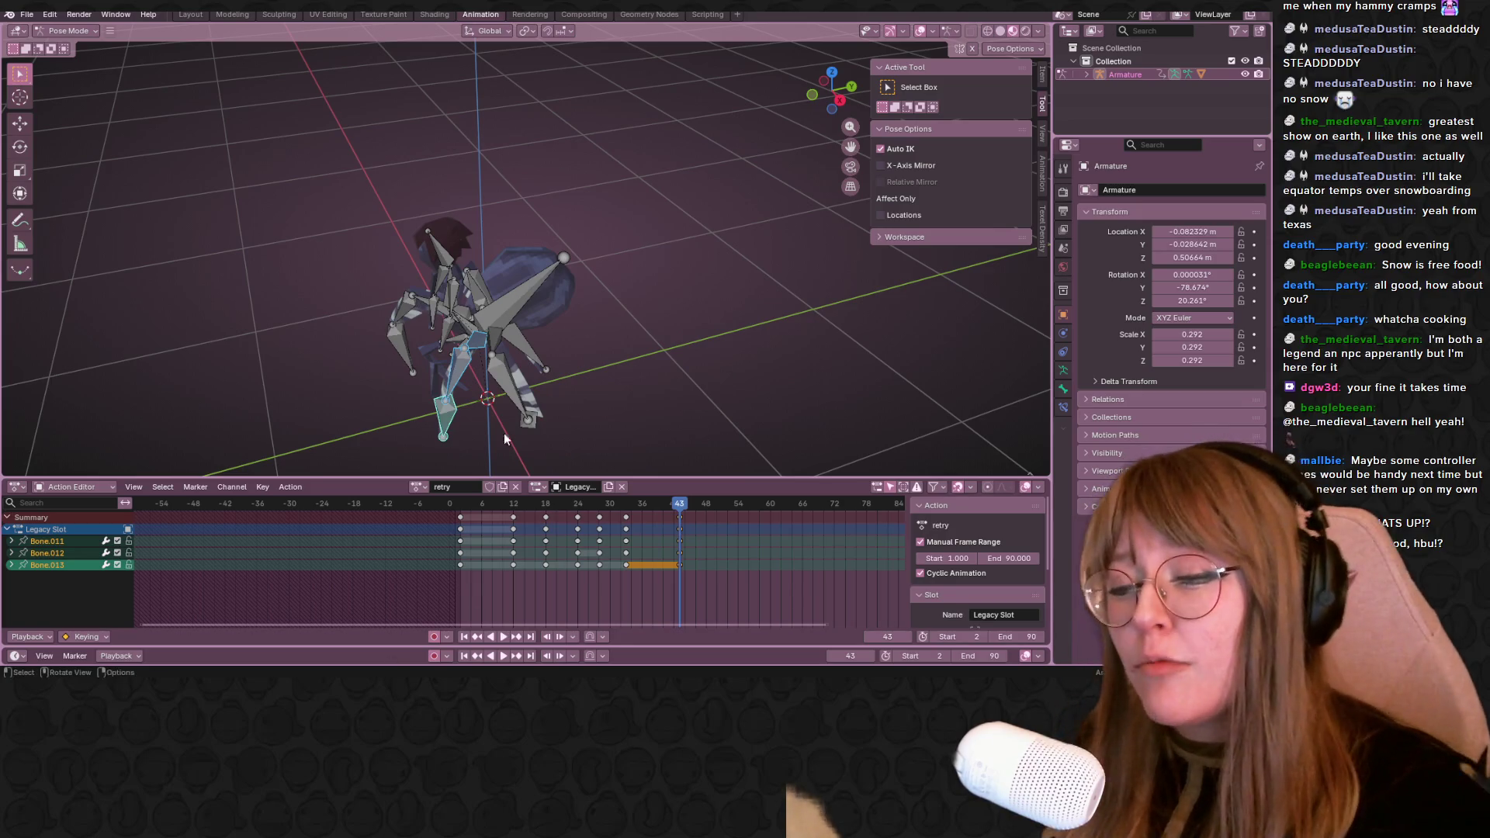
middle_drag(733, 369, 508, 333)
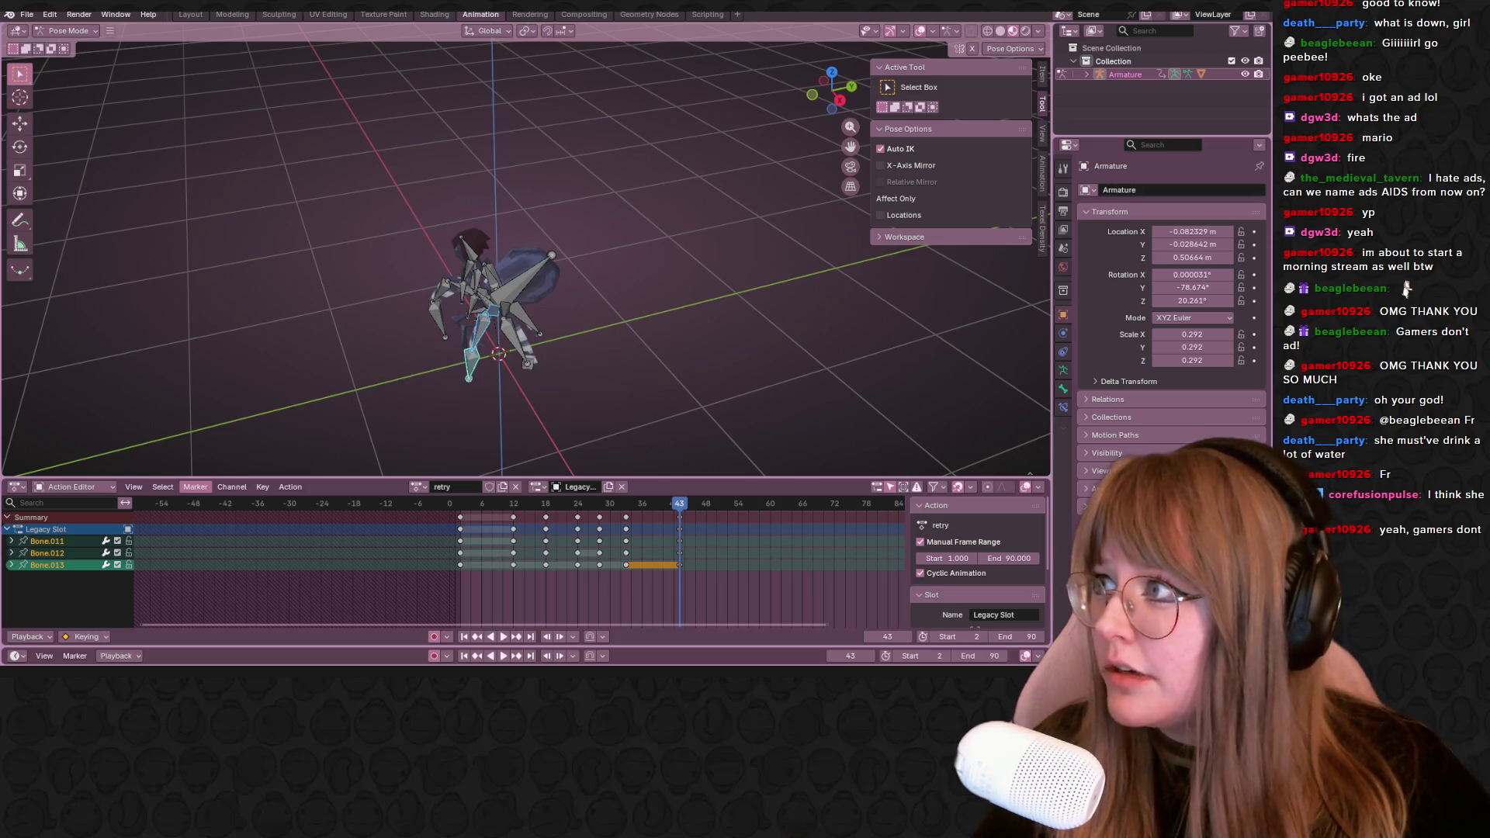
mouse_move(565, 217)
middle_down()
mouse_move(509, 159)
mouse_move(514, 177)
middle_up()
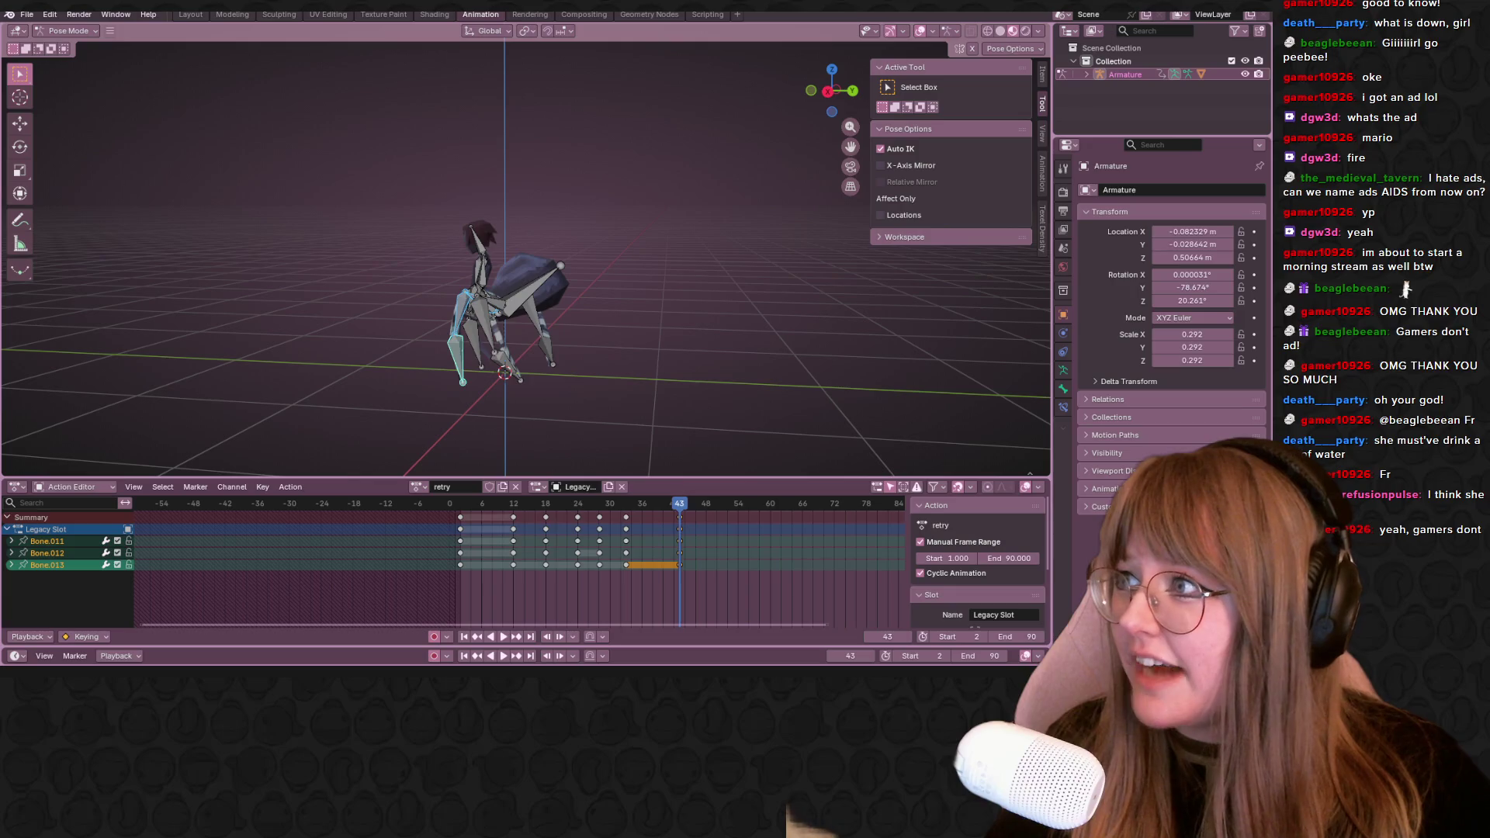
From a flat side view, keyframe the leg pose at frame 43 and start playback
click(829, 94)
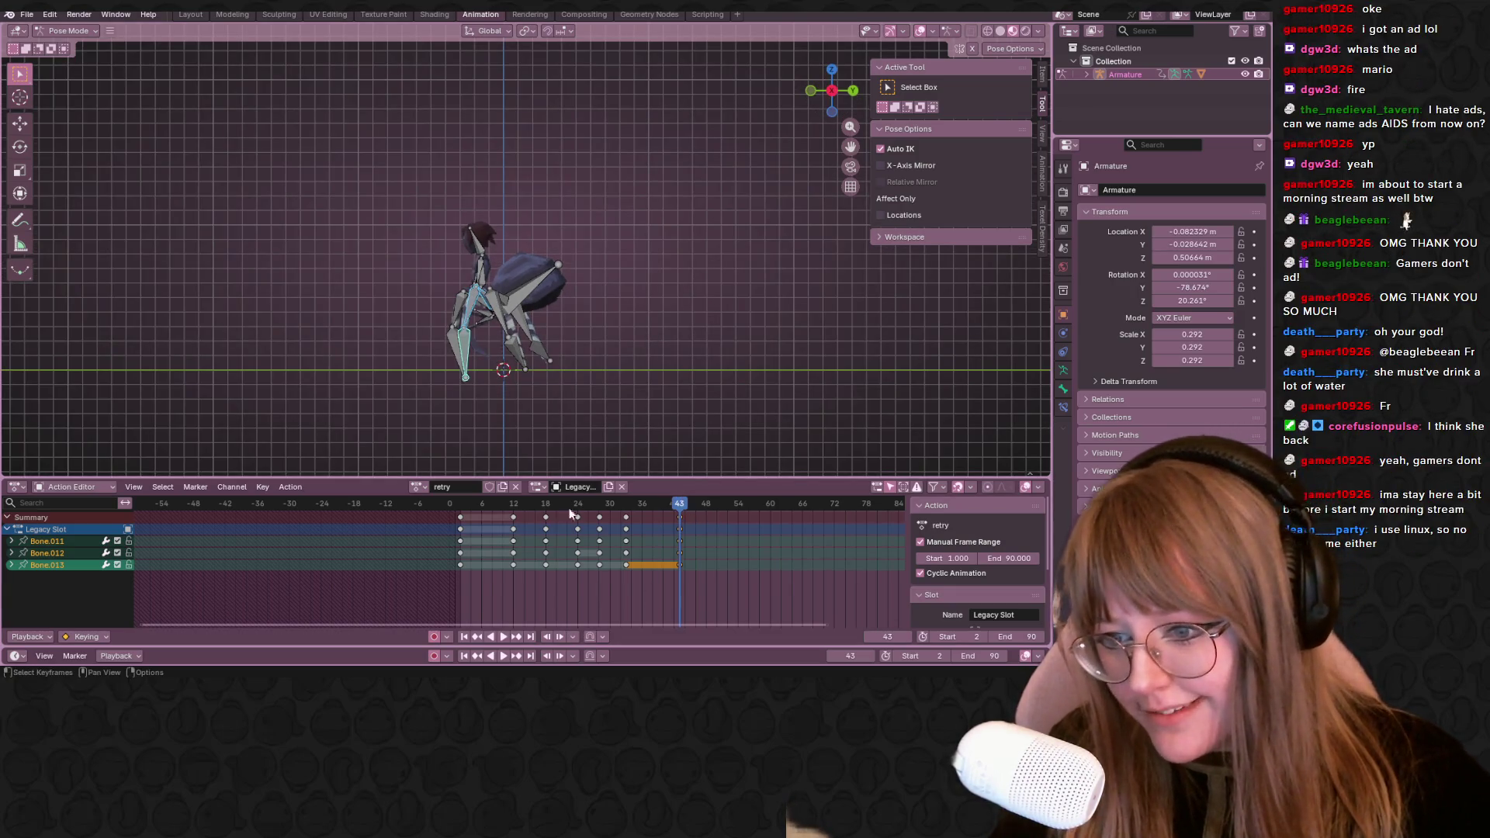
key(i)
key(space)
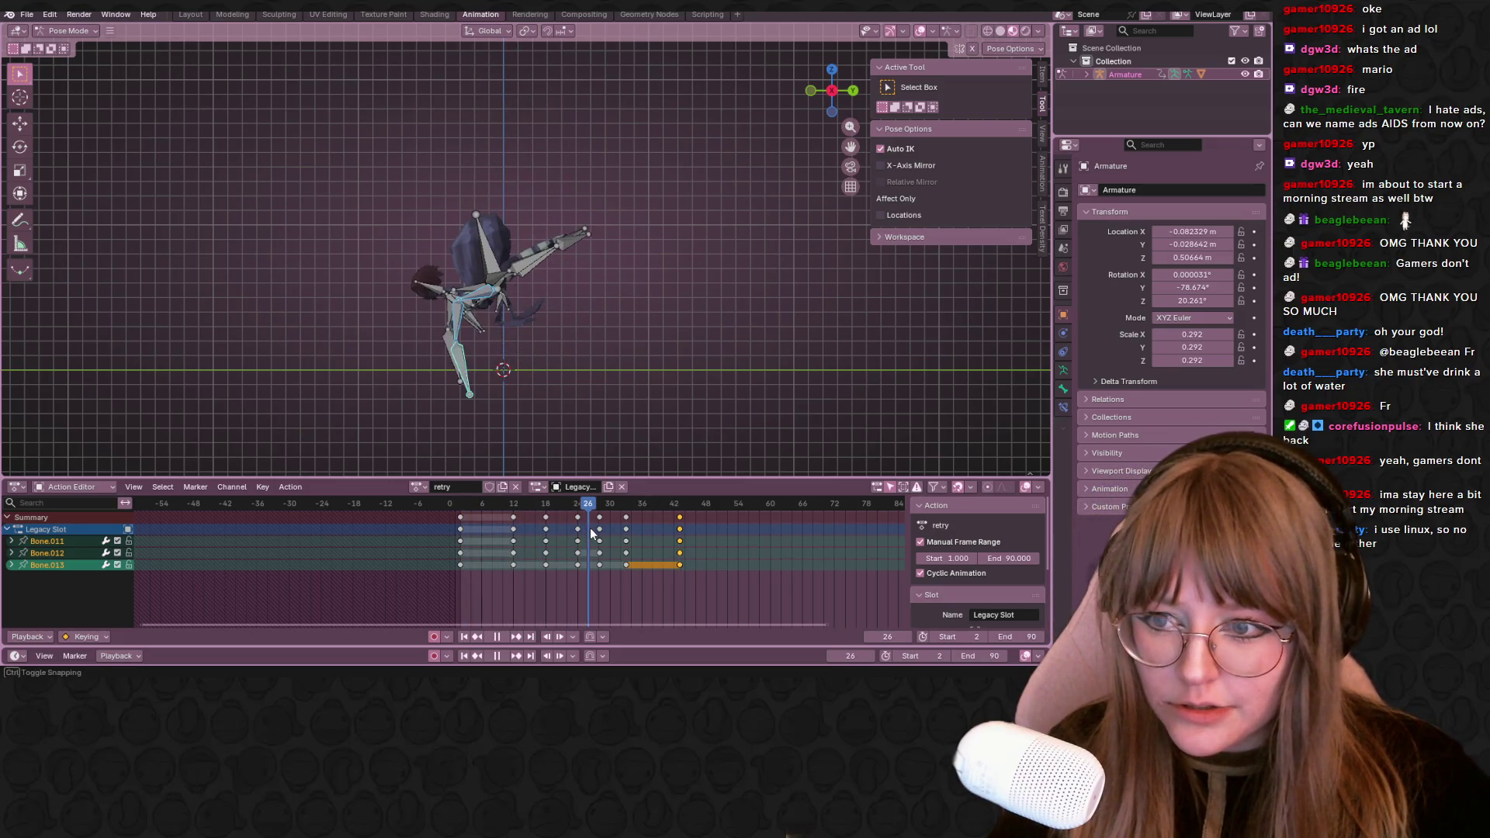
Scrub between frames 24–27 while playing, settle on frame 24 and select Bone.012
drag(603, 531, 581, 530)
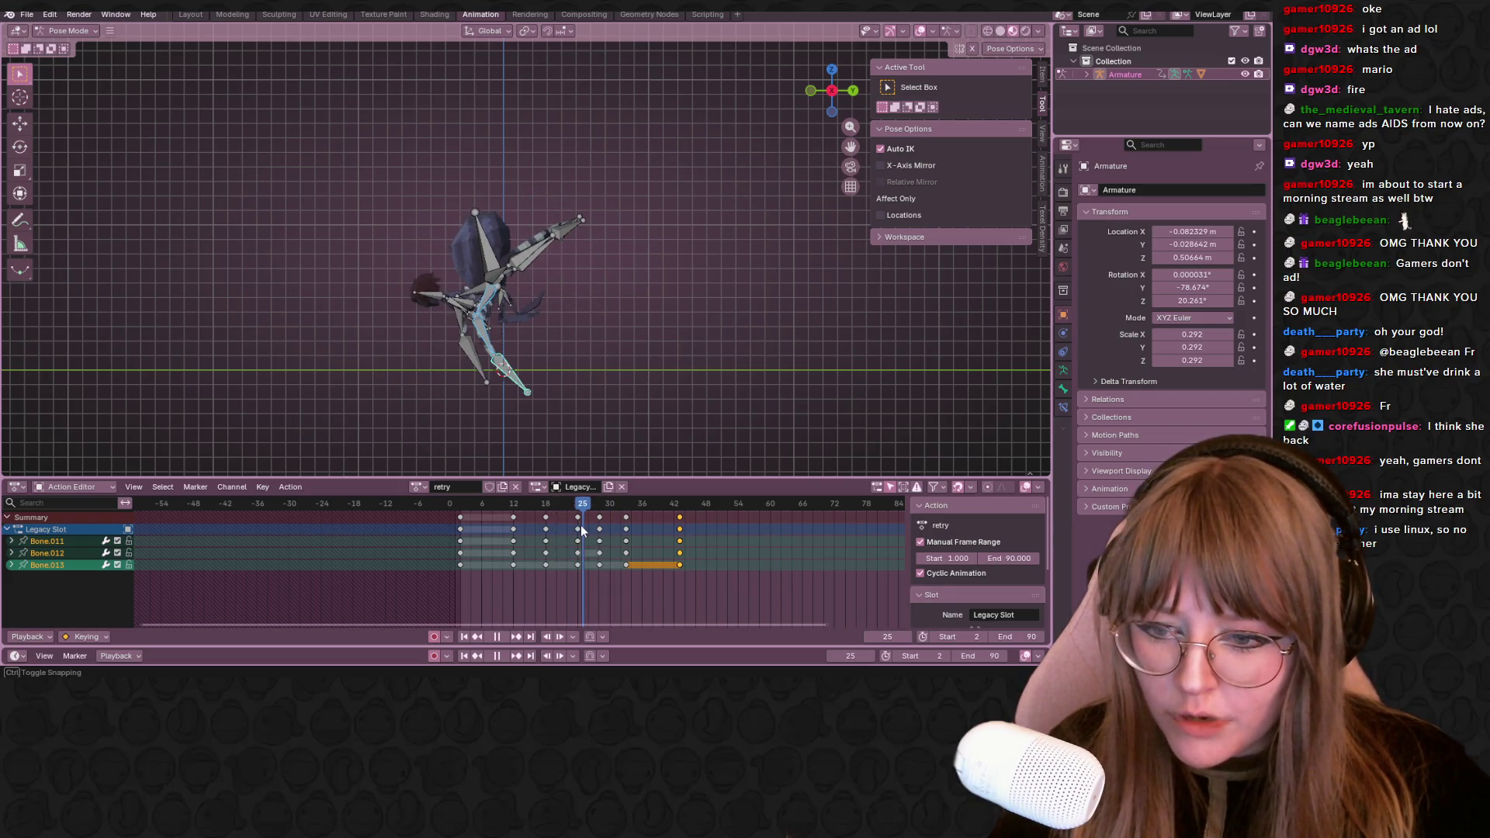
key(space)
drag(582, 530, 583, 505)
scroll(522, 381, up, 2)
key(space)
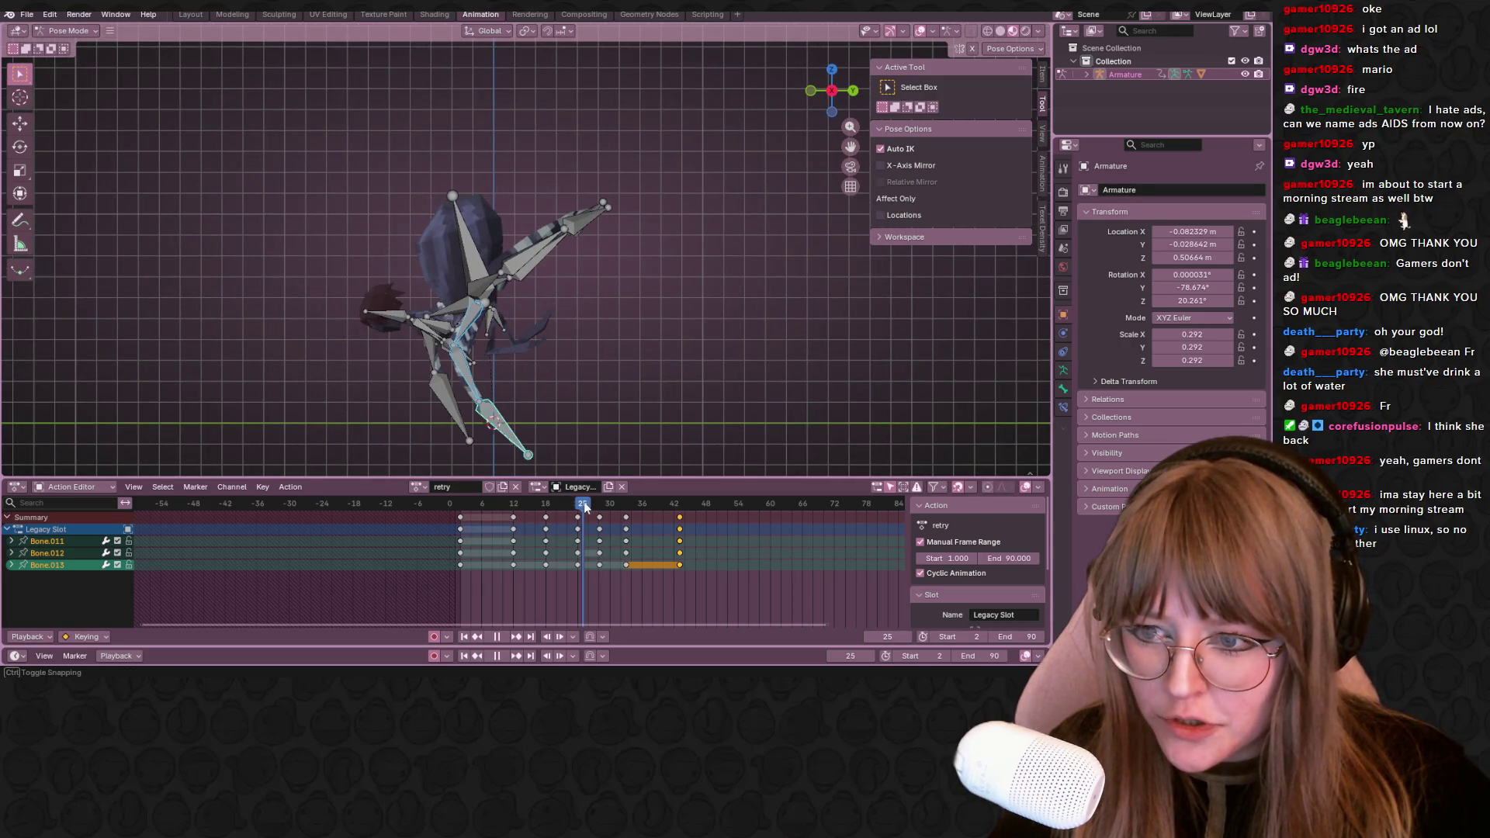
click(594, 512)
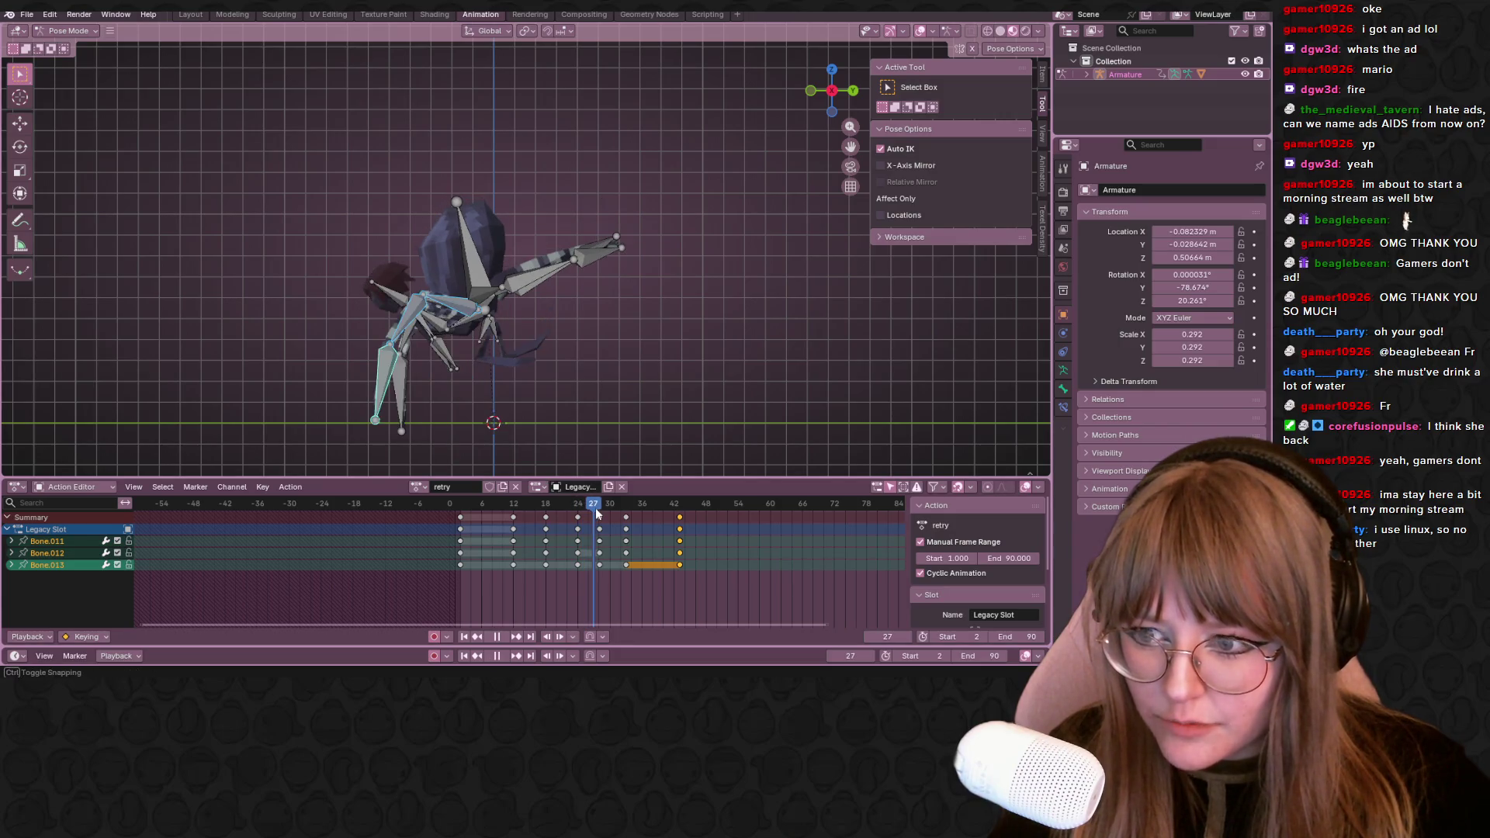
drag(594, 508, 578, 505)
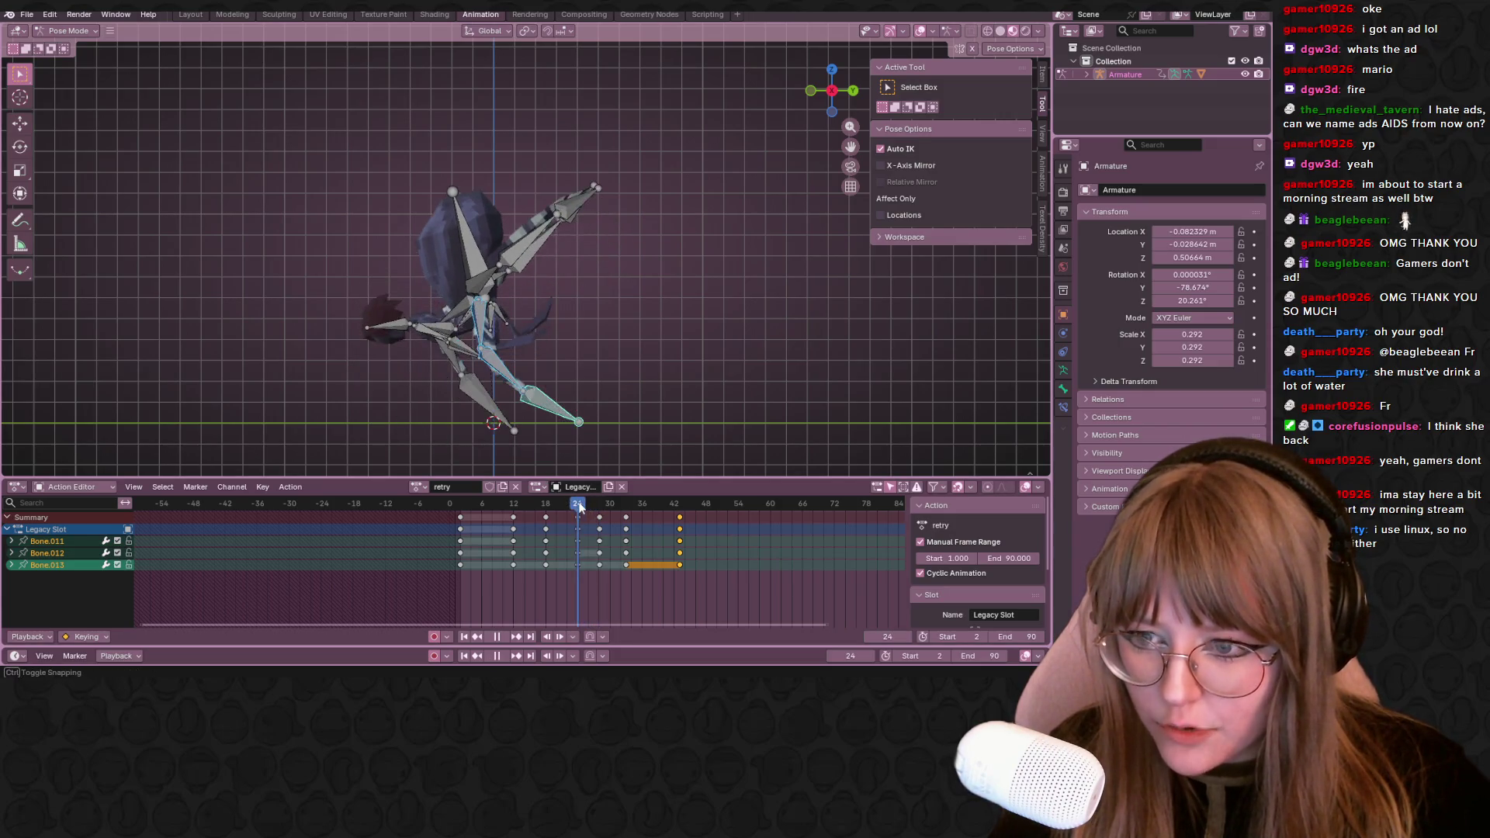
click(495, 365)
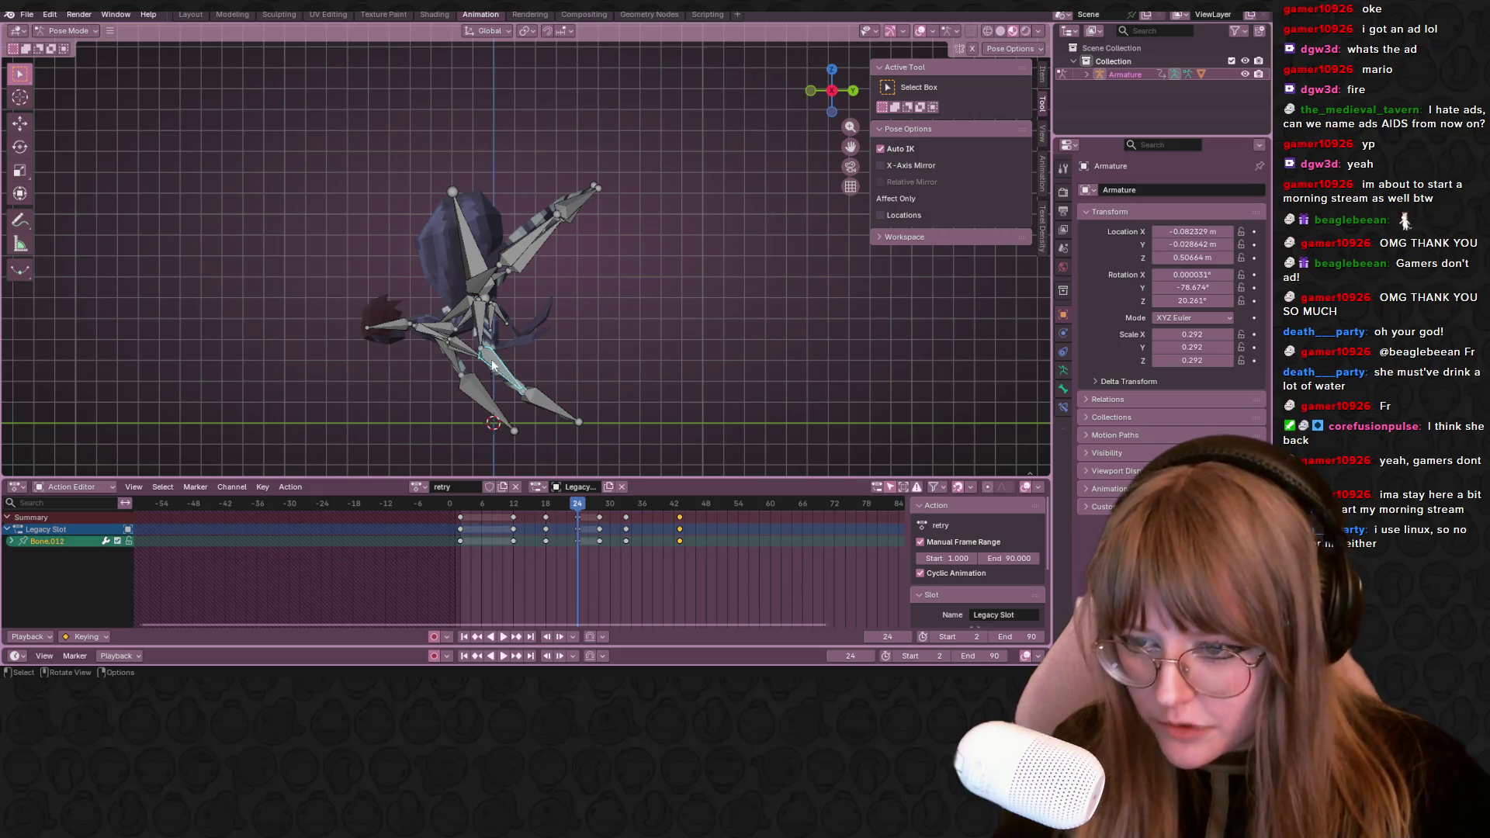
Move Bone.012 into place and rotate the lower leg bone at frame 24
key(g)
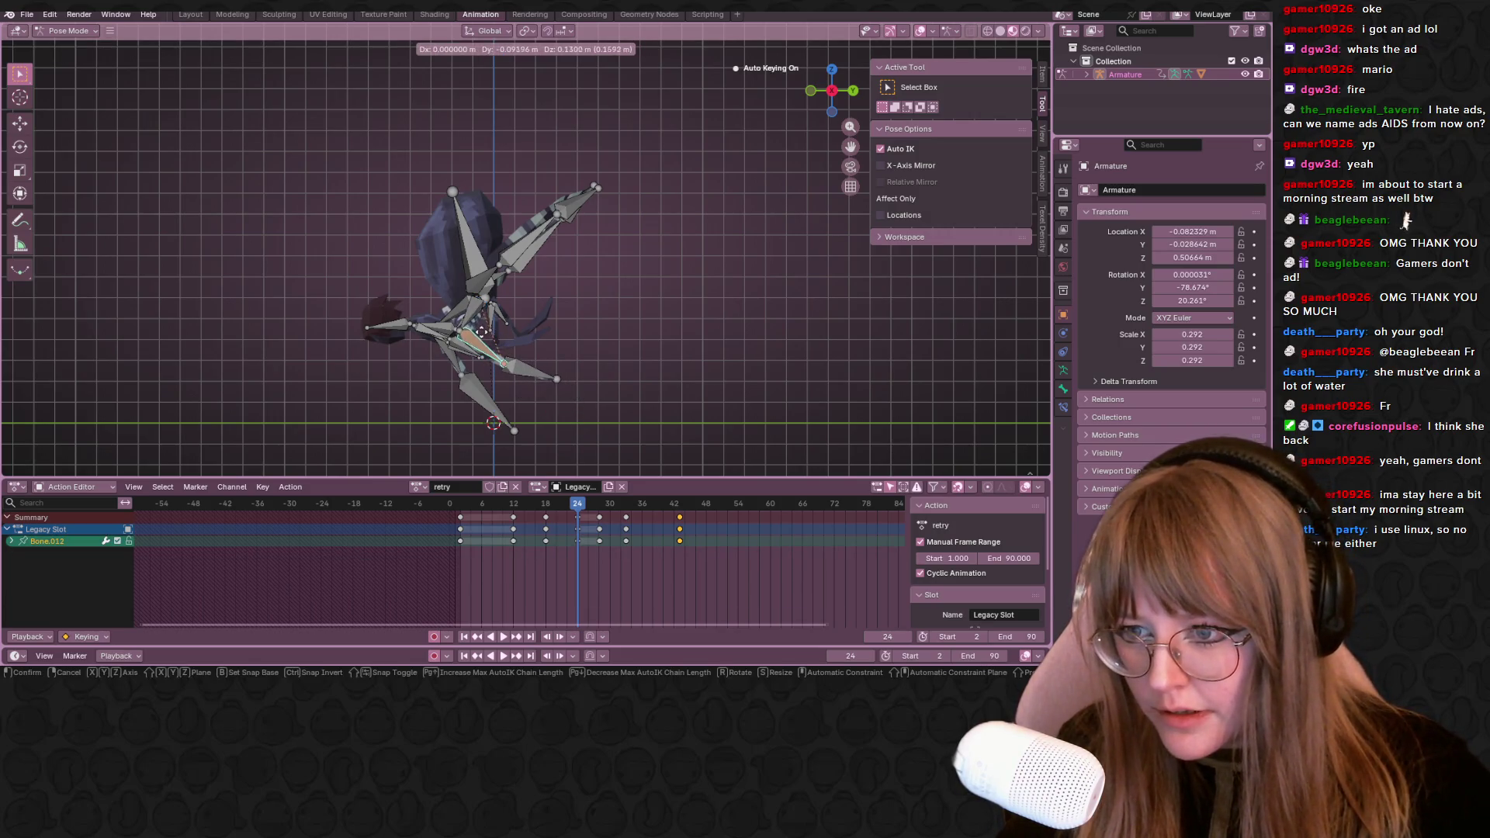
click(466, 343)
key(g)
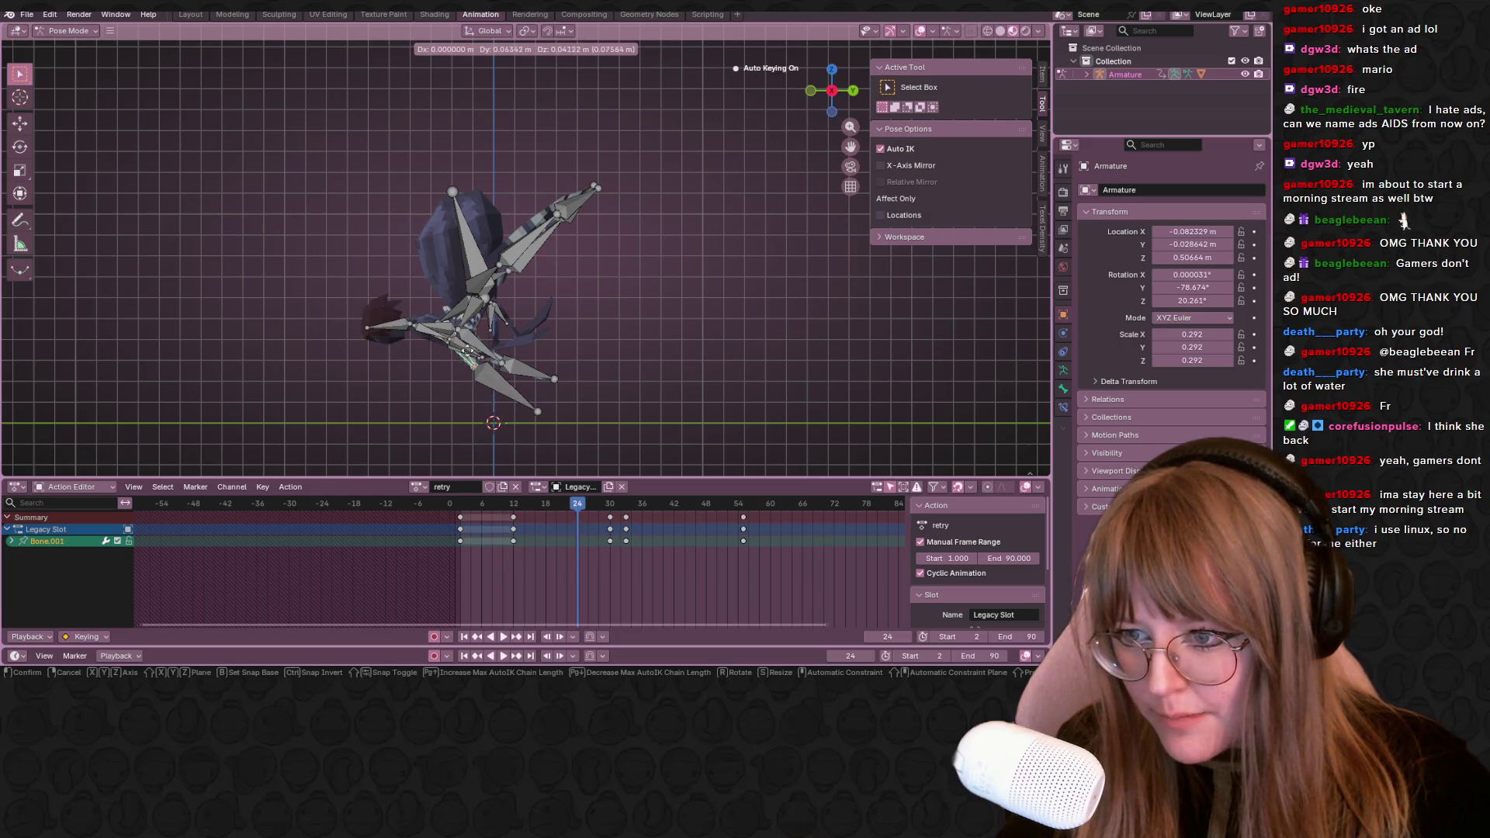
click(474, 360)
click(510, 391)
key(r)
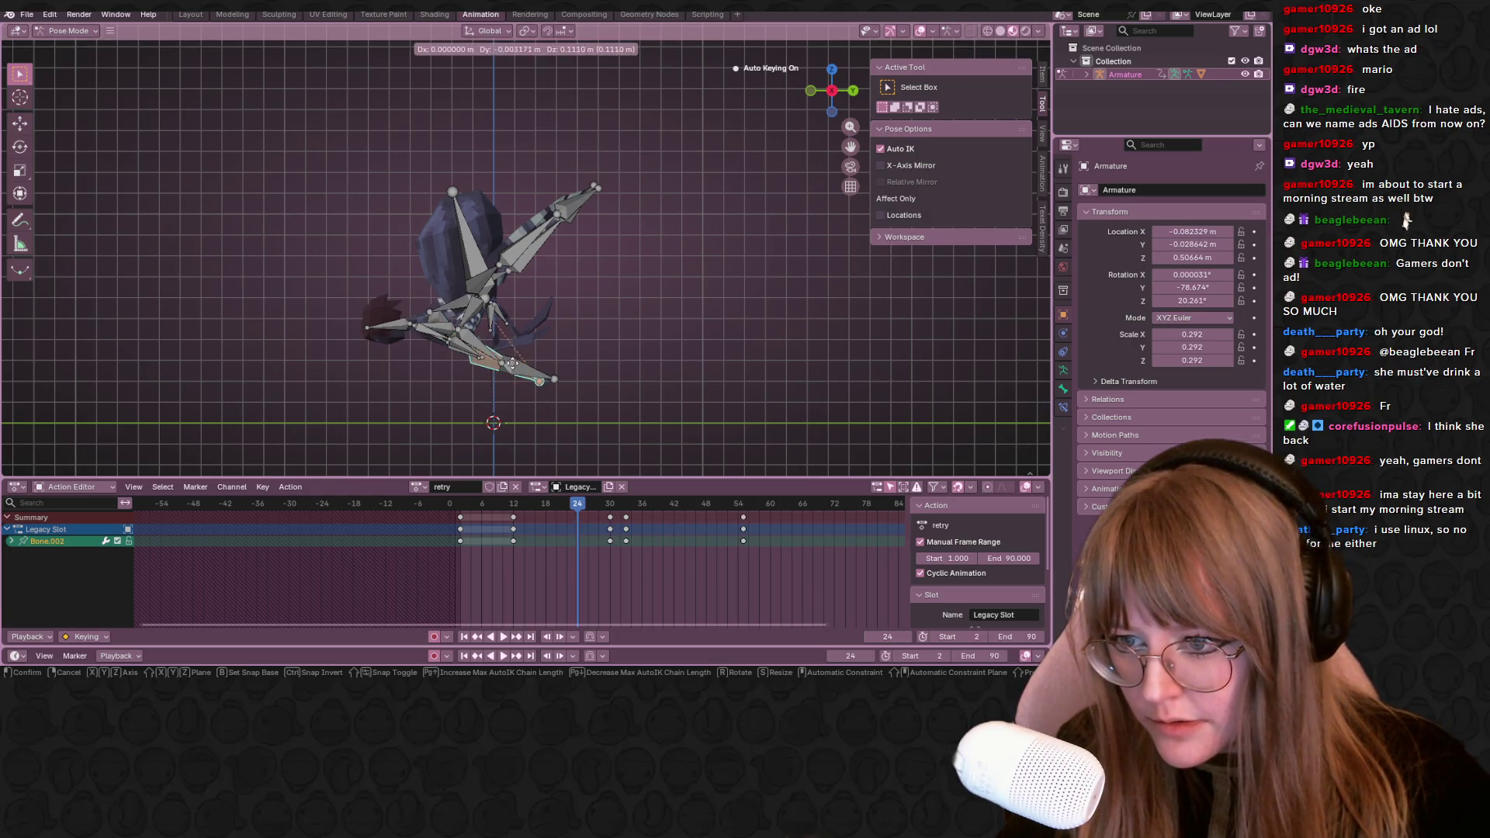
click(530, 367)
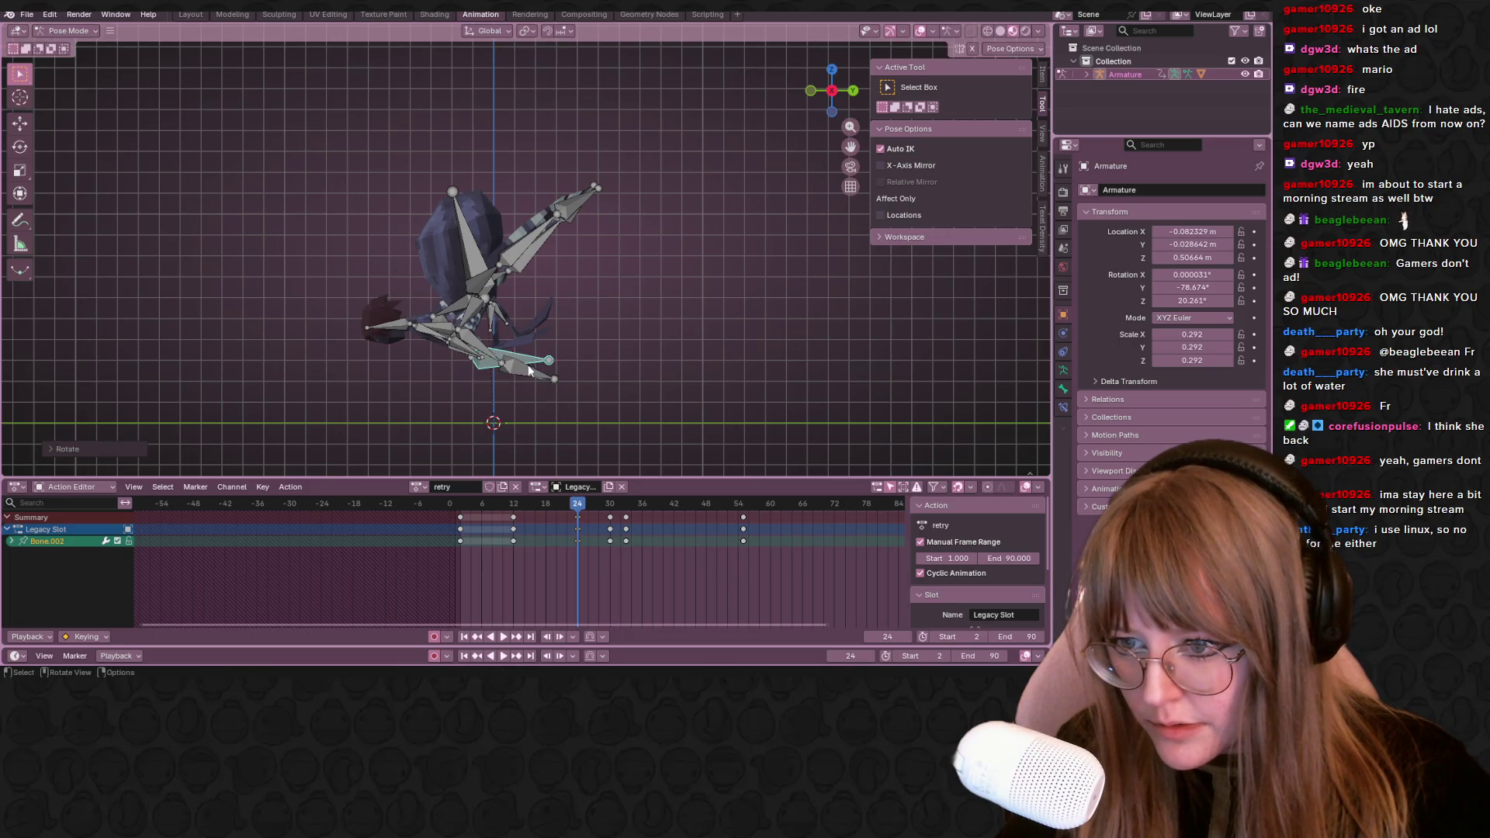
Add the other leg bones to the selection and keyframe them all at frame 24
middle_drag(530, 373, 604, 358)
click(499, 341)
mouse_move(498, 342)
middle_down()
mouse_move(606, 328)
mouse_move(428, 333)
middle_up()
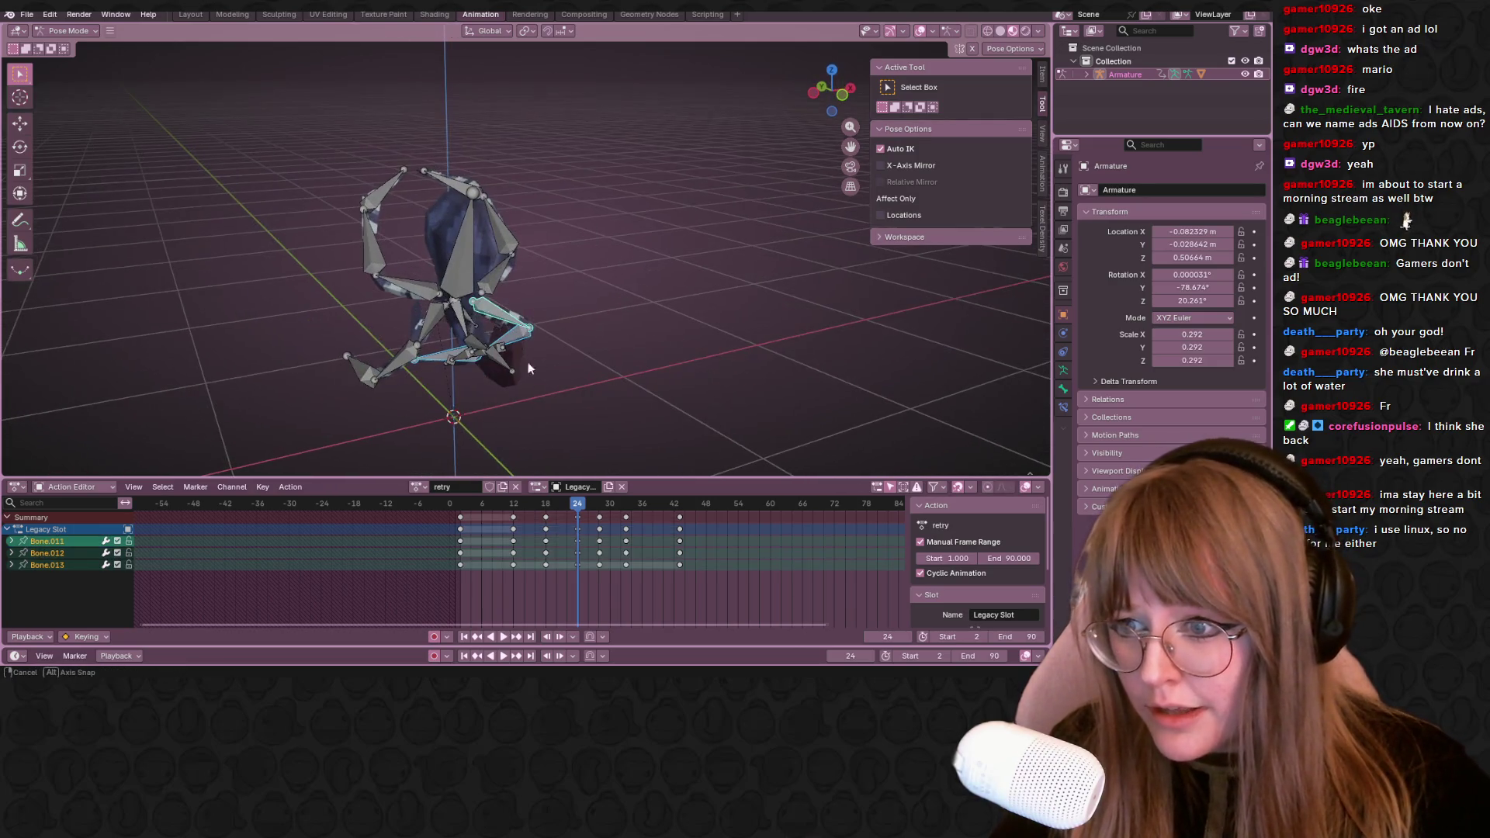
shift+click(424, 332)
shift+click(364, 376)
shift+click(474, 365)
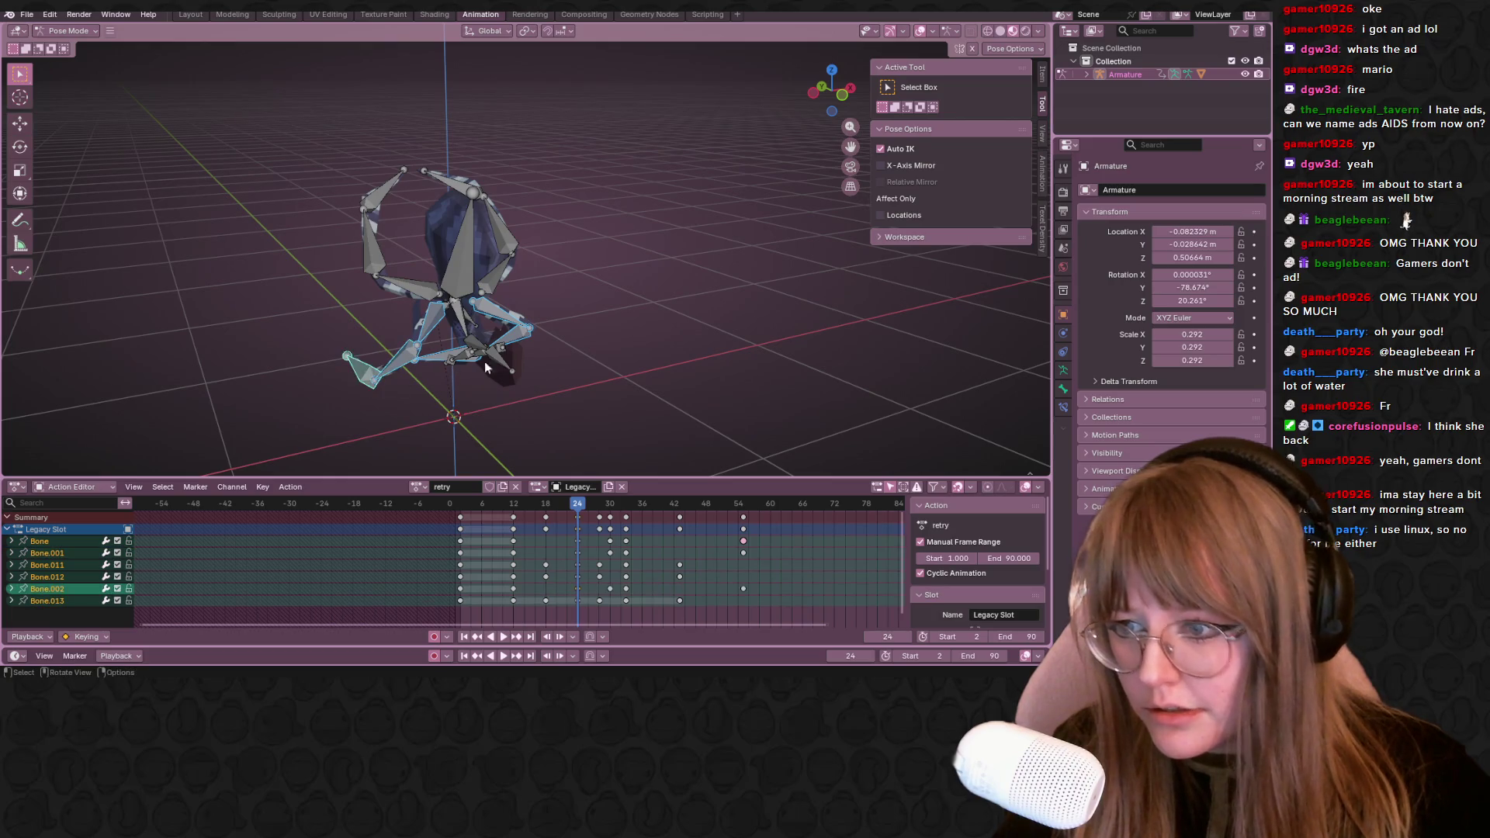
key(i)
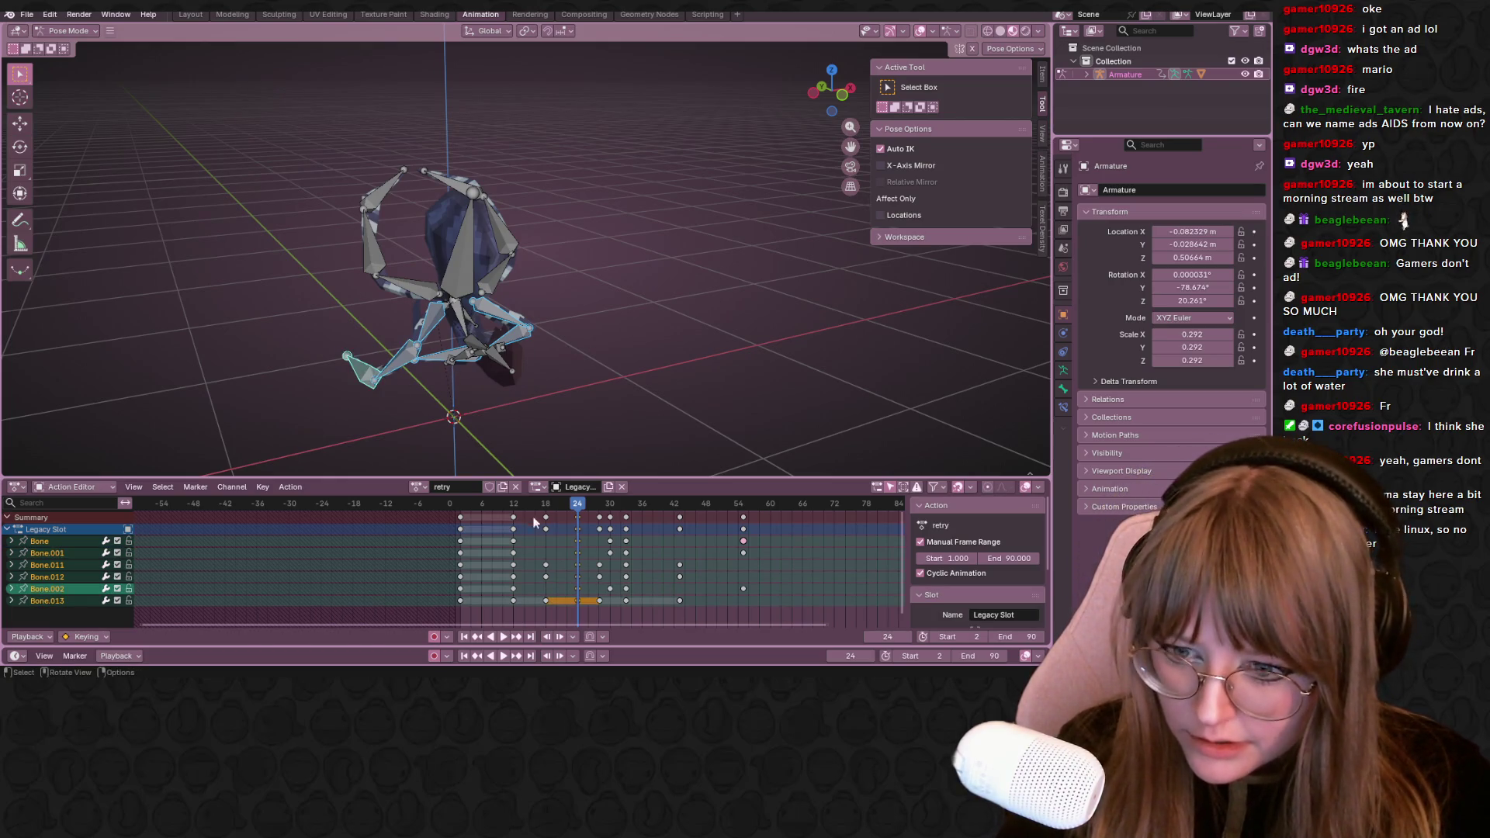
Rewind to frame 3, play the walk cycle from a front view, and stop at frame 70
drag(576, 503, 465, 504)
mouse_move(455, 361)
middle_down()
mouse_move(440, 332)
mouse_move(489, 291)
middle_up()
key(KP_1)
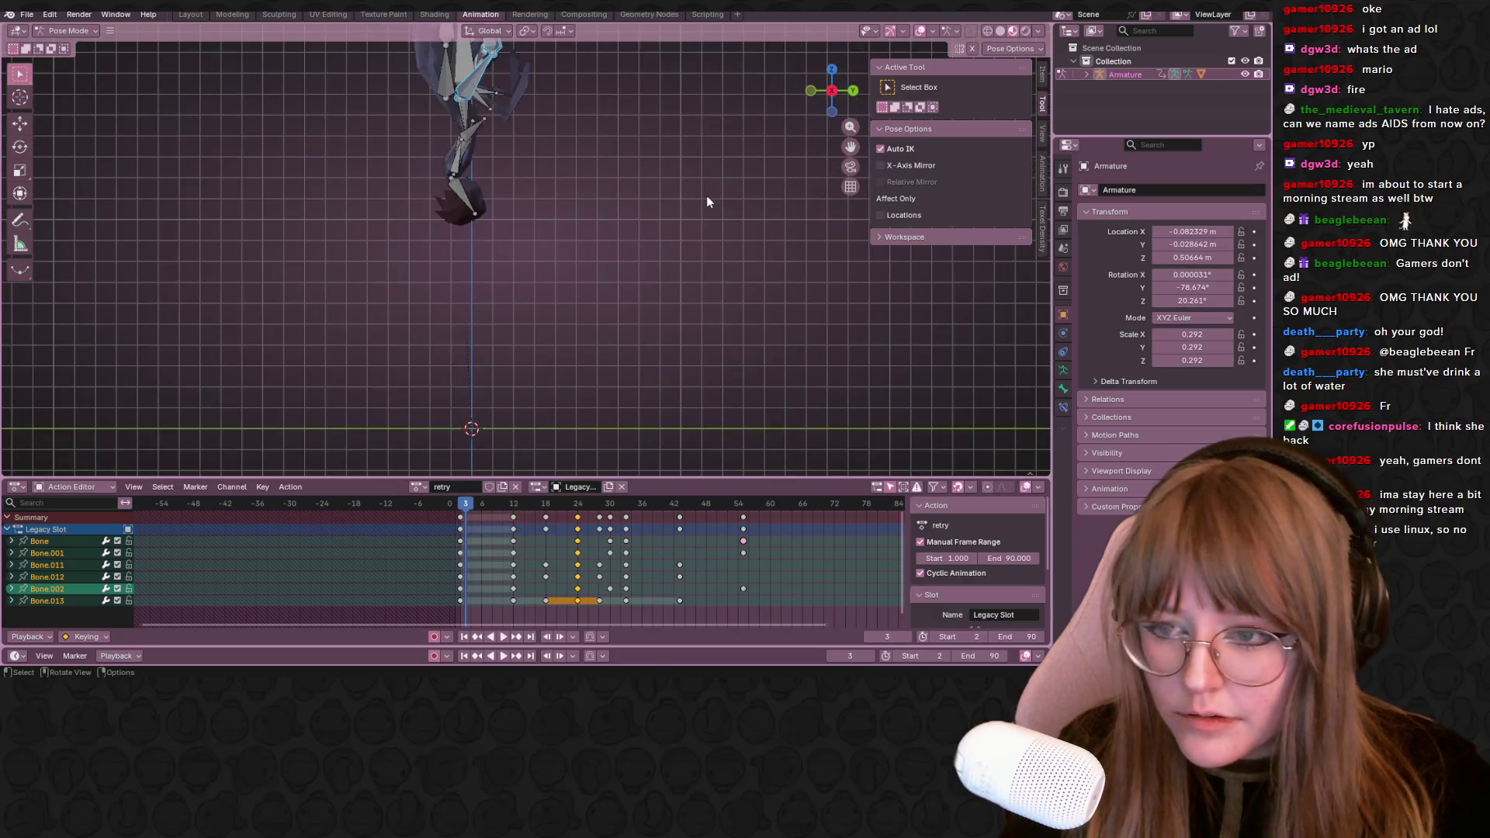
key(space)
scroll(695, 204, down, 2)
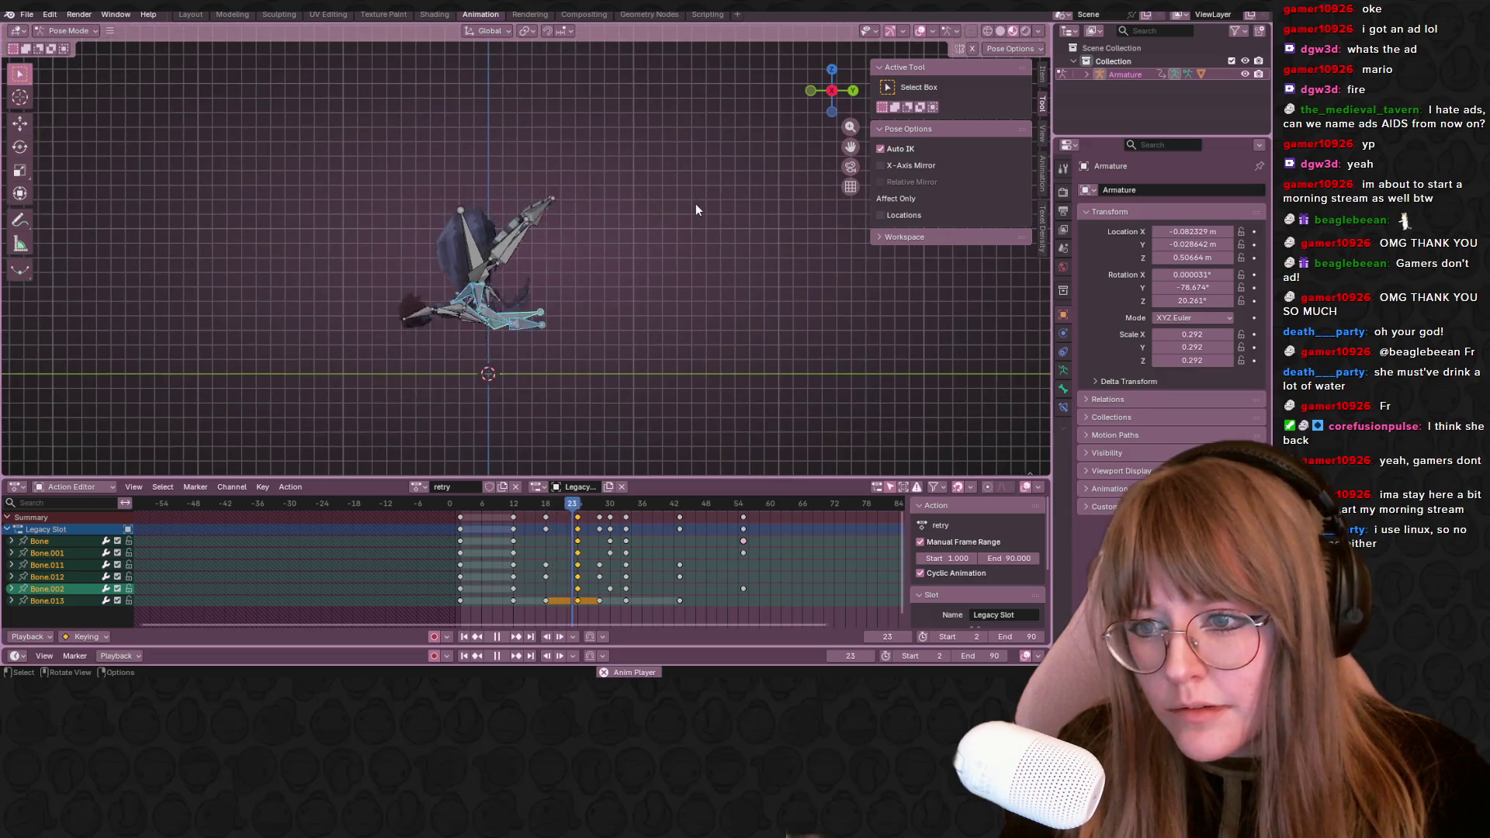
mouse_move(683, 225)
middle_down()
mouse_move(783, 260)
mouse_move(663, 242)
middle_up()
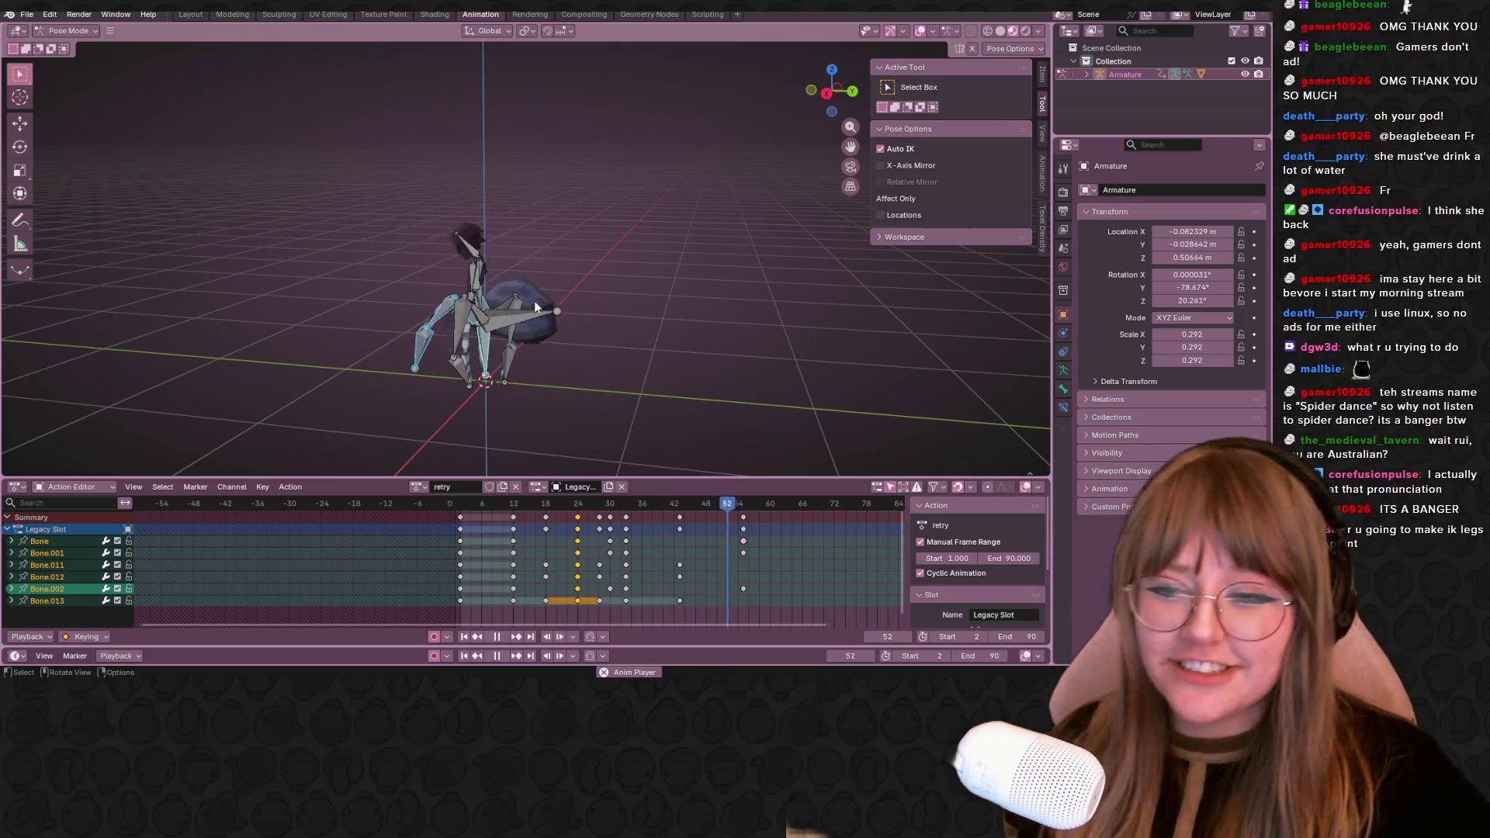
click(497, 635)
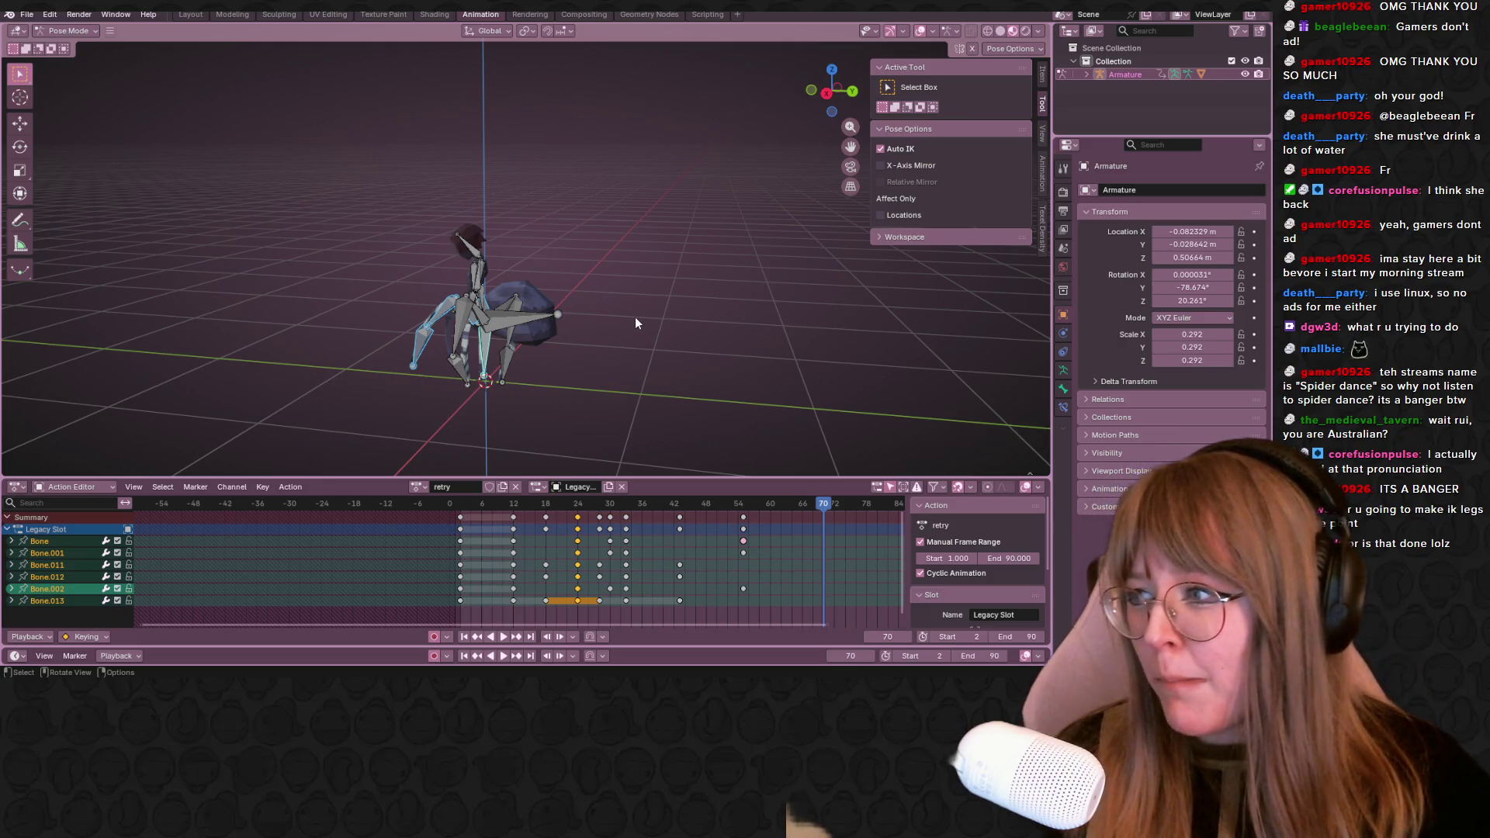
scroll(634, 322, up, 2)
scroll(641, 328, up, 2)
Orbit in close around the spider's legs and round to its front
mouse_move(646, 337)
middle_down()
mouse_move(682, 370)
mouse_move(422, 378)
middle_up()
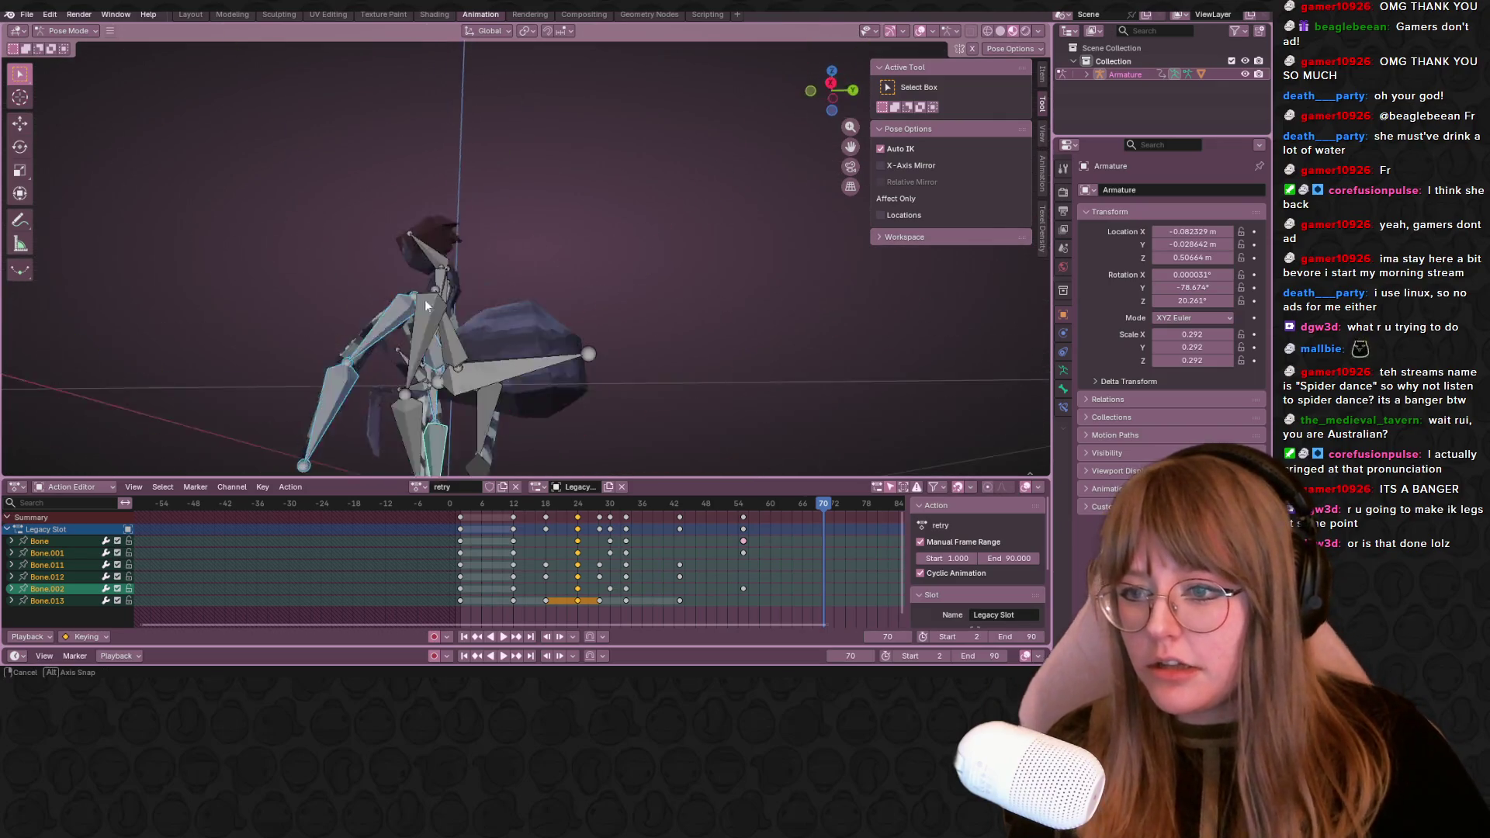
middle_drag(419, 374, 389, 233)
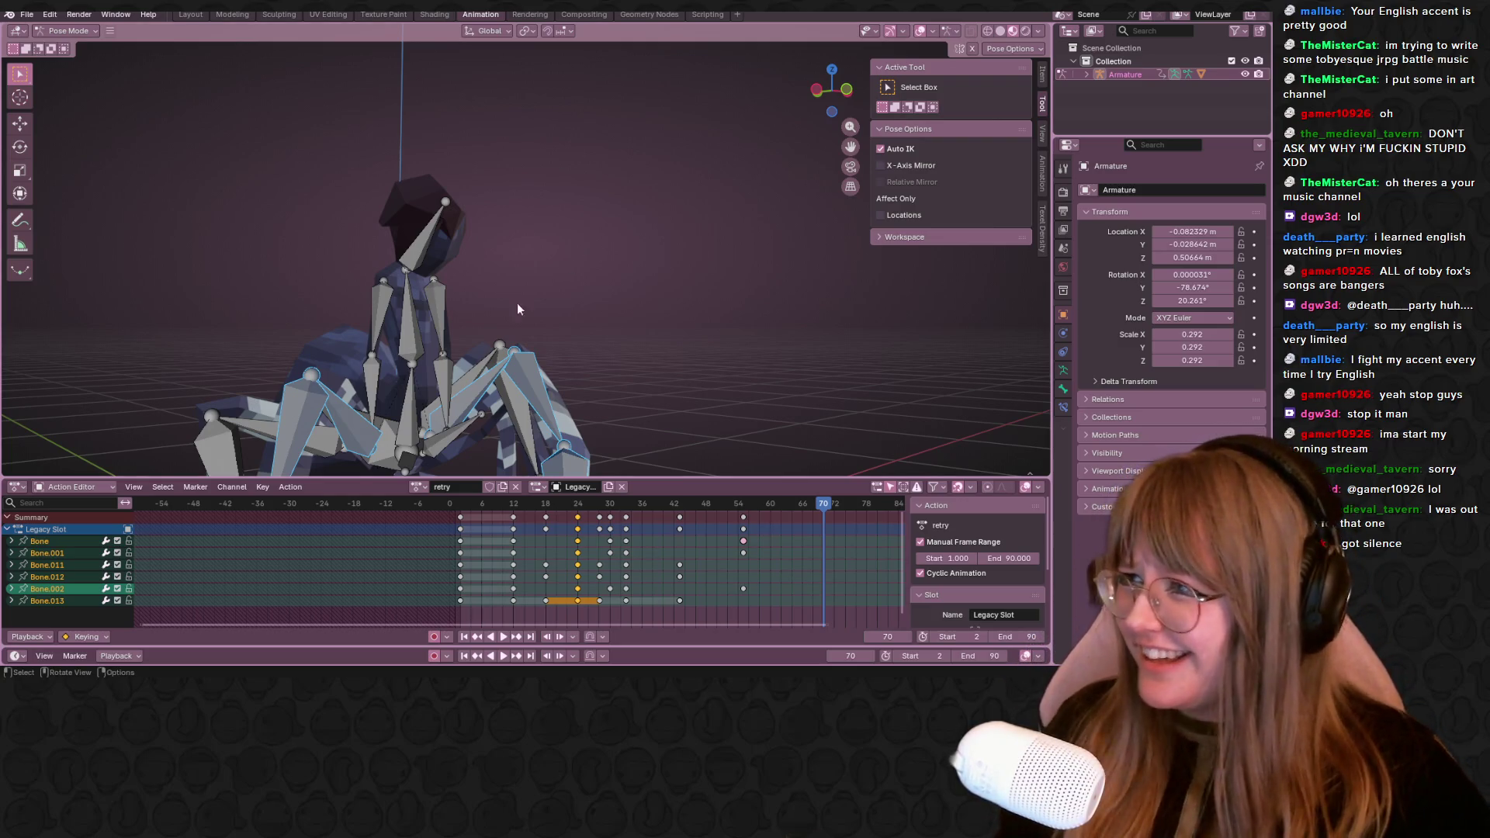
Snap to a centred side view and scrub the walk back to frame 11
middle_drag(738, 293, 574, 309)
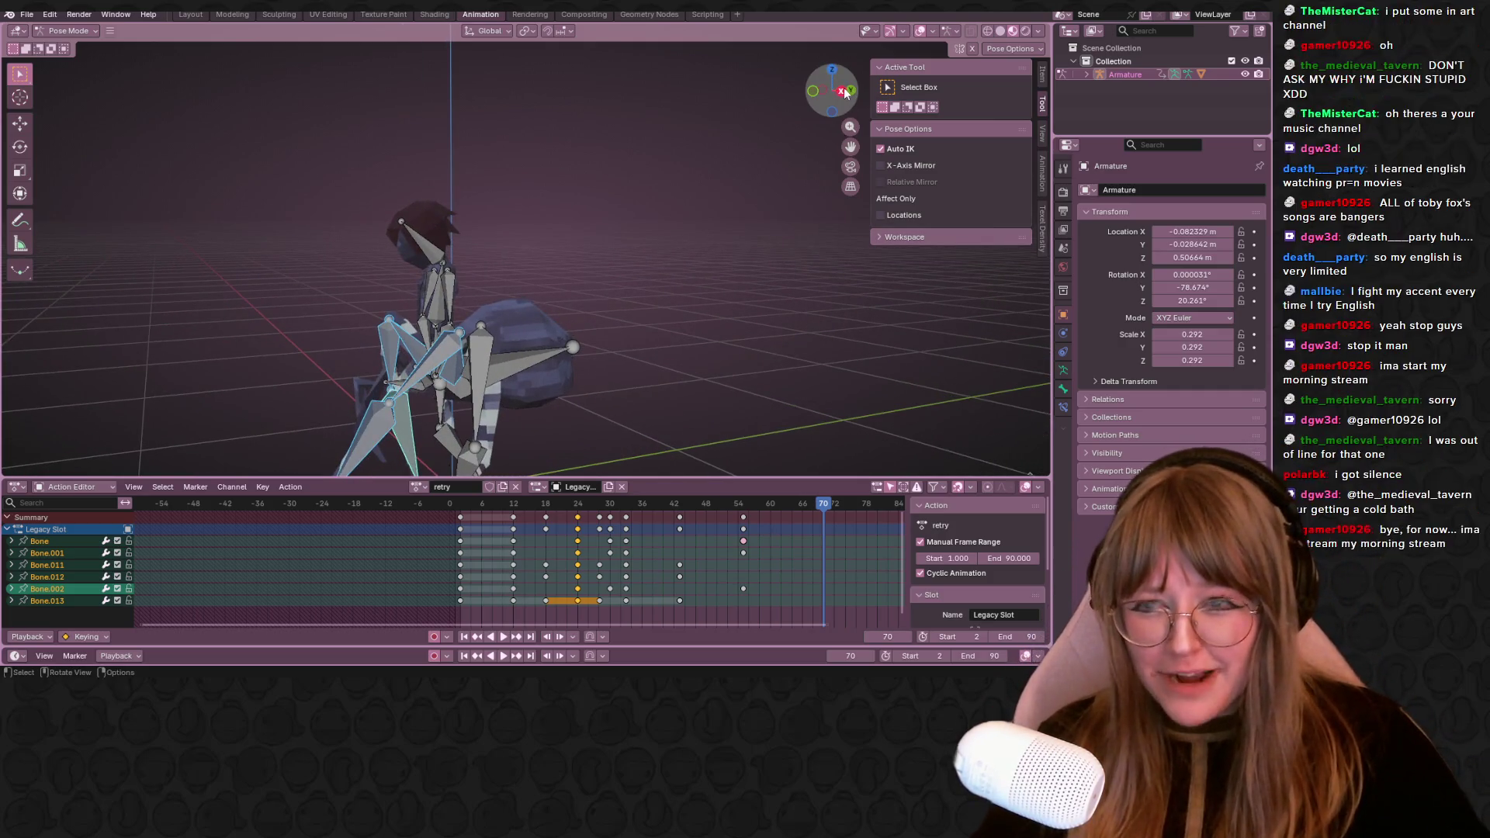
click(845, 92)
shift+middle_drag(713, 294, 698, 236)
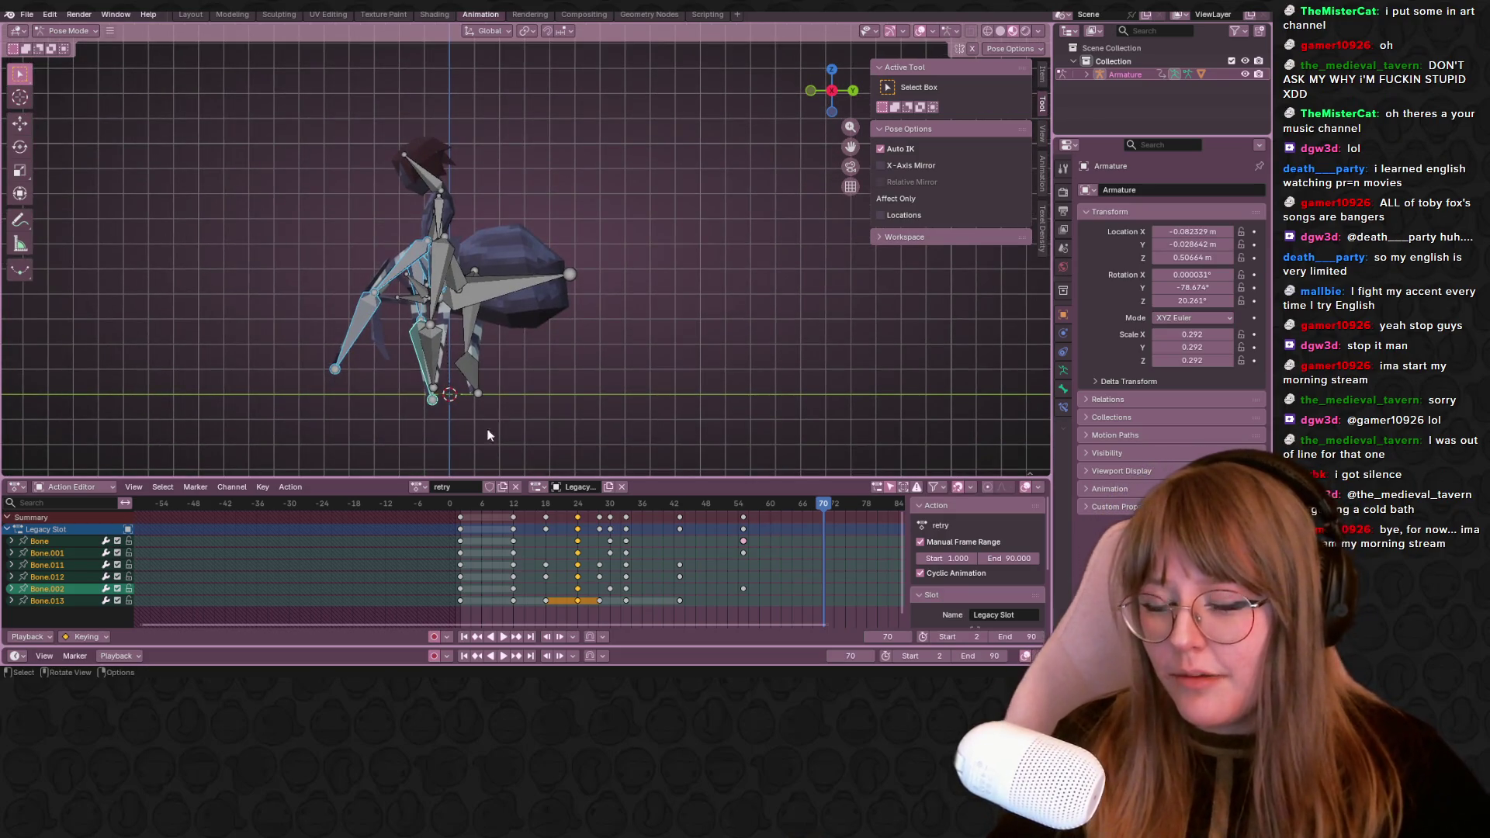
mouse_move(825, 503)
mouse_down()
mouse_move(541, 510)
mouse_move(727, 517)
mouse_move(680, 520)
mouse_move(678, 501)
mouse_up()
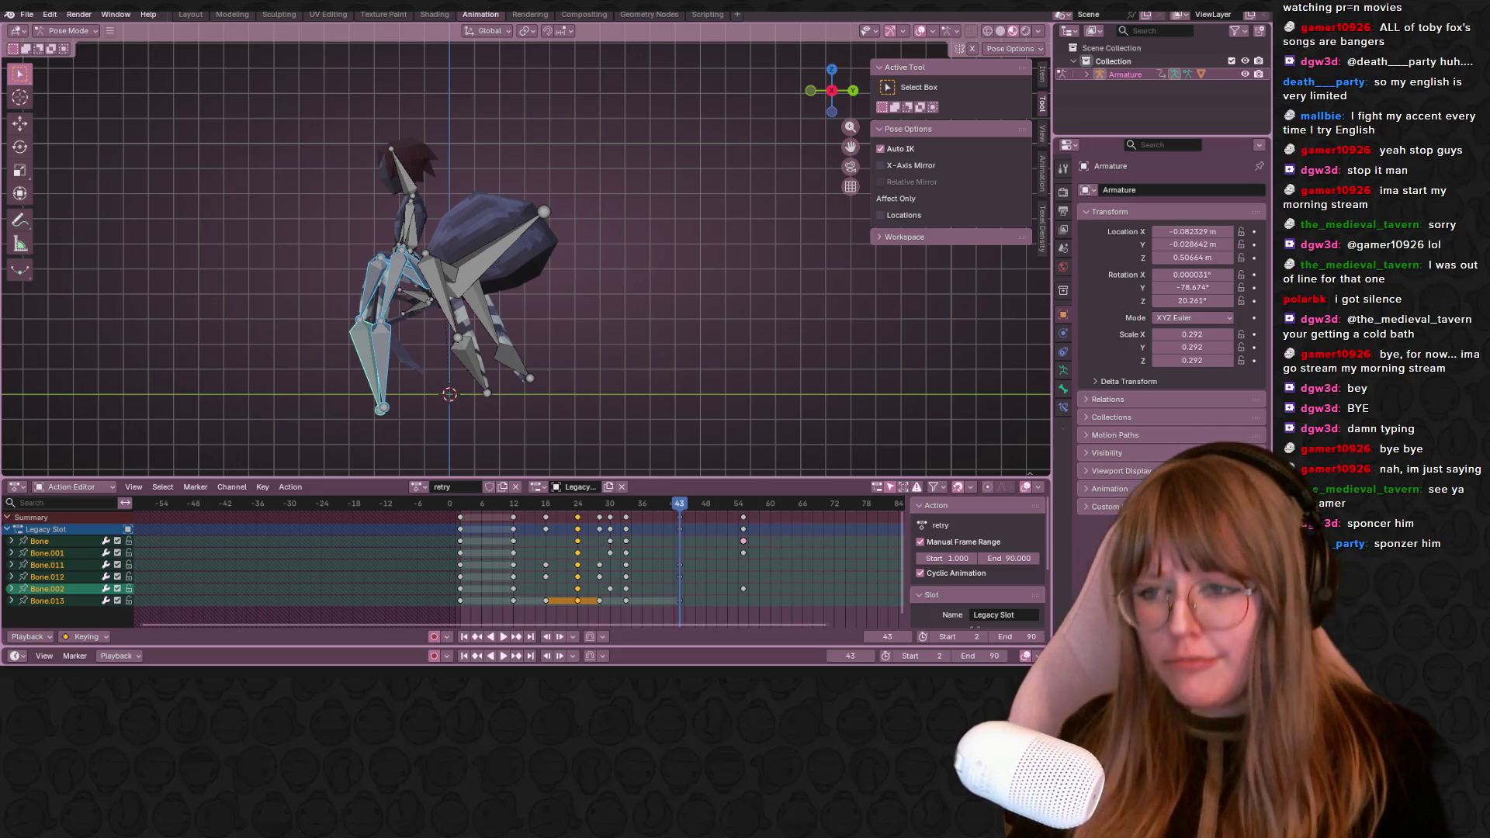
Scrub to frame 28, play the walk and insert leg keyframes at frame 30
drag(676, 502, 599, 502)
key(space)
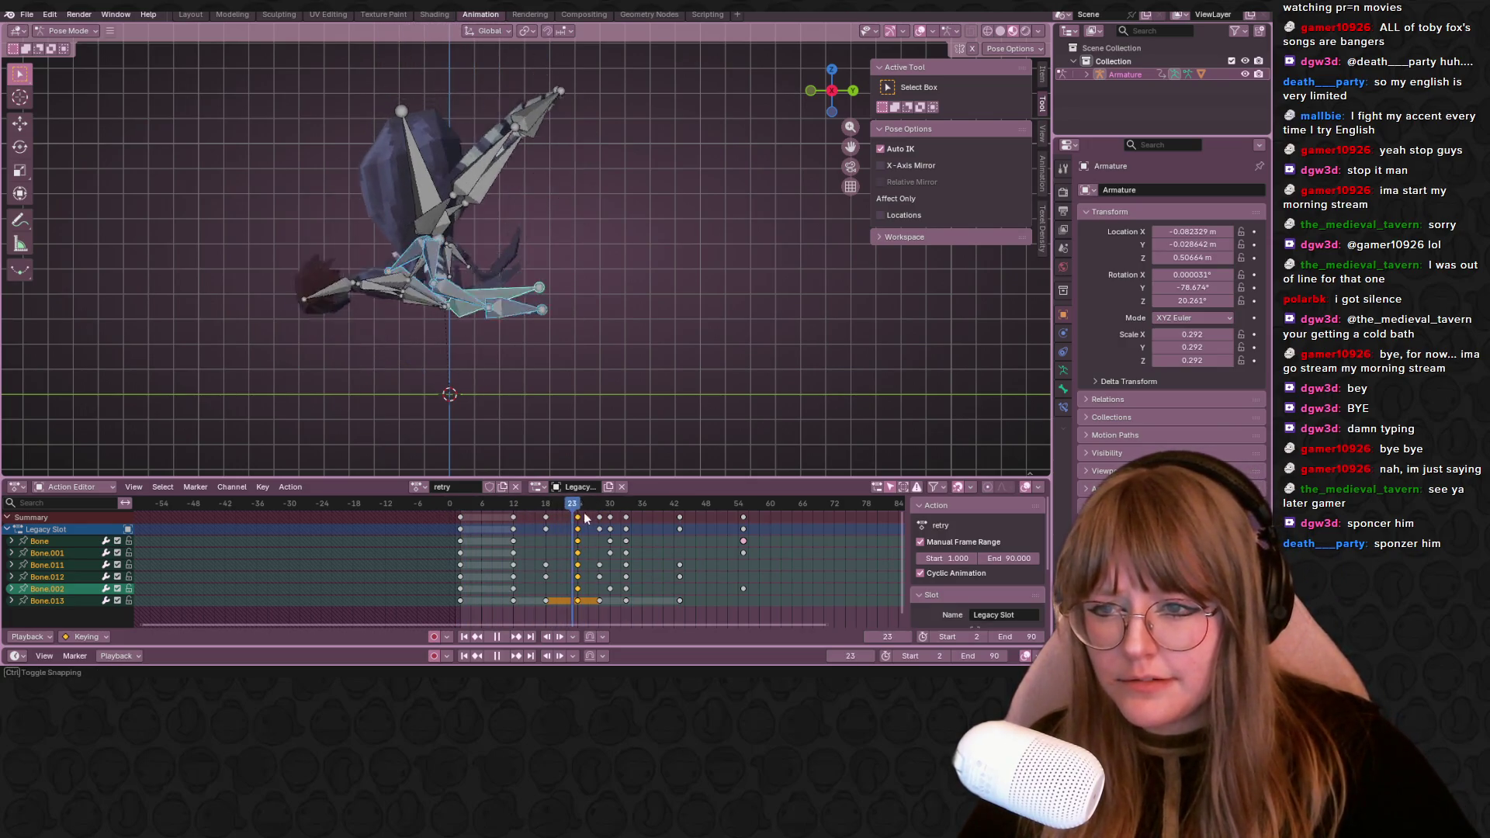
key(i)
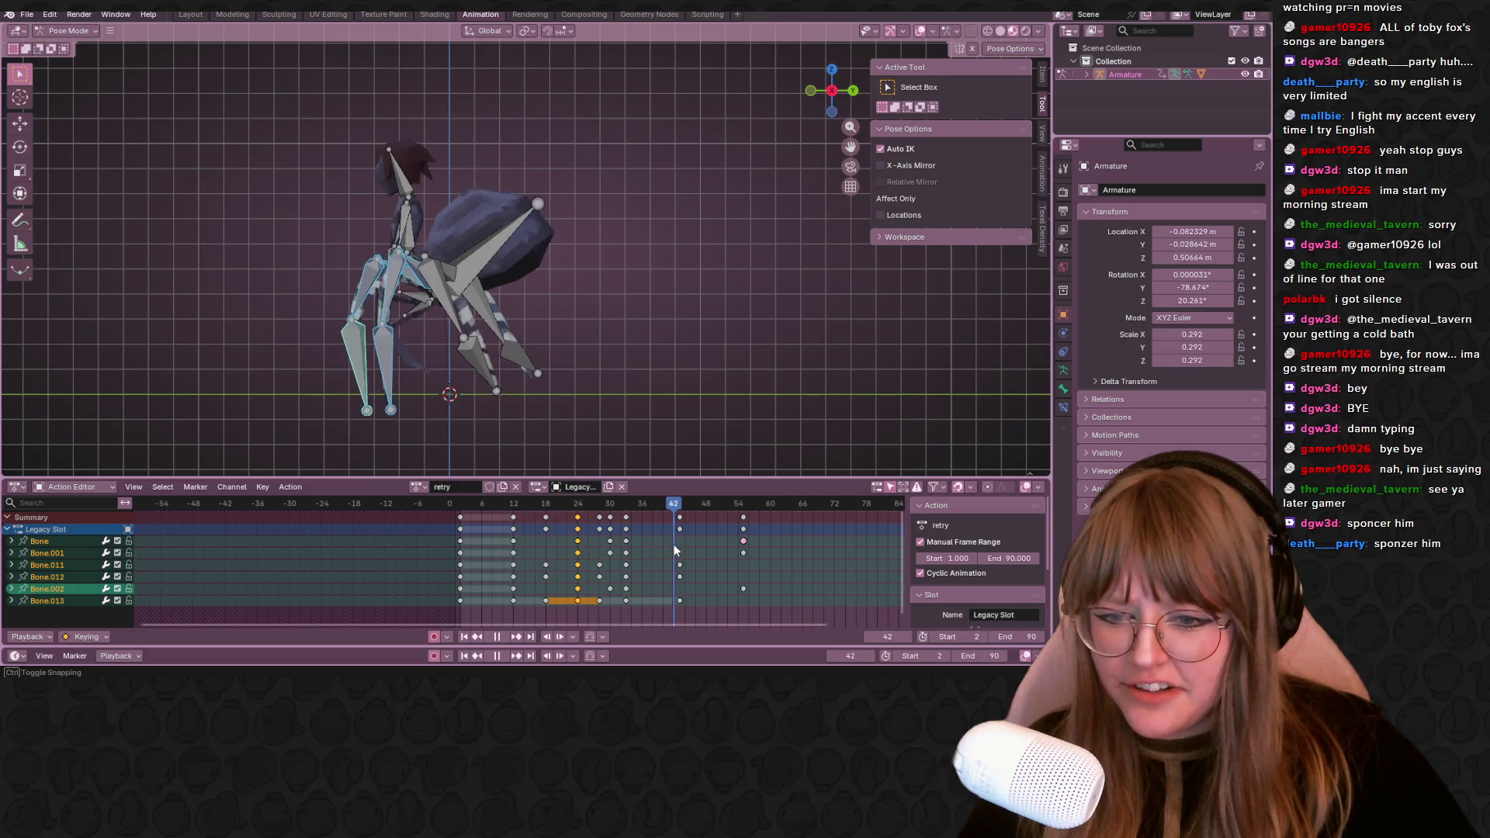
Stop playback at frame 37 and select a different leg bone
key(space)
click(648, 543)
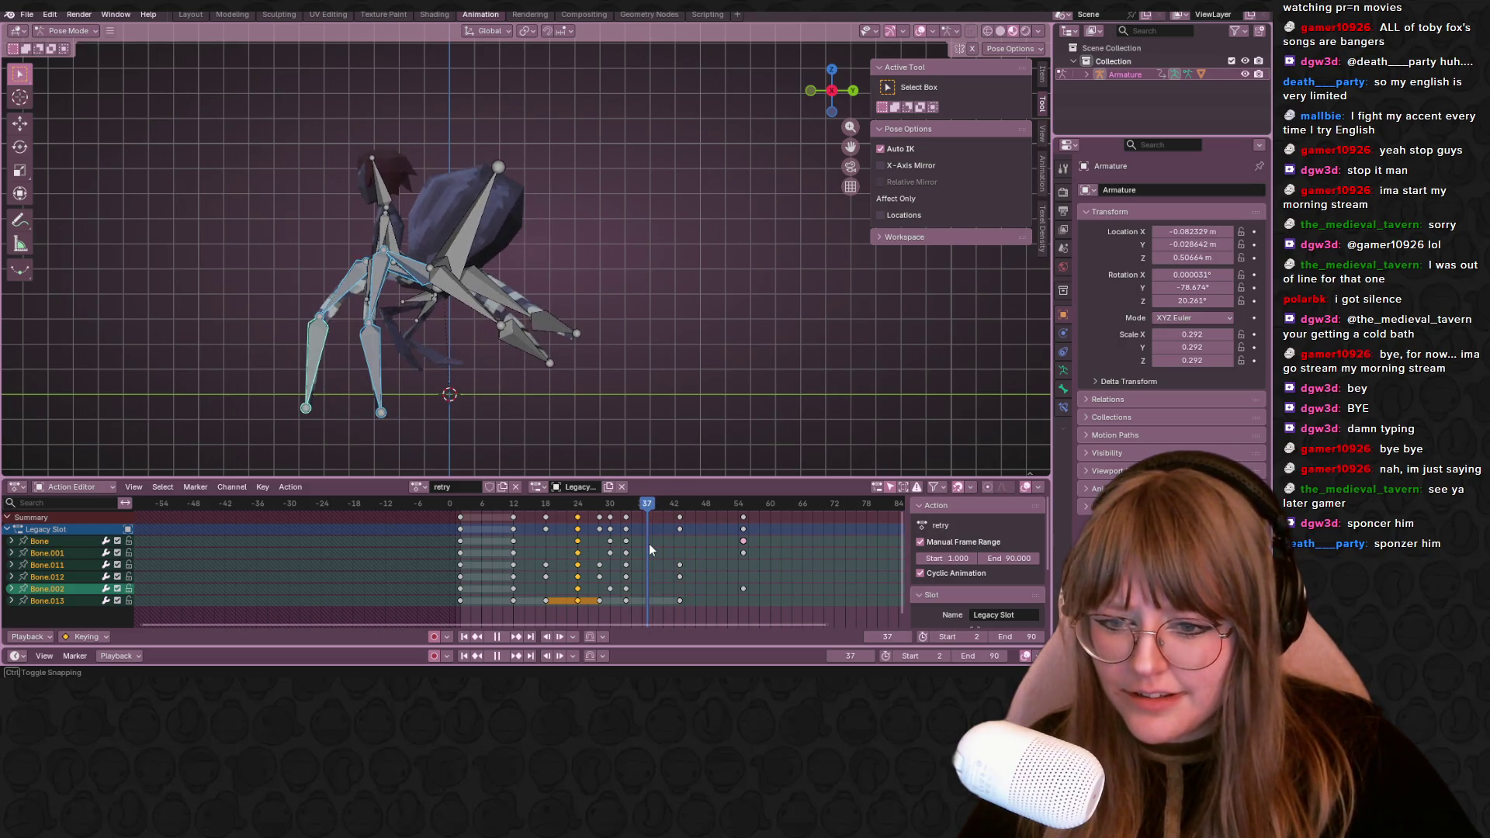
click(375, 283)
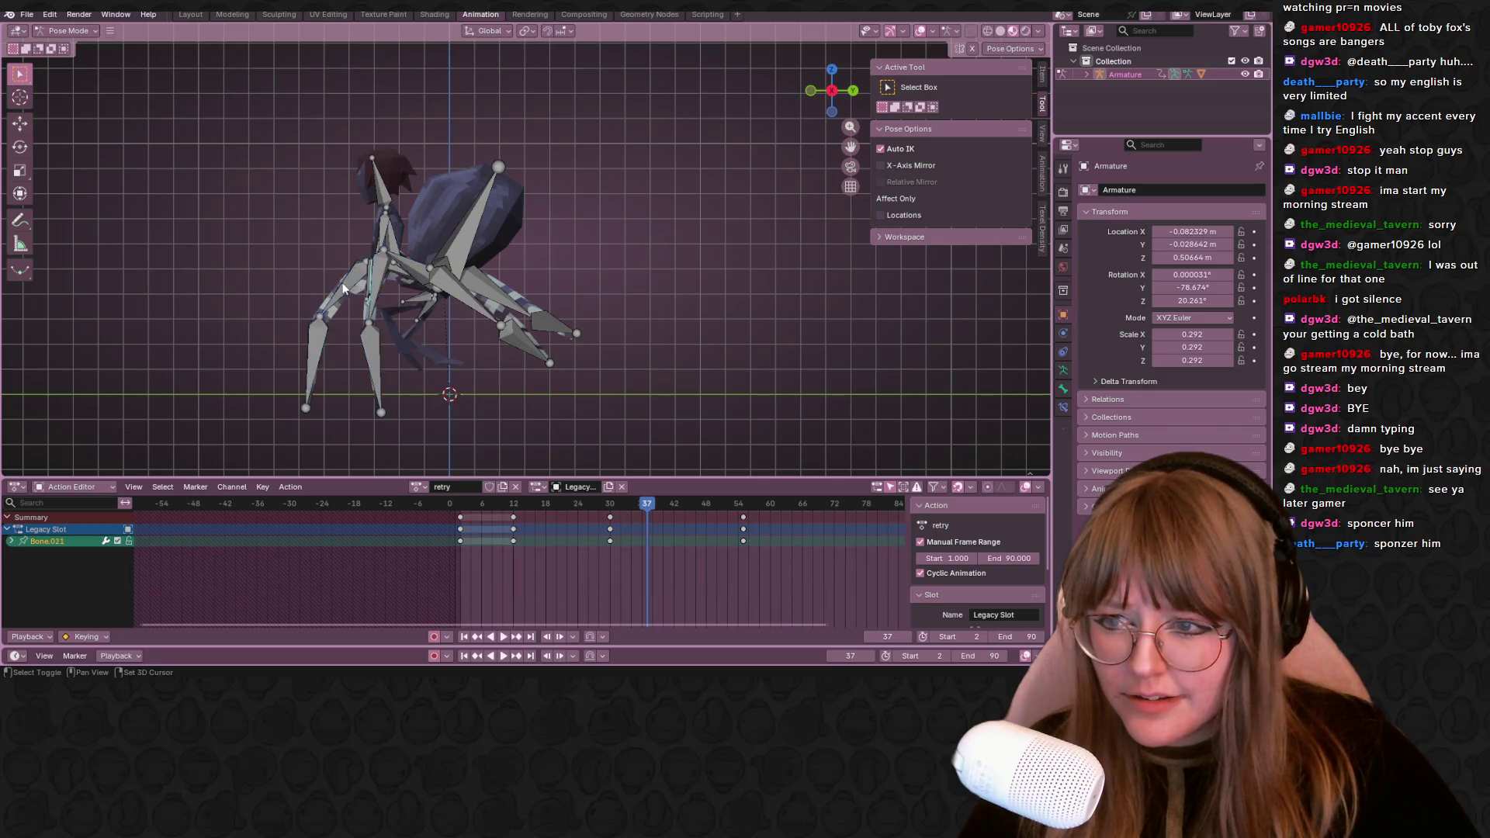
From a front view, move the selected leg bones to a new position at frame 37
middle_drag(388, 284, 489, 268)
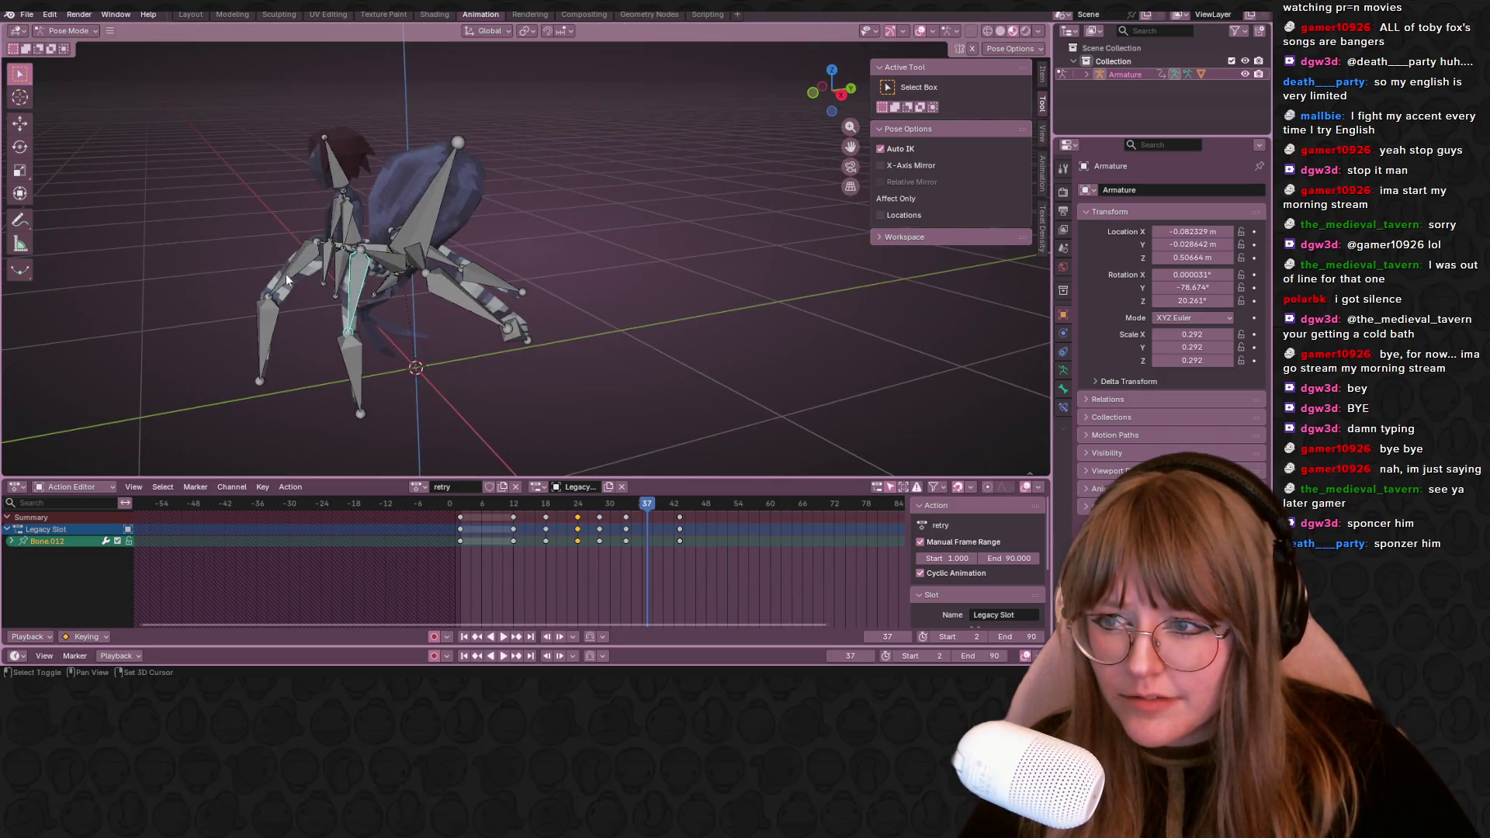
click(845, 96)
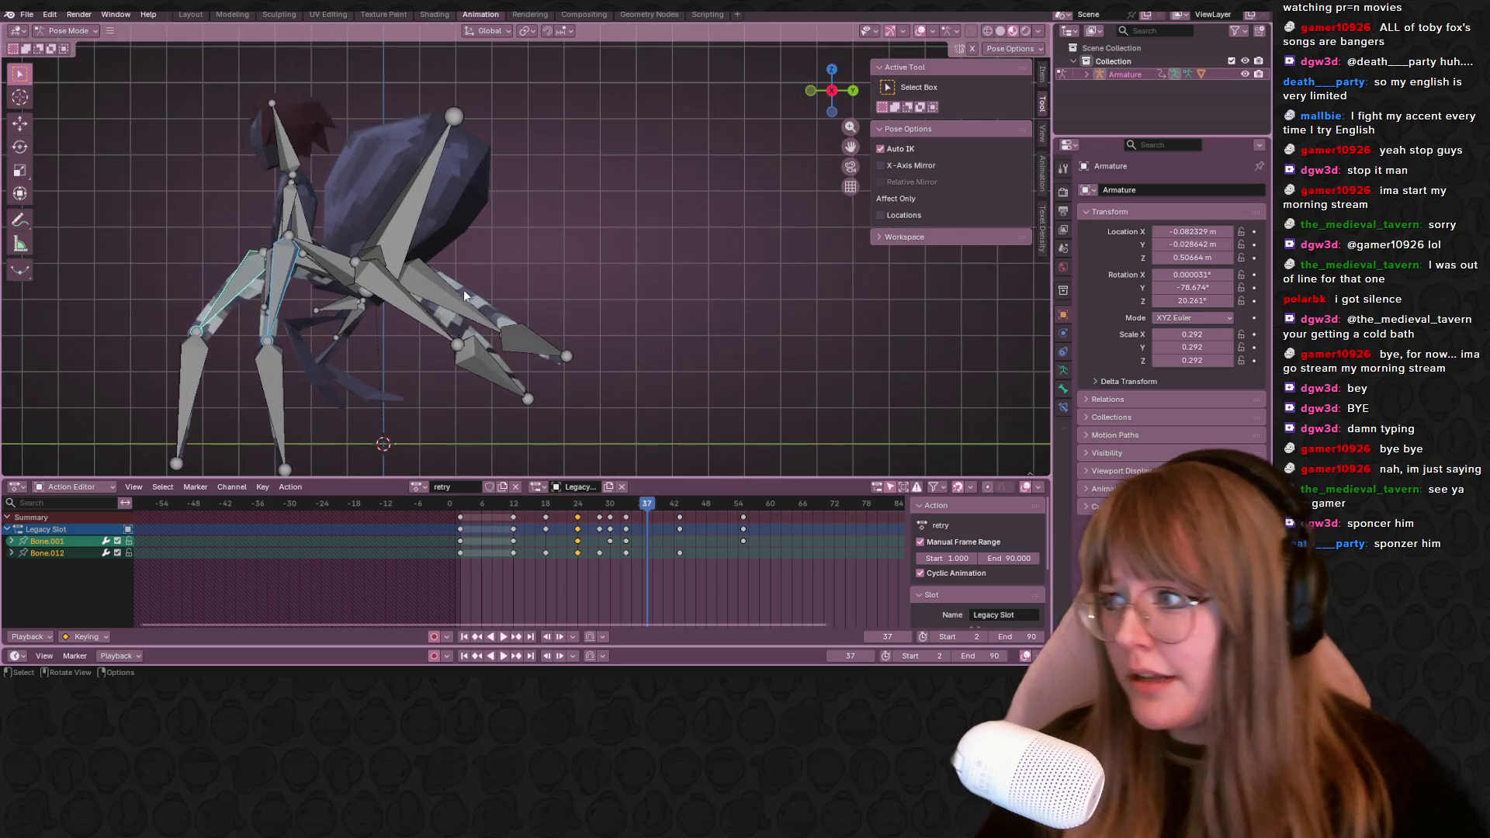
scroll(489, 241, up, 4)
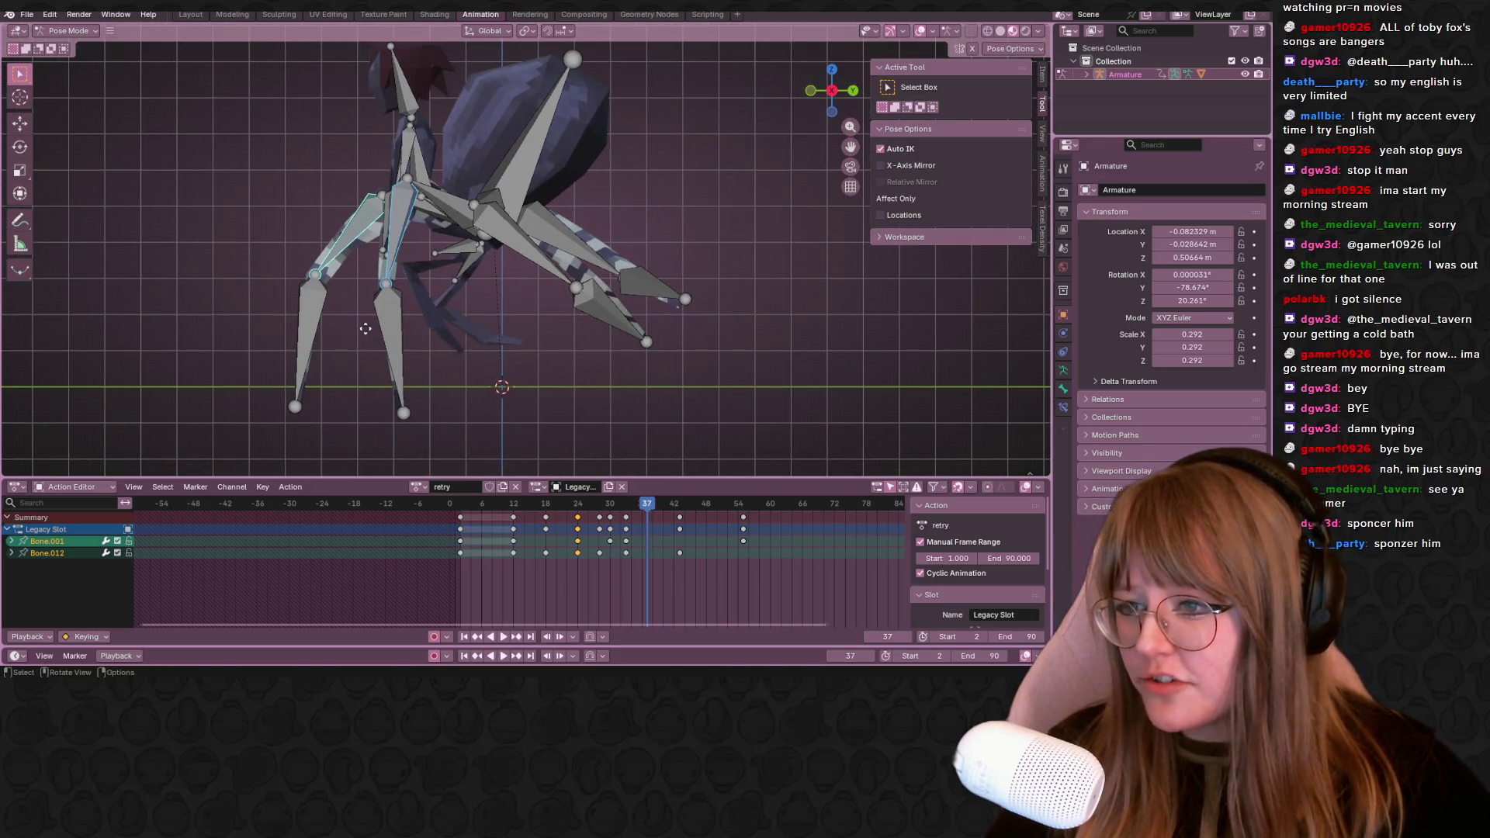
key(g)
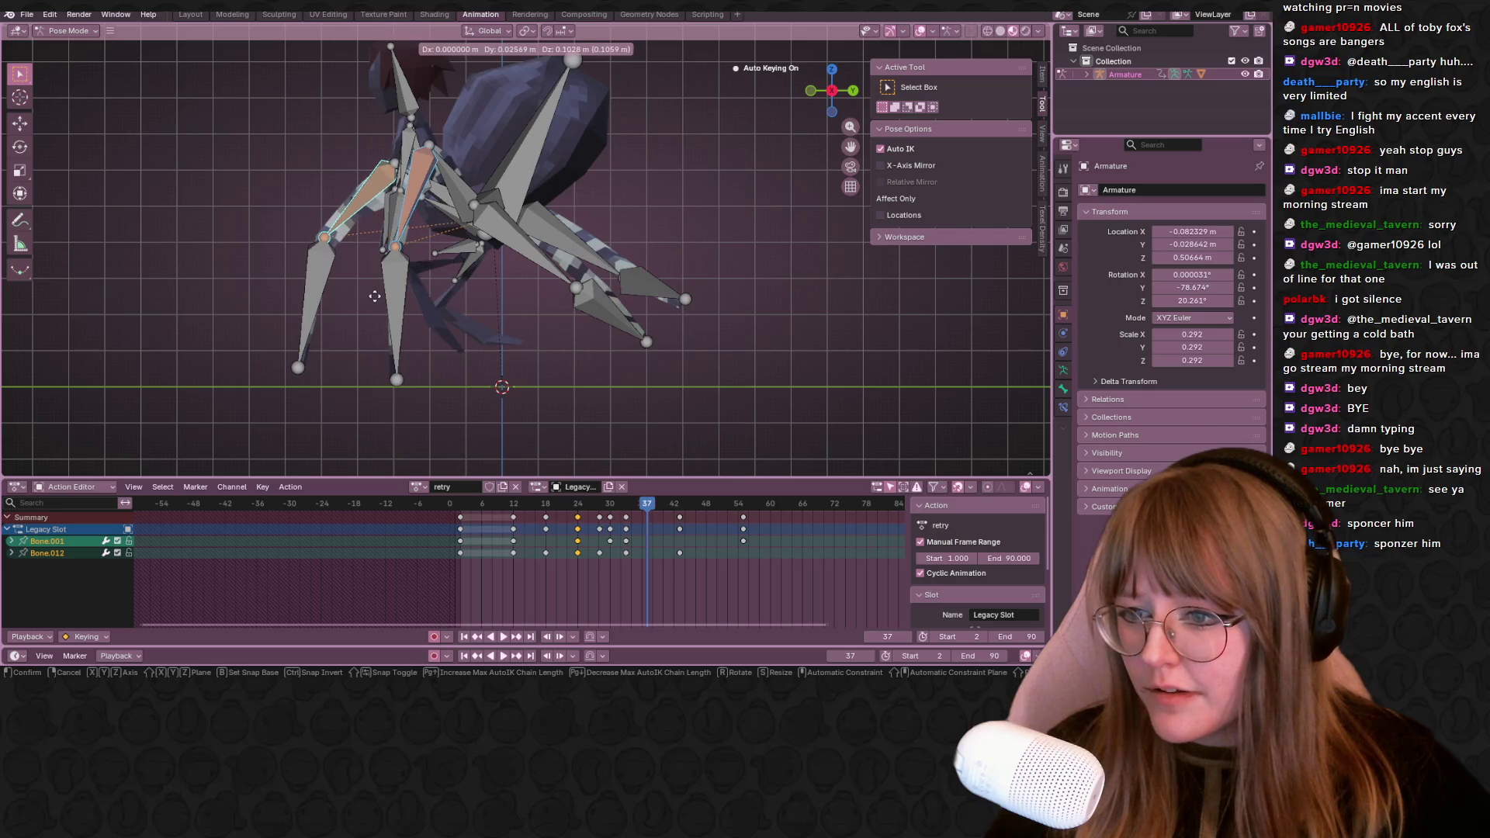
click(374, 259)
Select a central bone plus more leg bones and both right-leg bones, viewed from the side
shift+click(444, 183)
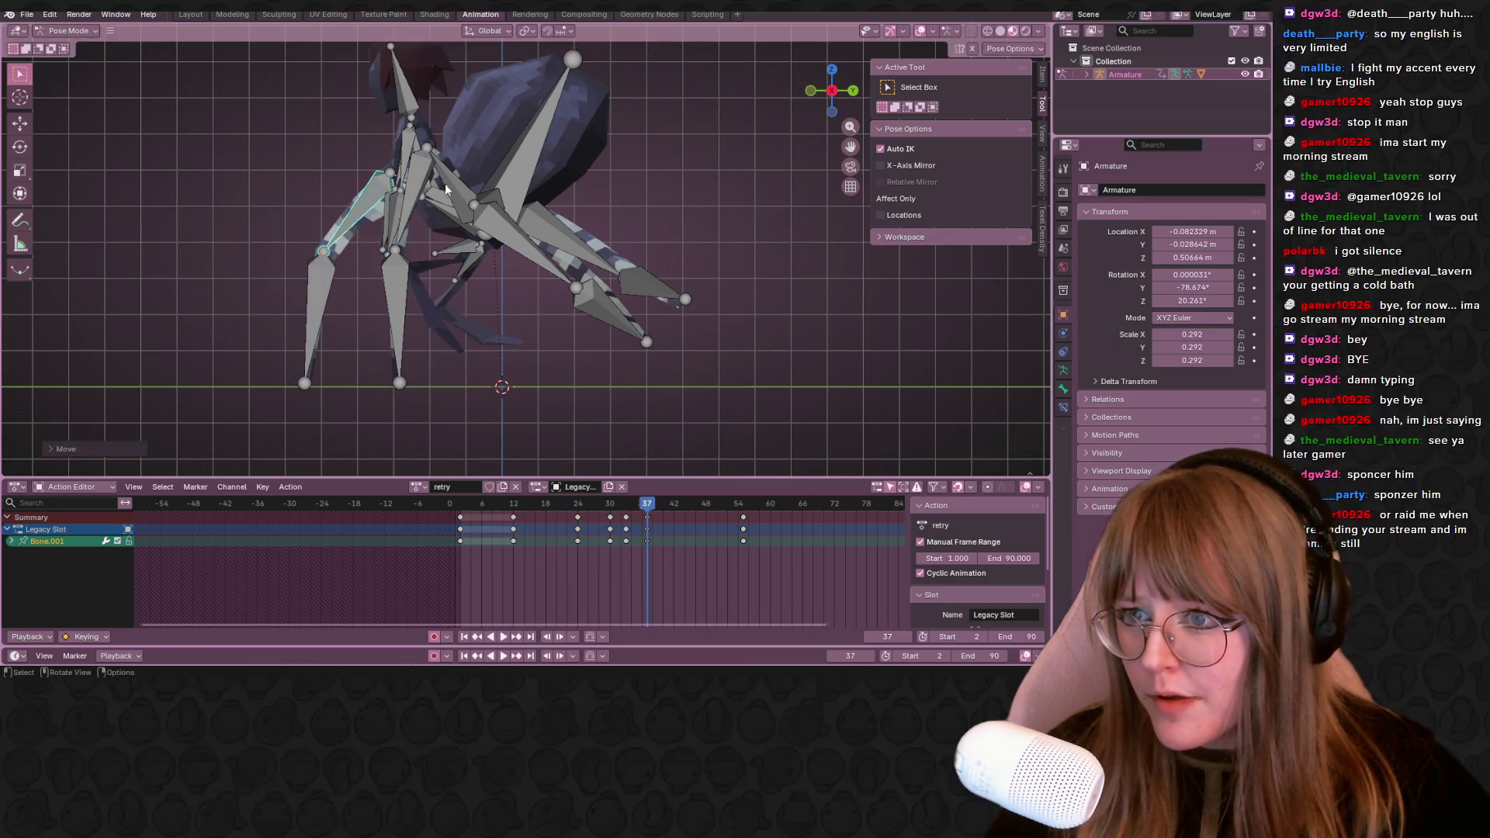
middle_drag(448, 183, 635, 262)
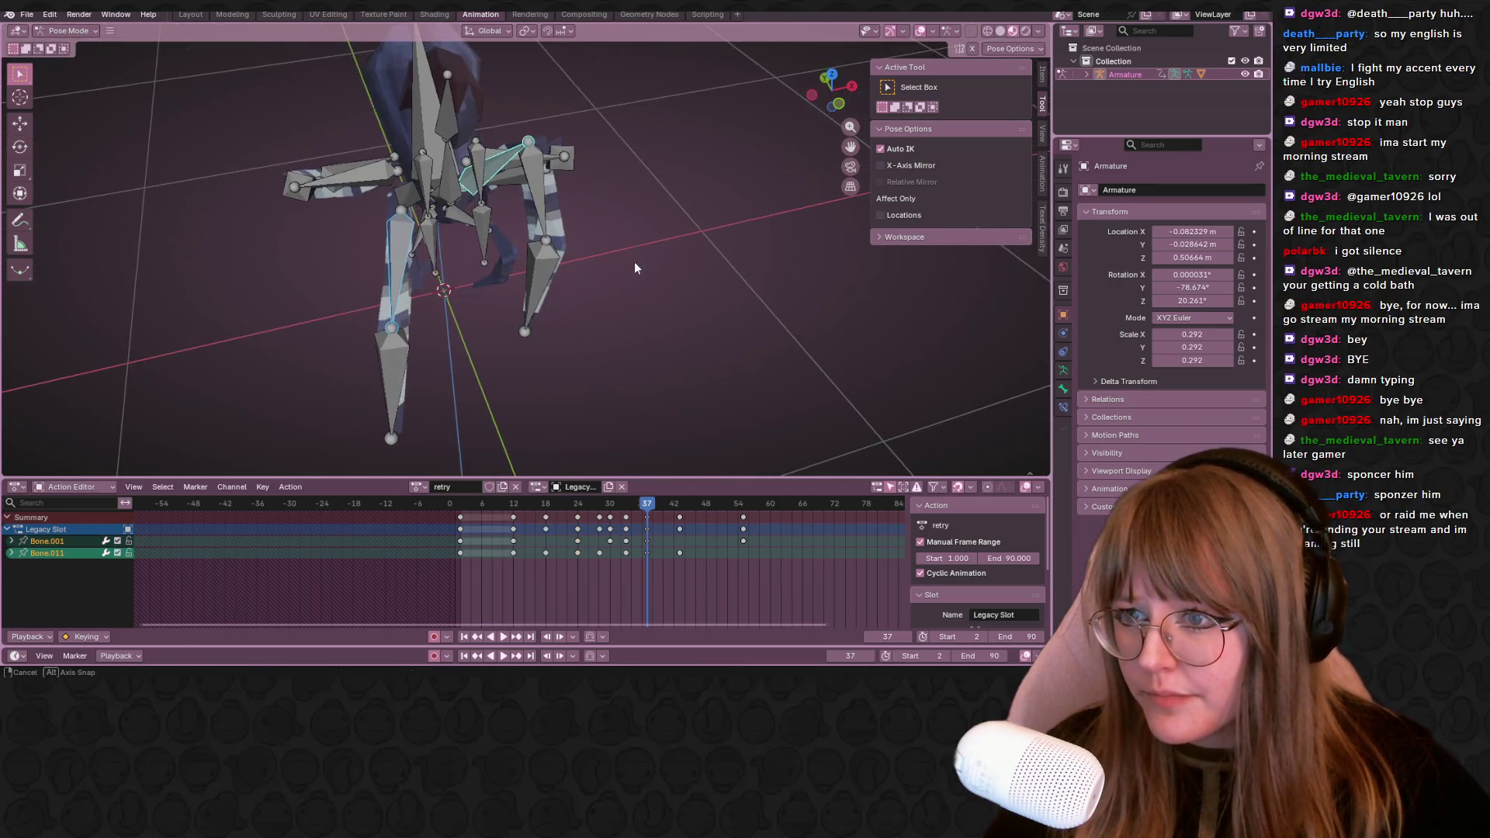
shift+click(408, 199)
shift+click(395, 370)
shift+click(547, 259)
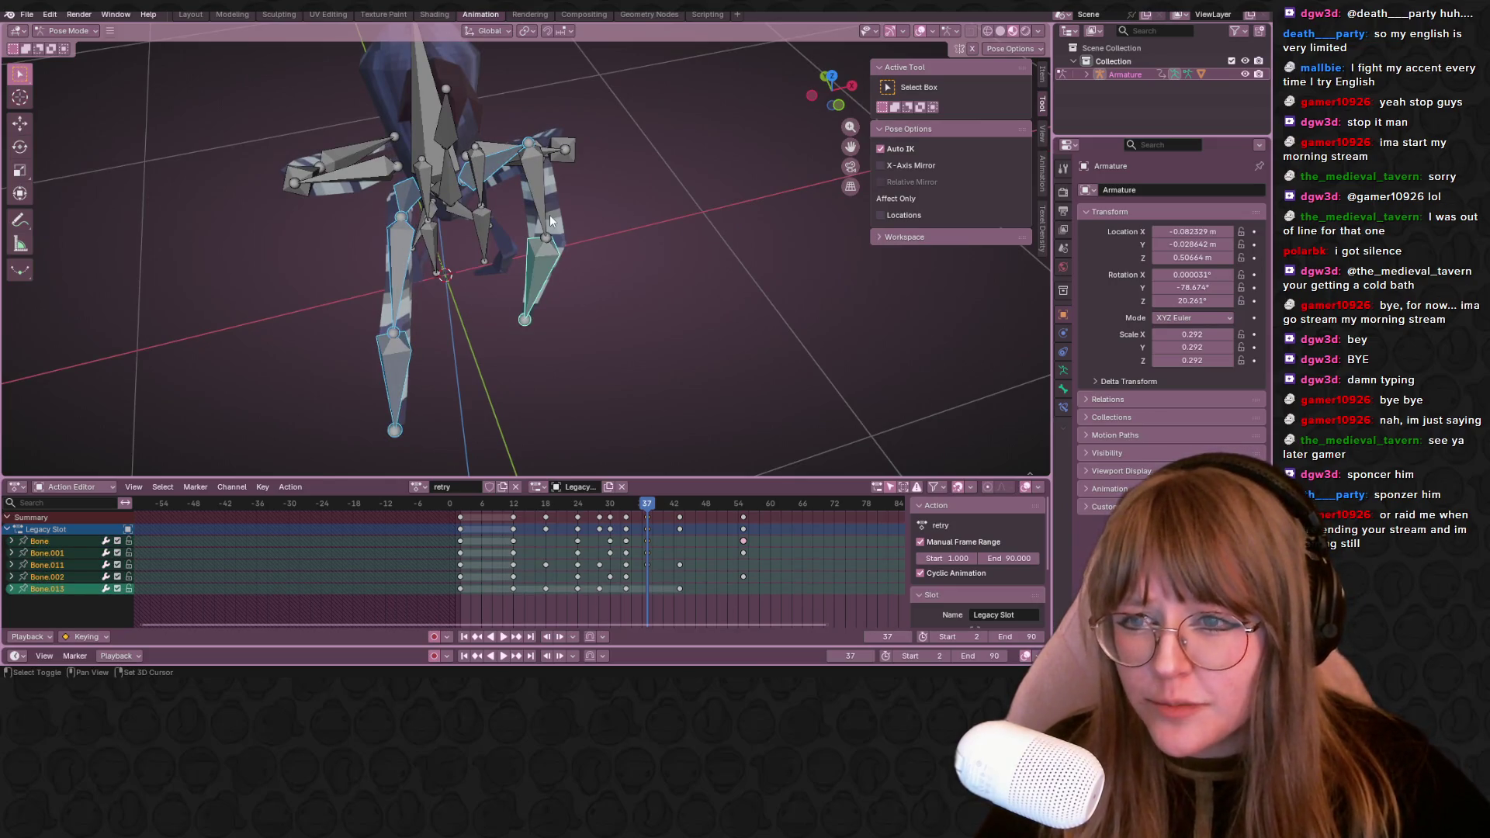
shift+click(549, 216)
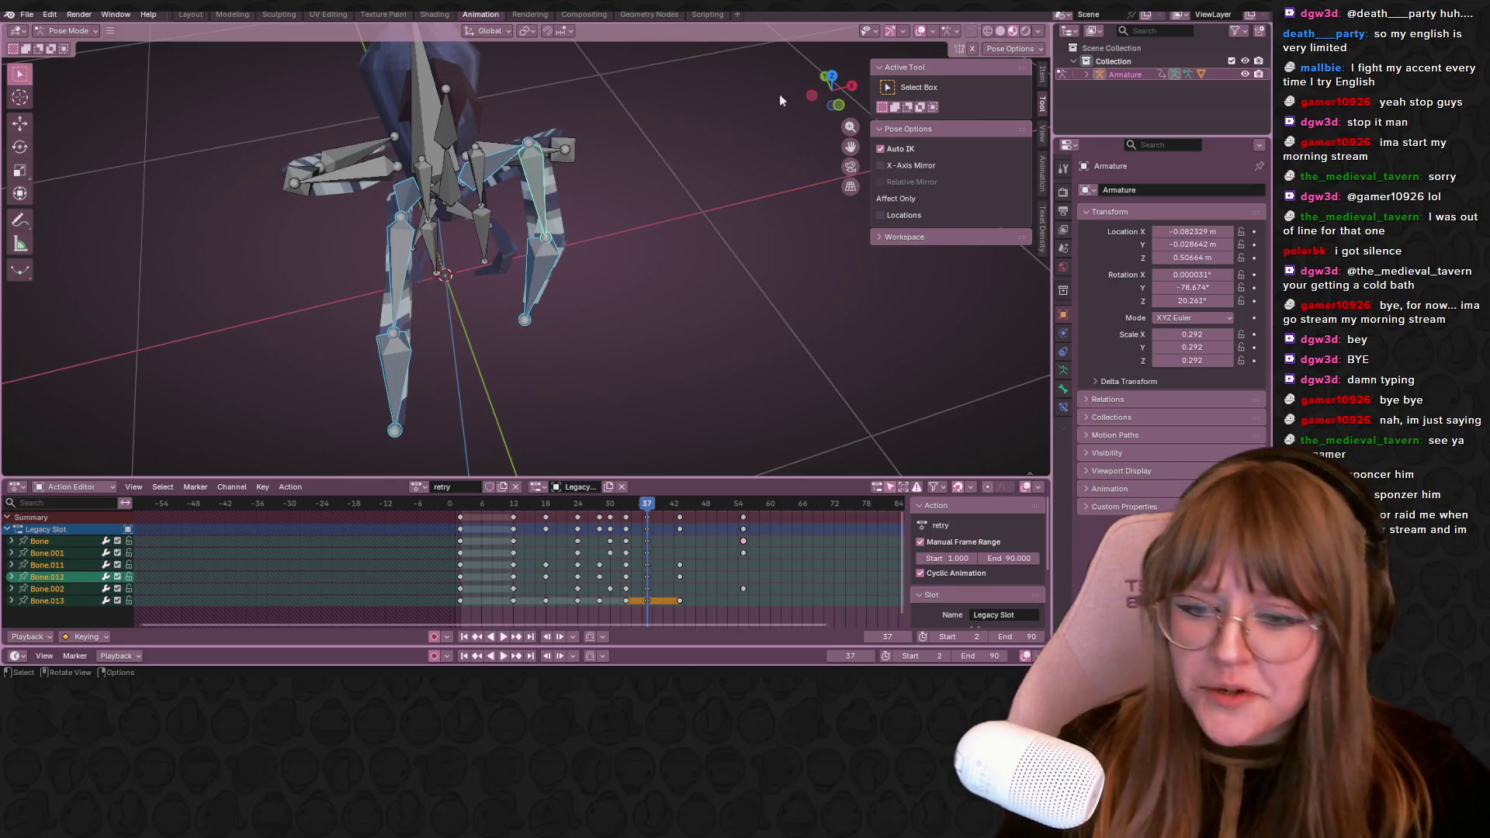
click(850, 84)
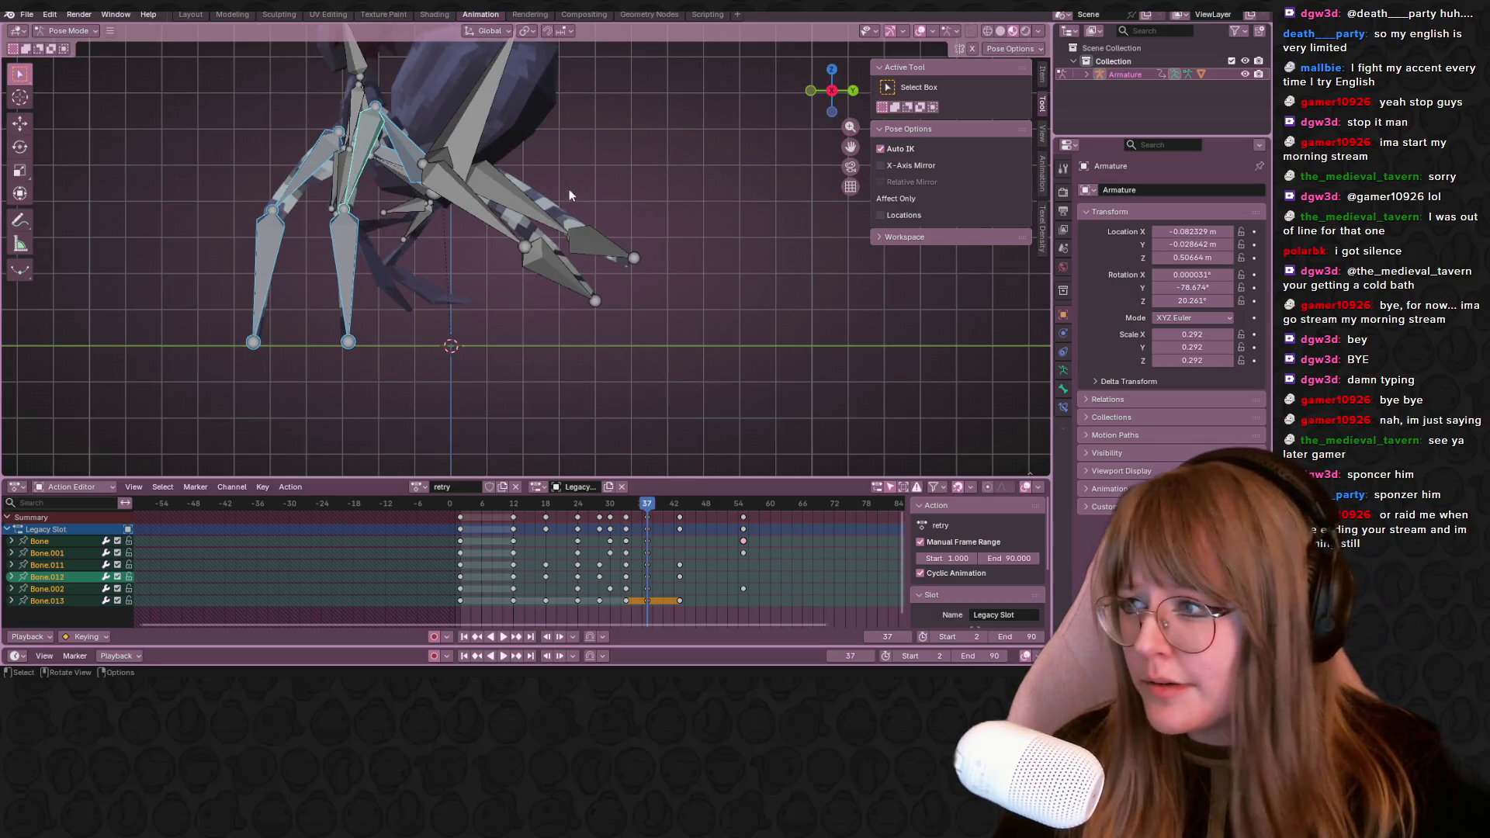
shift+middle_drag(568, 188, 619, 256)
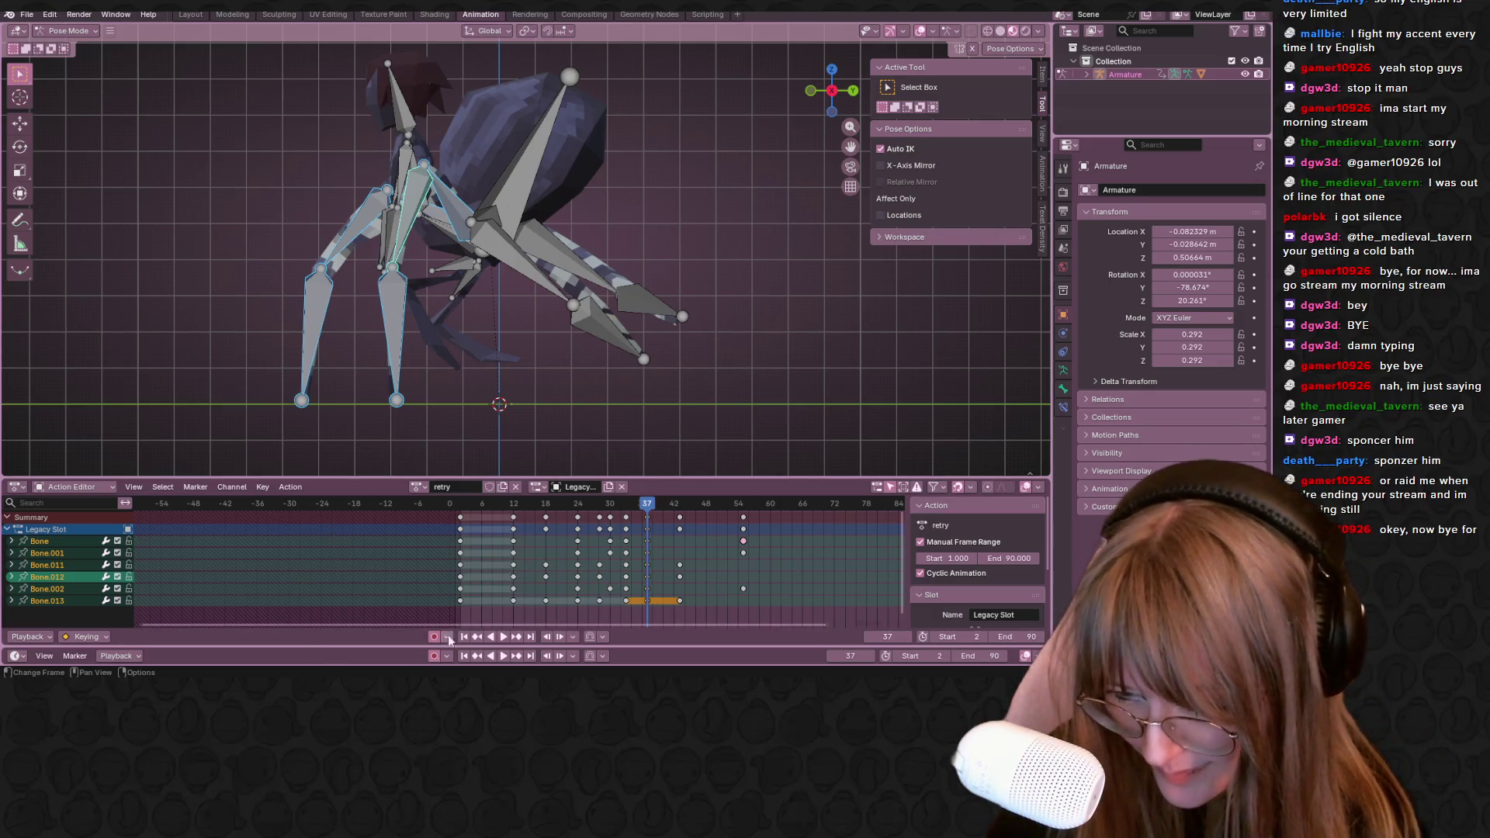
Play the walk cycle twice, stop at frame 42 and select a single leg bone
click(464, 504)
key(space)
key(Escape)
shift+middle_drag(584, 162, 563, 228)
key(space)
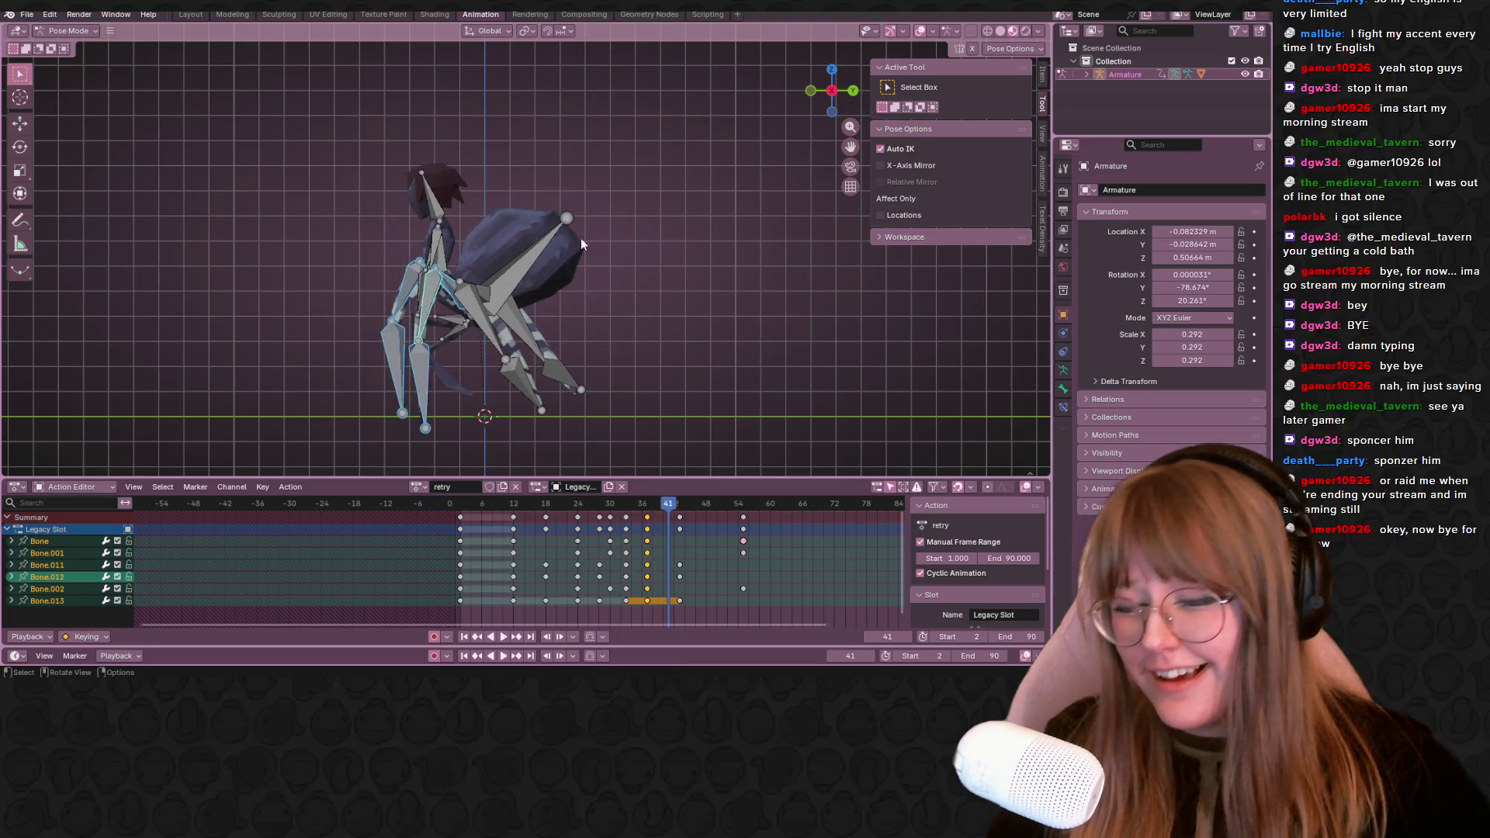
drag(679, 520, 681, 505)
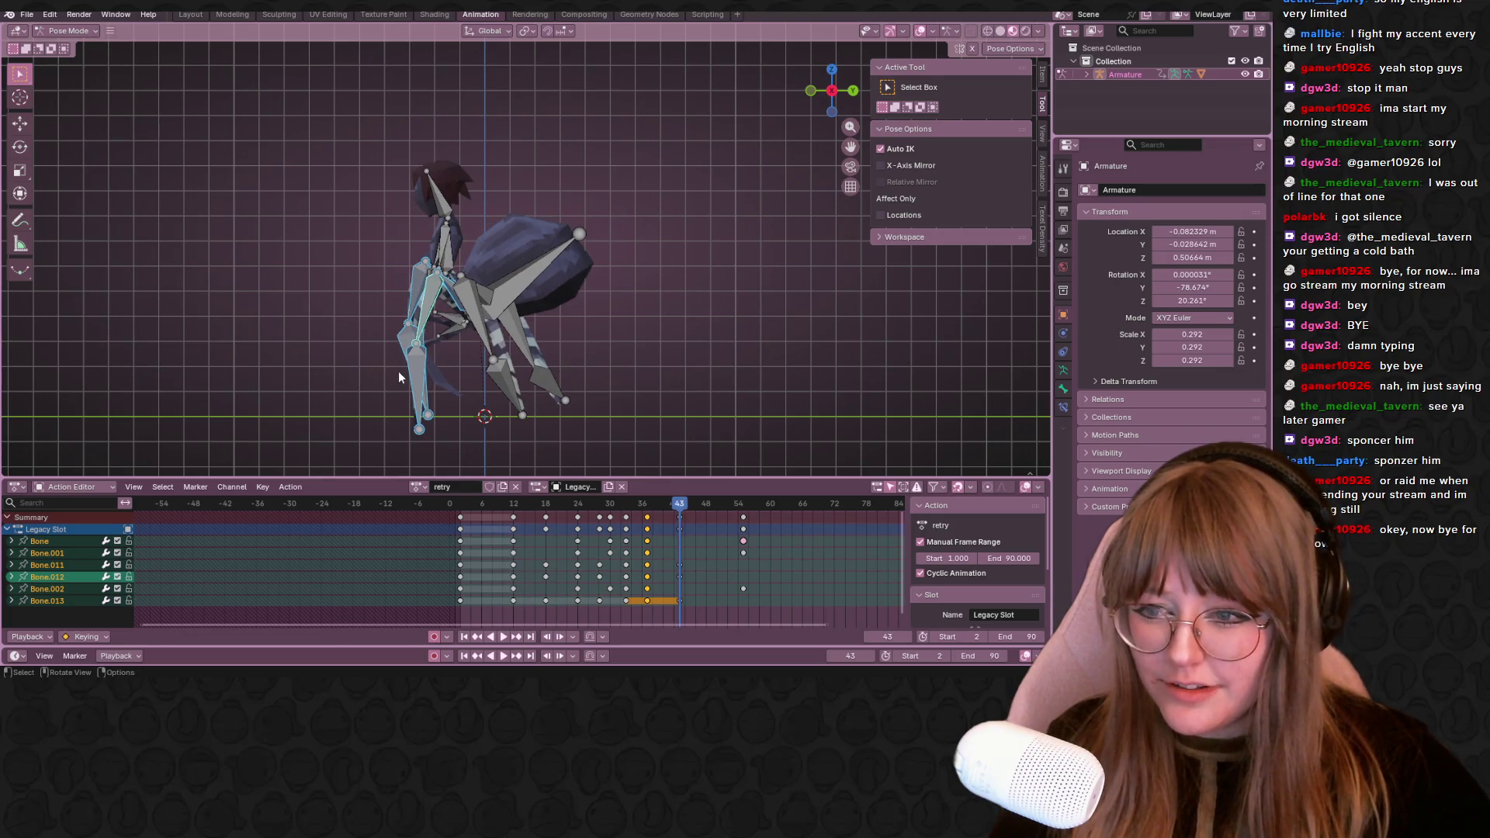
click(429, 354)
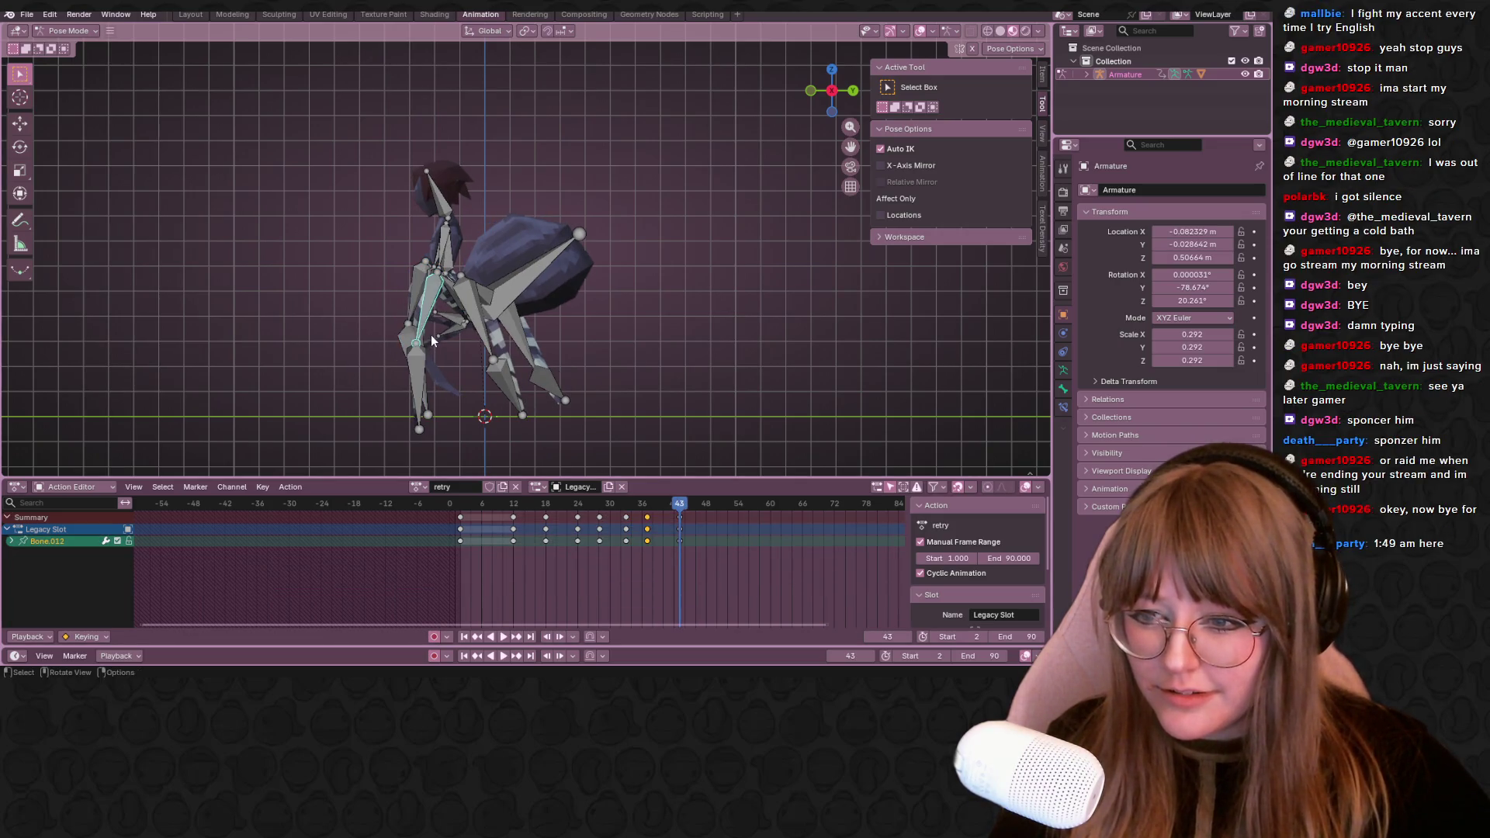
scroll(442, 318, up, 2)
Move the leg bone to its new auto-keyed position at frame 43, then select Bone.011 and Bone.013
key(g)
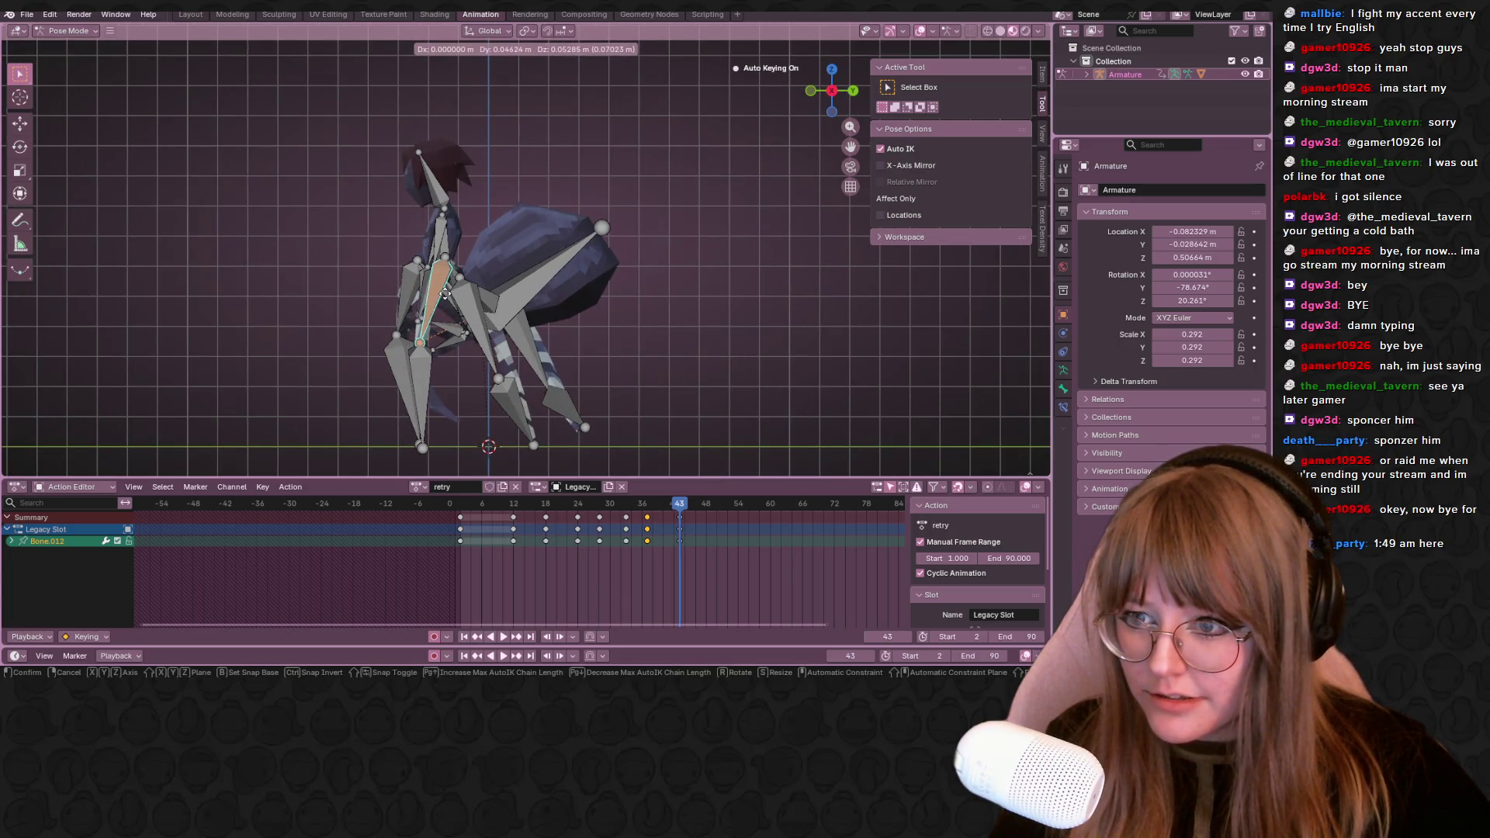
click(444, 292)
mouse_move(443, 293)
middle_down()
mouse_move(443, 332)
mouse_move(647, 294)
middle_up()
shift+click(443, 332)
shift+click(432, 339)
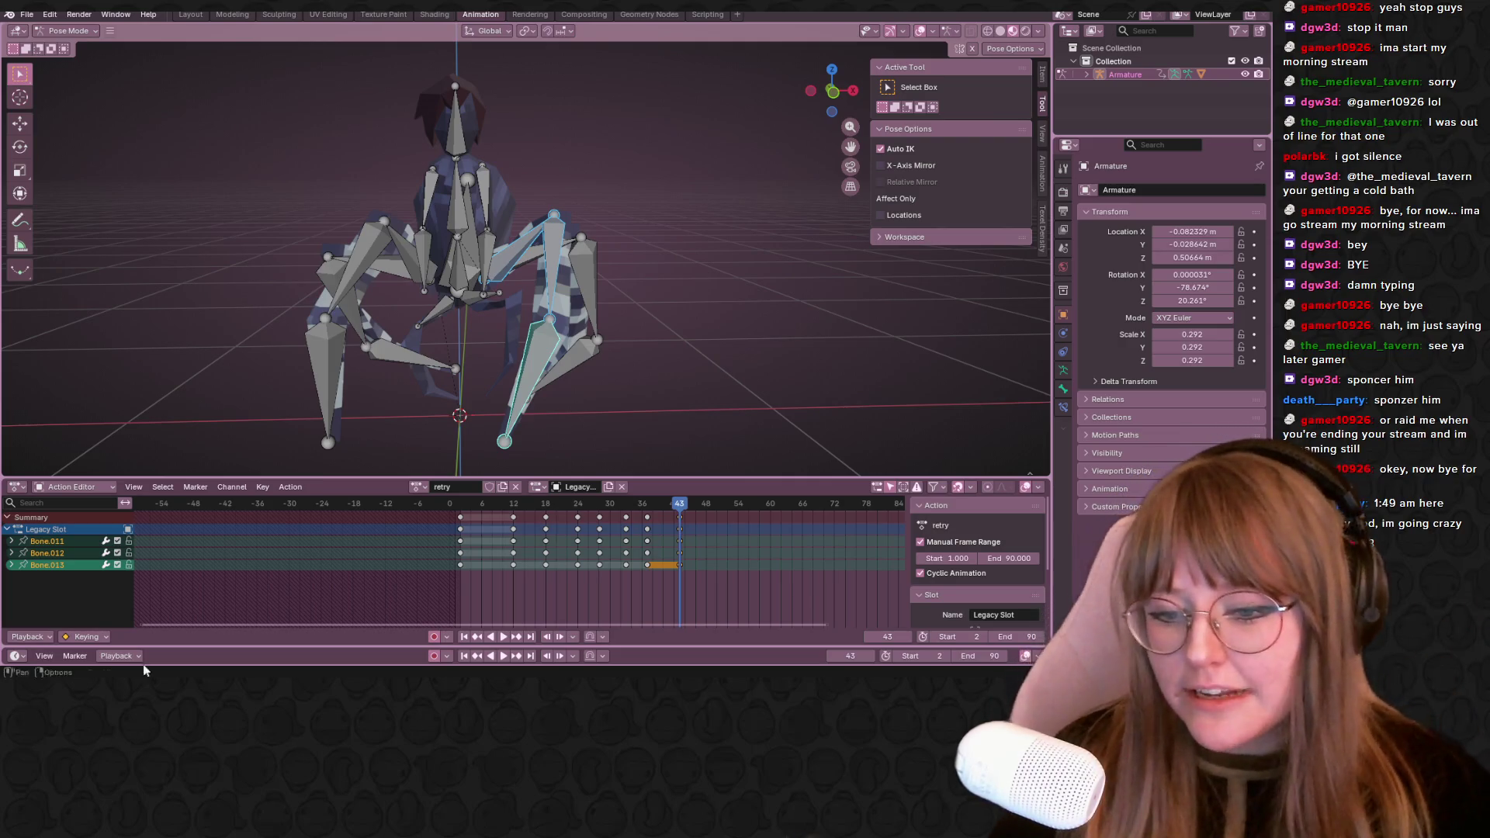
Play the walk from a side view, scrub ahead to frame 50 and select all bones
middle_drag(643, 295, 841, 105)
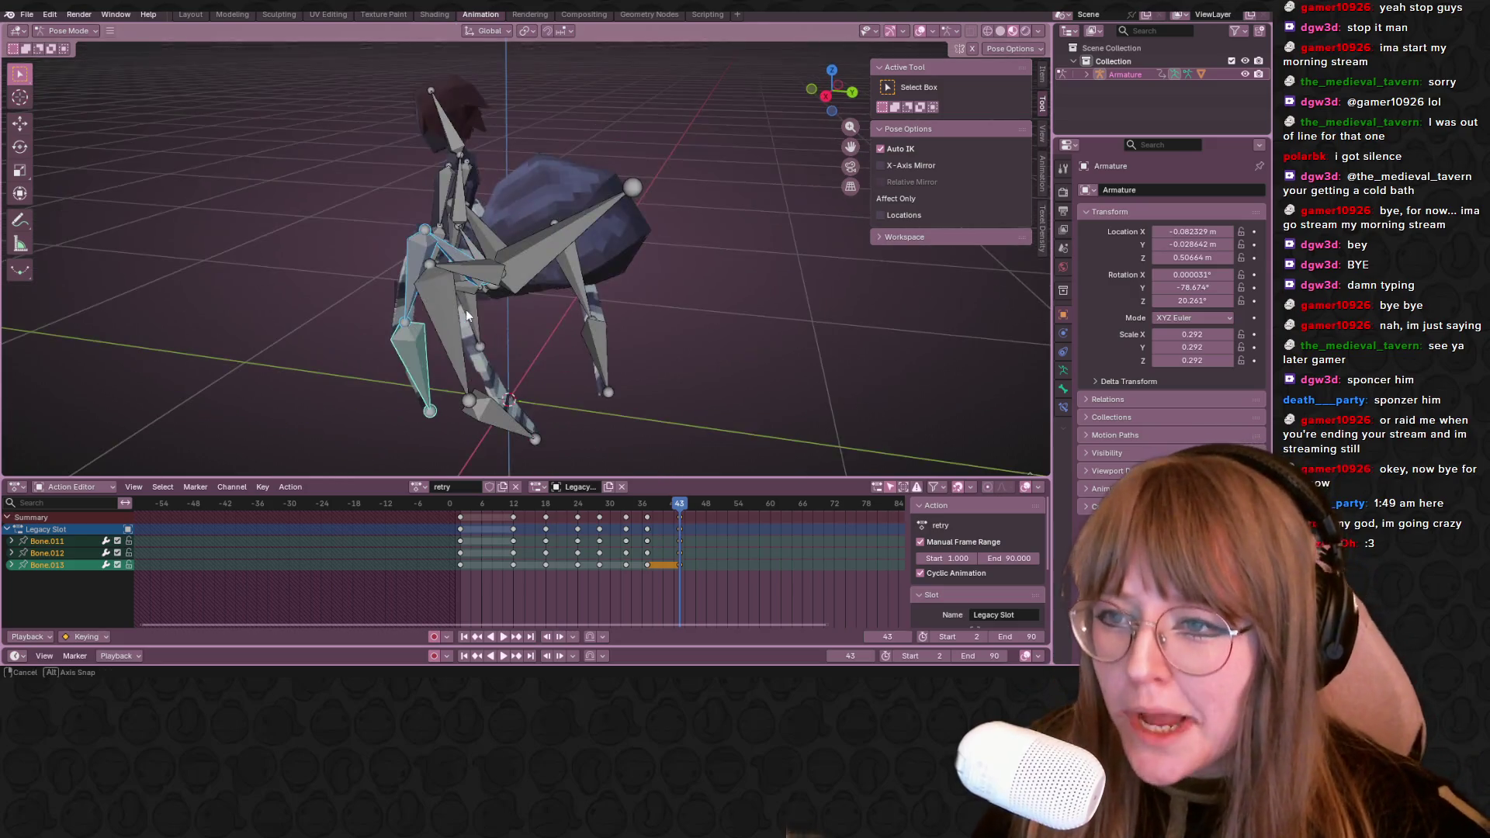
click(827, 99)
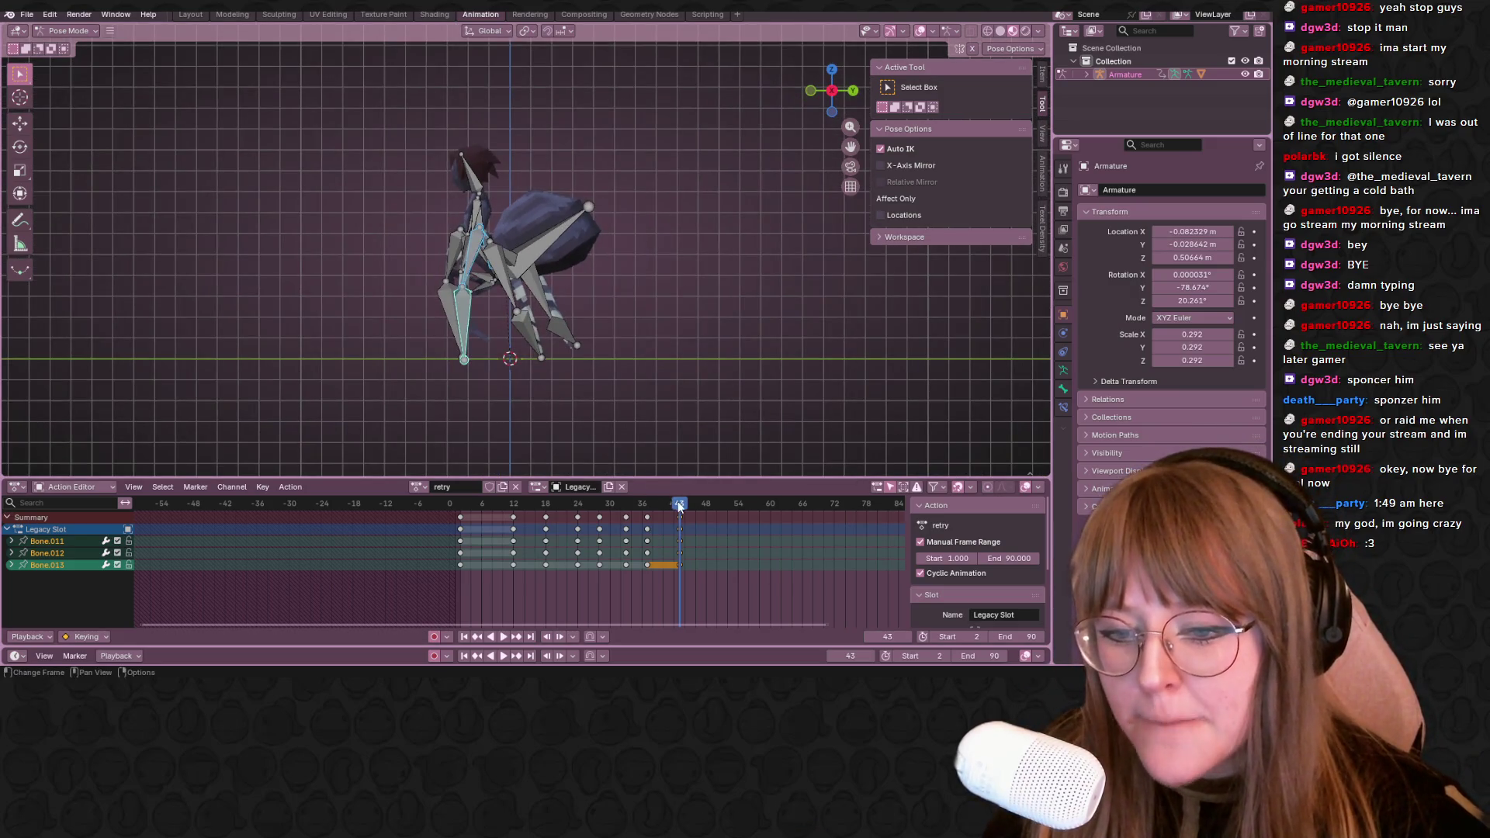
key(space)
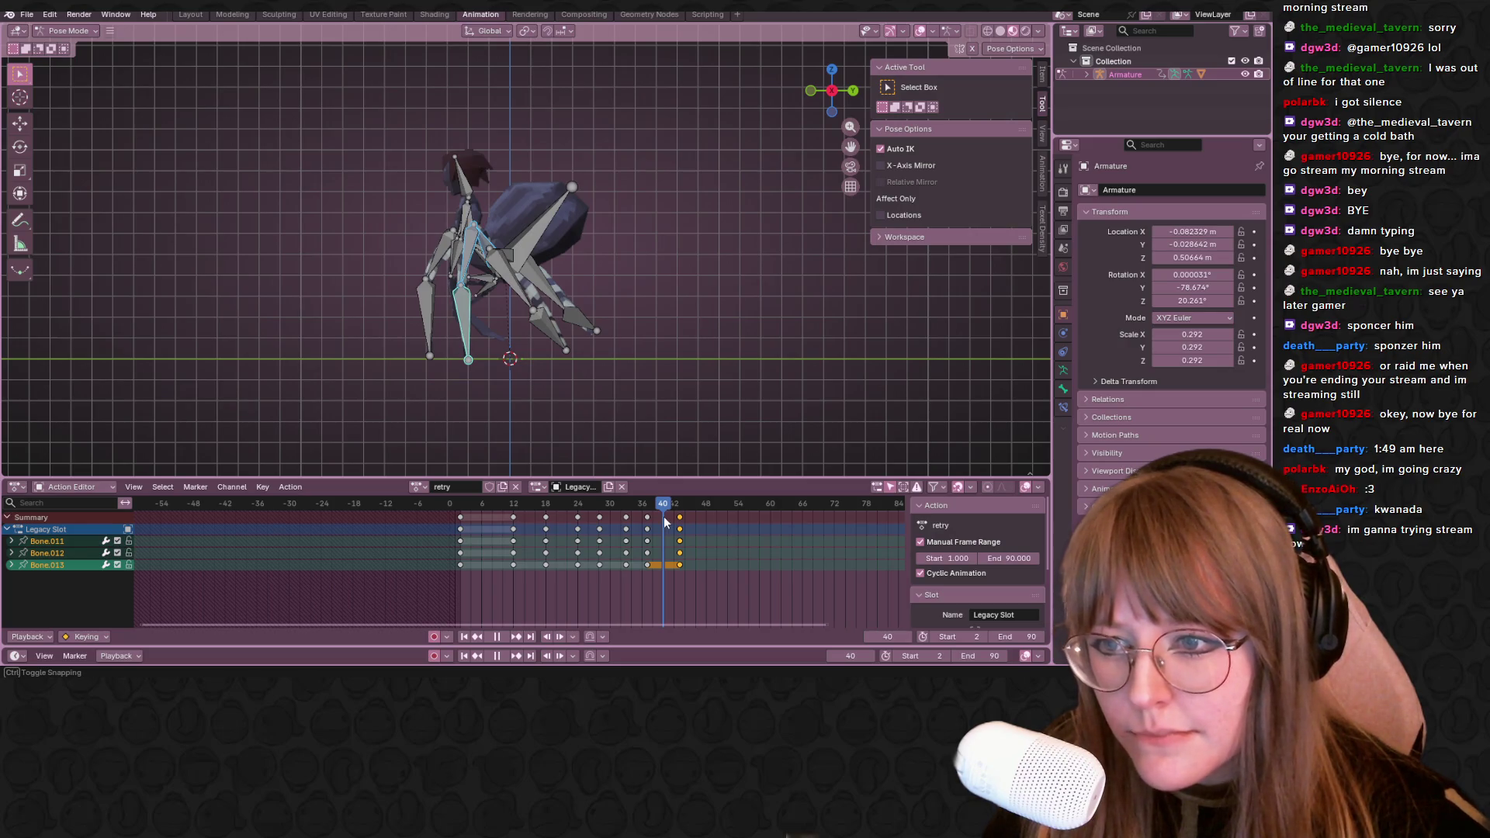
drag(688, 512, 720, 512)
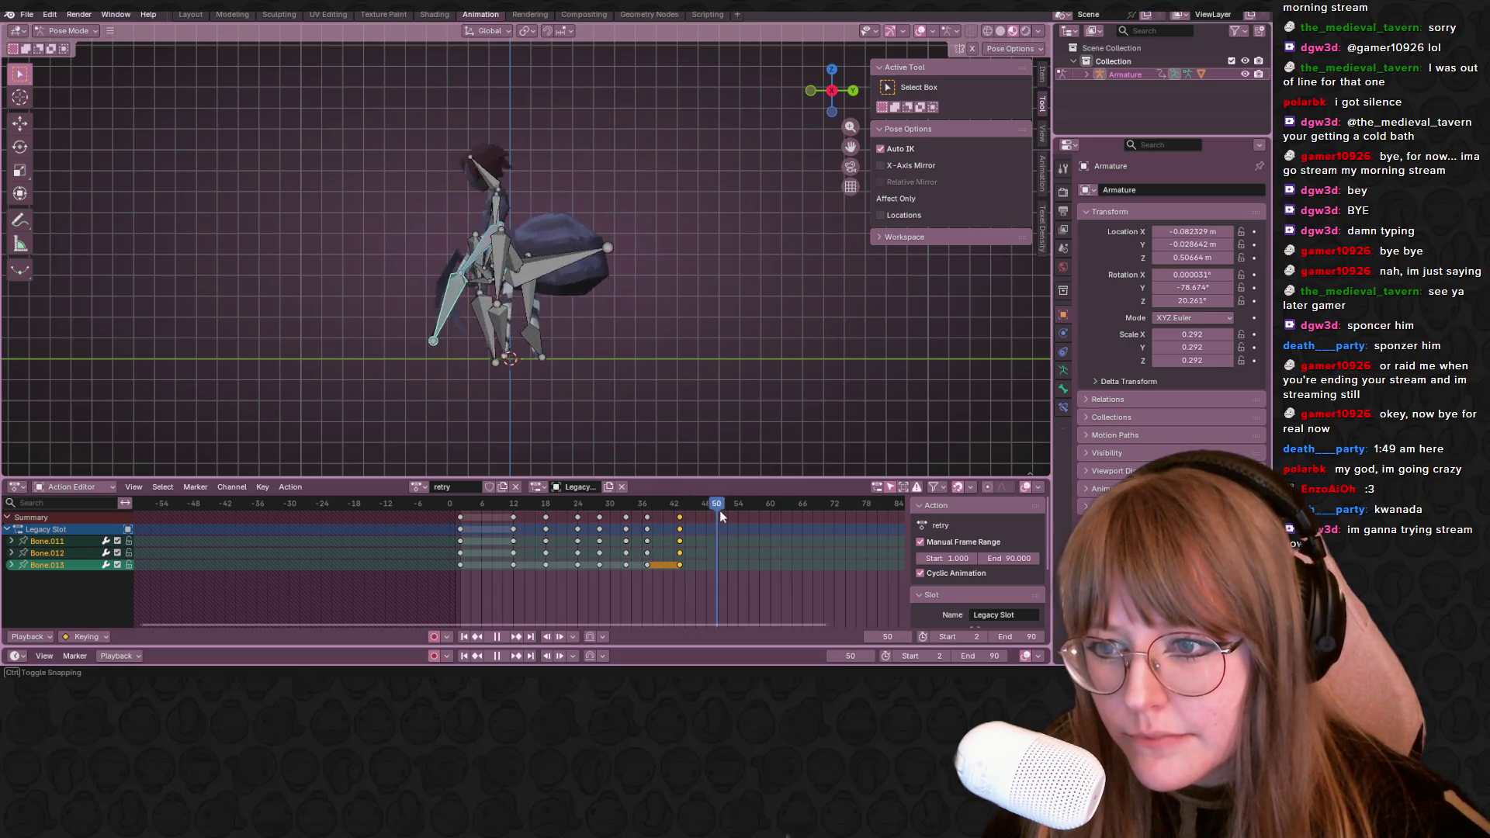
mouse_move(561, 322)
middle_down()
mouse_move(614, 371)
mouse_move(674, 381)
mouse_move(700, 409)
mouse_move(605, 411)
mouse_move(543, 354)
middle_up()
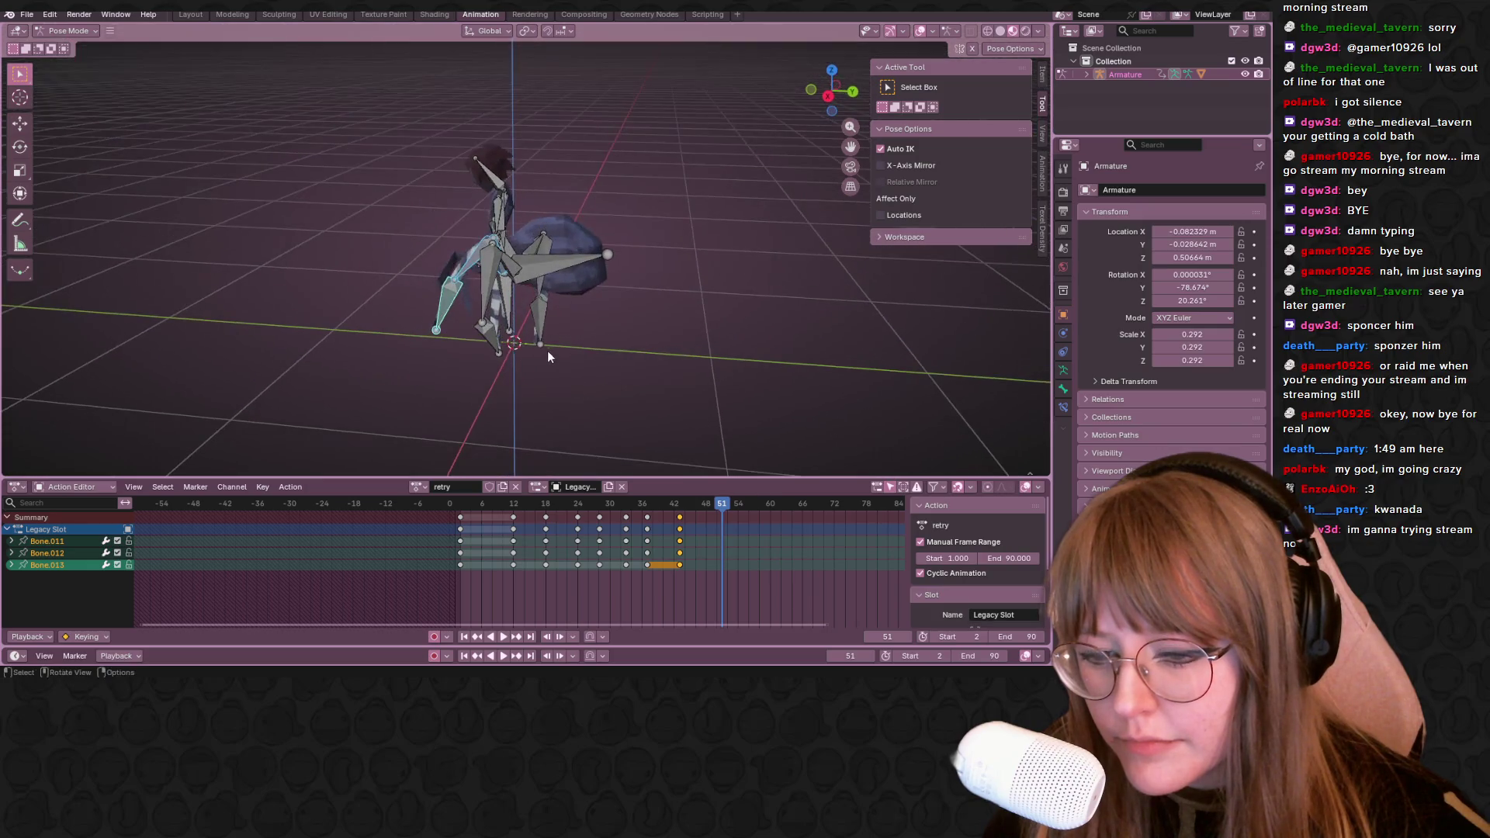
key(a)
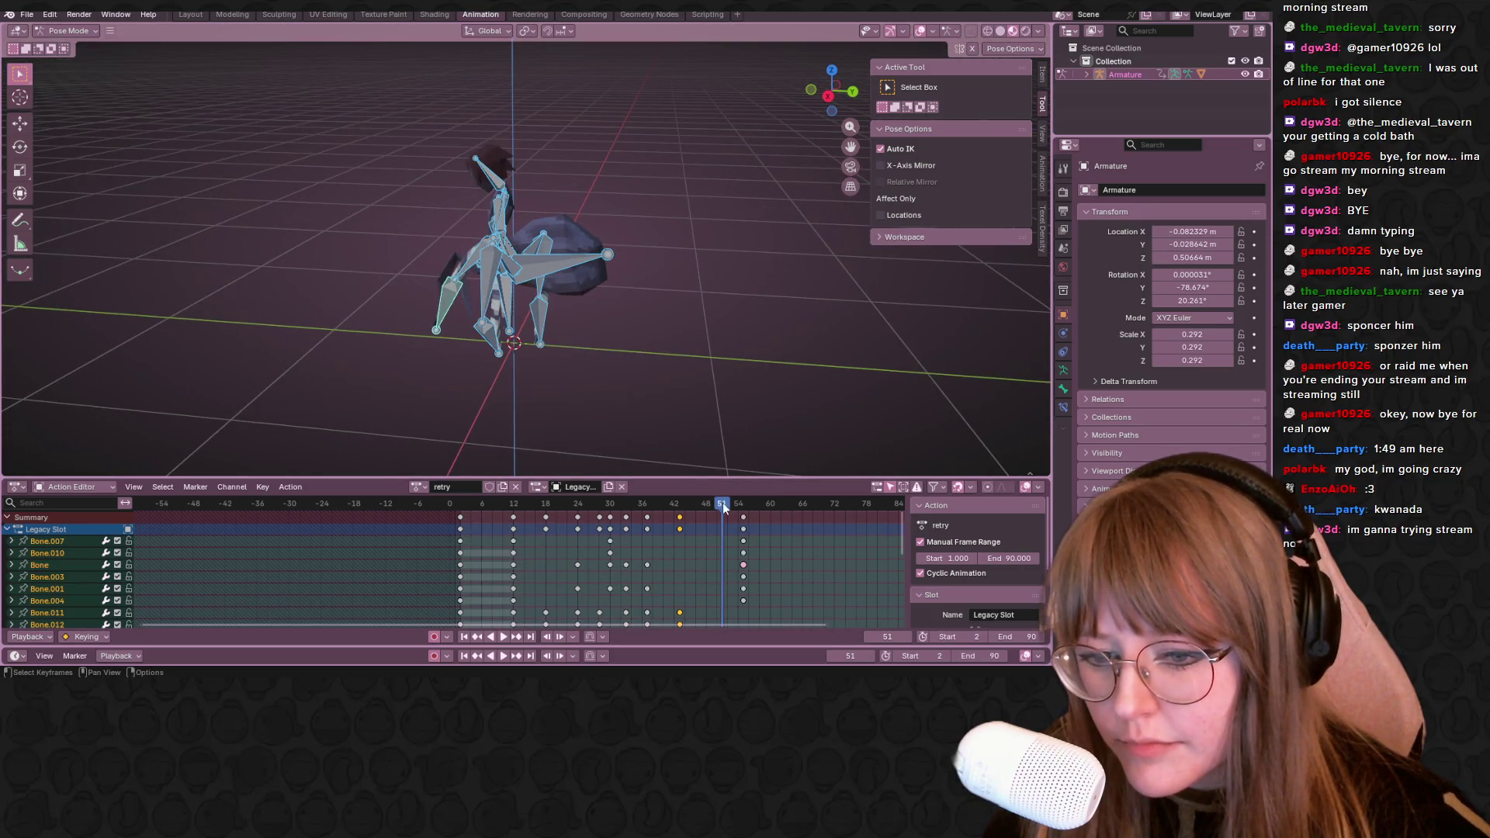
Scrub to frame 55 and select a single leg bone, ending in a side view
mouse_move(742, 506)
mouse_down()
mouse_move(686, 498)
mouse_move(745, 488)
mouse_up()
mouse_move(485, 358)
middle_down()
mouse_move(695, 346)
mouse_move(571, 447)
middle_up()
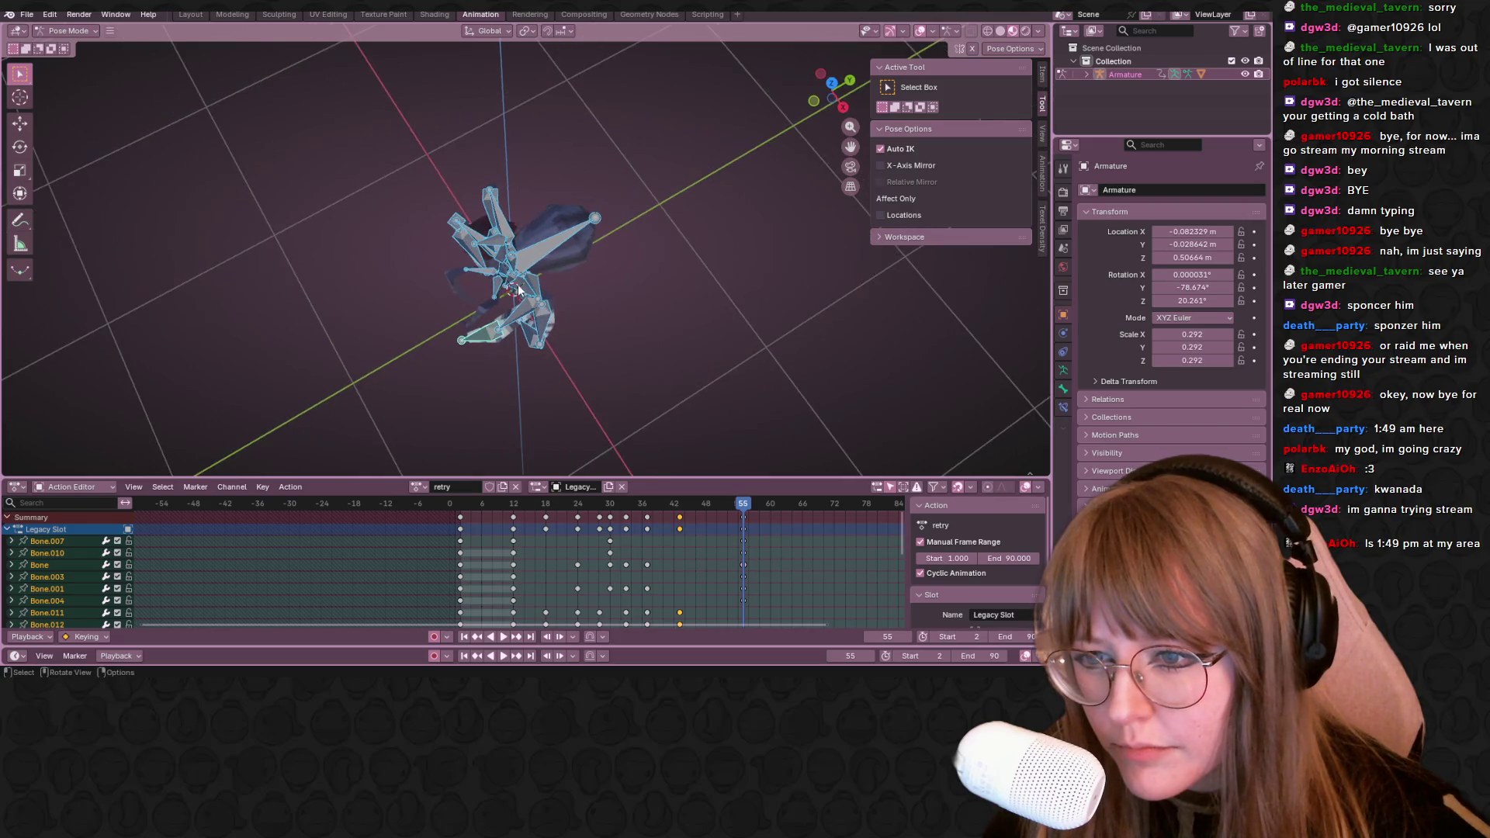
click(523, 291)
mouse_move(651, 344)
middle_down()
mouse_move(622, 286)
mouse_move(519, 290)
middle_up()
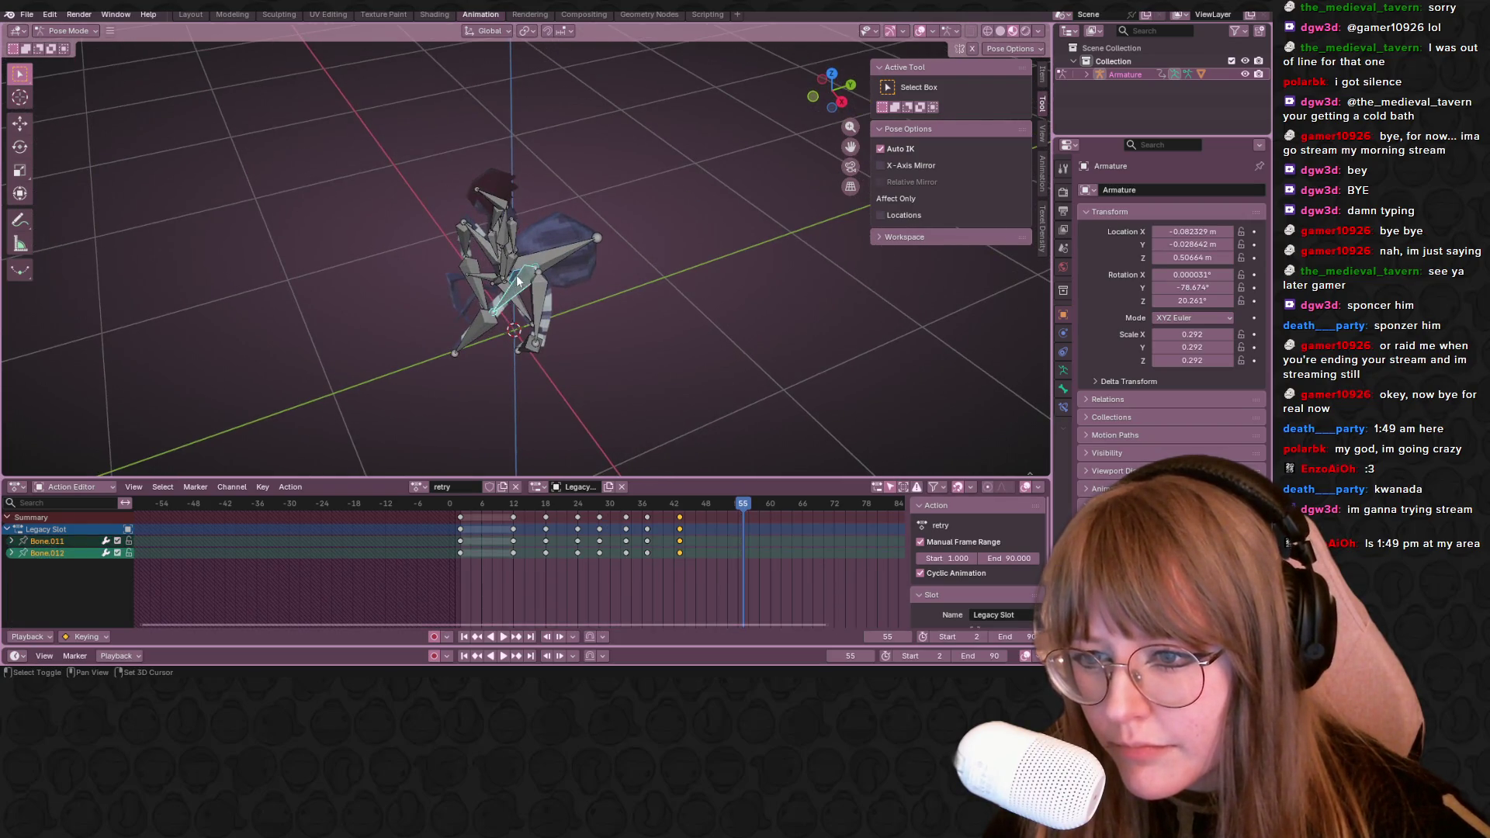
click(599, 251)
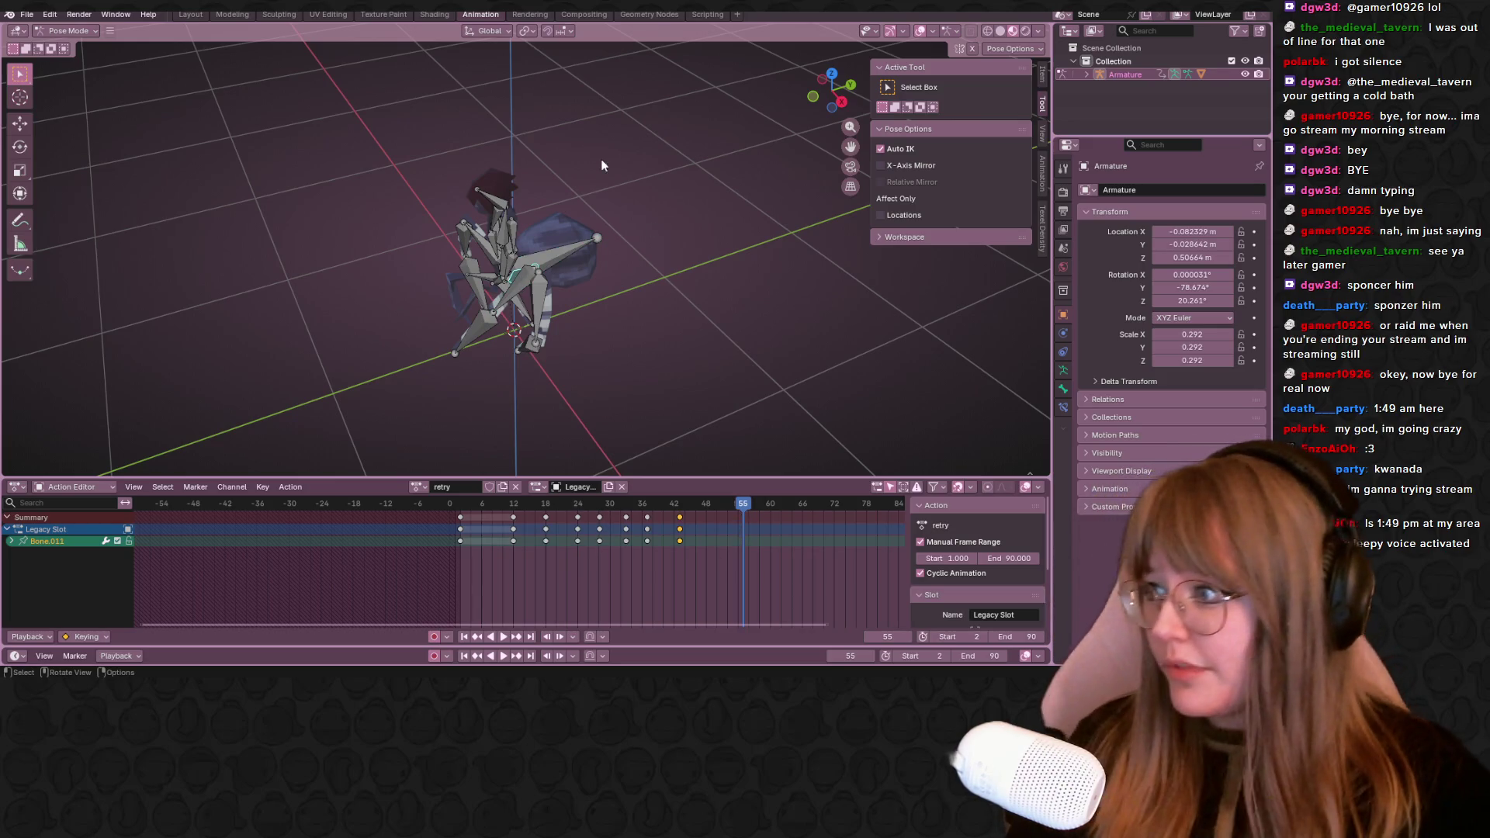
click(840, 102)
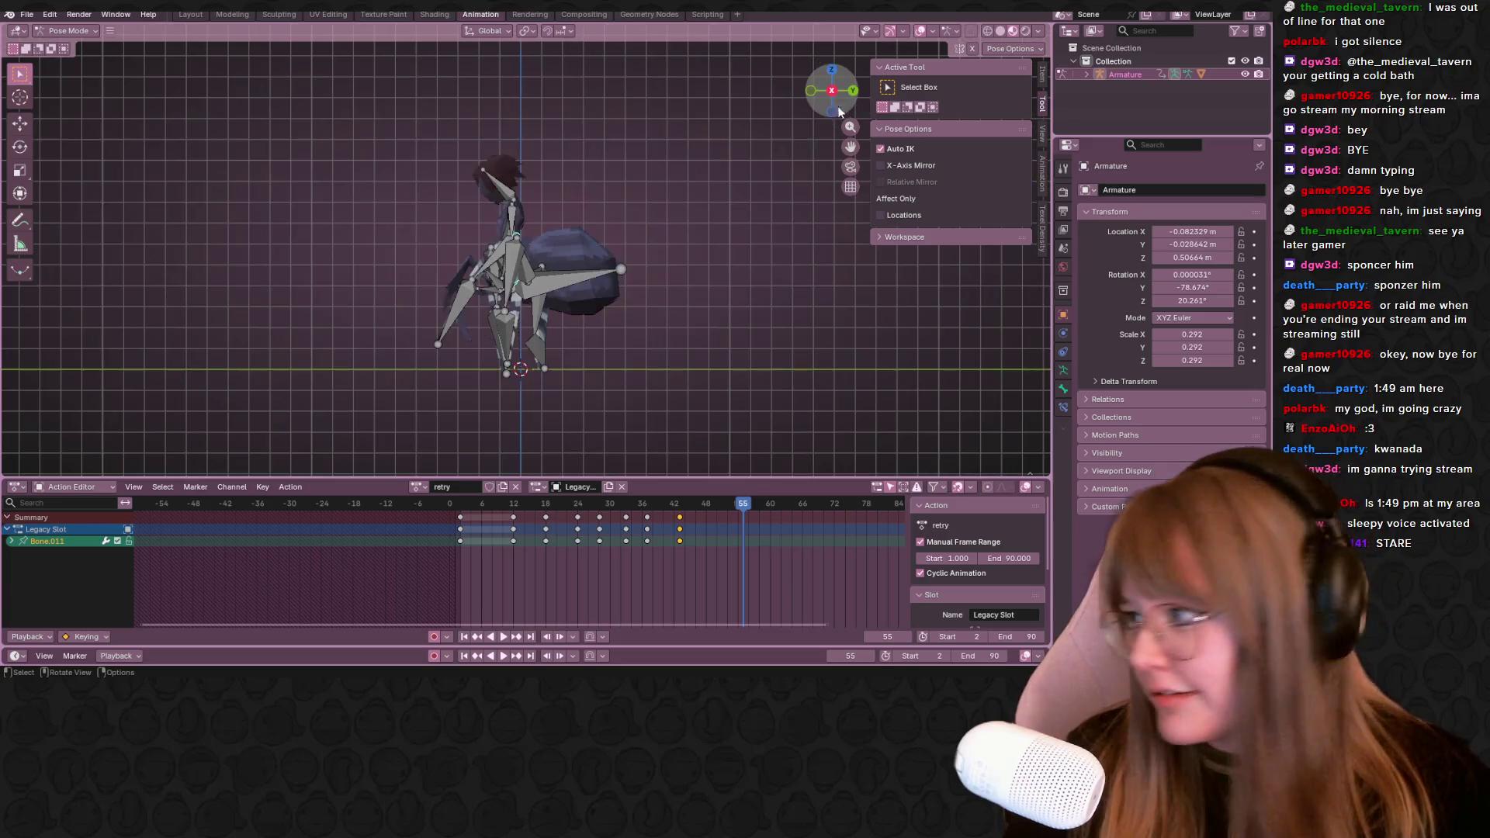
scroll(635, 294, up, 1)
scroll(616, 300, up, 1)
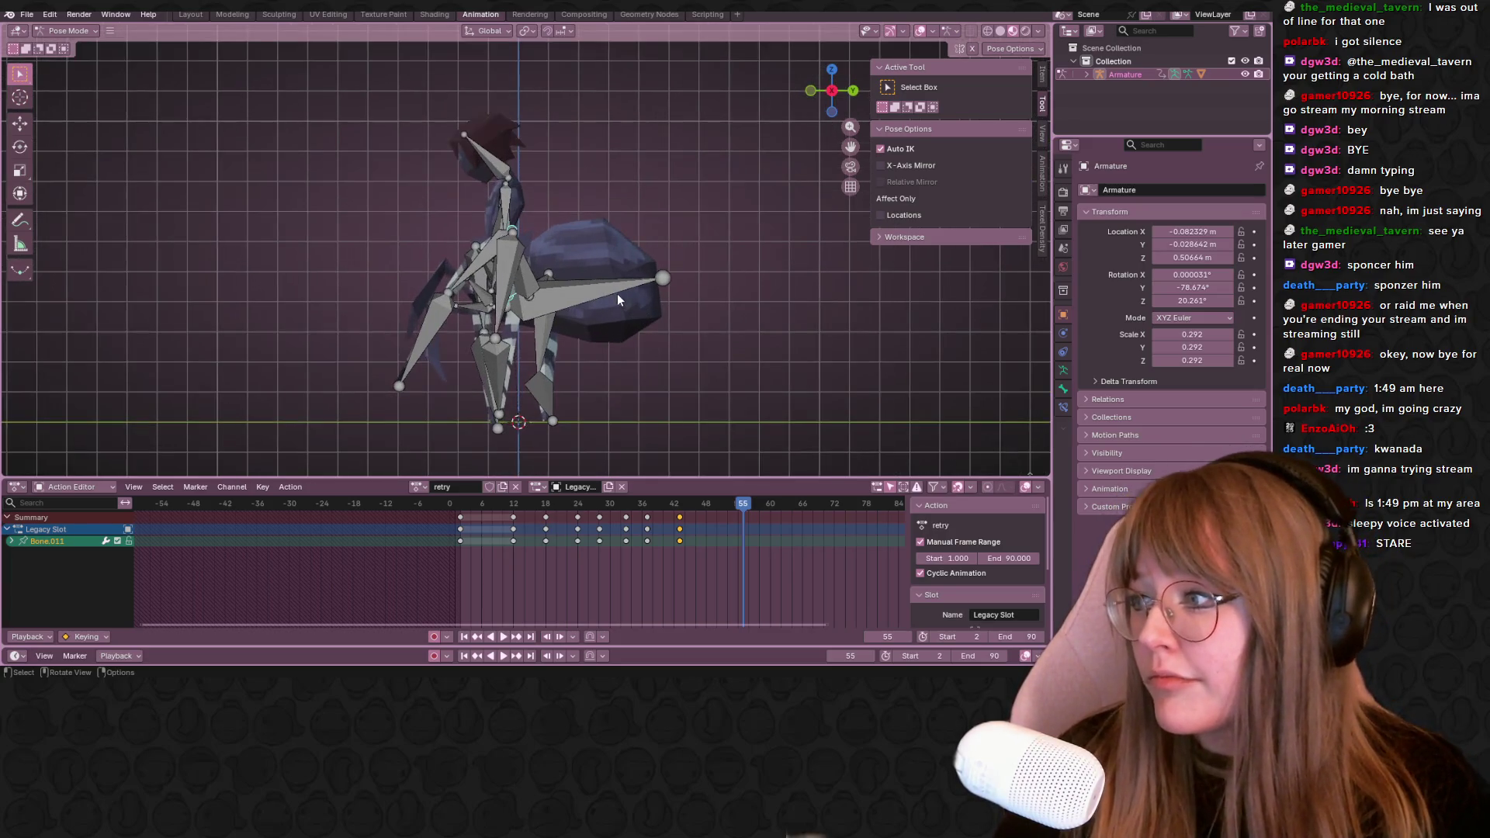
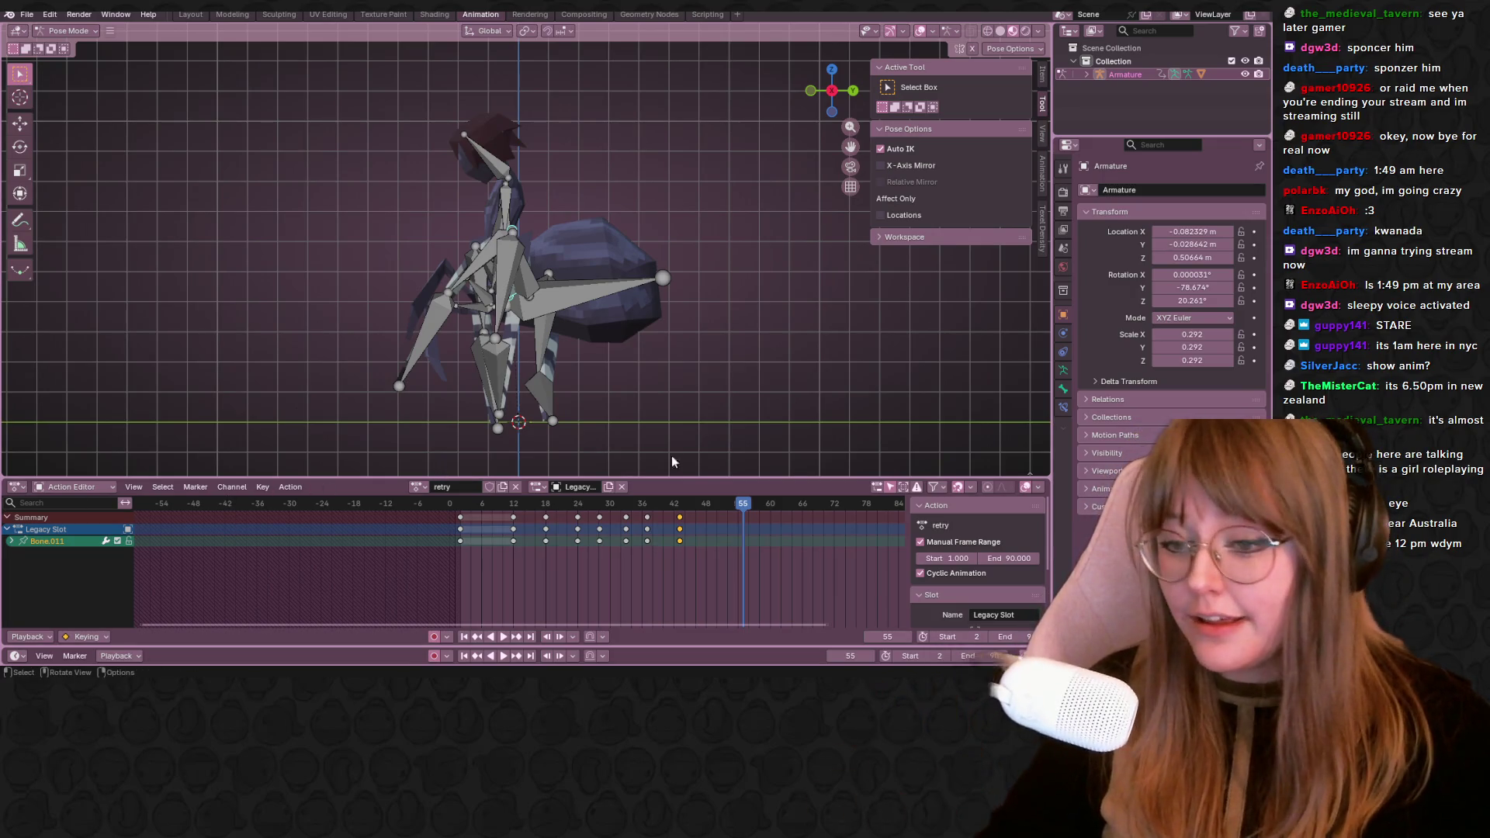
Play the retry action, scrub through frames 33–37, then select all bones with A to list every channel
key(space)
click(457, 505)
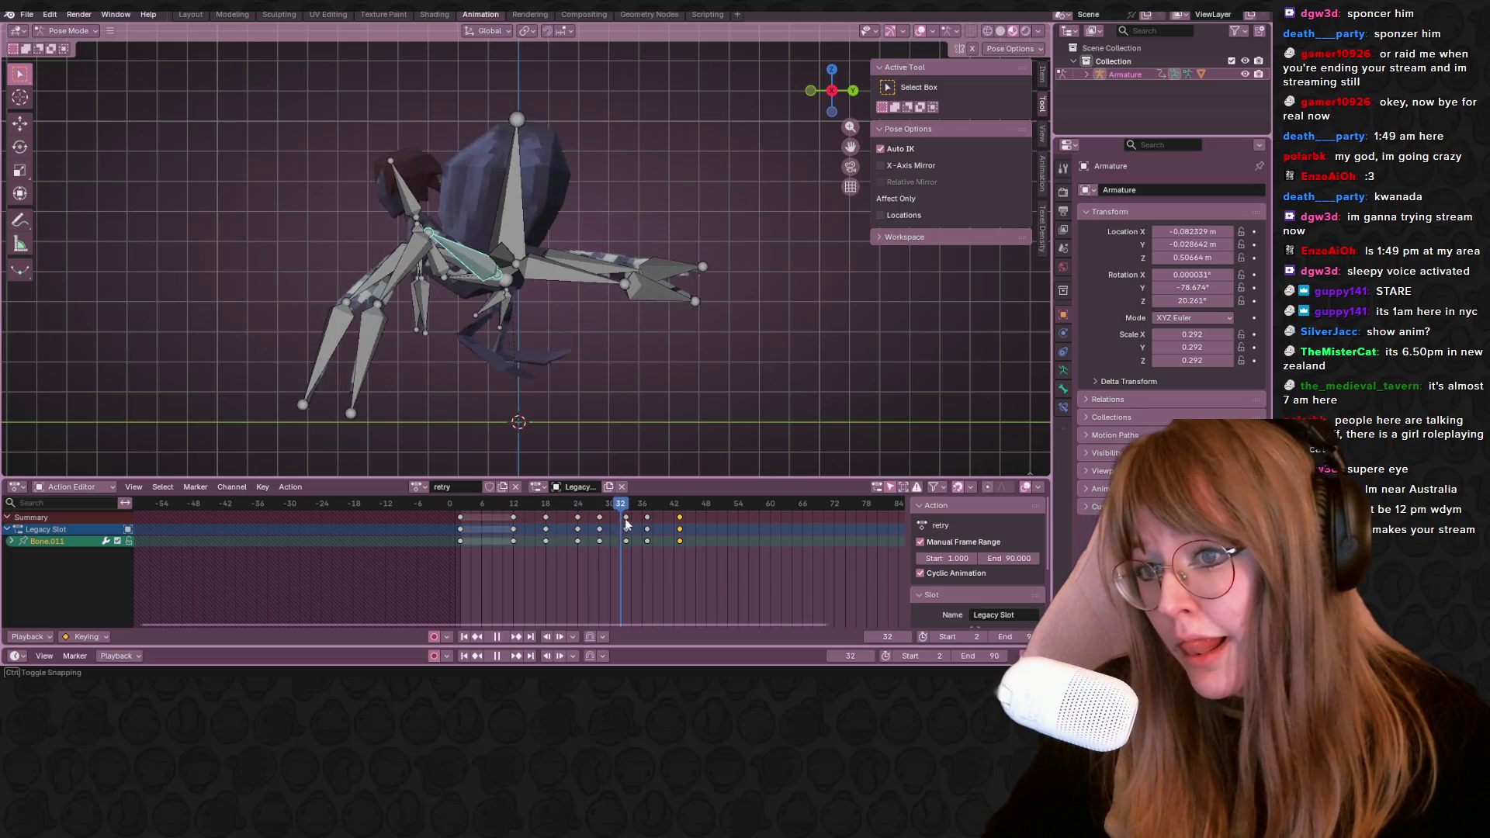
key(Left)
key(Left)
key(Left)
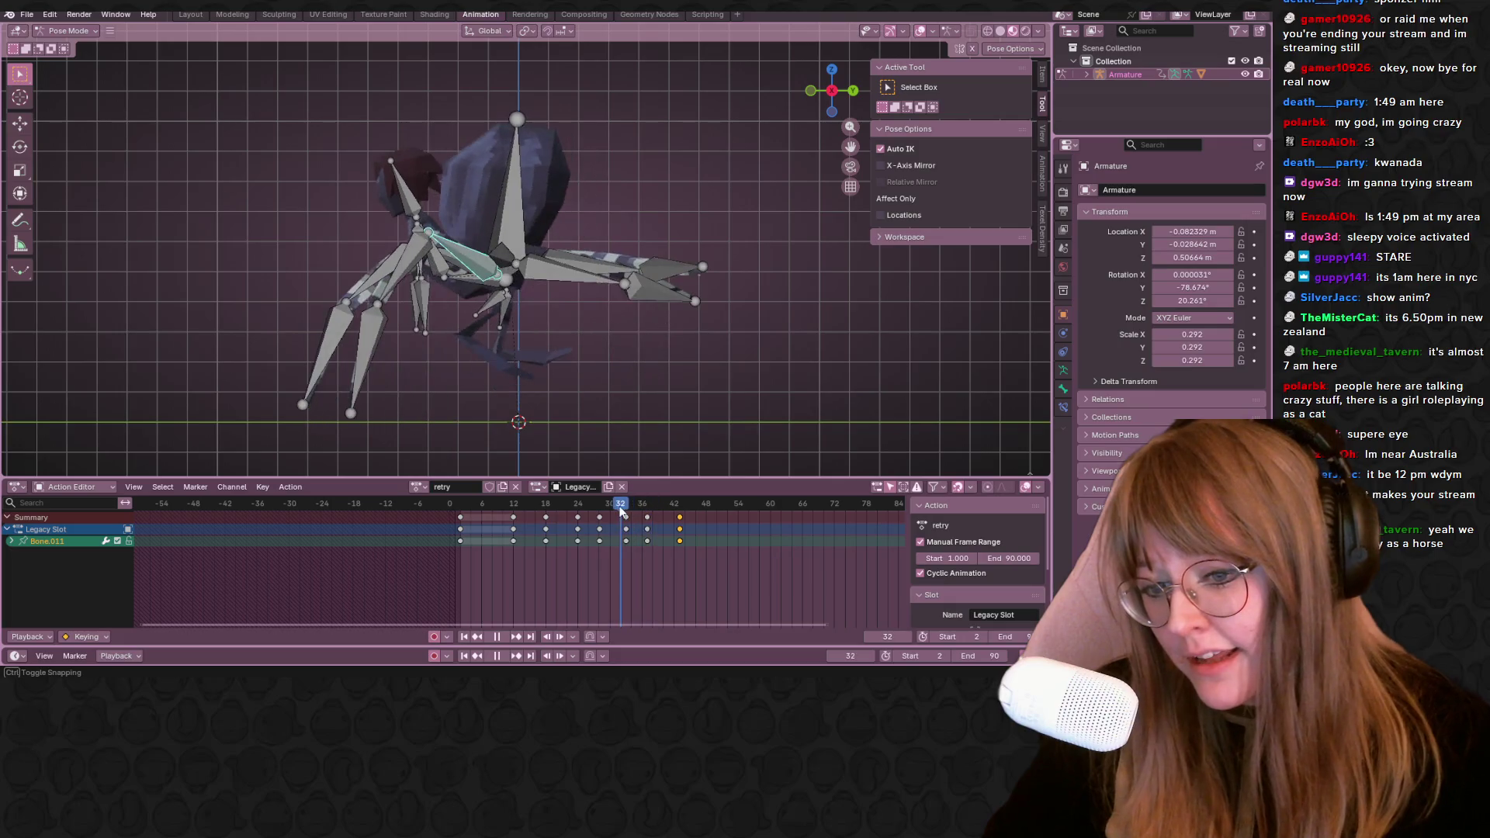
drag(619, 512, 626, 514)
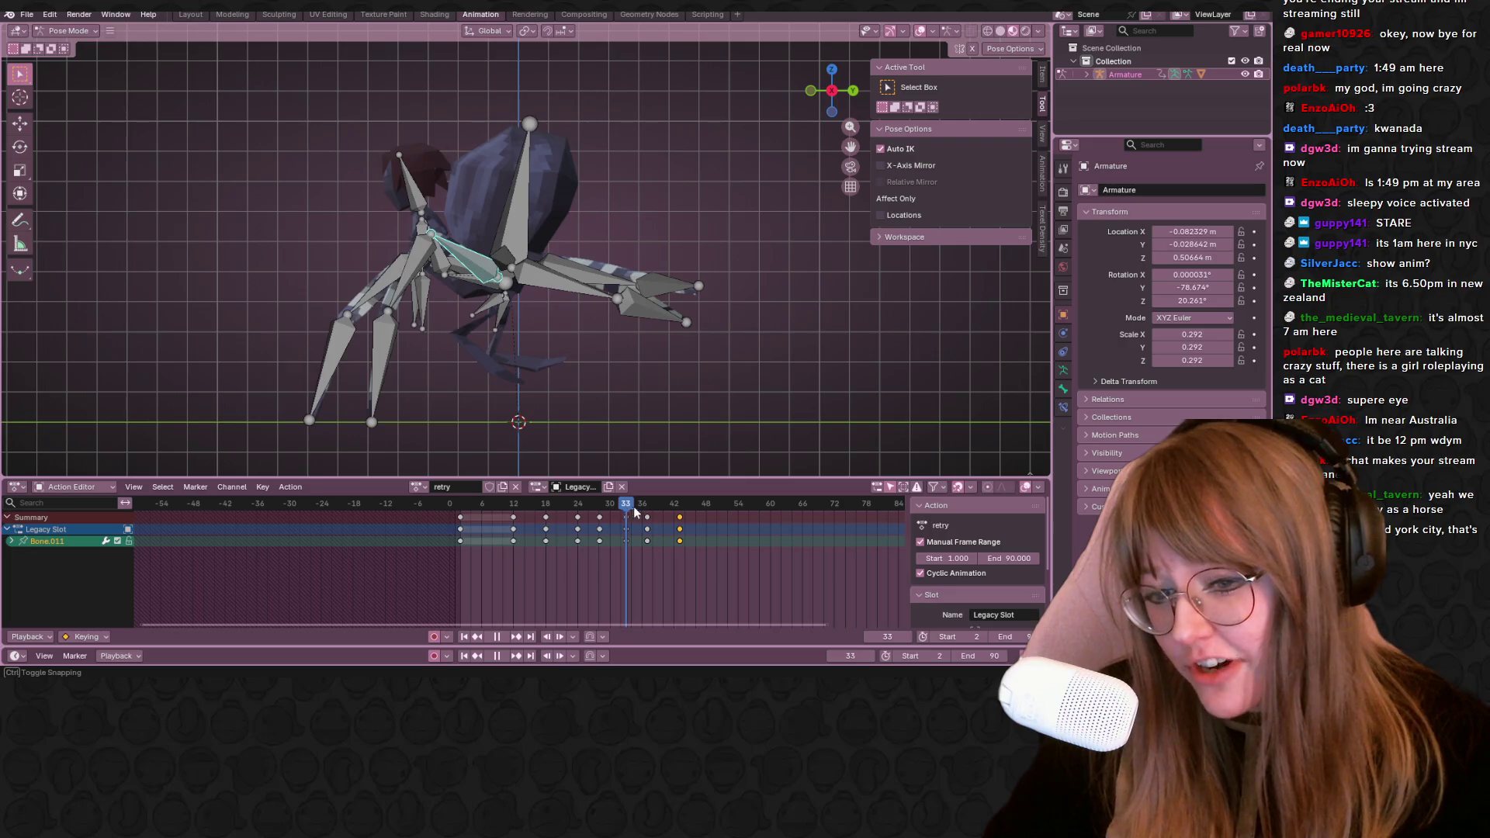
drag(625, 507, 681, 504)
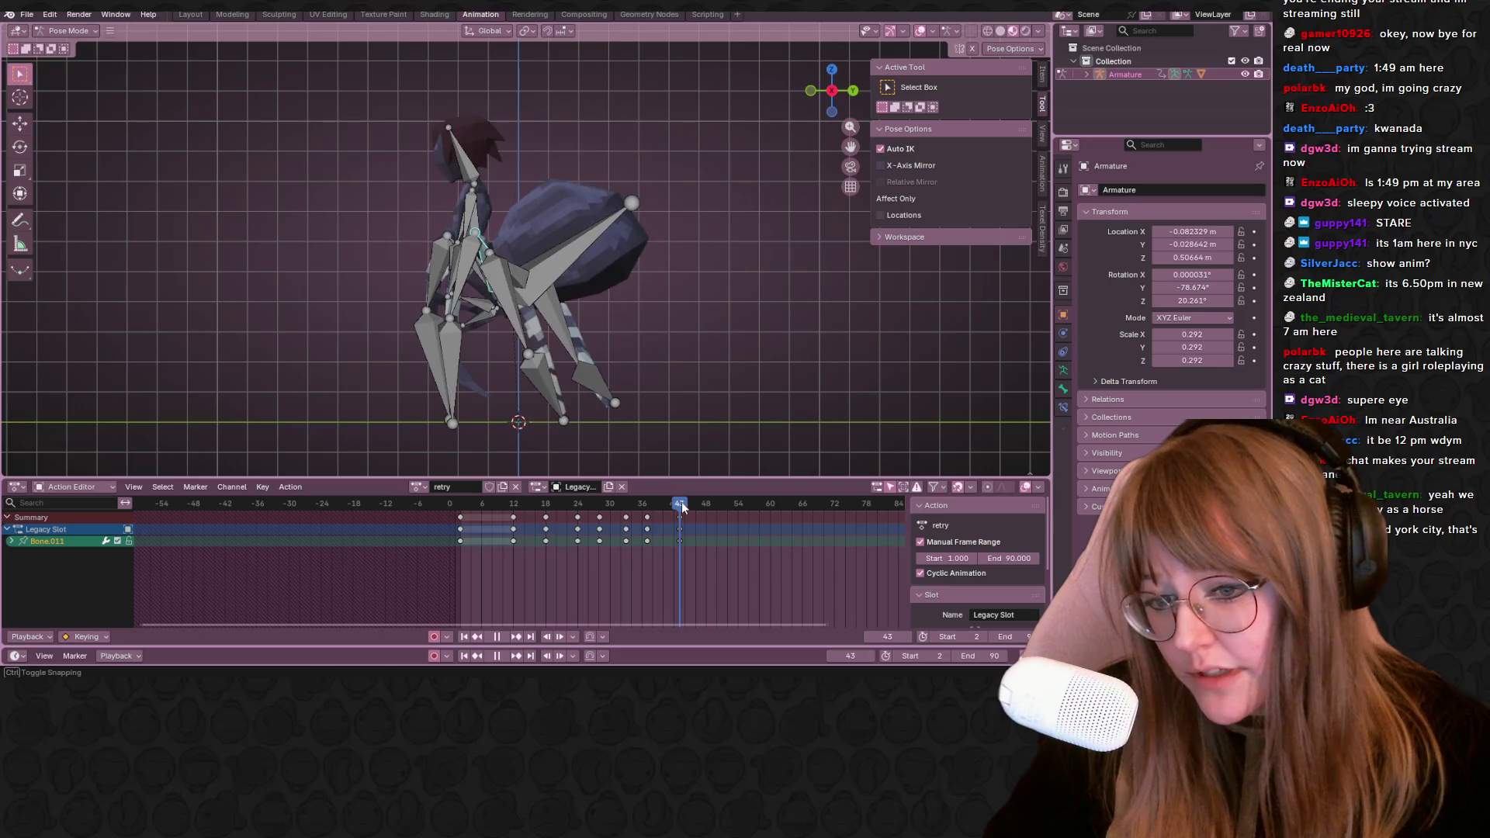
key(a)
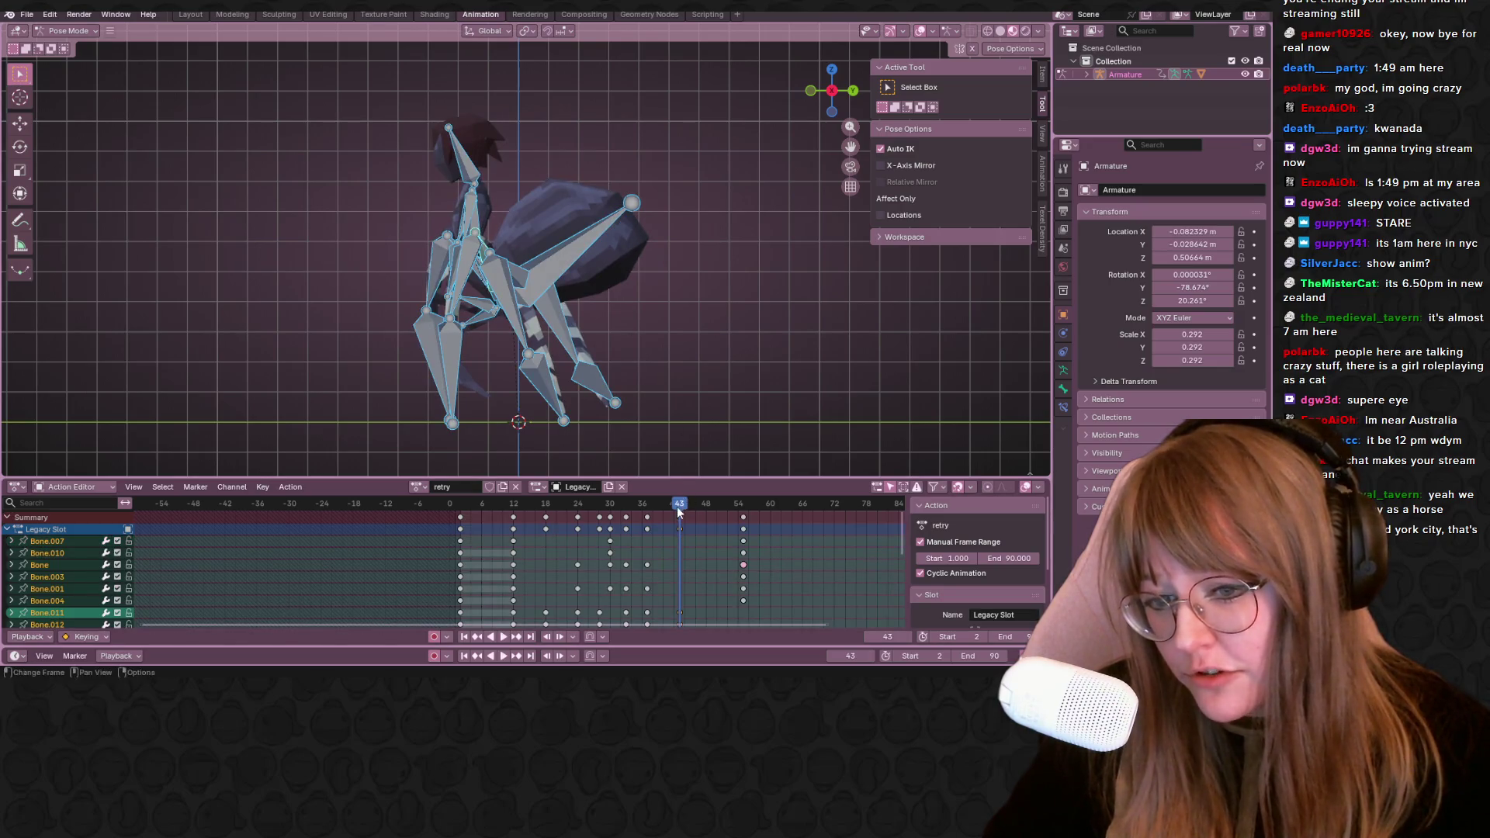
Scrub between frames 24 and 51 checking poses, select the keys at frame 54 and go to side view
drag(679, 510, 737, 513)
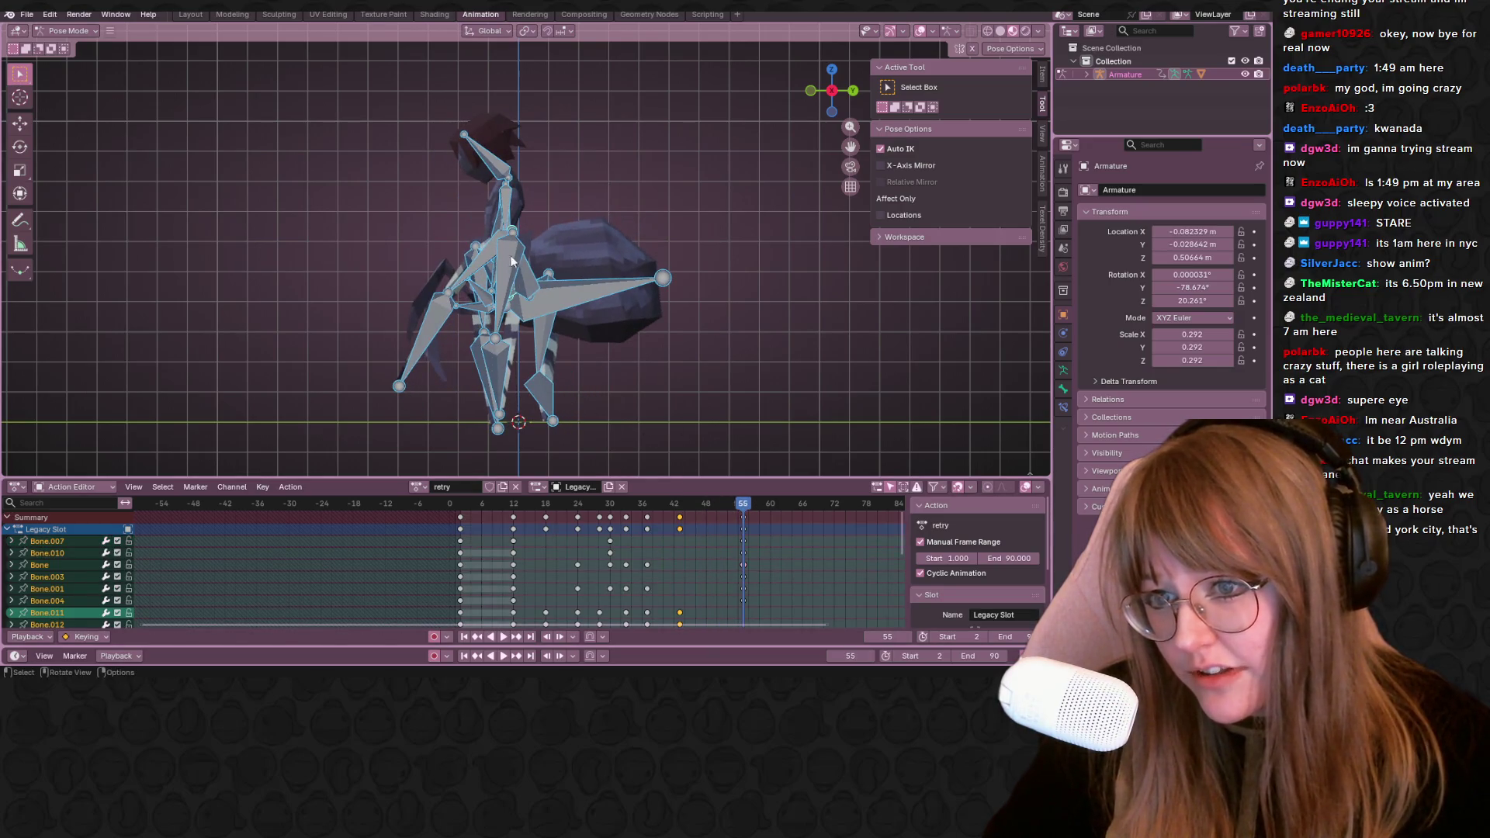
middle_drag(508, 260, 605, 349)
mouse_move(738, 506)
mouse_down()
mouse_move(589, 506)
mouse_move(744, 514)
mouse_move(678, 513)
mouse_up()
middle_drag(728, 444, 674, 358)
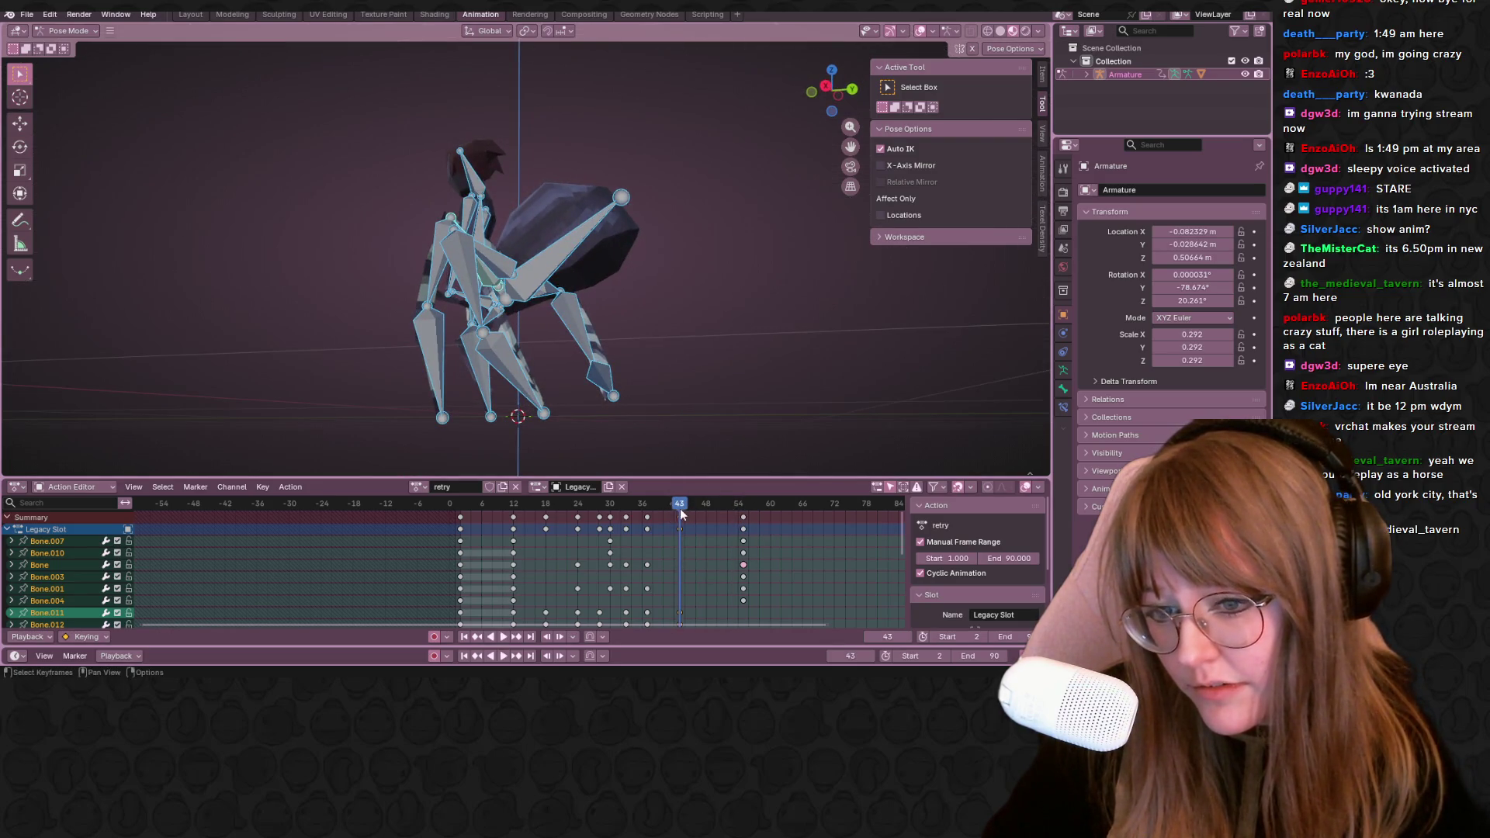
drag(684, 512, 706, 513)
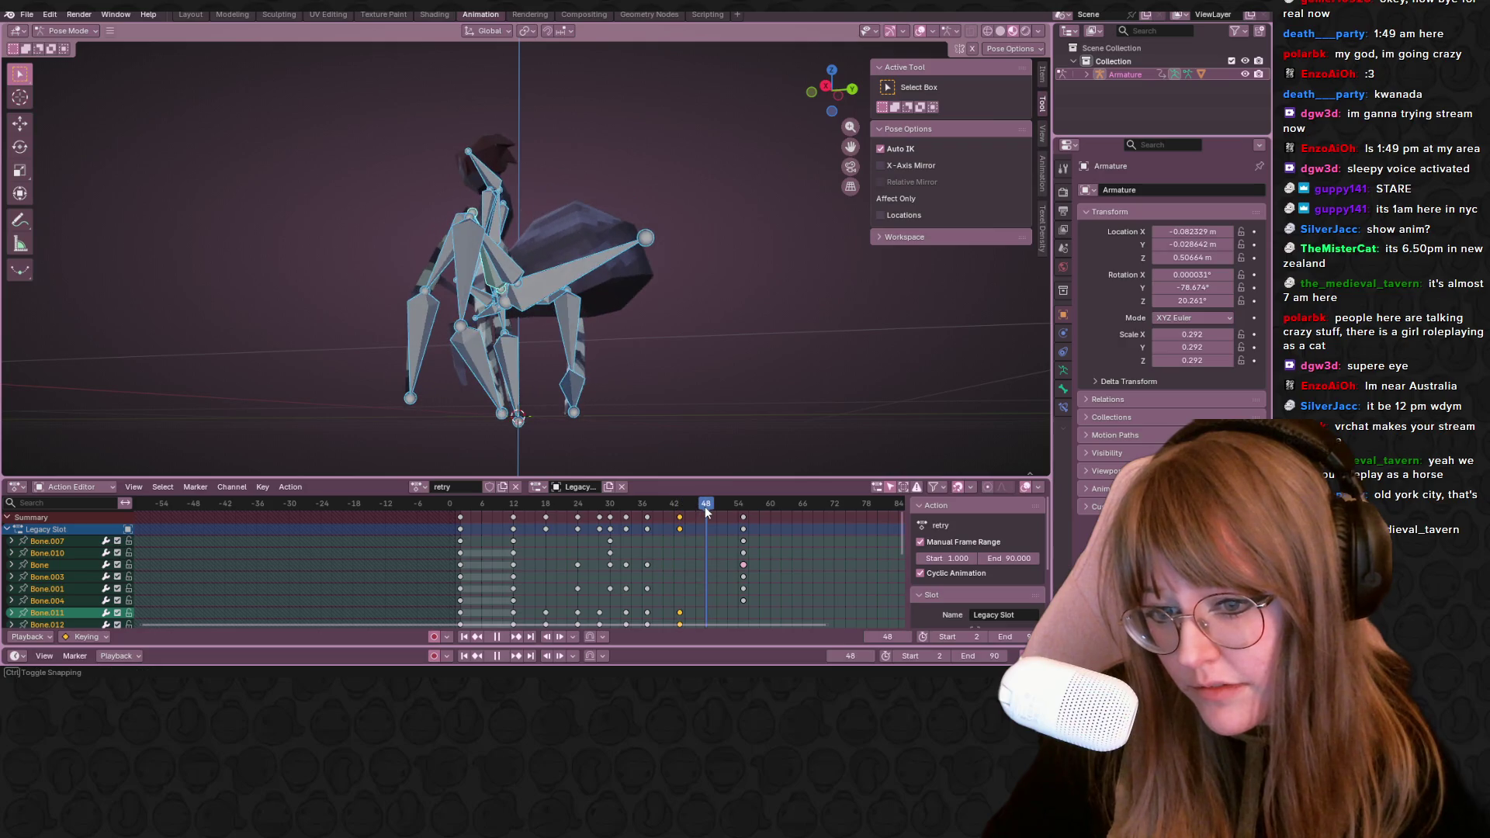
click(742, 527)
click(830, 89)
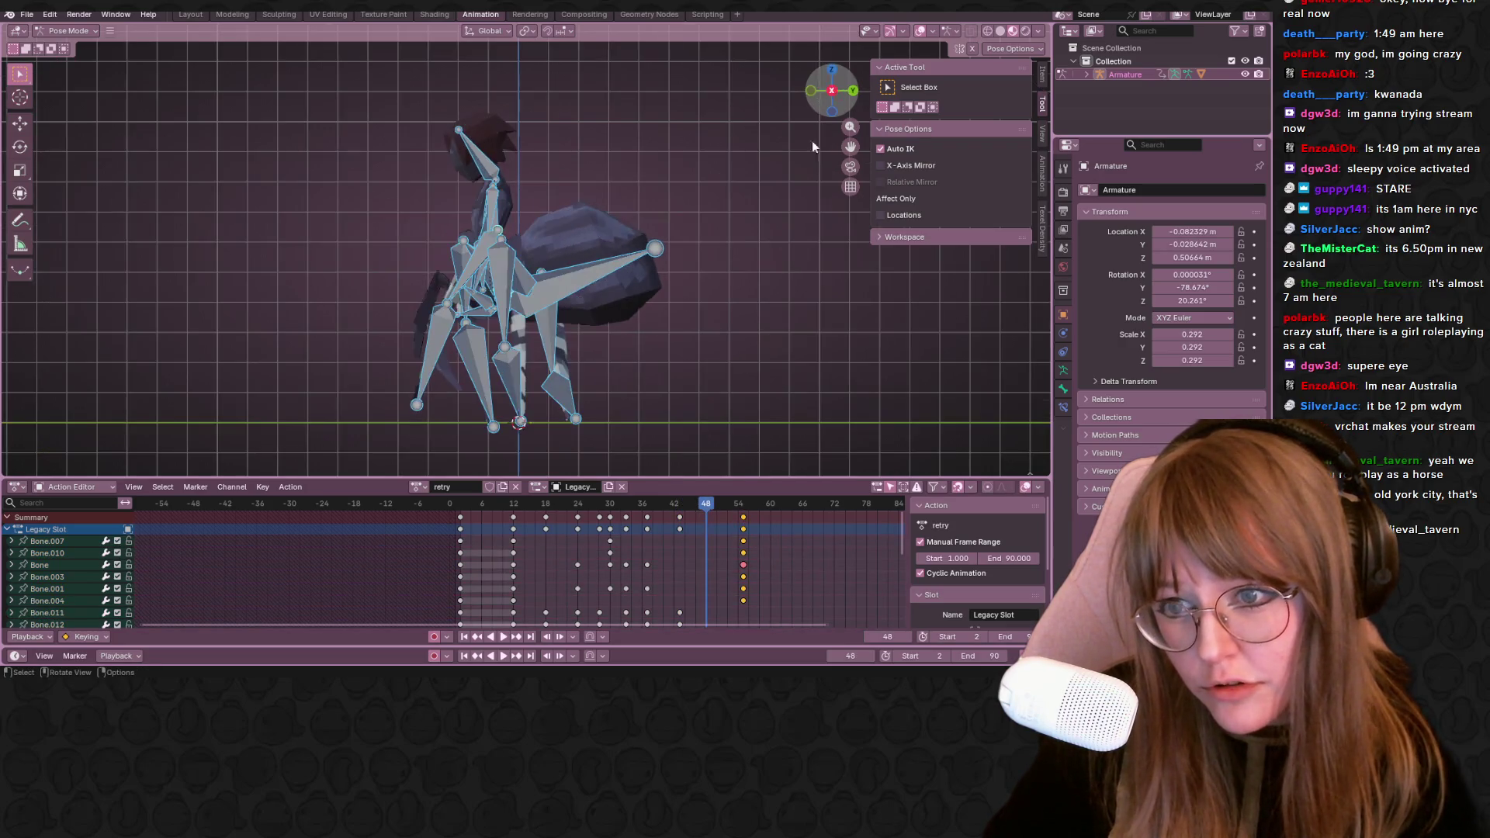
At frame 56 move the spider's bones with G and key the new pose with I
drag(714, 504, 748, 500)
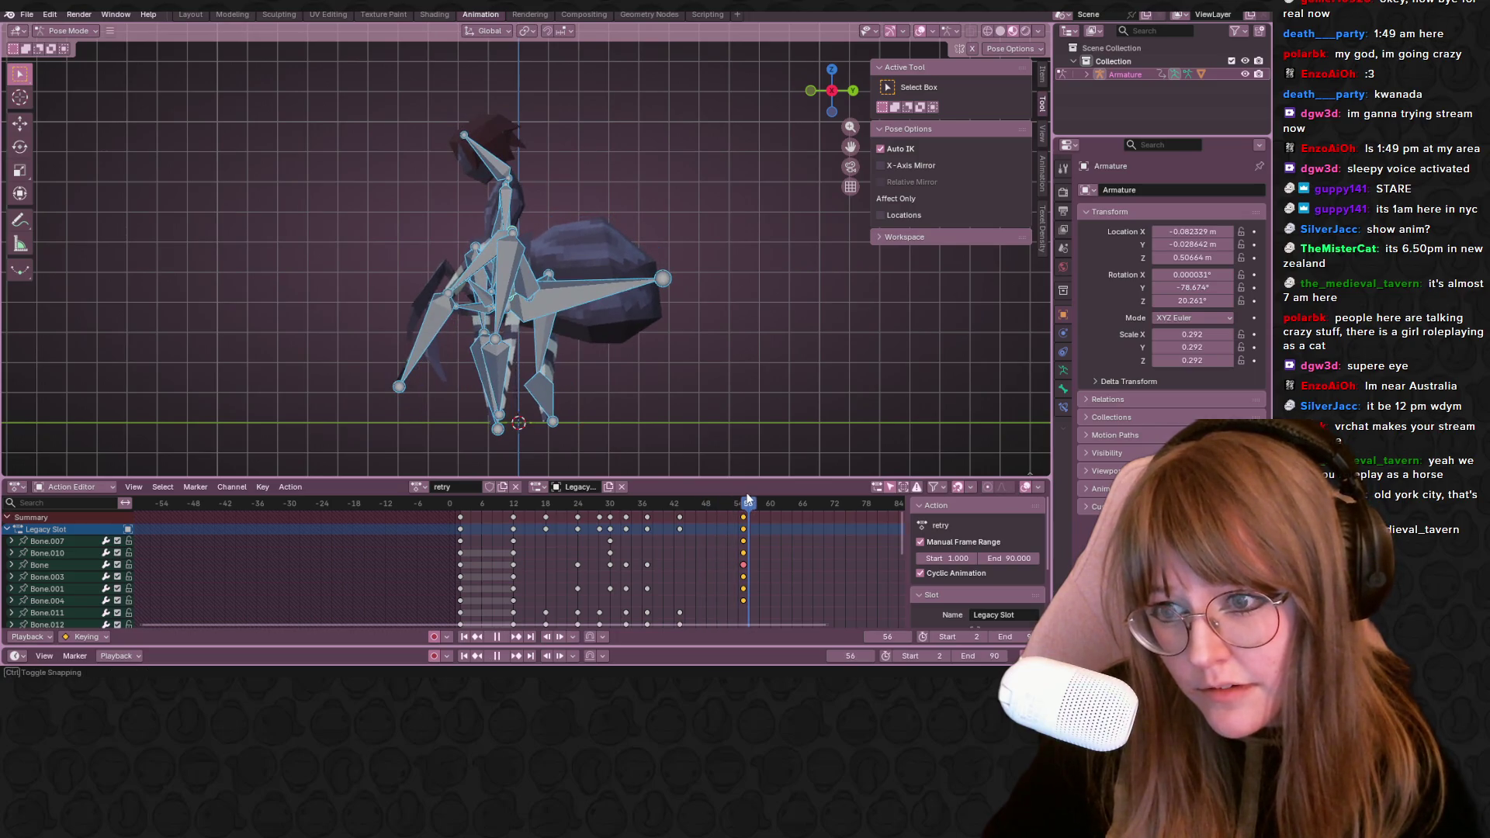
shift+middle_drag(560, 371, 611, 349)
key(g)
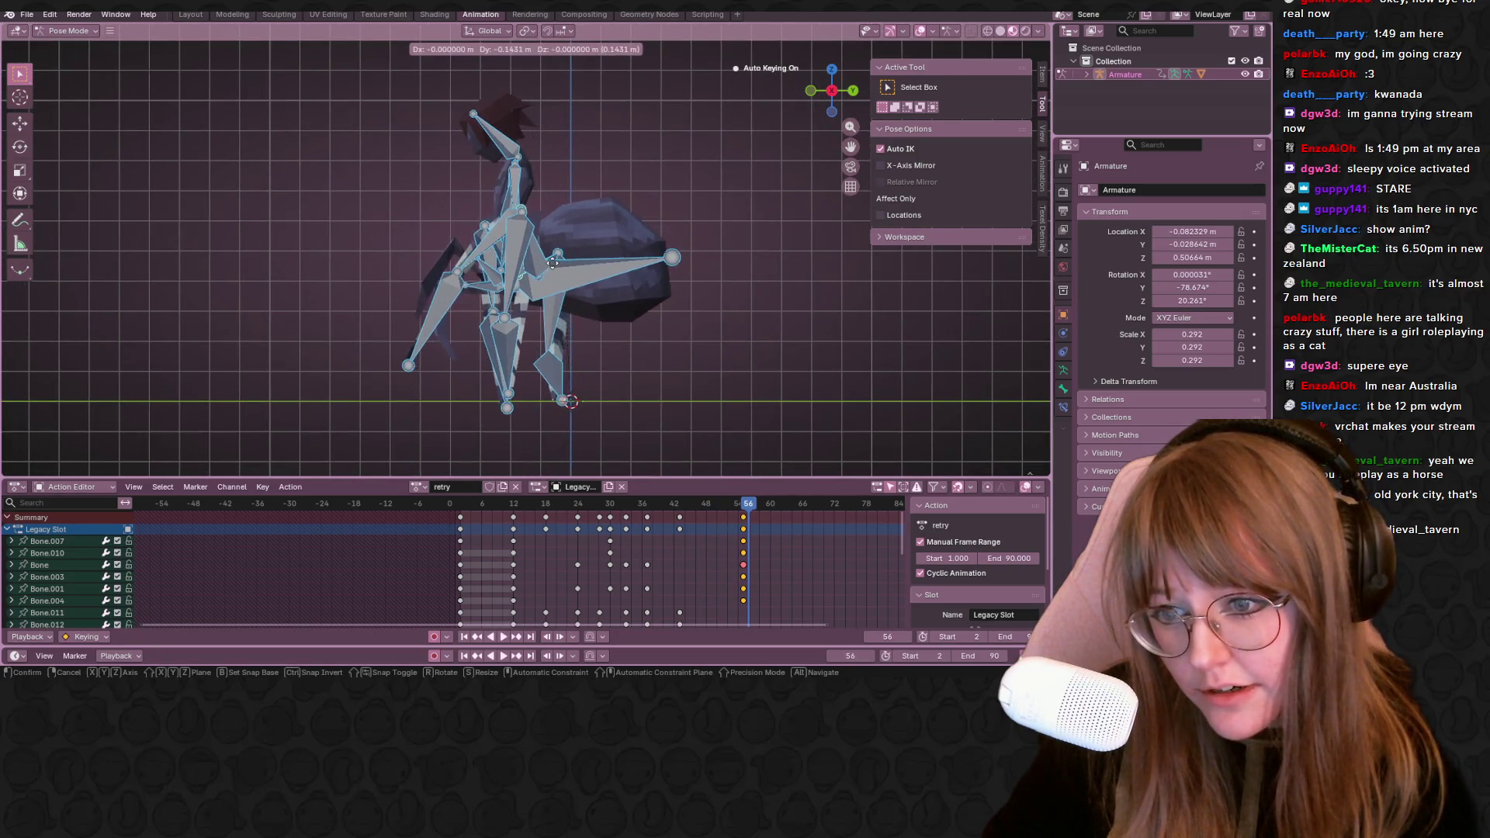
click(744, 466)
key(i)
Select the frame-56 keys, nudge the leg bones again, then scrub frames 40–58 to review
mouse_move(710, 502)
mouse_down()
mouse_move(708, 516)
mouse_move(749, 515)
mouse_up()
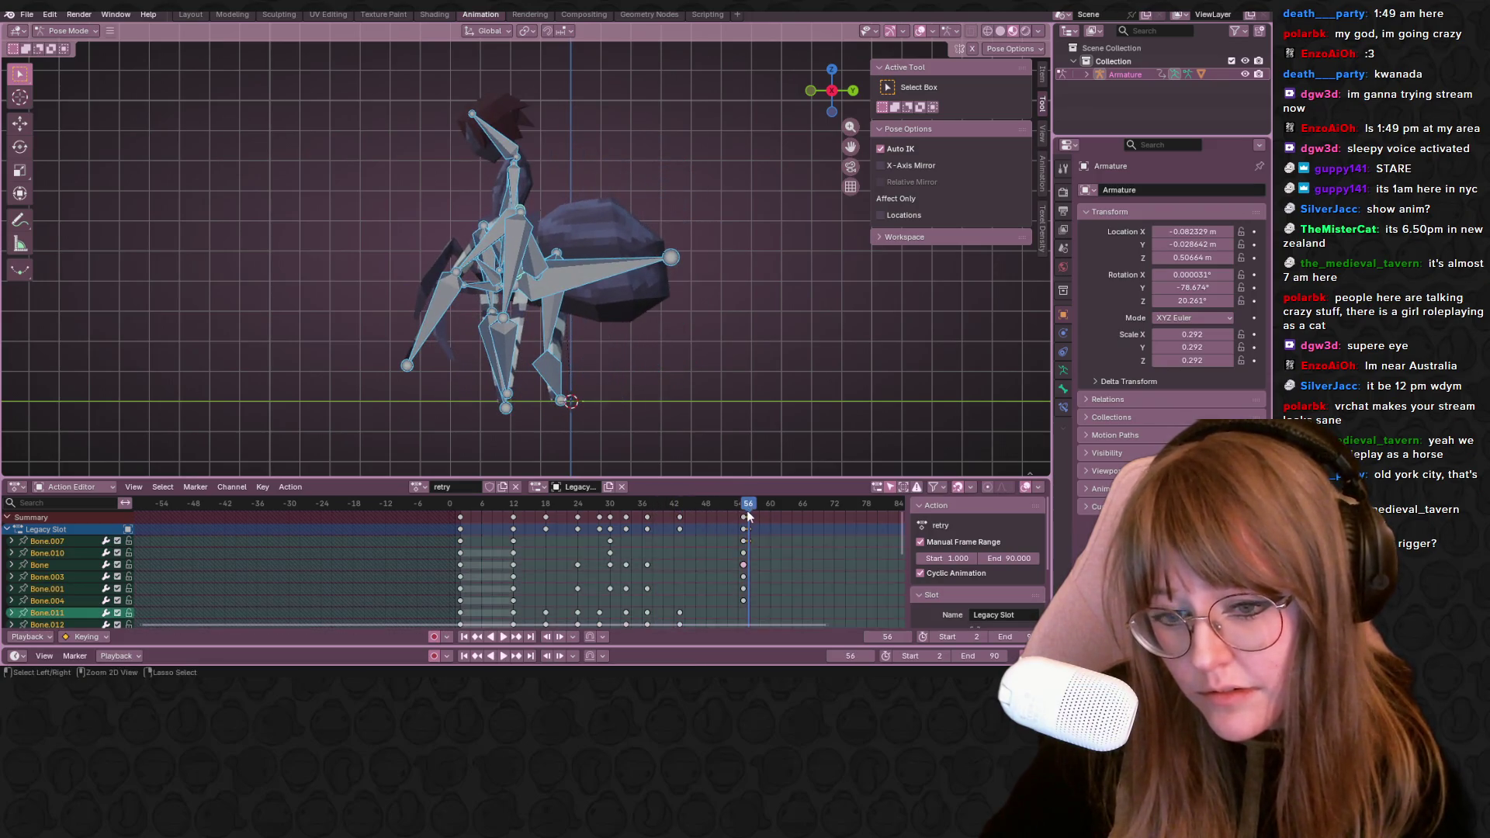
click(748, 512)
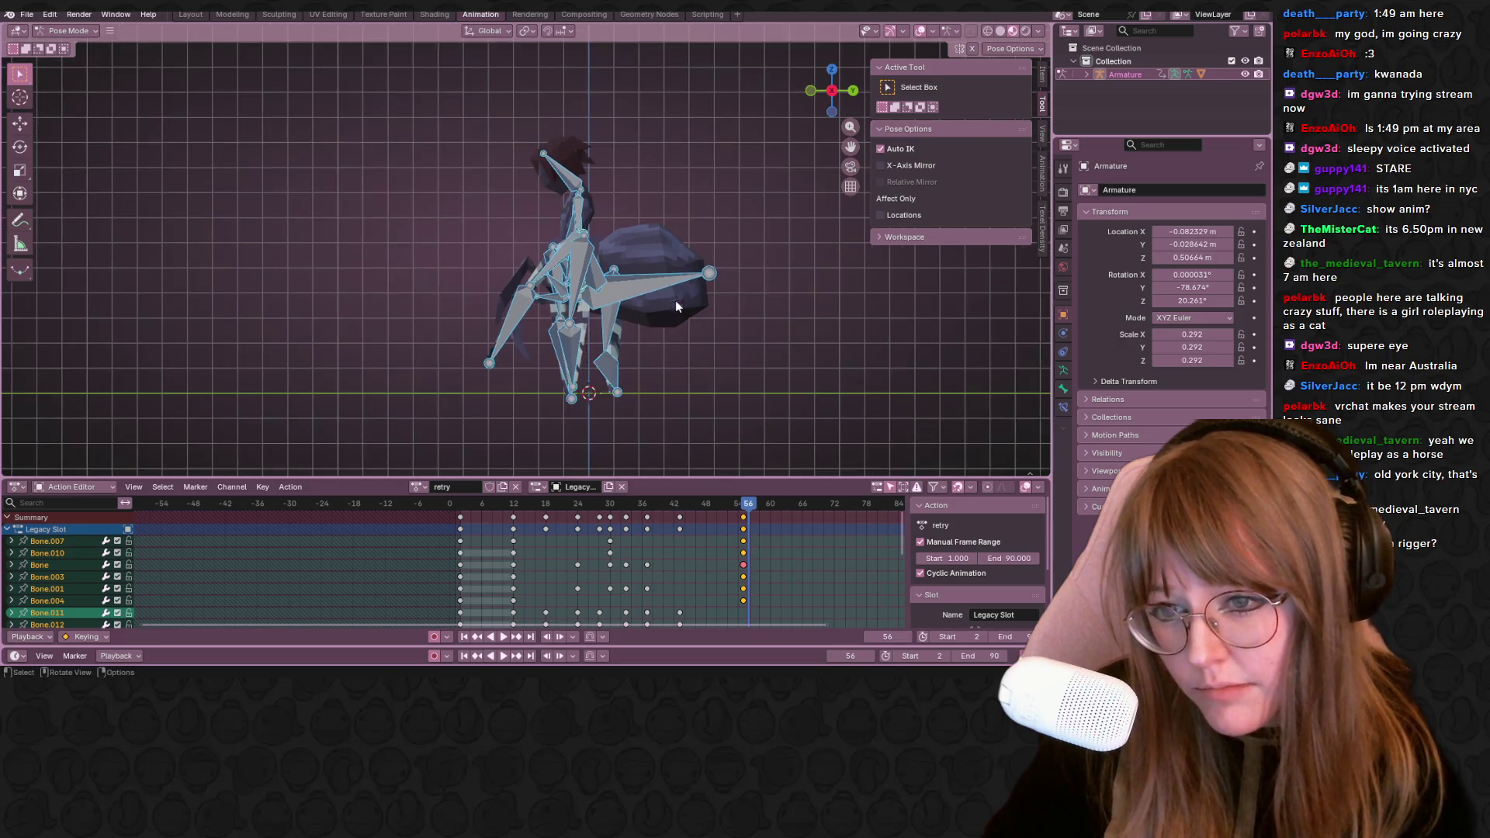
key(g)
click(599, 300)
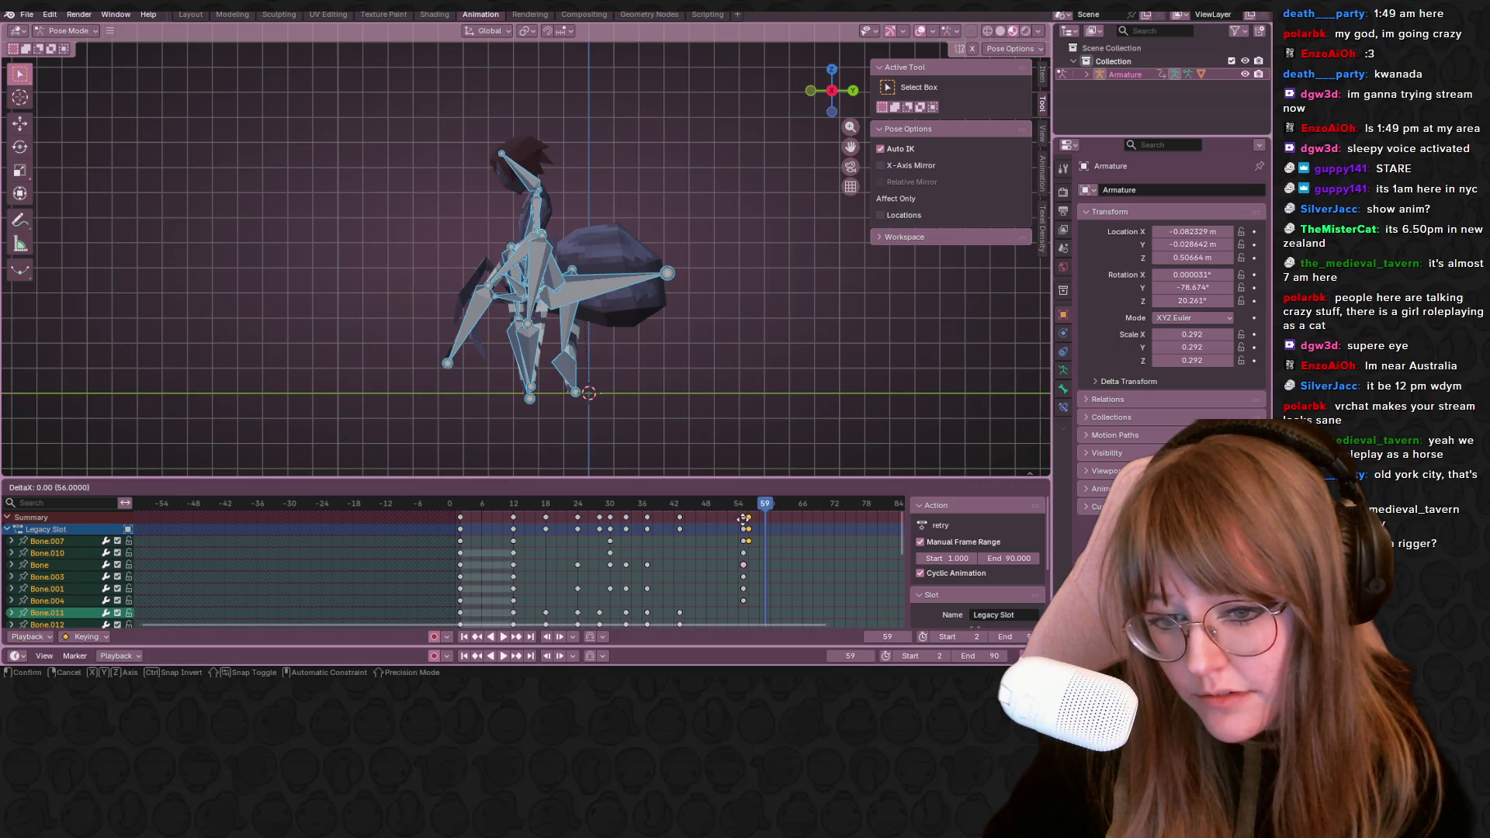
mouse_move(755, 503)
mouse_down()
mouse_move(703, 520)
mouse_move(717, 513)
mouse_up()
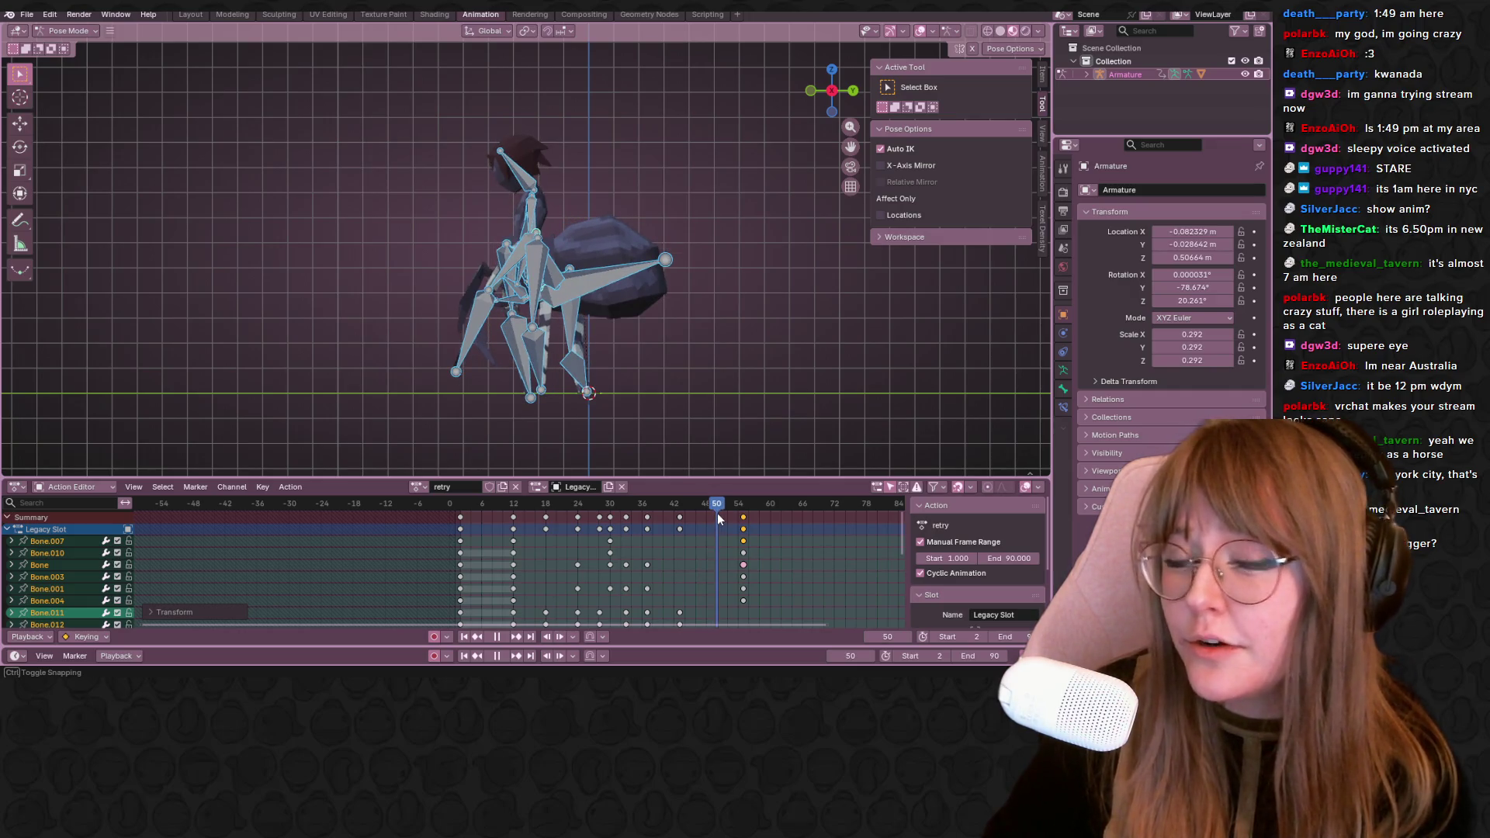
drag(718, 513, 663, 508)
mouse_move(662, 448)
middle_down()
mouse_move(656, 369)
mouse_move(661, 529)
middle_up()
drag(713, 507, 753, 506)
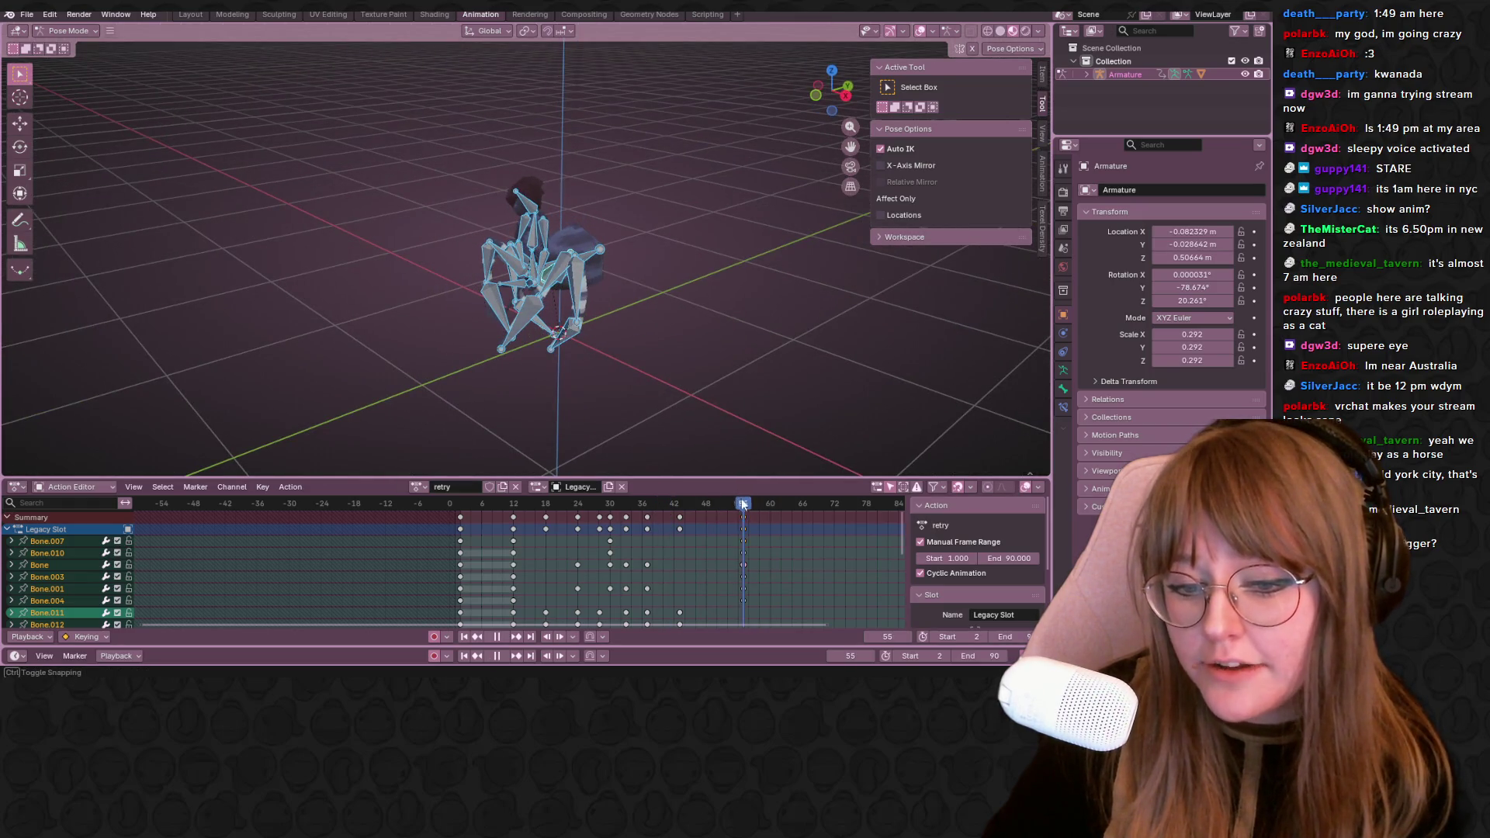
Select Bone.011 in orthographic side view, move it with G into a new pose, then add the lower-leg bone
middle_drag(554, 328, 579, 288)
click(579, 268)
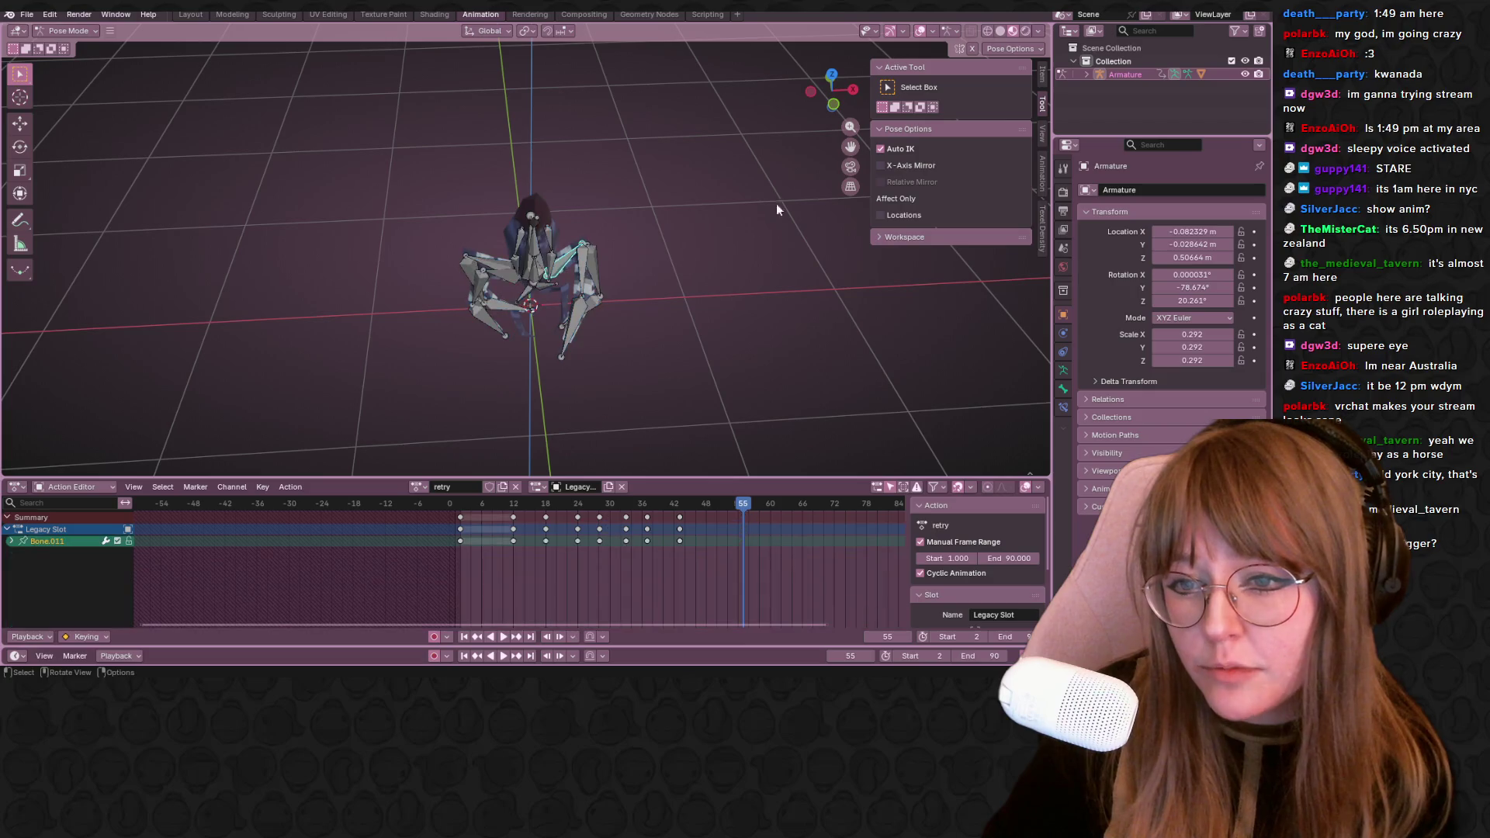
click(850, 90)
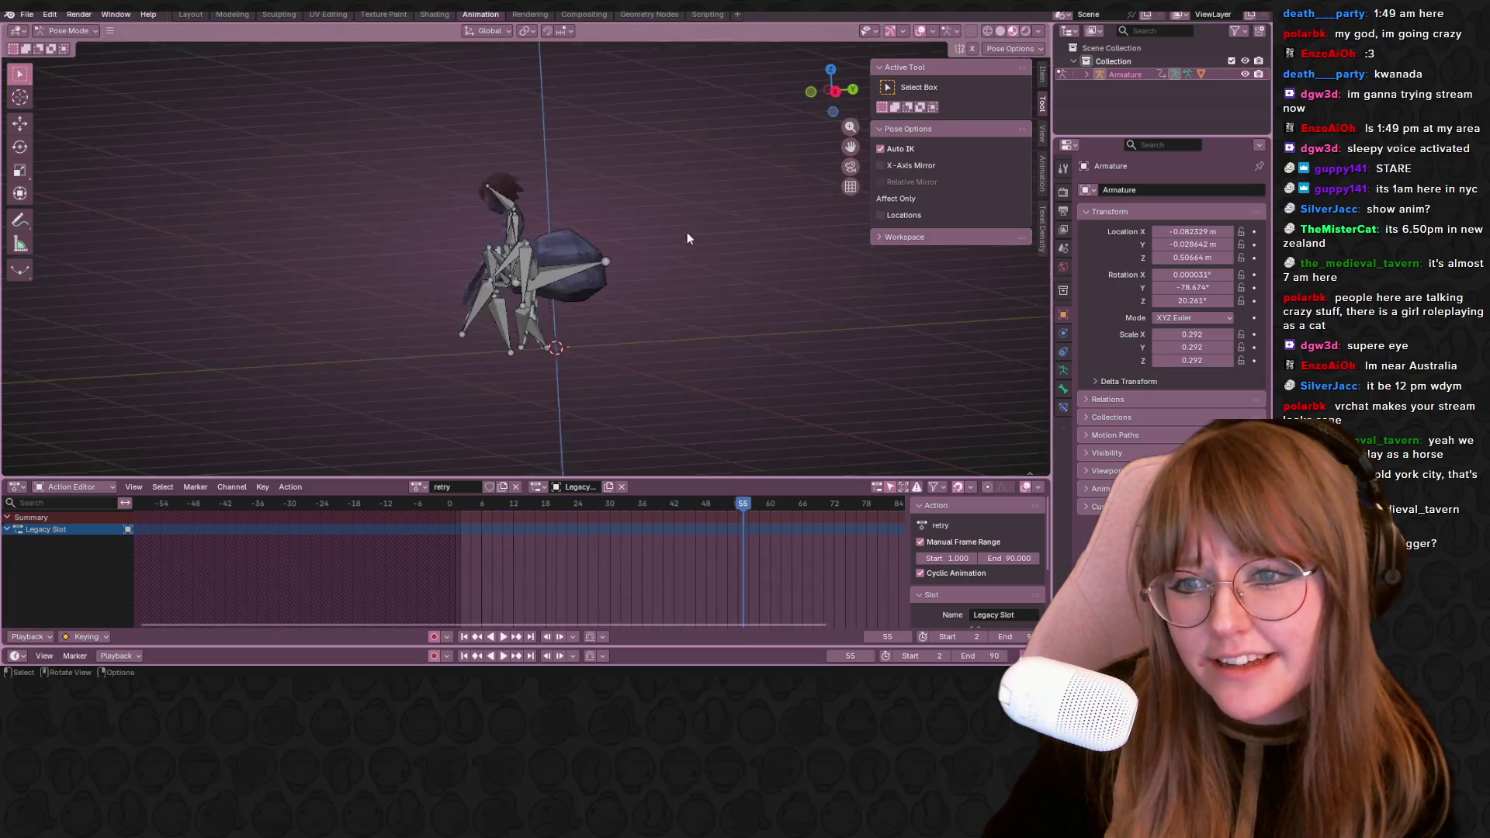
mouse_move(535, 260)
middle_down()
mouse_move(585, 355)
mouse_move(513, 294)
middle_up()
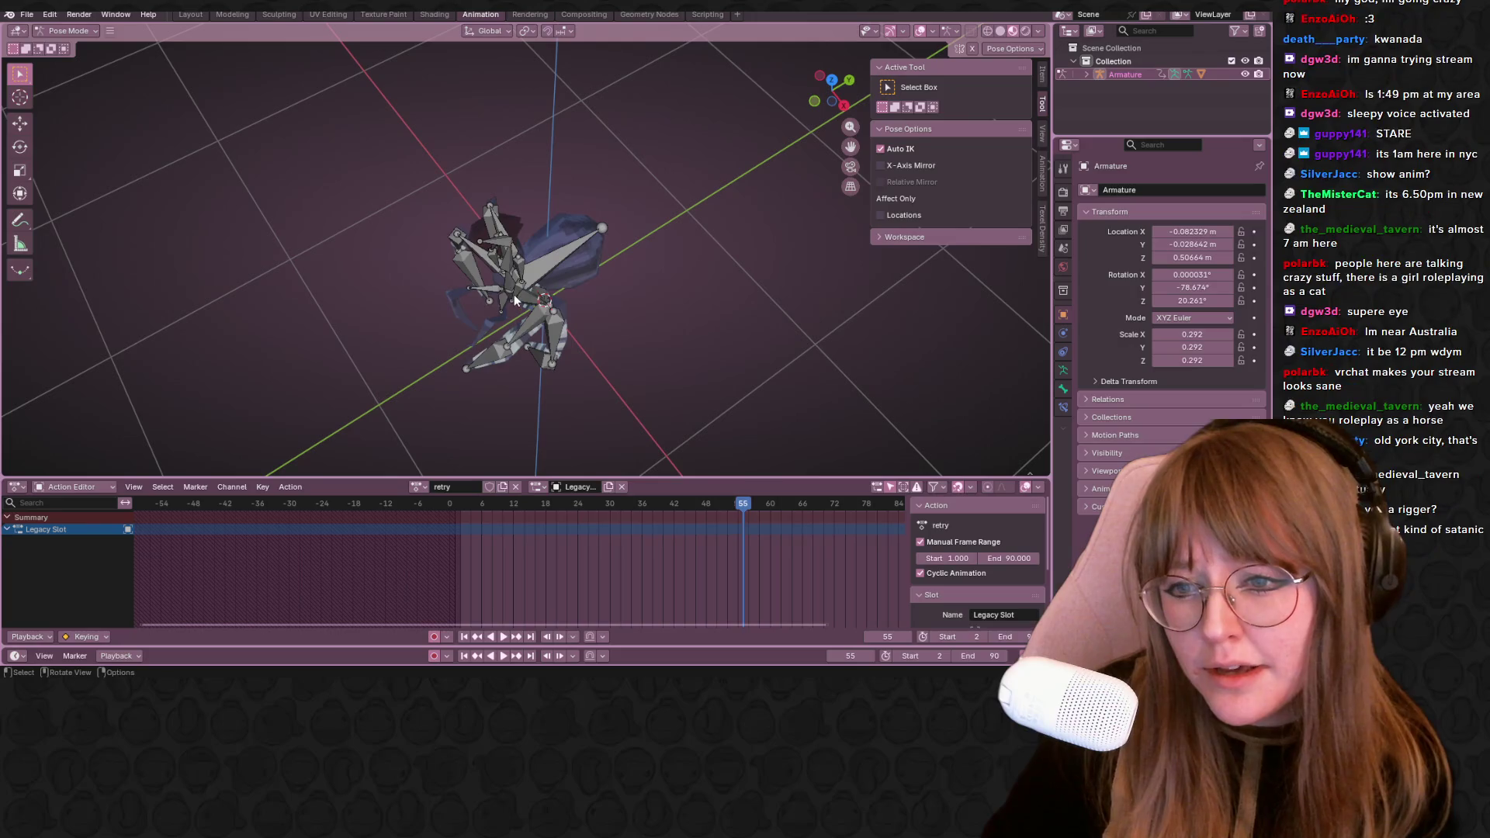
click(850, 84)
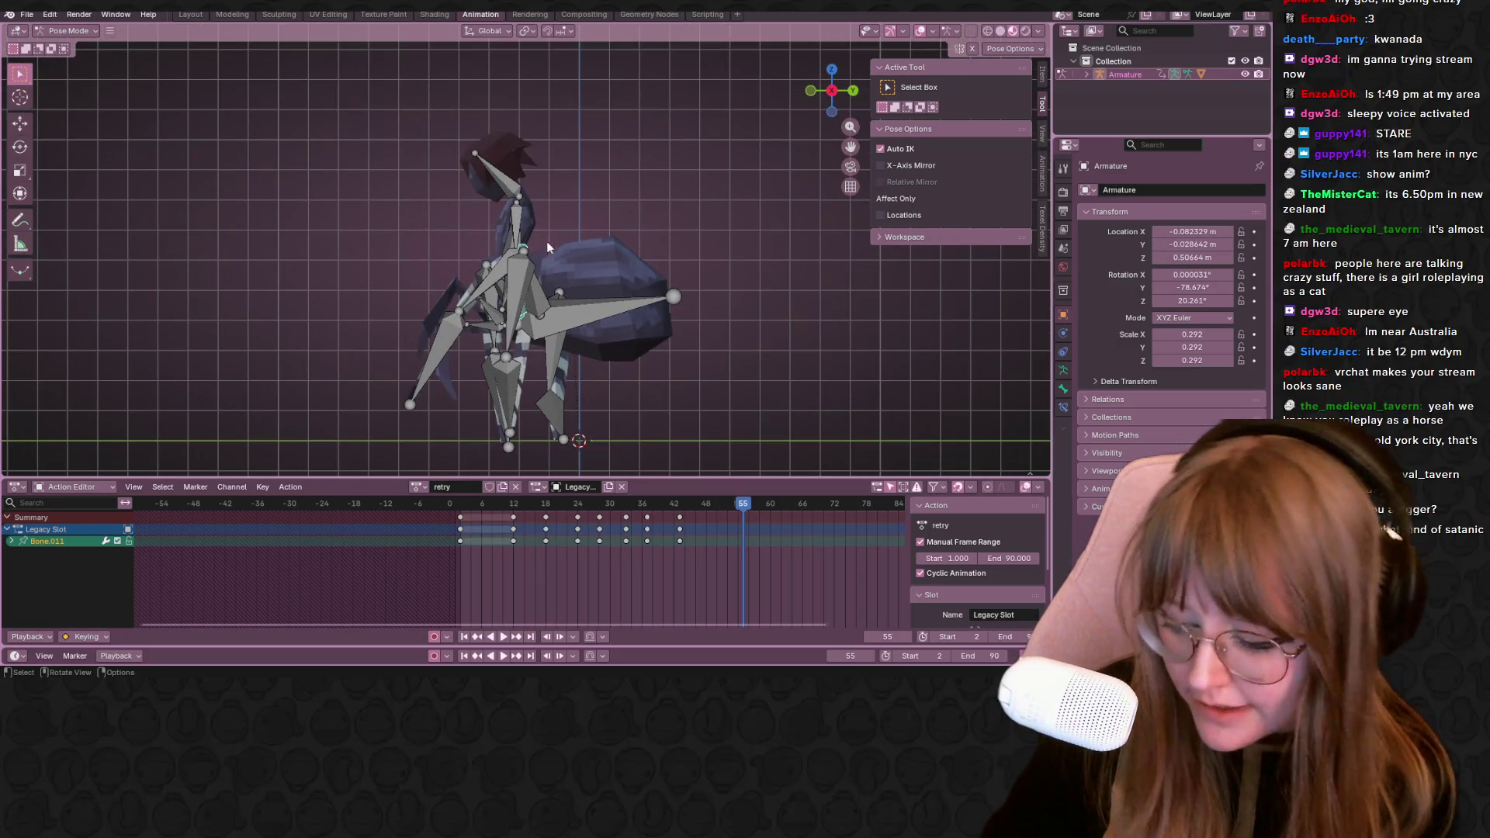
key(g)
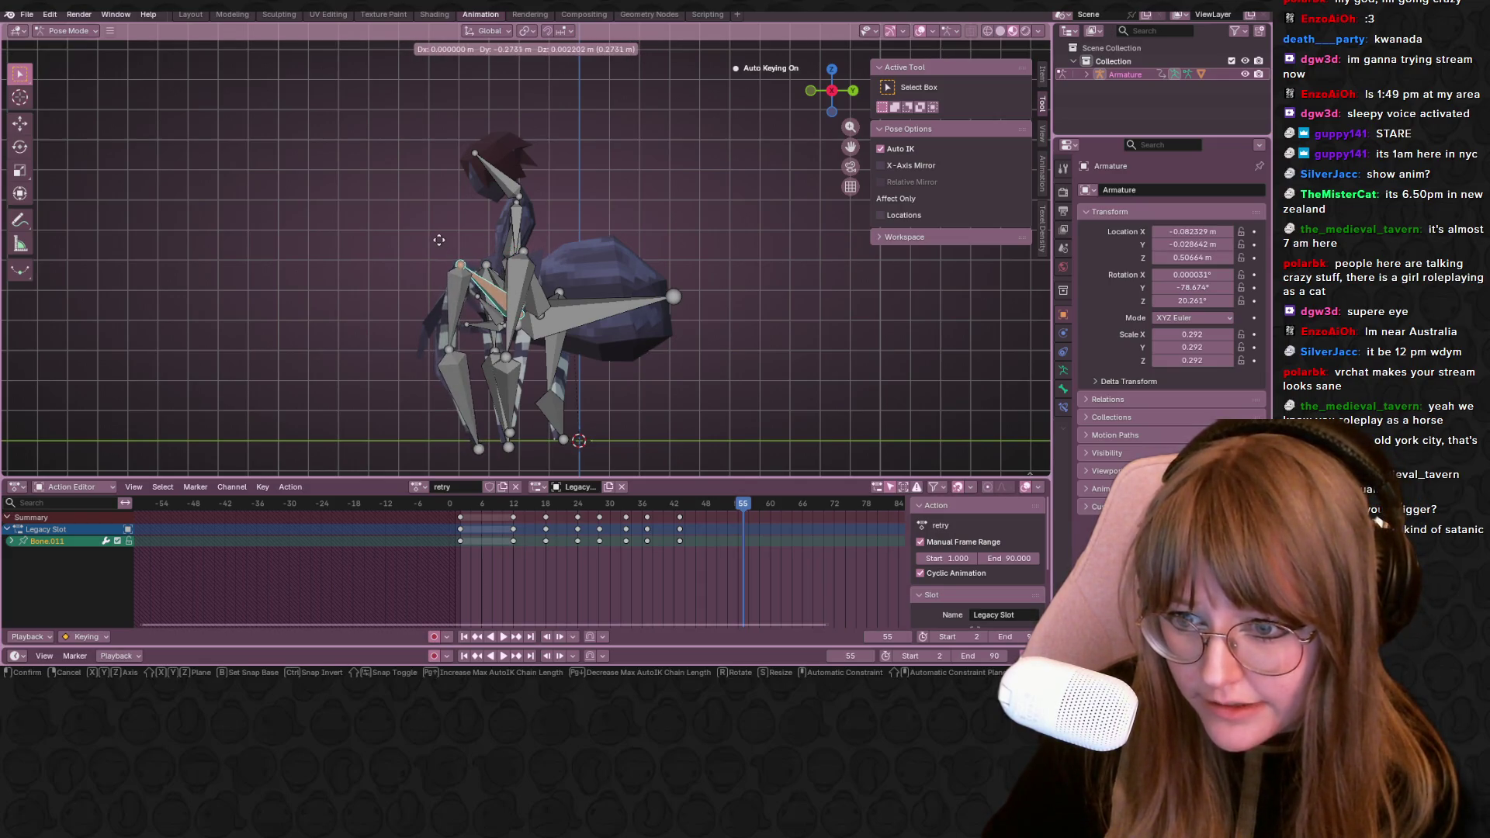
click(437, 239)
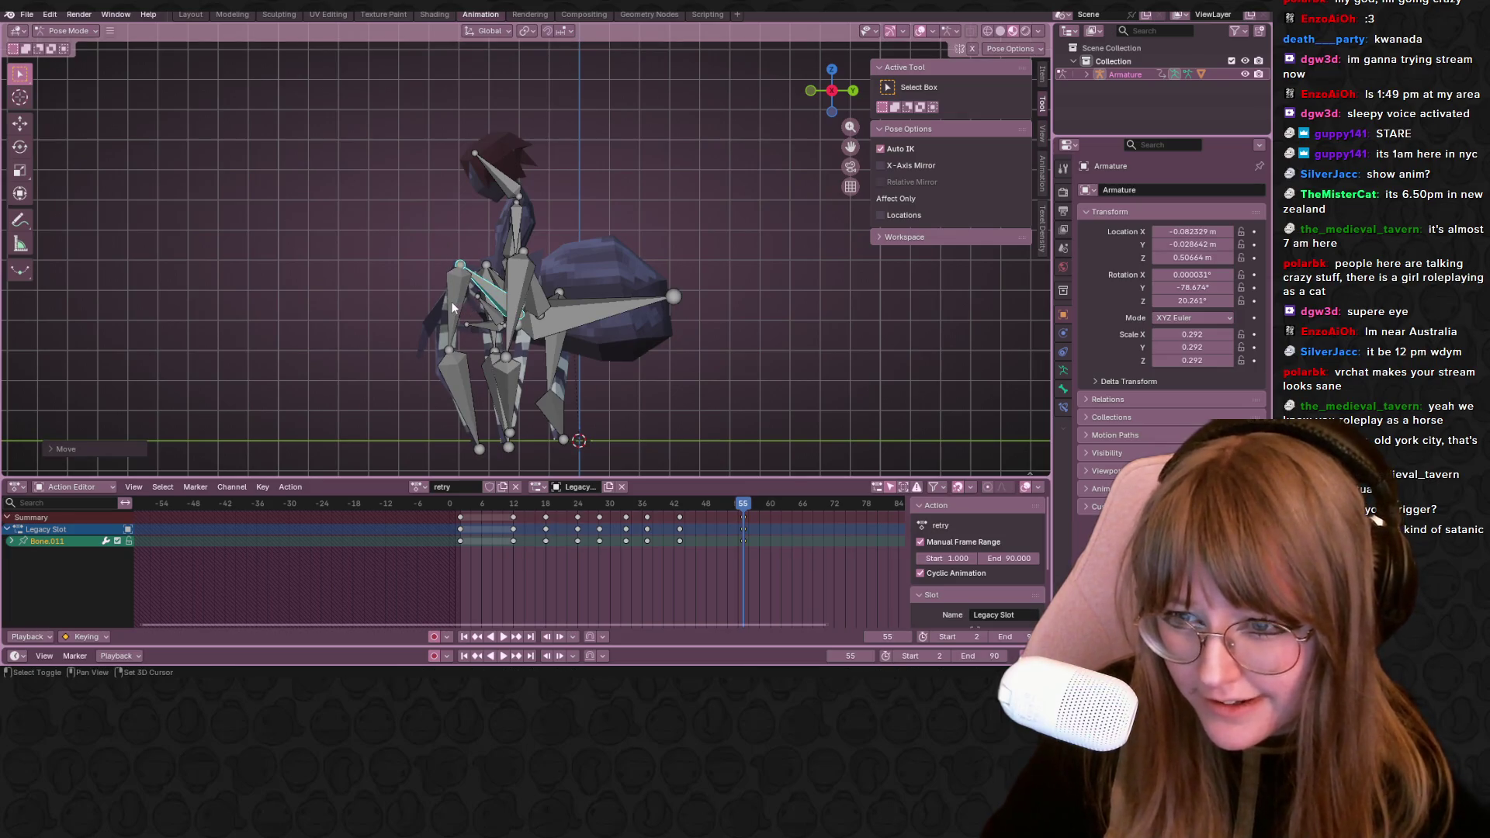
shift+click(452, 406)
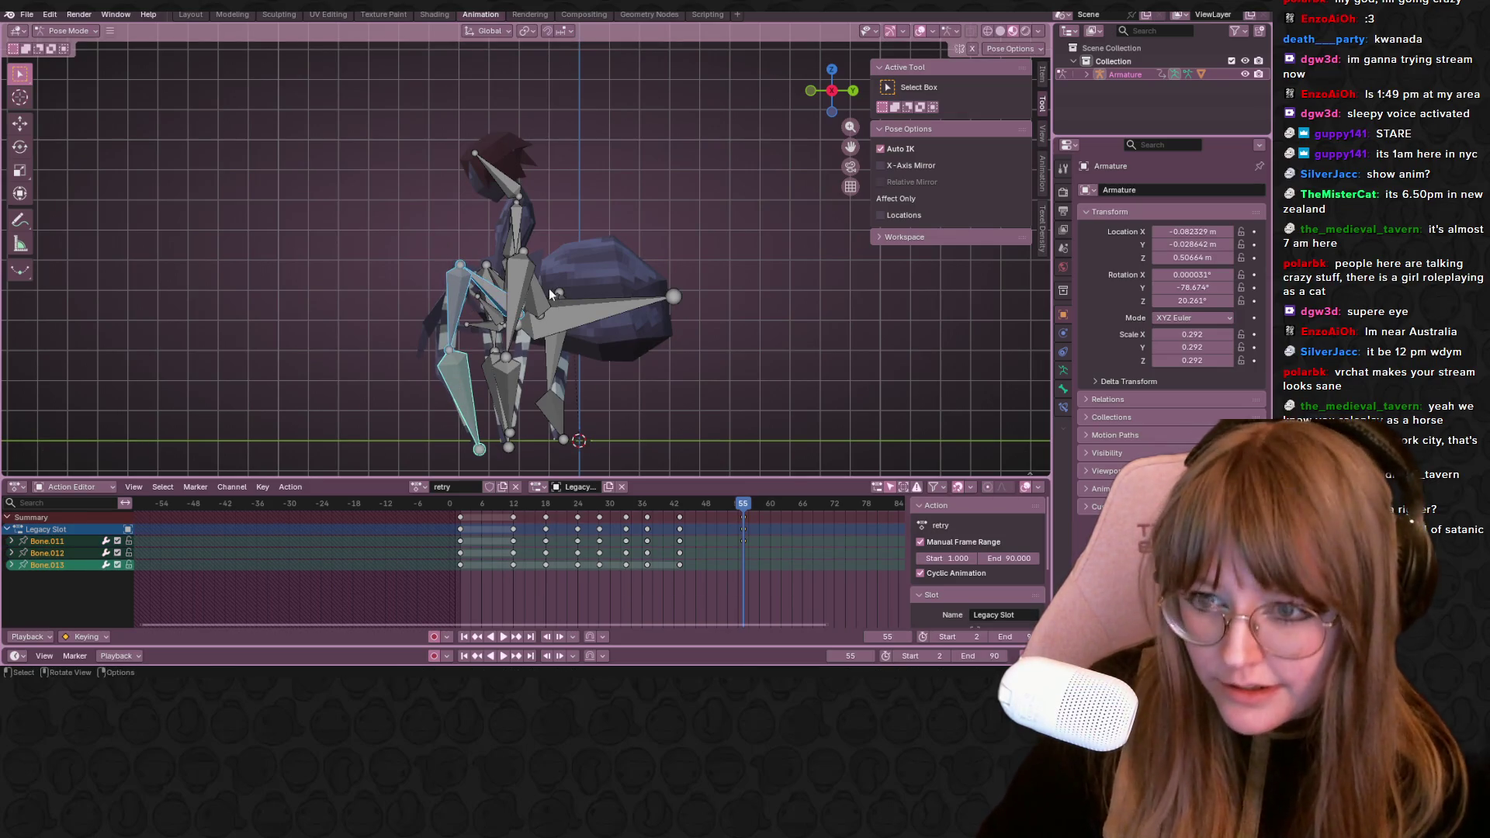
middle_drag(549, 288, 712, 343)
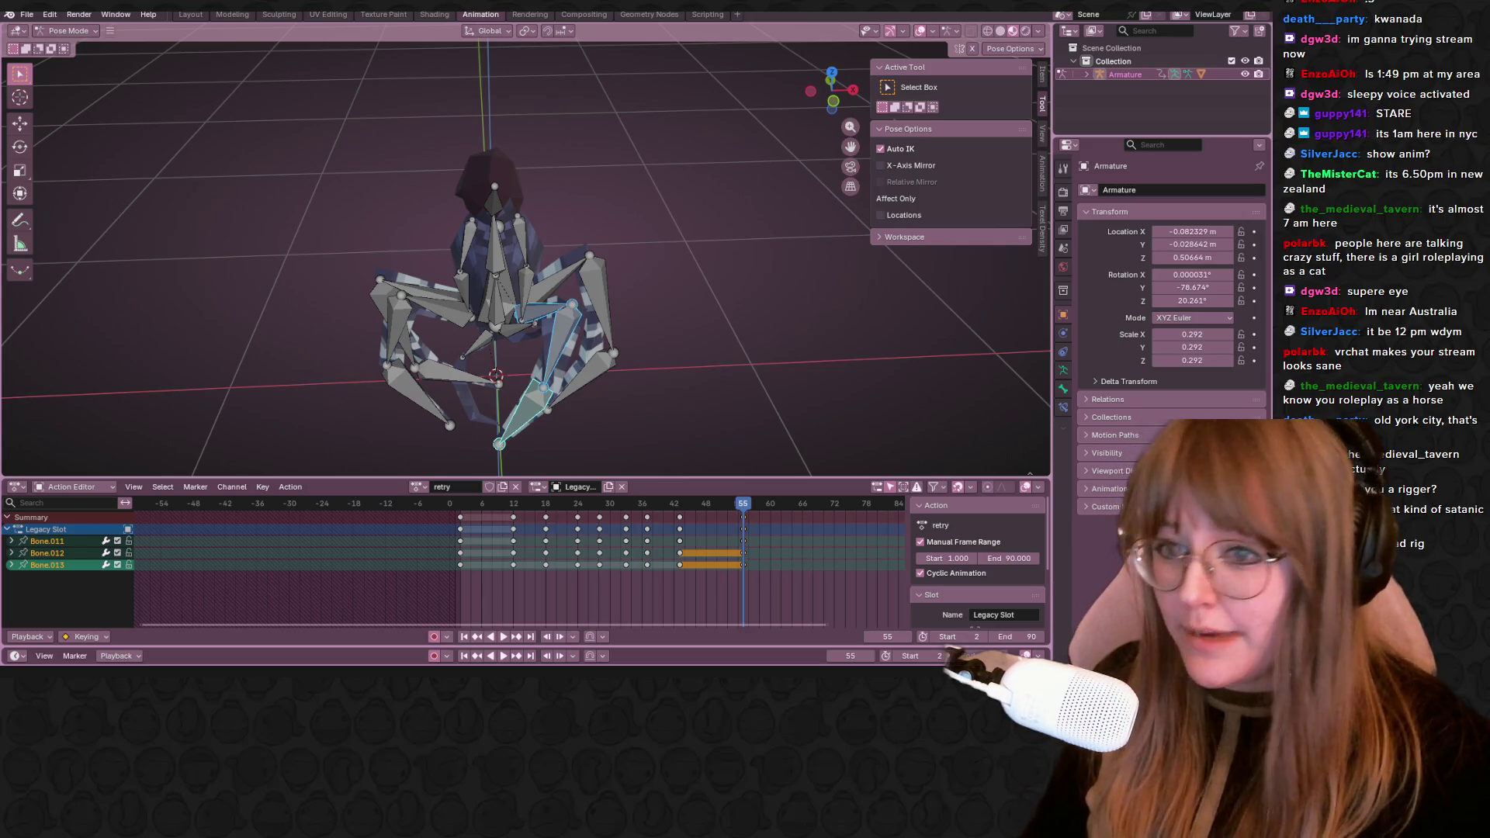
mouse_move(630, 212)
middle_down()
mouse_move(665, 225)
mouse_move(618, 205)
middle_up()
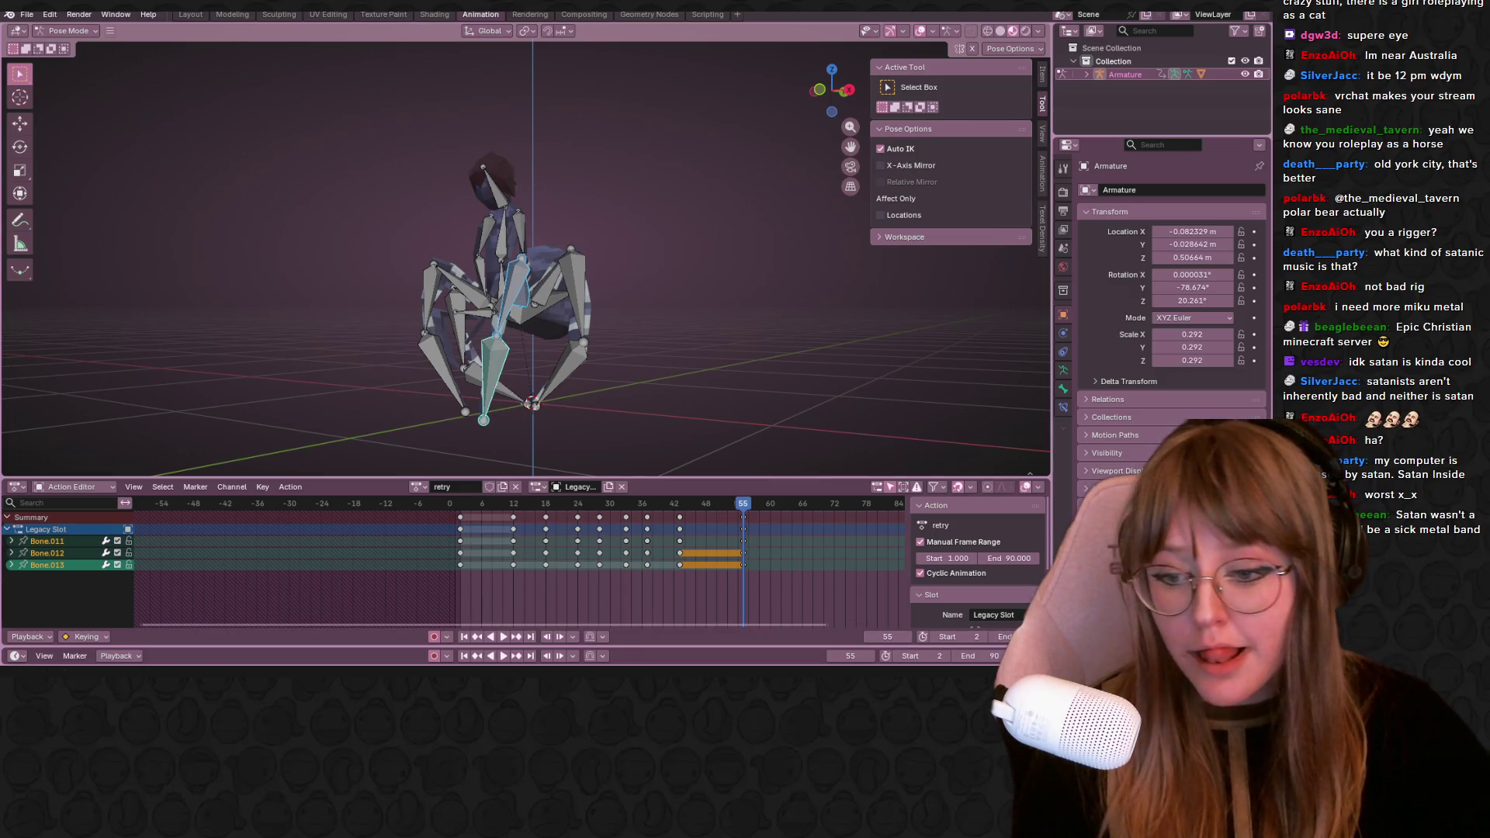
key(alt+Tab)
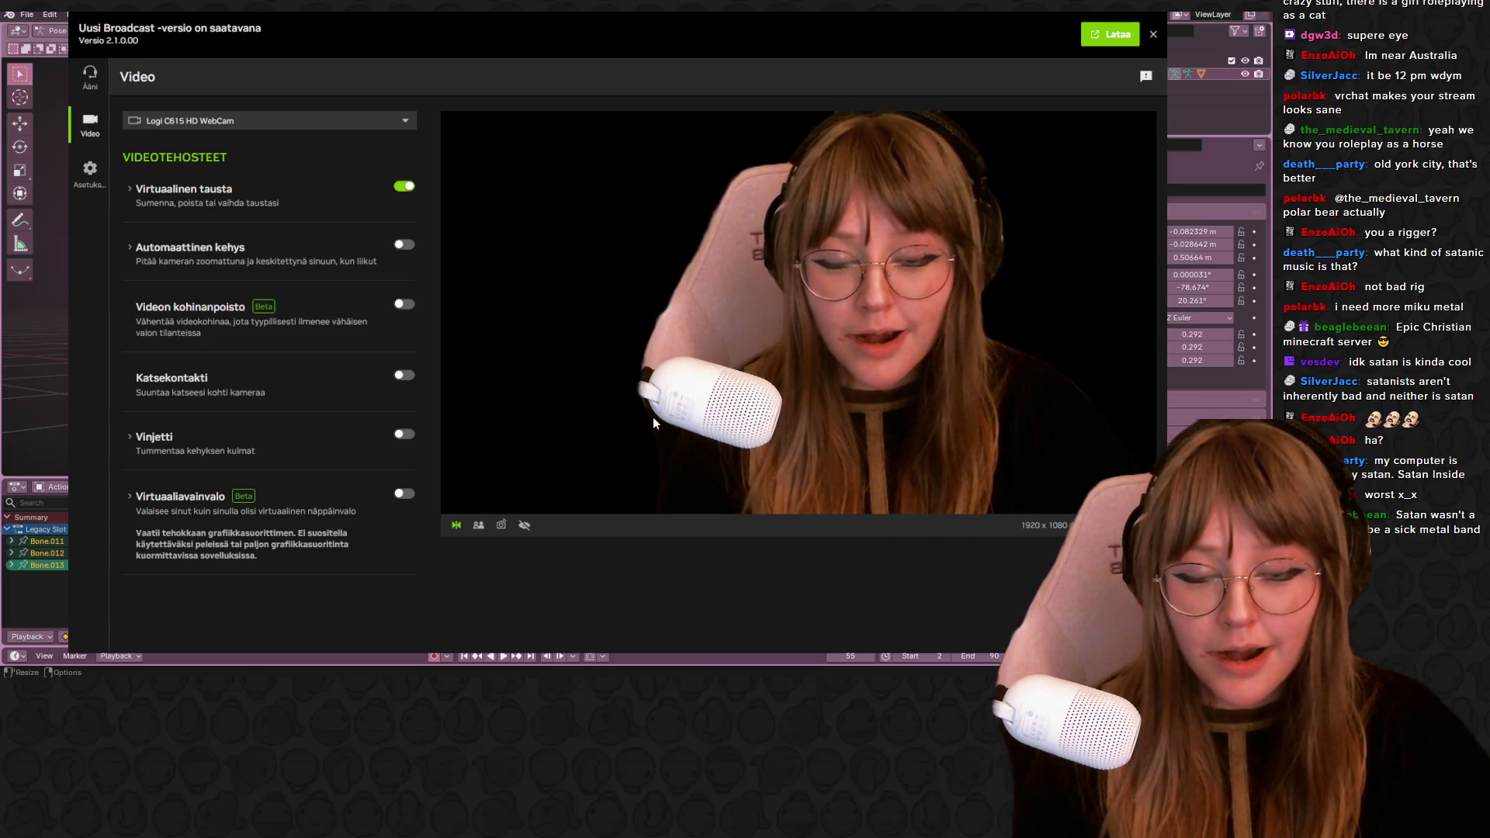
key(alt+Tab)
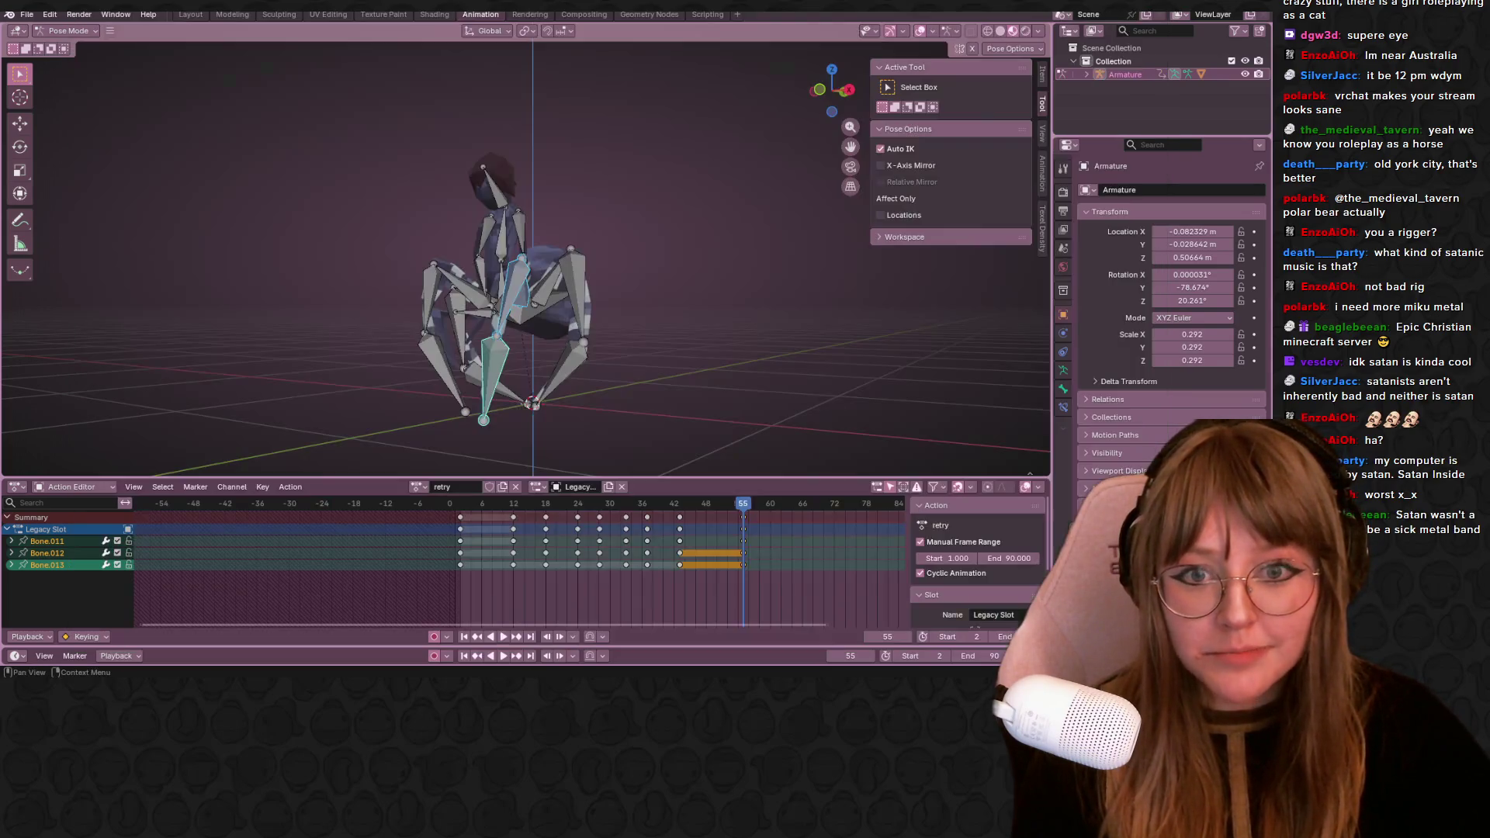
mouse_move(665, 425)
middle_down()
mouse_move(416, 242)
mouse_move(327, 266)
mouse_move(583, 74)
middle_up()
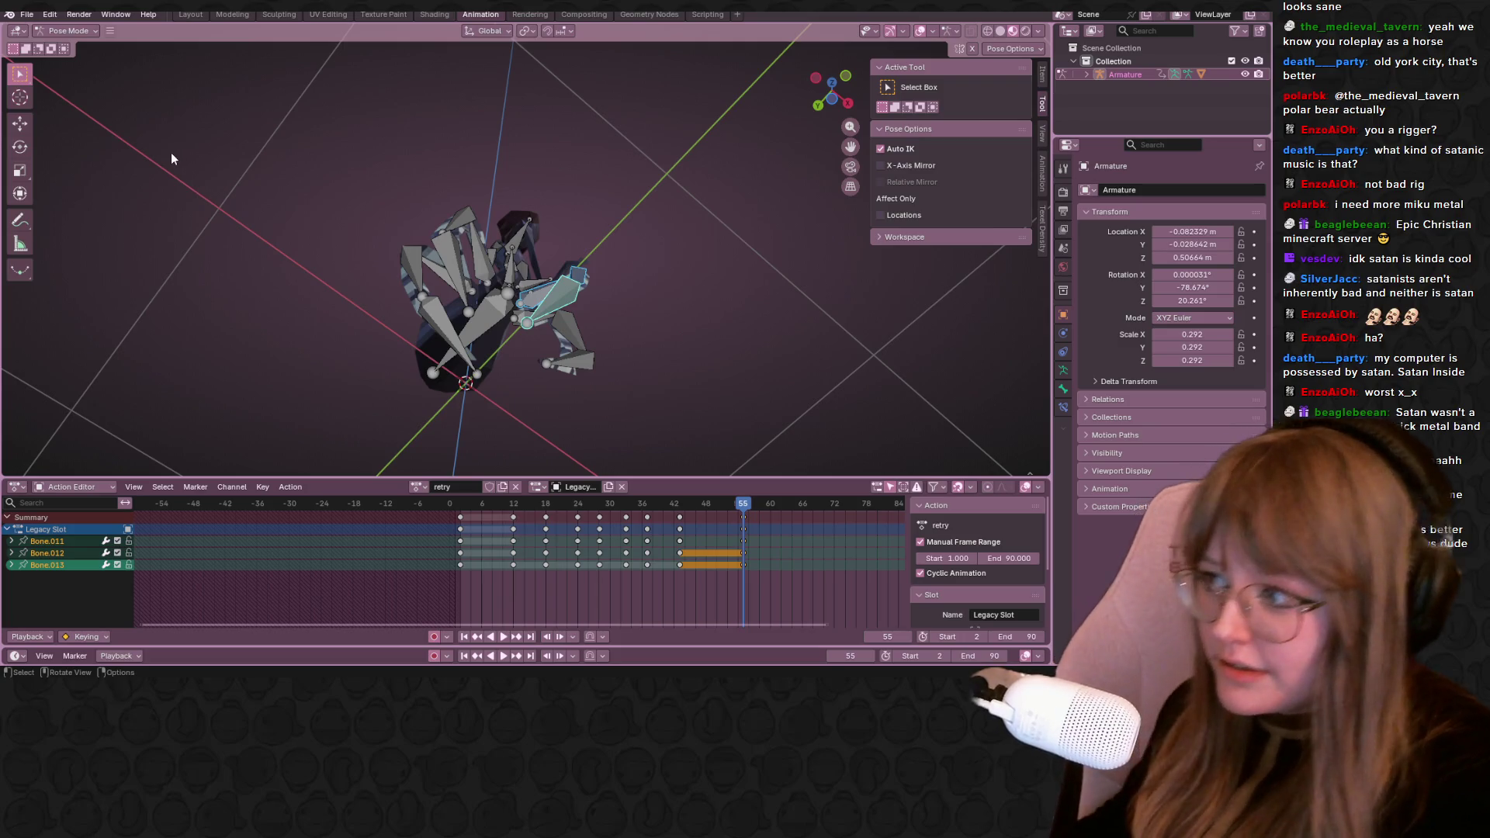
Scrub the retry action around frames 47–55 in side view to review the leg motion, undoing a stray change
mouse_move(711, 335)
middle_down()
mouse_move(604, 288)
mouse_move(597, 241)
middle_up()
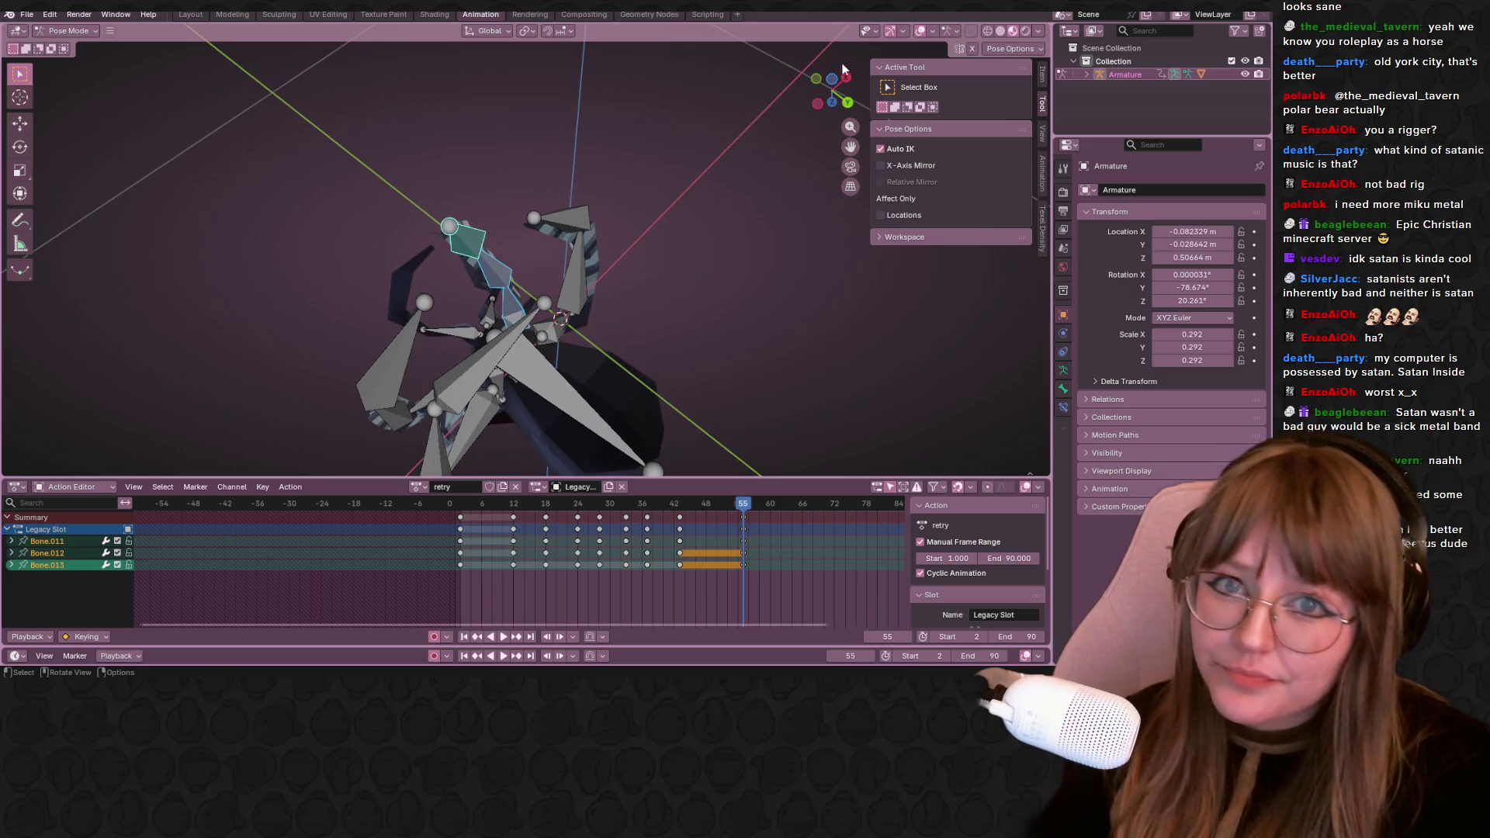
click(847, 89)
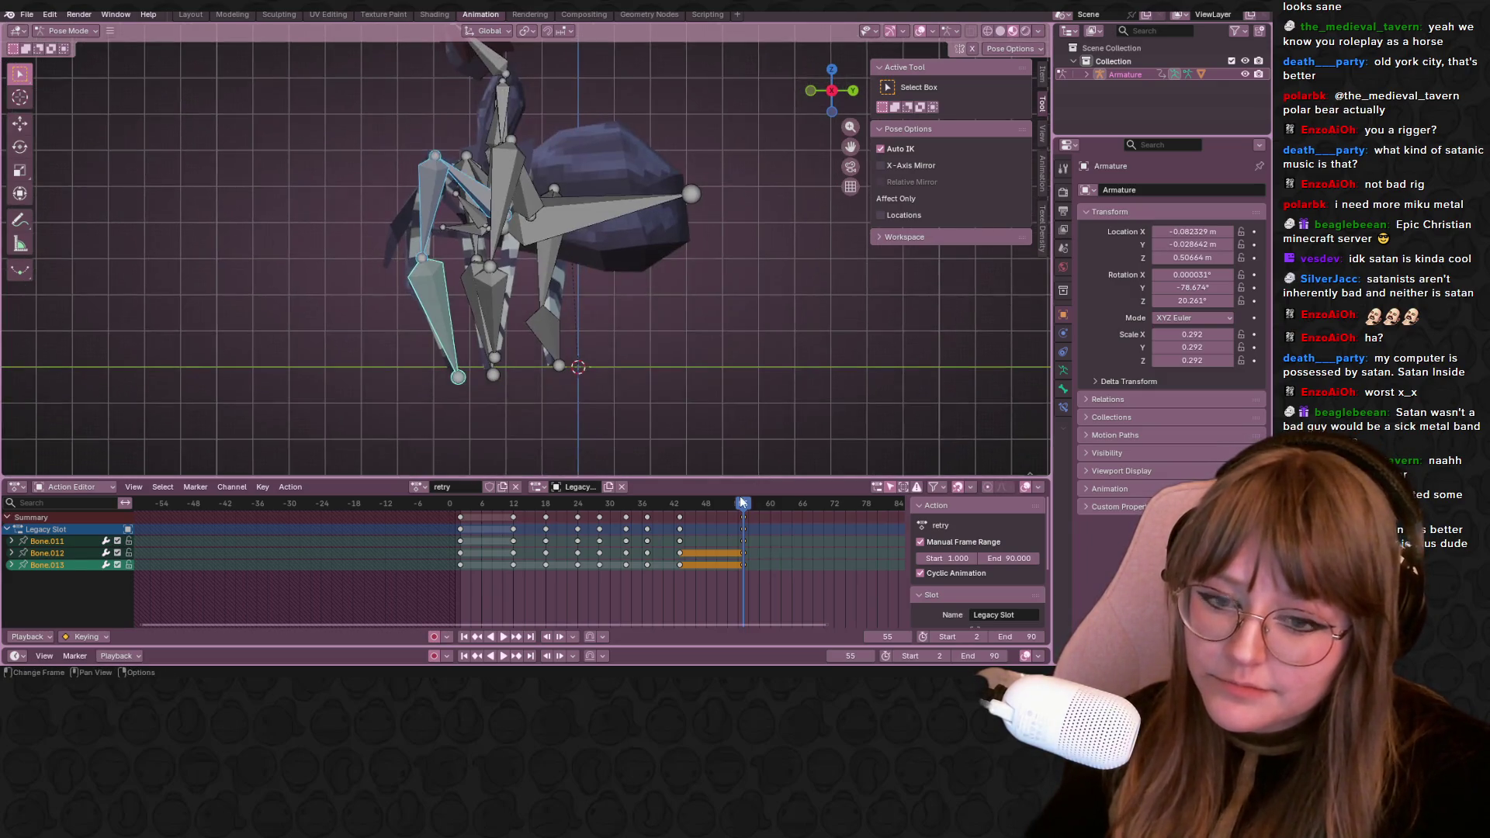
mouse_move(707, 502)
mouse_down()
mouse_move(648, 517)
mouse_move(742, 505)
mouse_move(673, 500)
mouse_up()
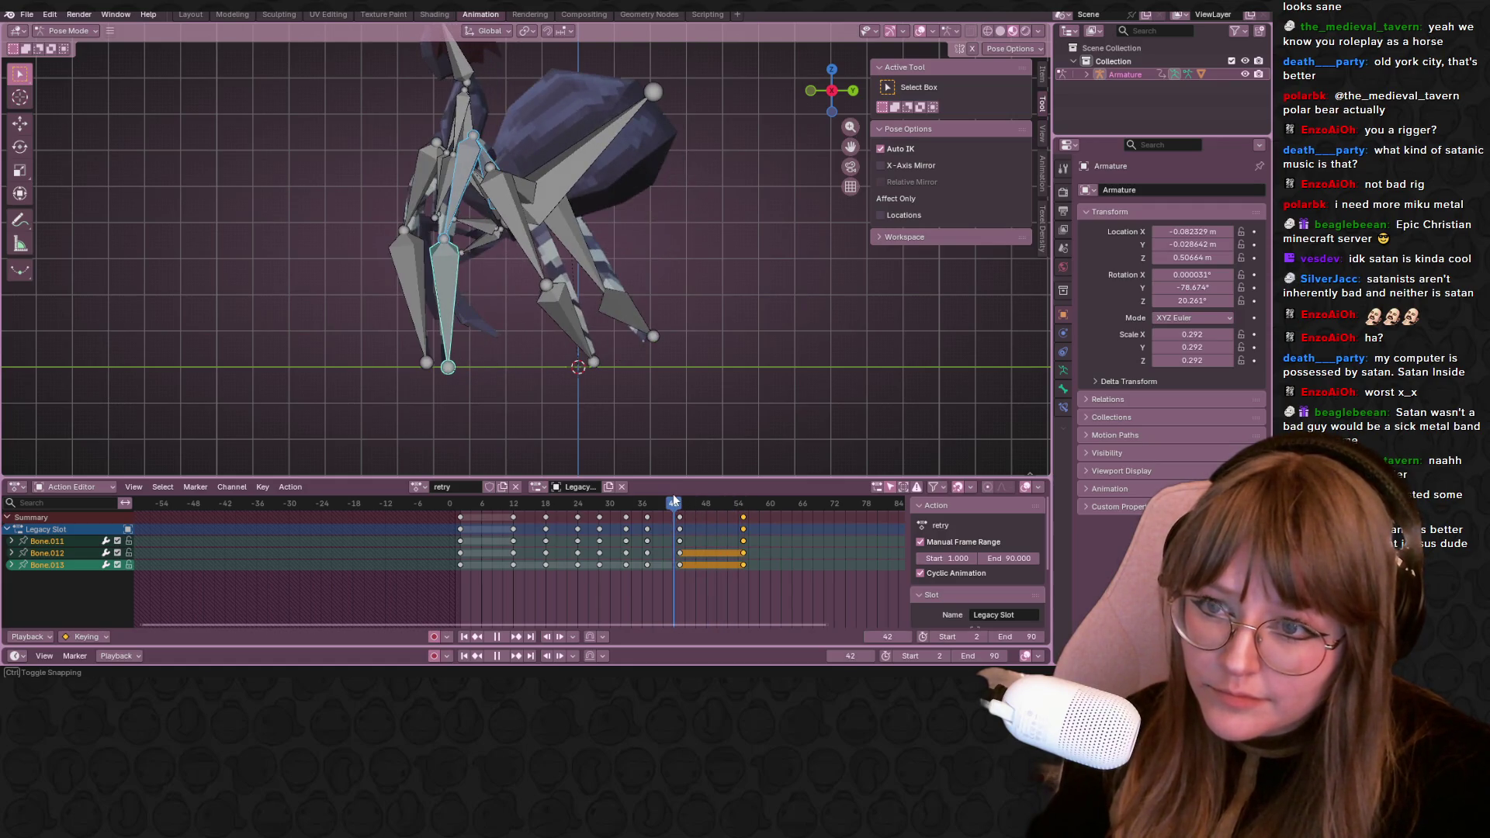
mouse_move(674, 500)
mouse_down()
mouse_move(634, 502)
mouse_move(679, 505)
mouse_up()
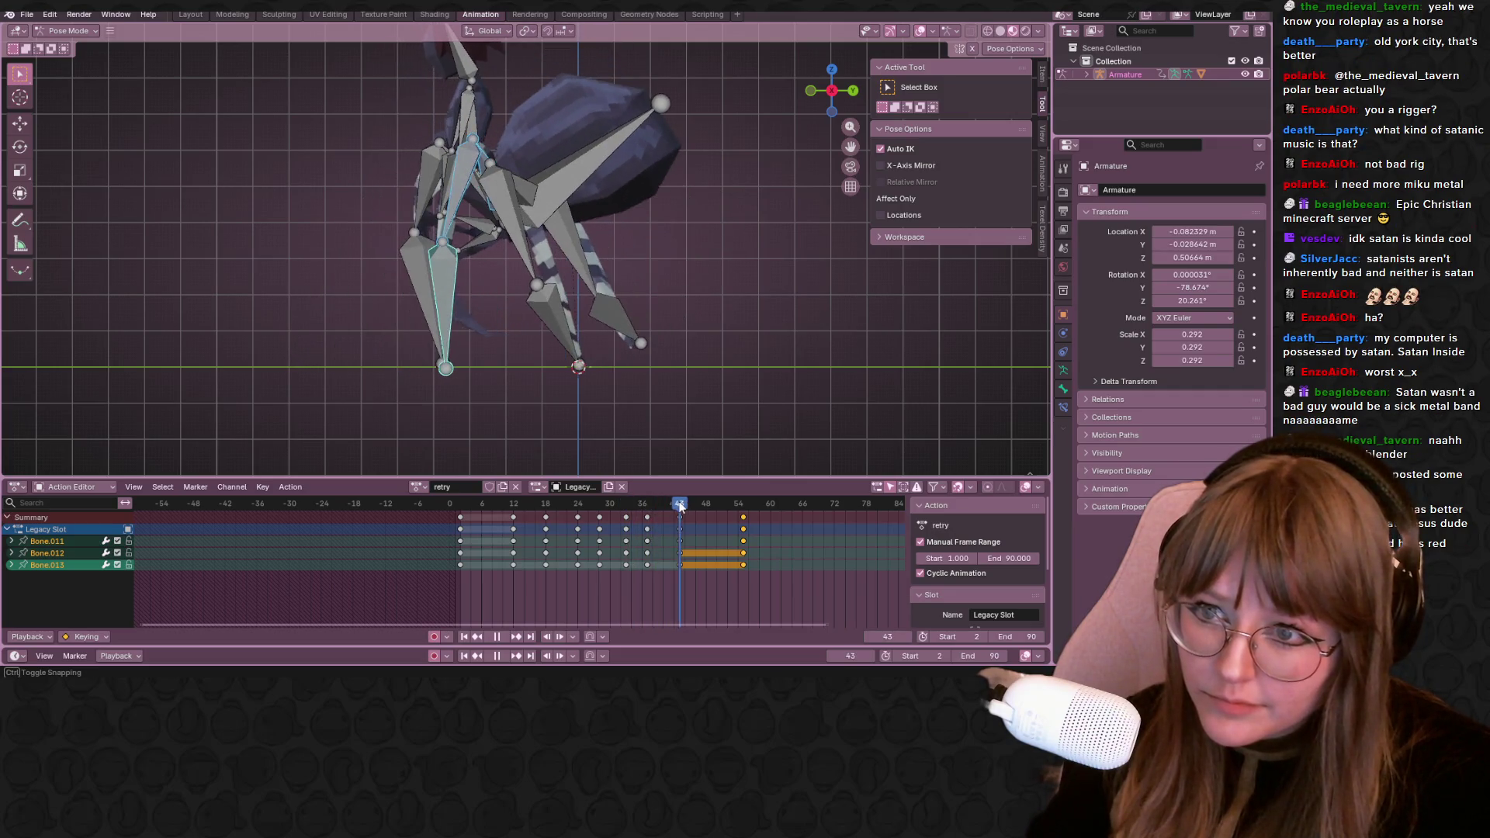
drag(683, 505, 742, 505)
scroll(625, 338, down, 2)
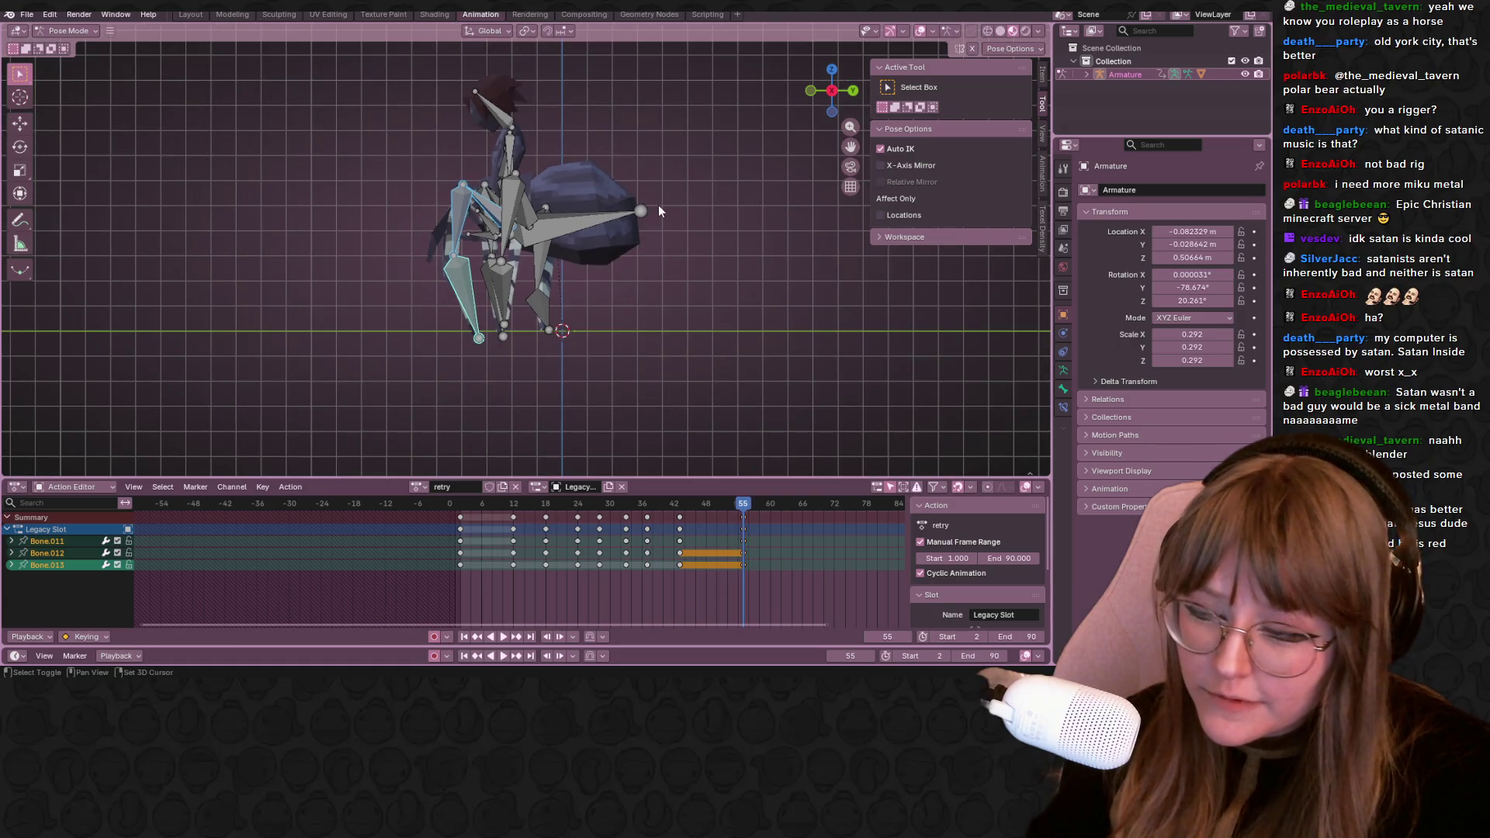
shift+middle_drag(635, 199, 655, 221)
scroll(656, 222, up, 2)
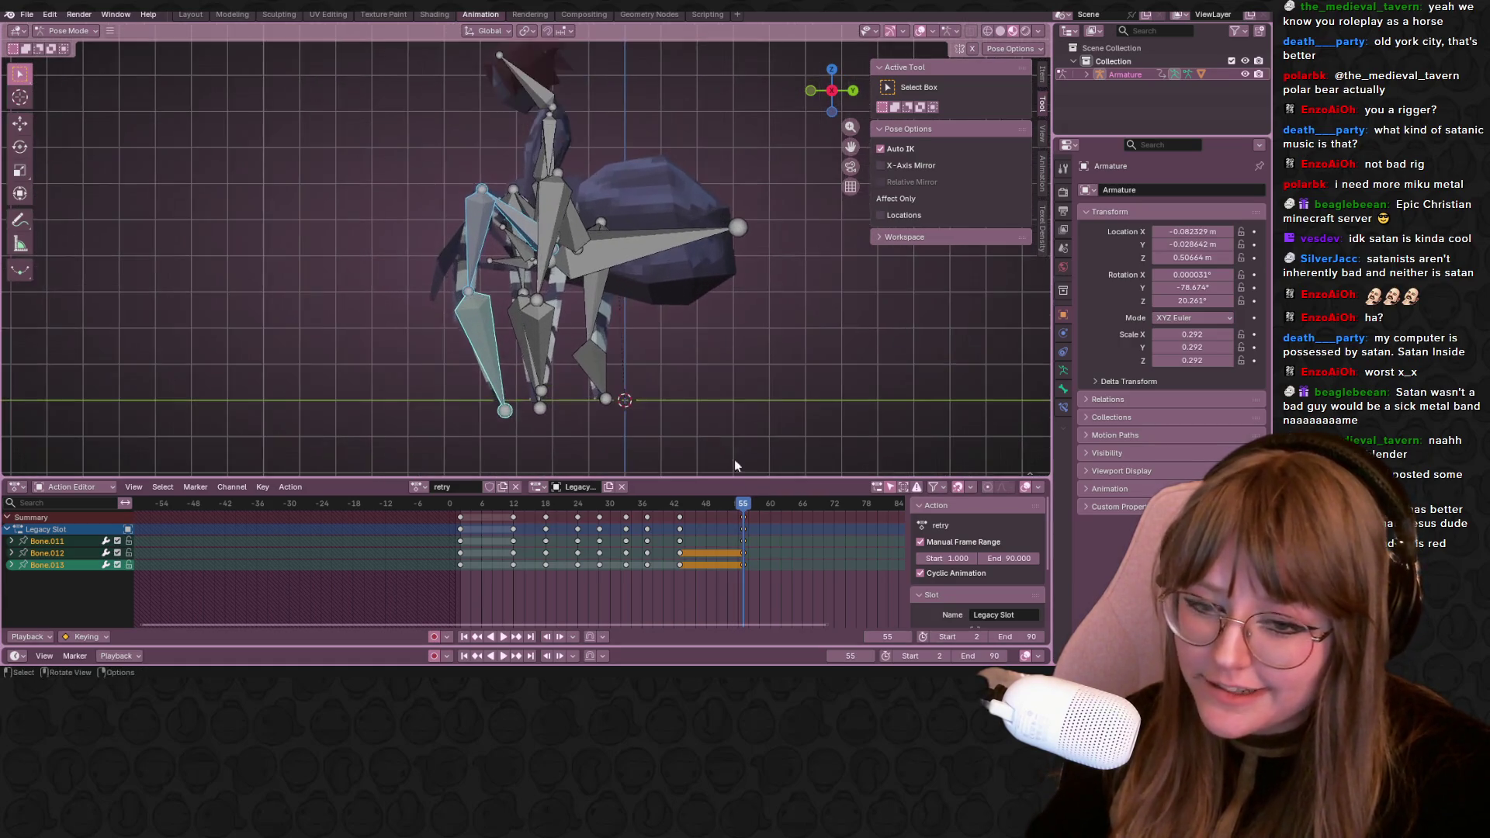
mouse_move(711, 504)
mouse_down()
mouse_move(634, 520)
mouse_move(743, 528)
mouse_up()
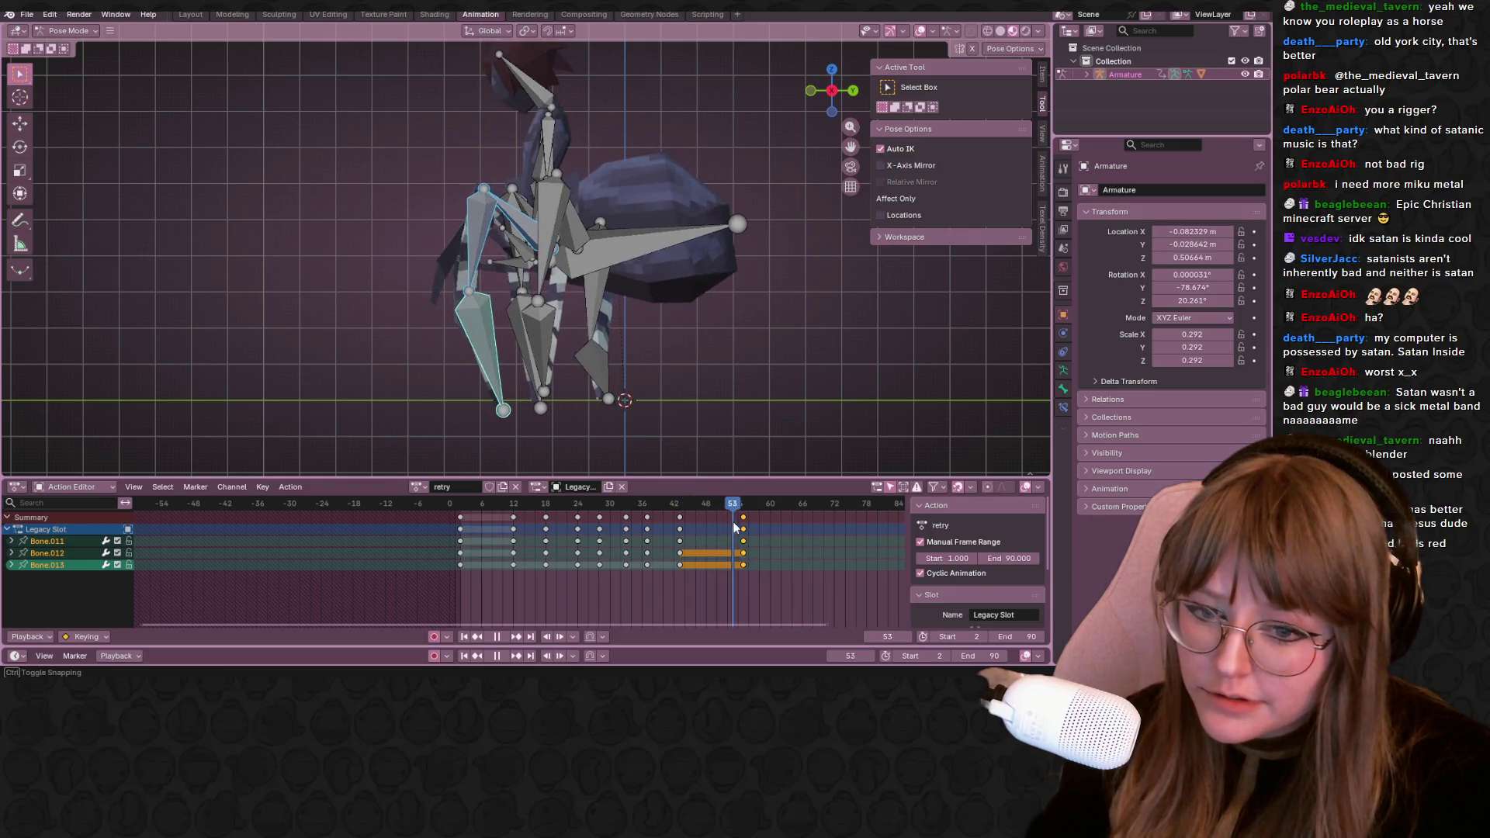
key(Delete)
key(ctrl+z)
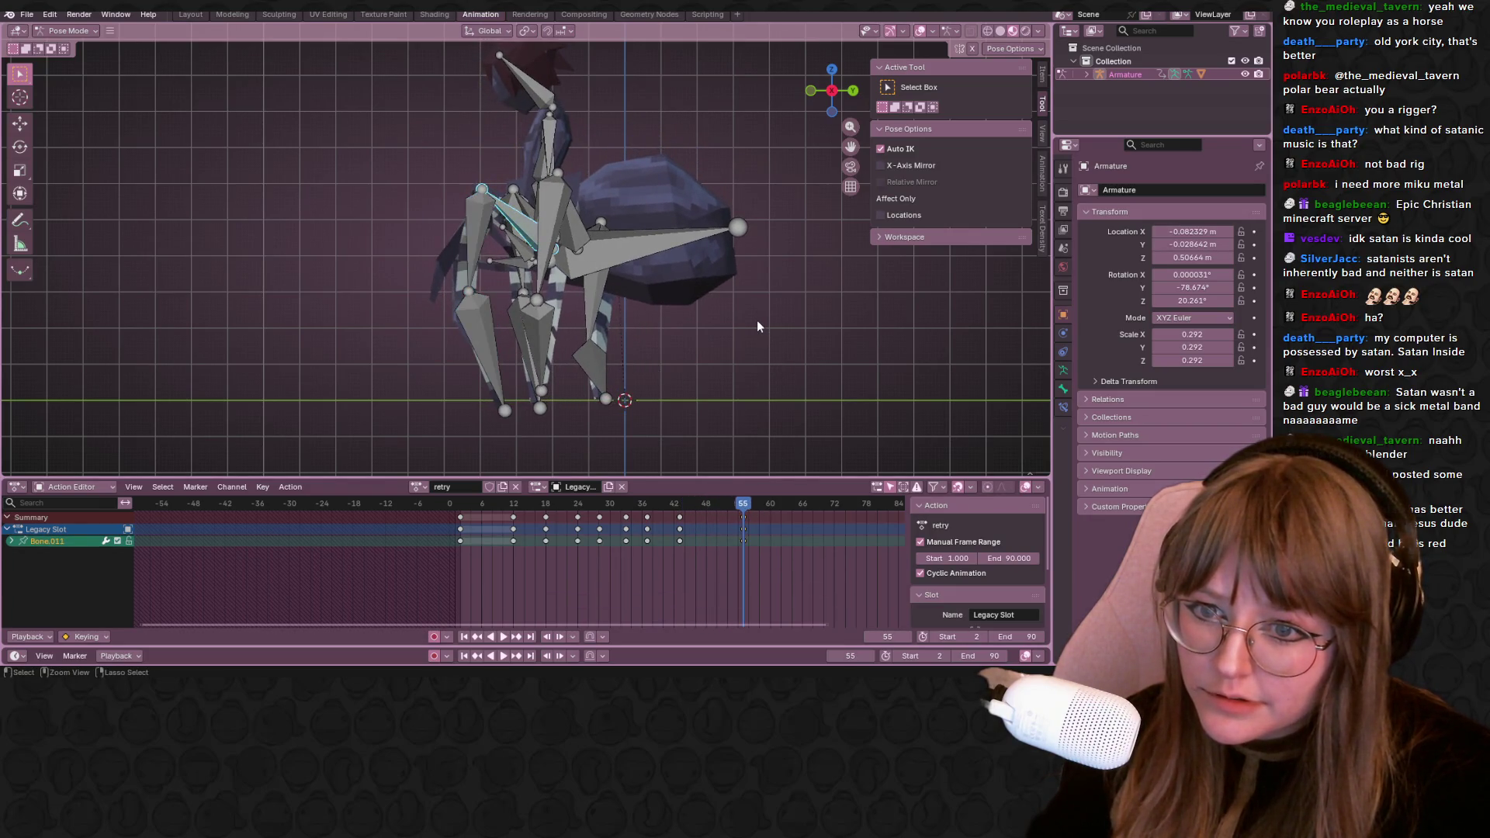
key(ctrl+z)
key(ctrl+z)
Try selecting a leg bone and all bones, then clear the selection and orbit the rig
middle_drag(756, 322, 585, 341)
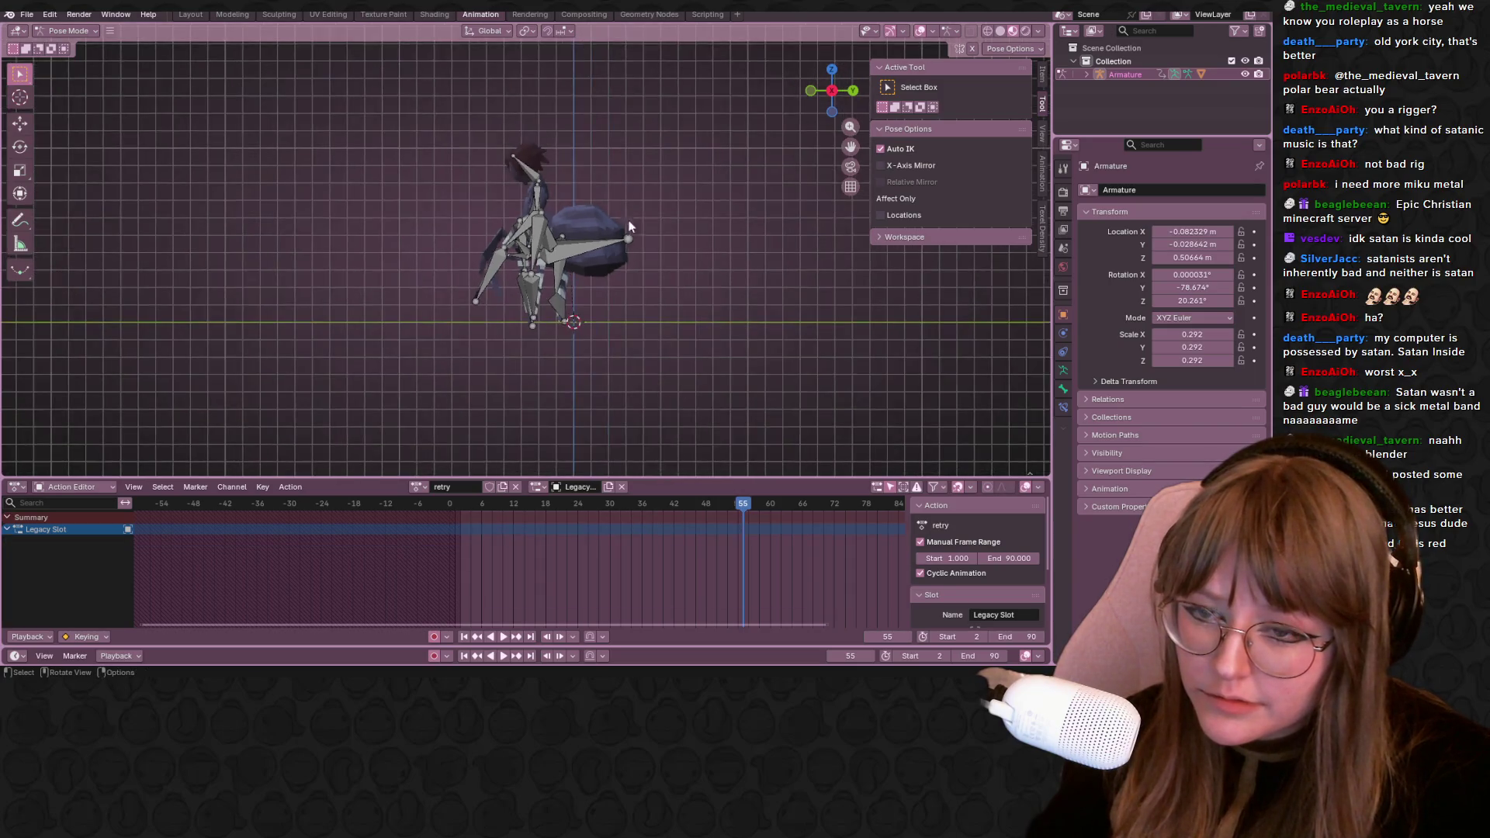
click(541, 262)
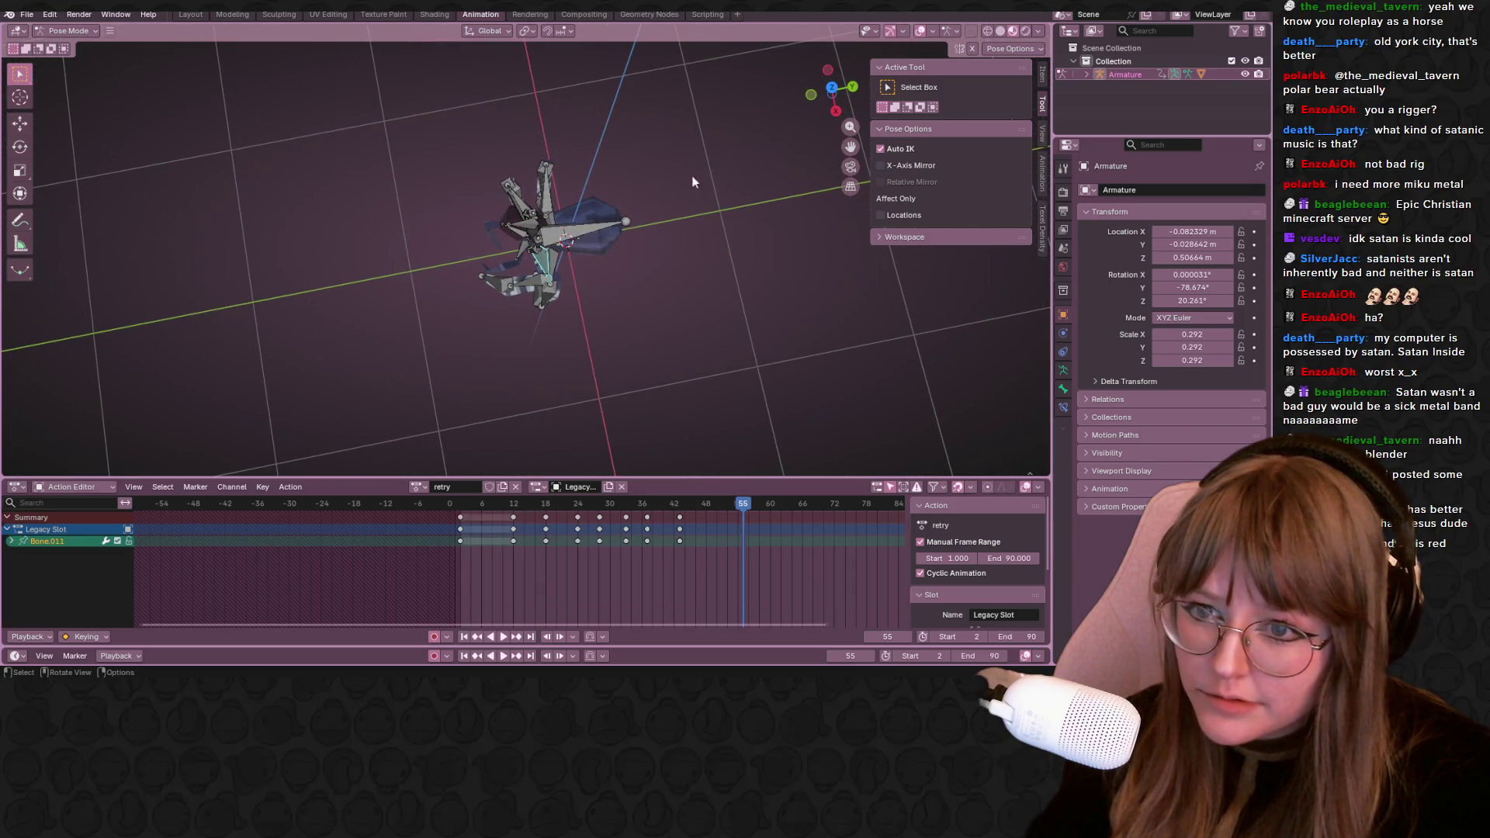
click(834, 106)
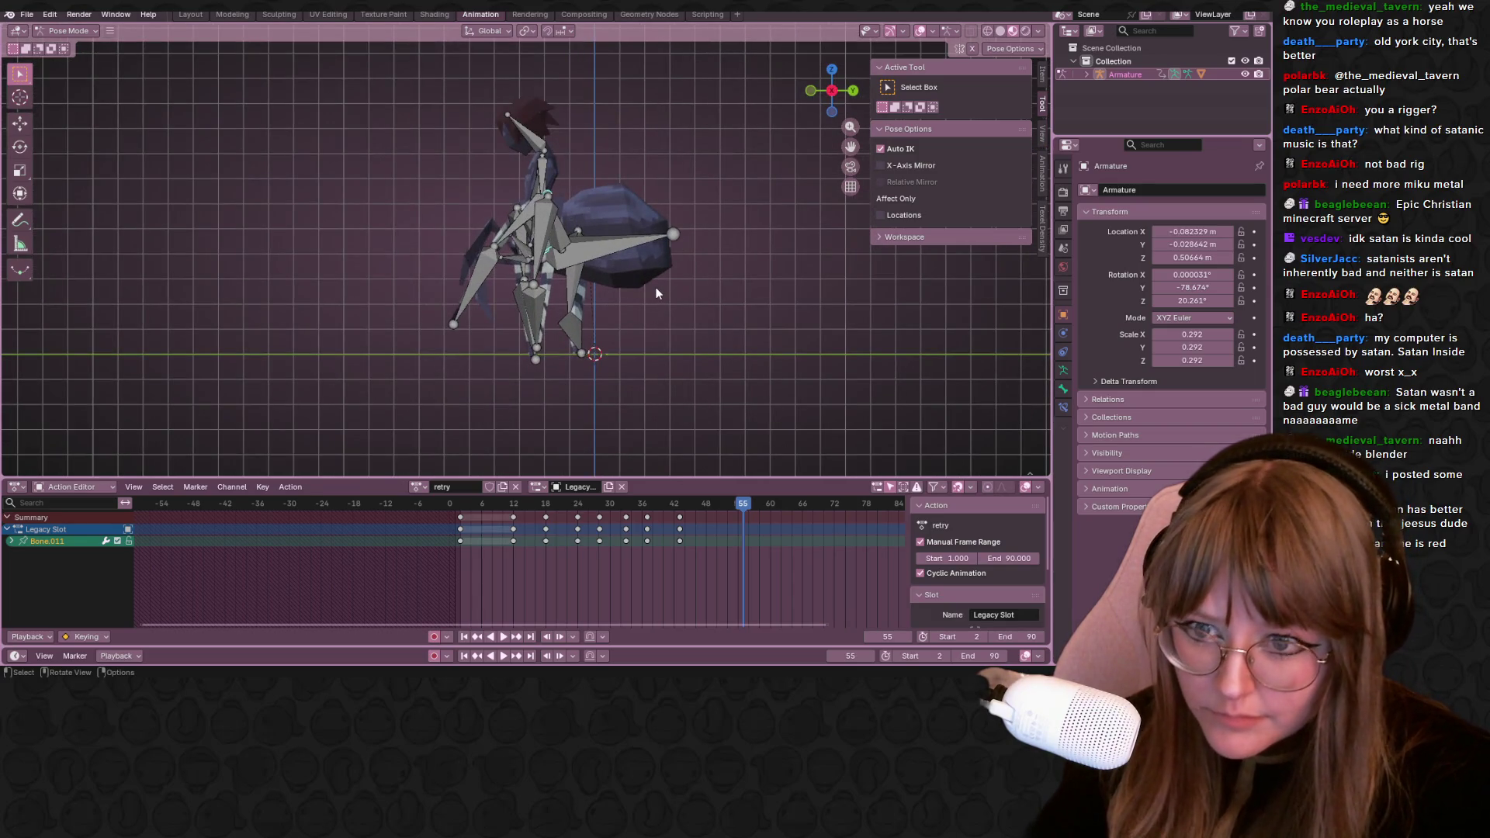
key(a)
click(654, 336)
middle_drag(654, 335, 577, 247)
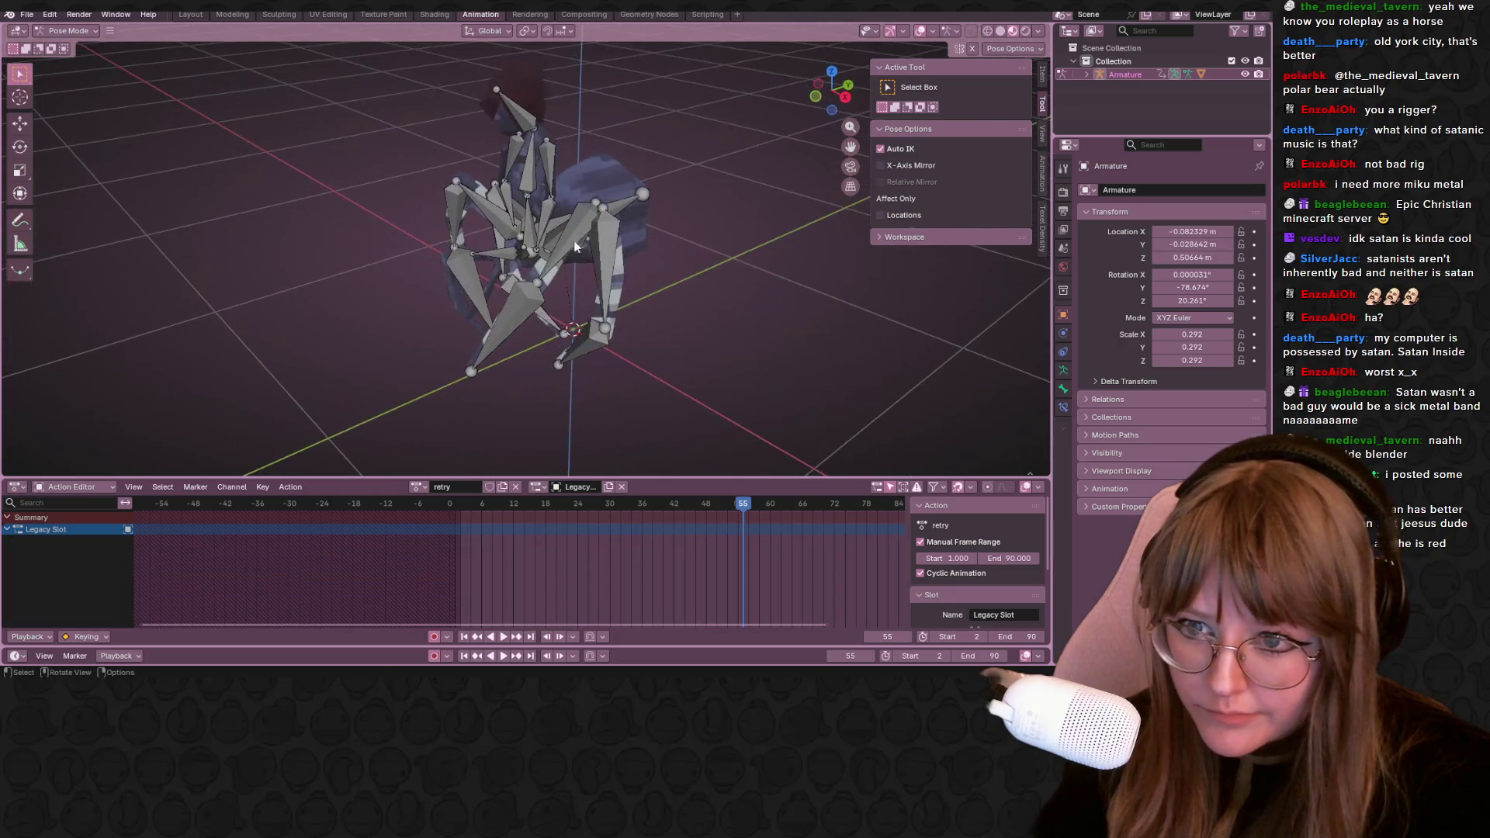
Select the three bones of a front leg, move them with G in side view at frame 55, and play the result
click(559, 237)
shift+click(547, 273)
shift+click(516, 319)
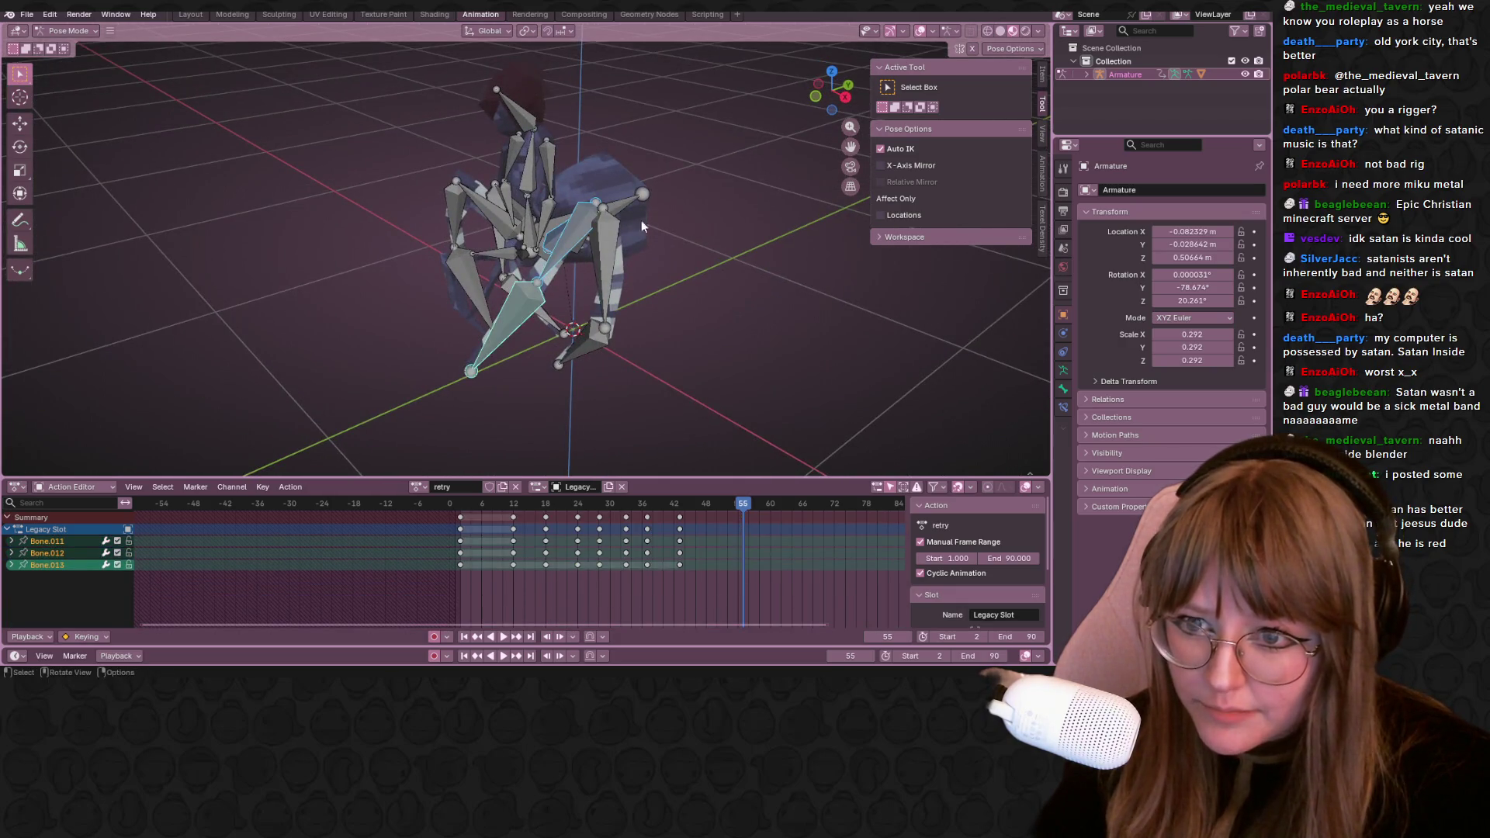
click(843, 94)
key(g)
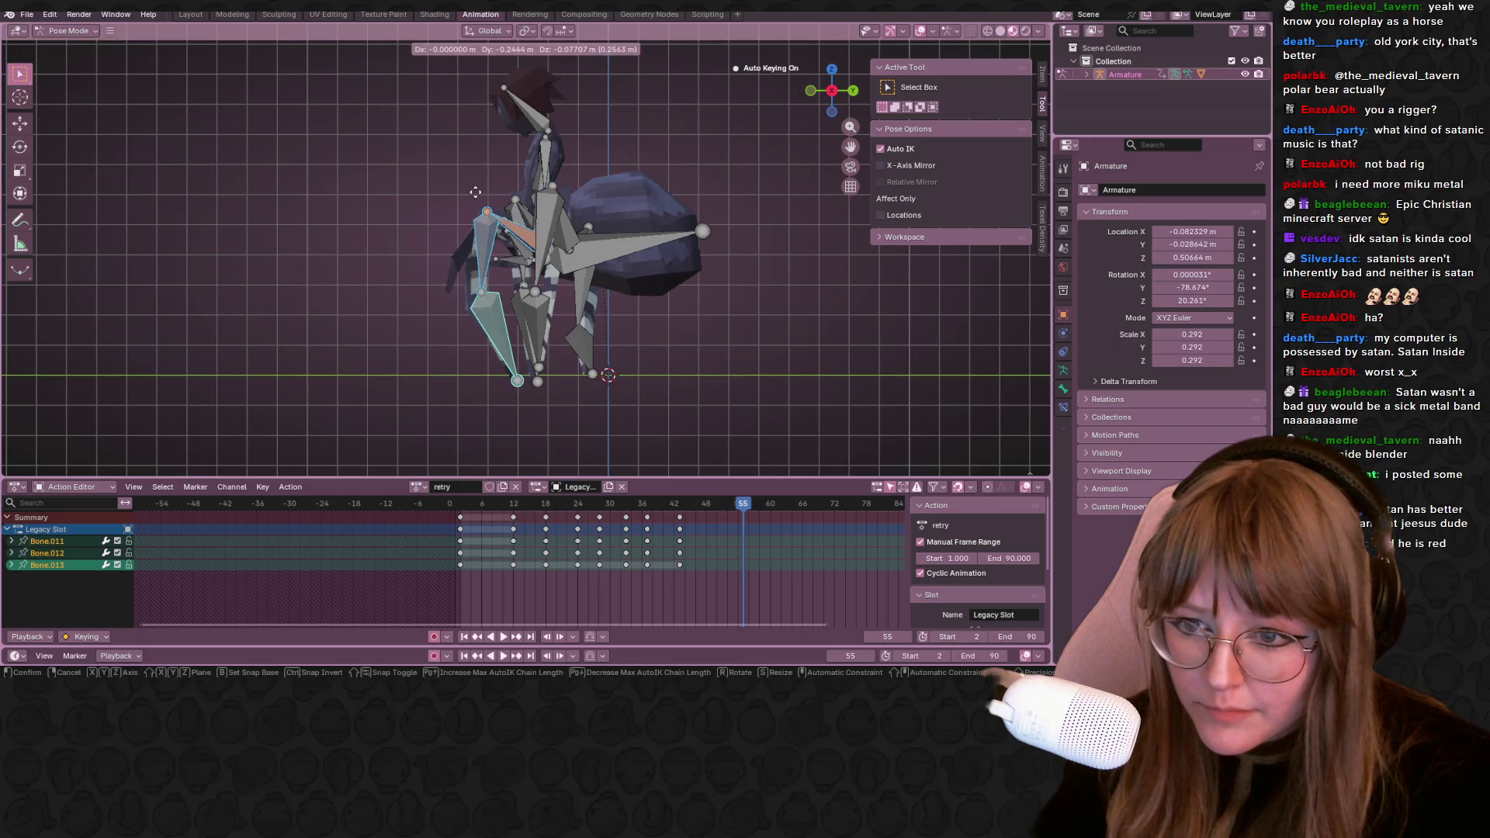
click(476, 198)
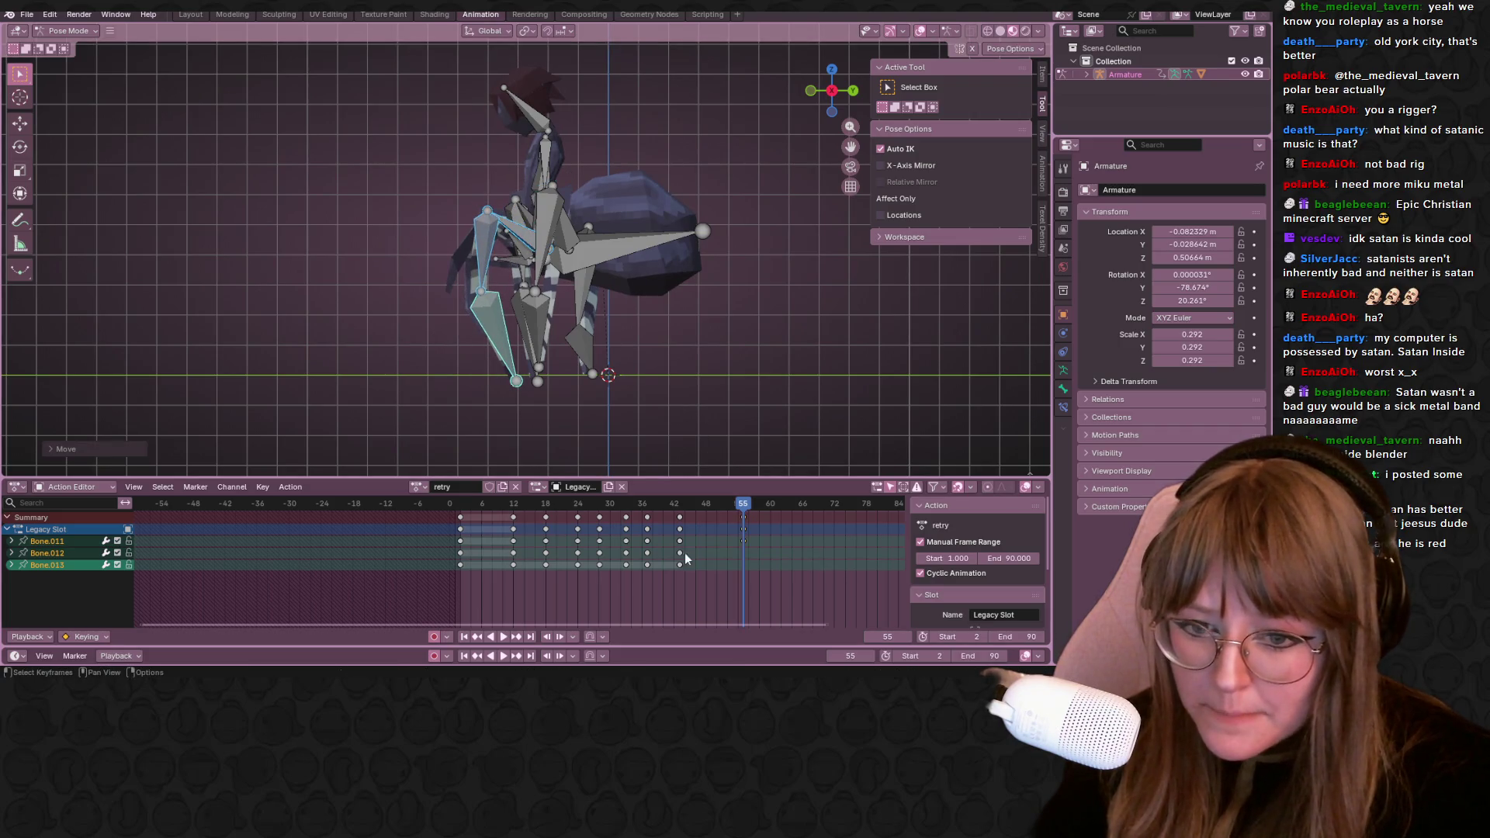
key(space)
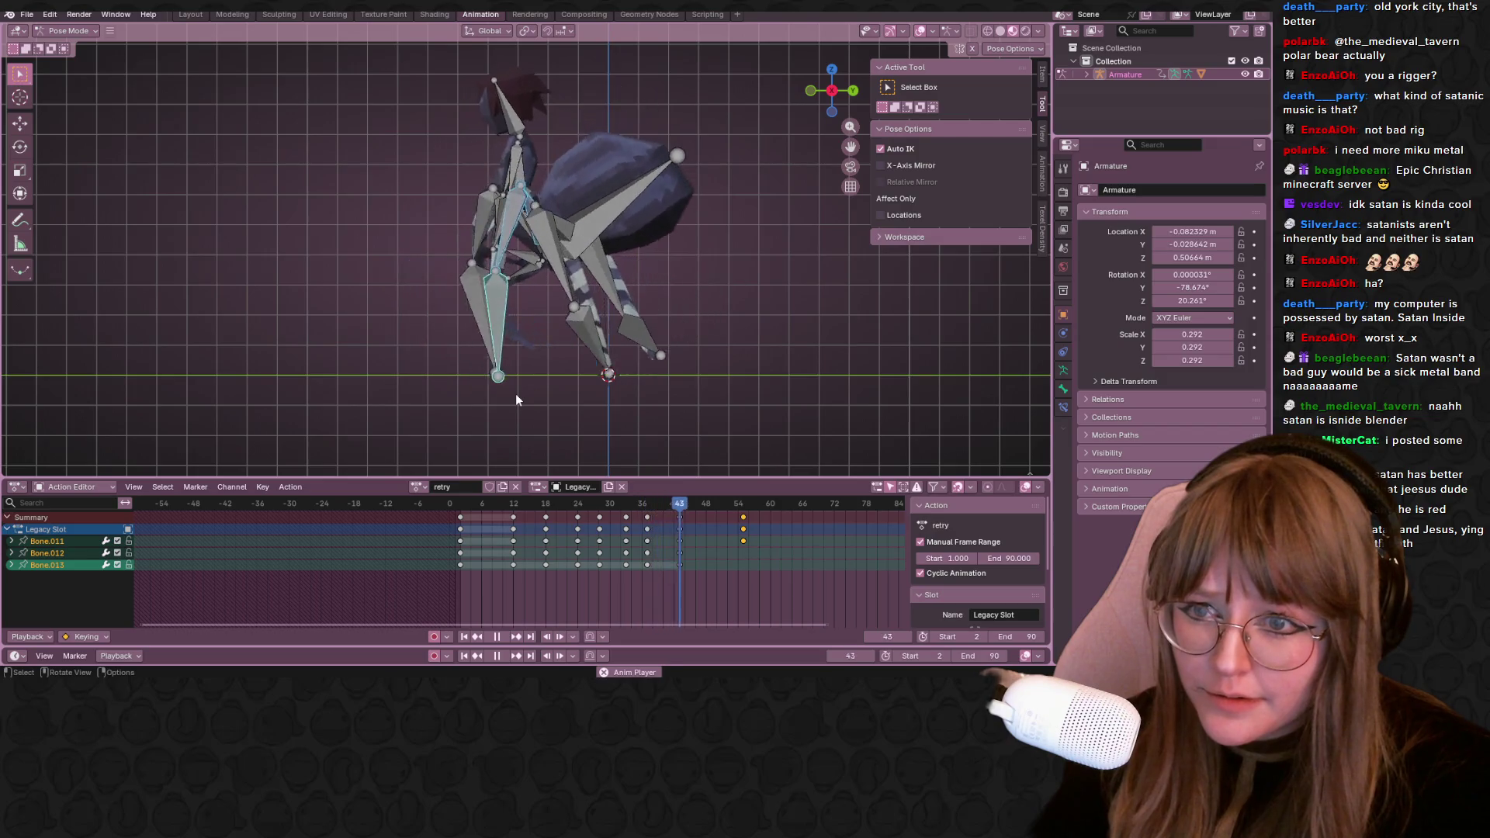
key(space)
middle_drag(733, 280, 812, 348)
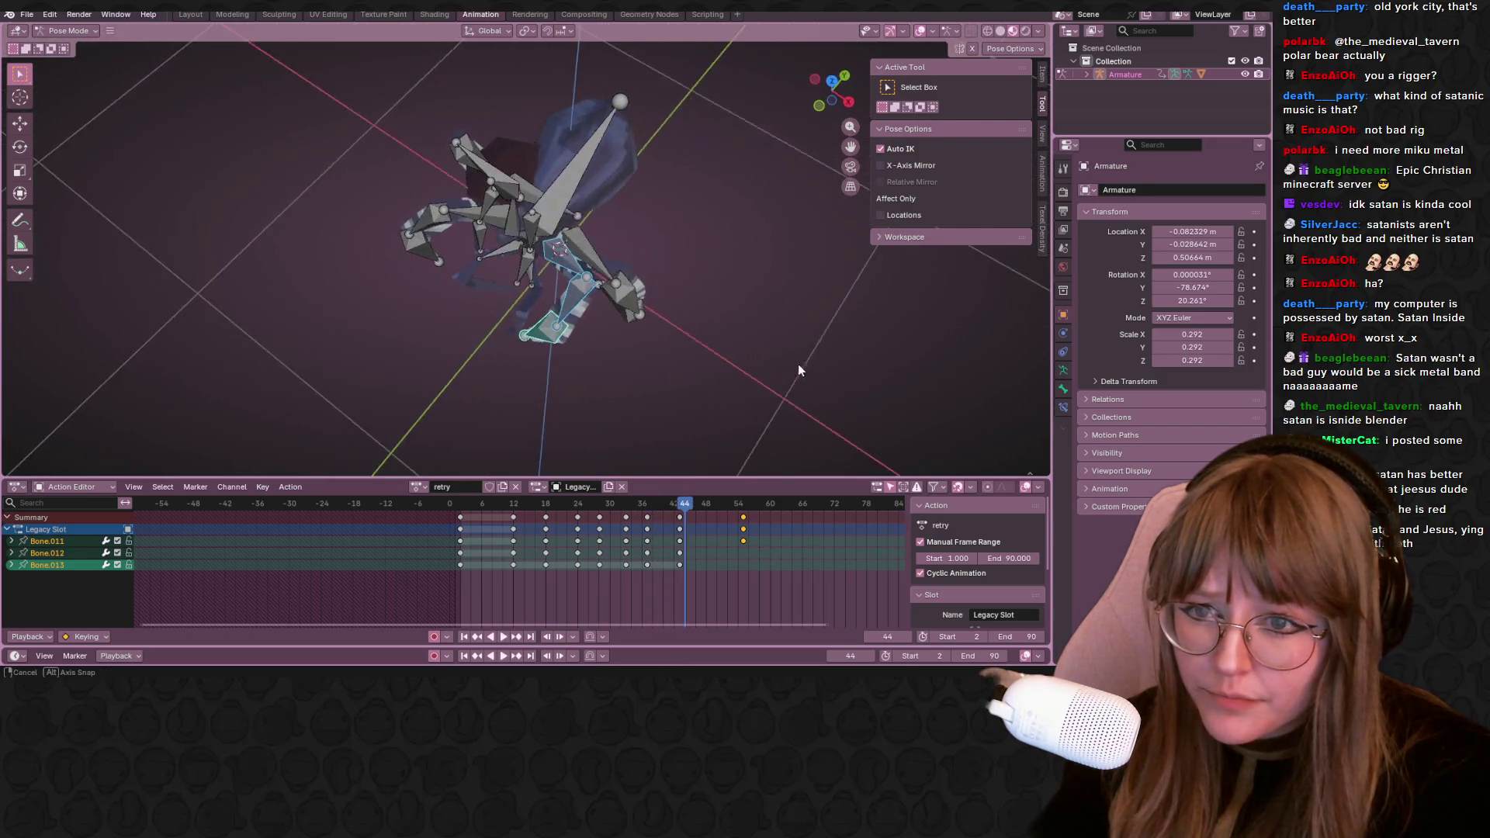
key(space)
click(658, 515)
middle_drag(693, 471, 703, 263)
key(space)
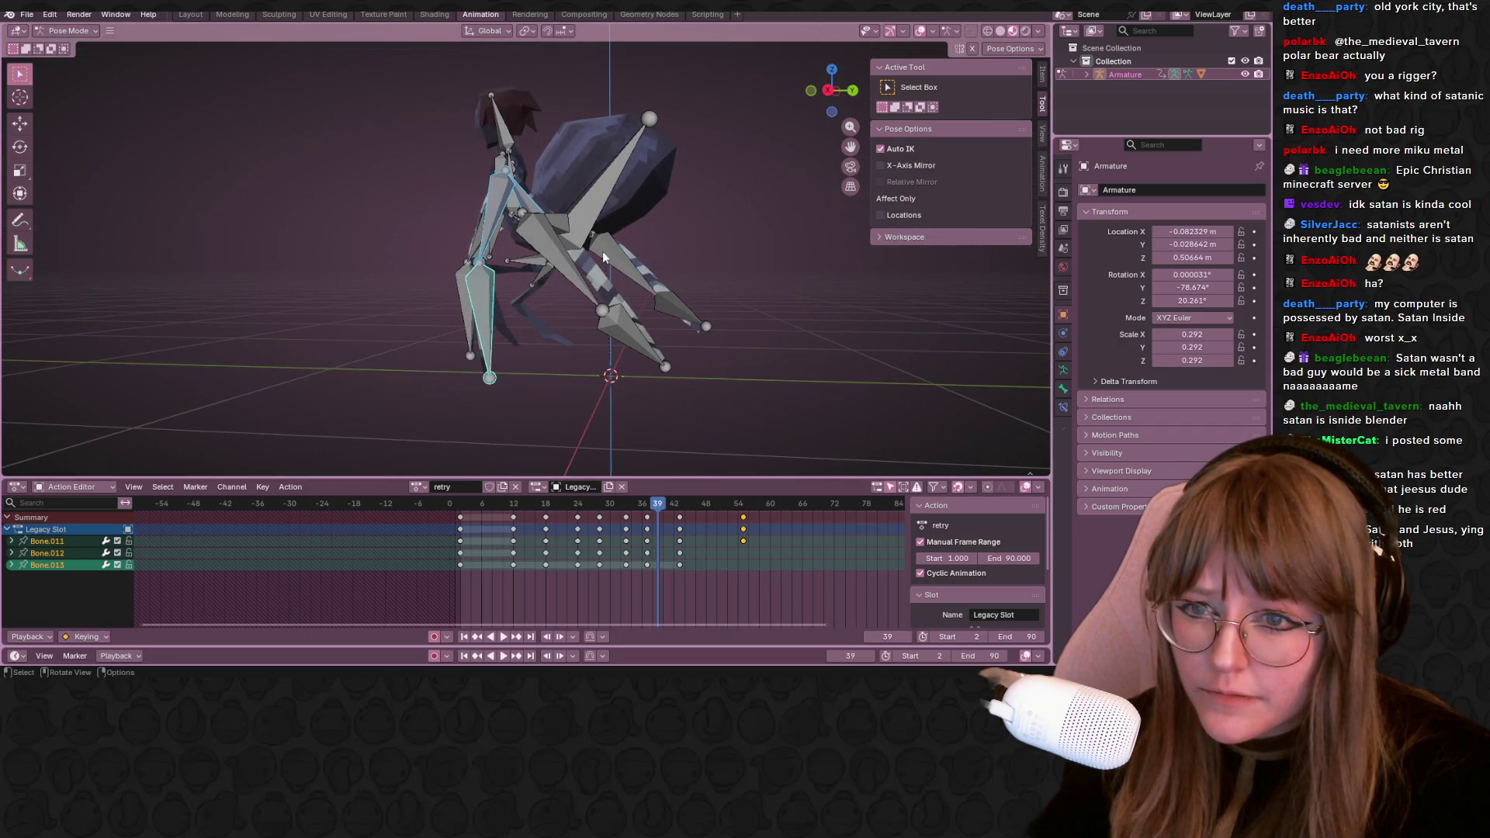
middle_drag(560, 221, 638, 474)
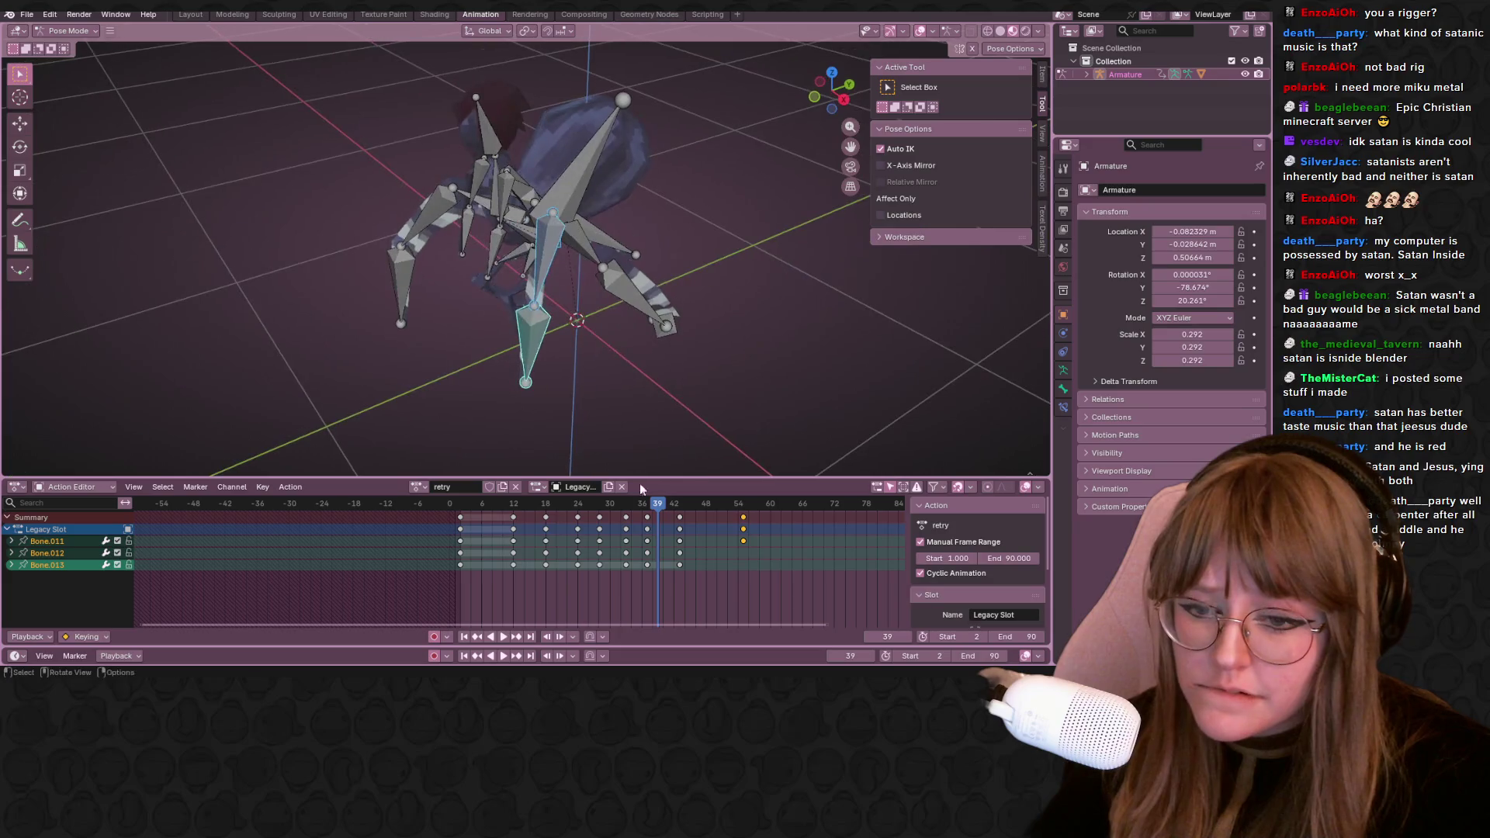
drag(684, 516, 685, 518)
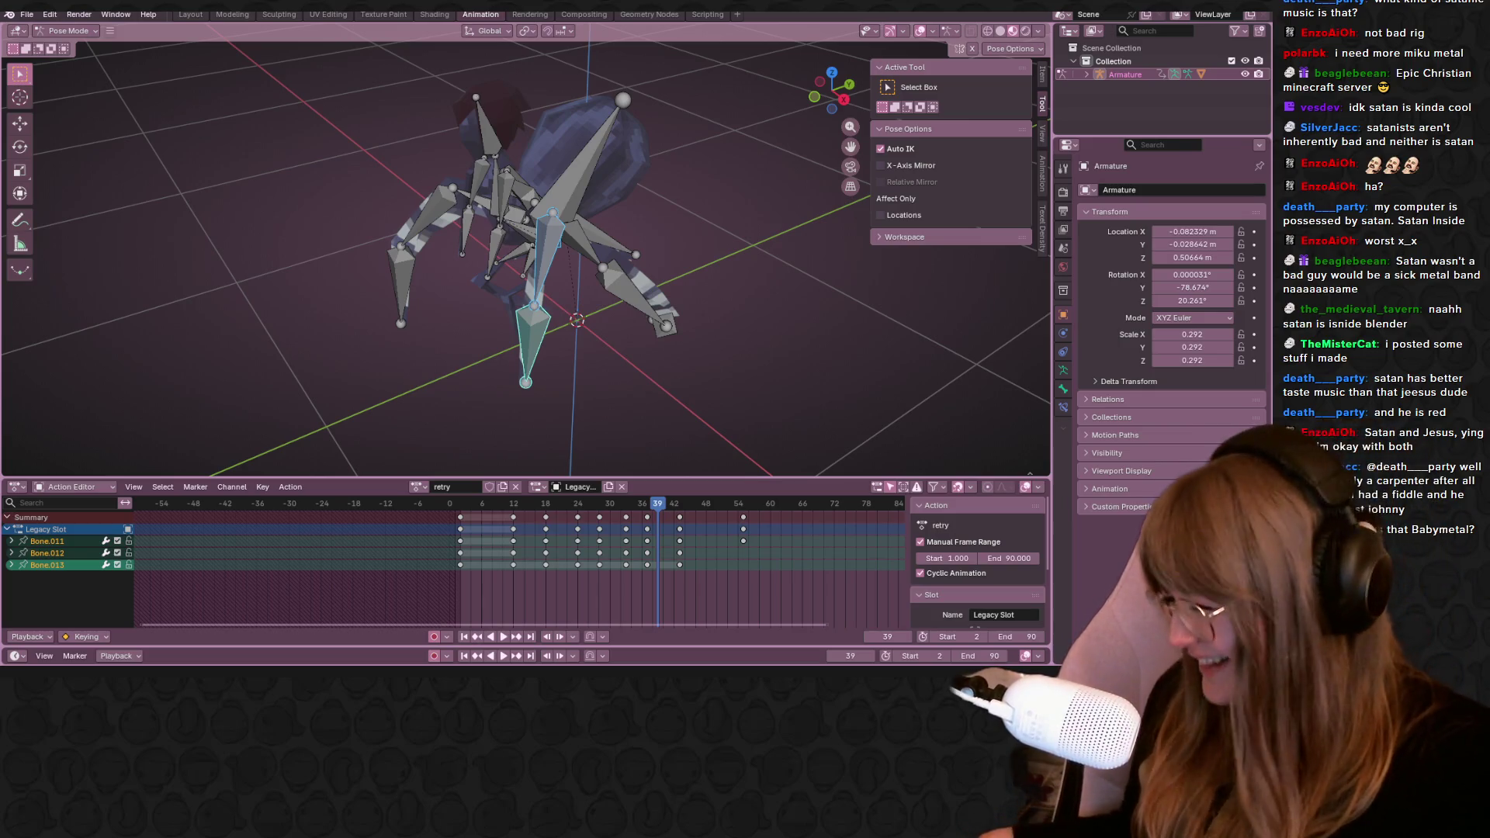
key(alt+a)
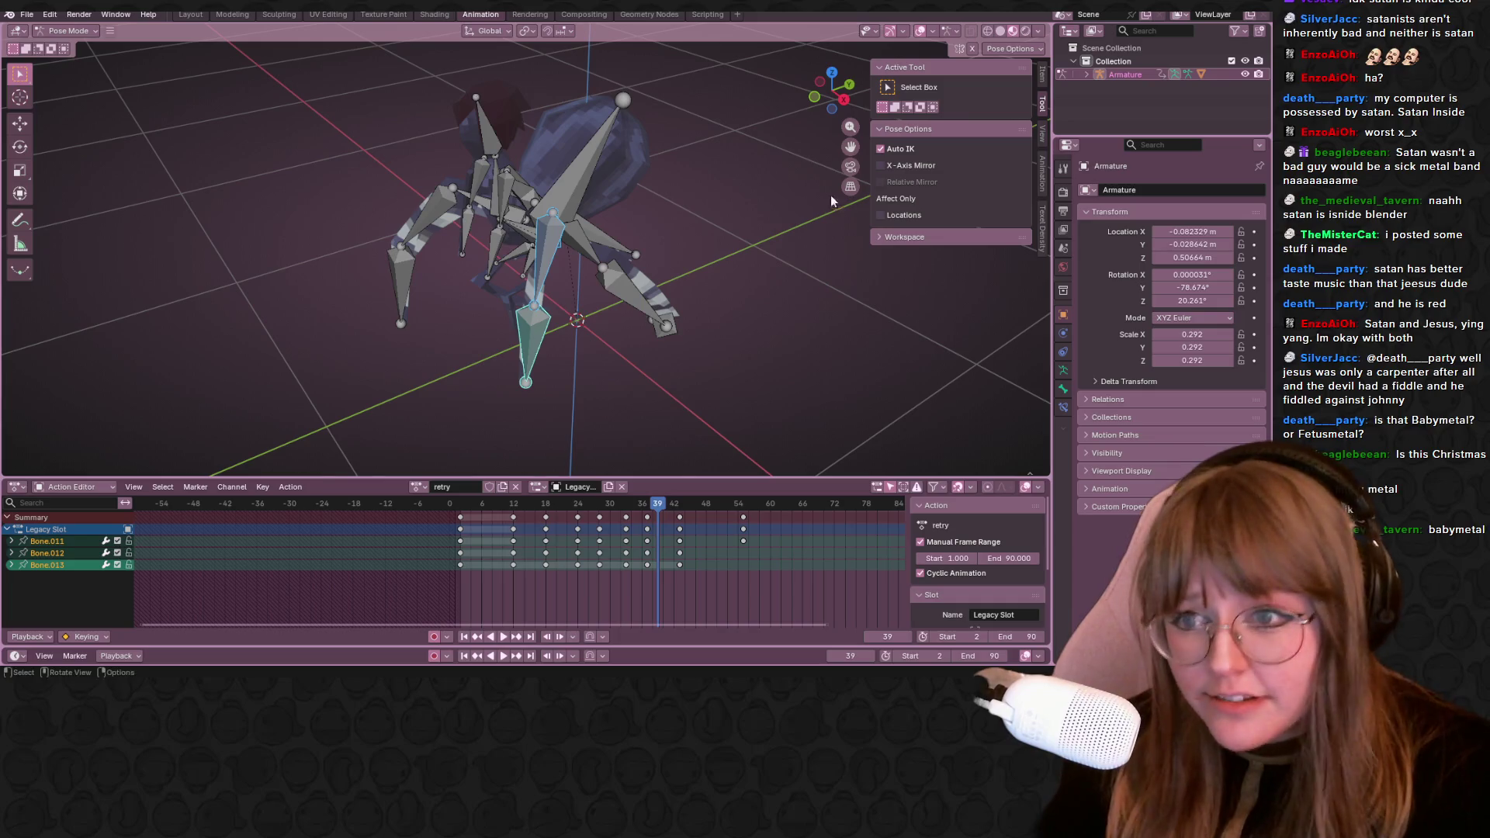
click(844, 103)
mouse_move(662, 509)
mouse_down()
mouse_move(685, 504)
mouse_move(626, 507)
mouse_up()
Move Bone.014 with G, then in an orthographic view pull the leg chain down into a hanging pose
click(575, 215)
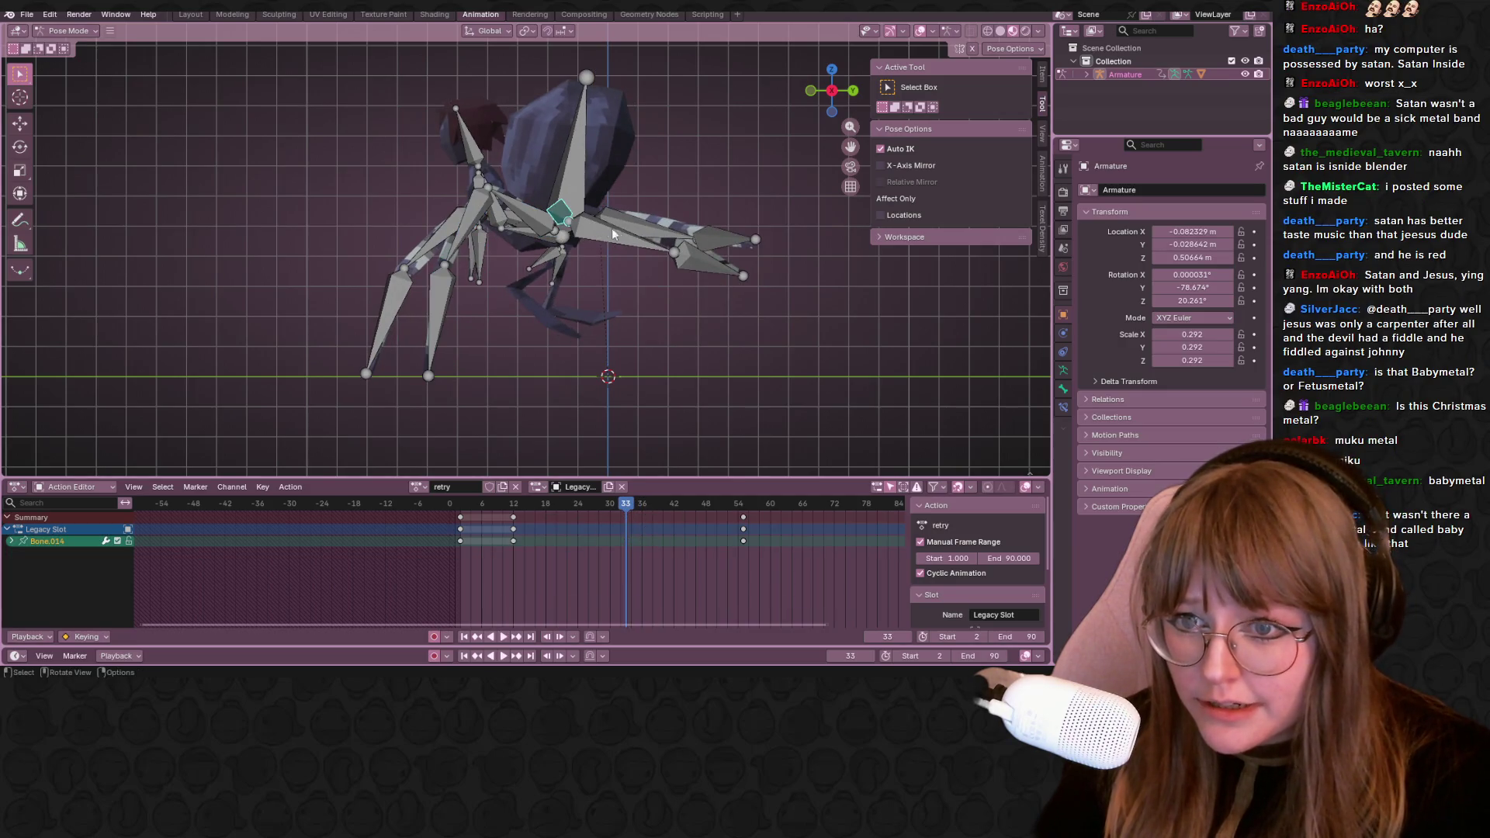
key(g)
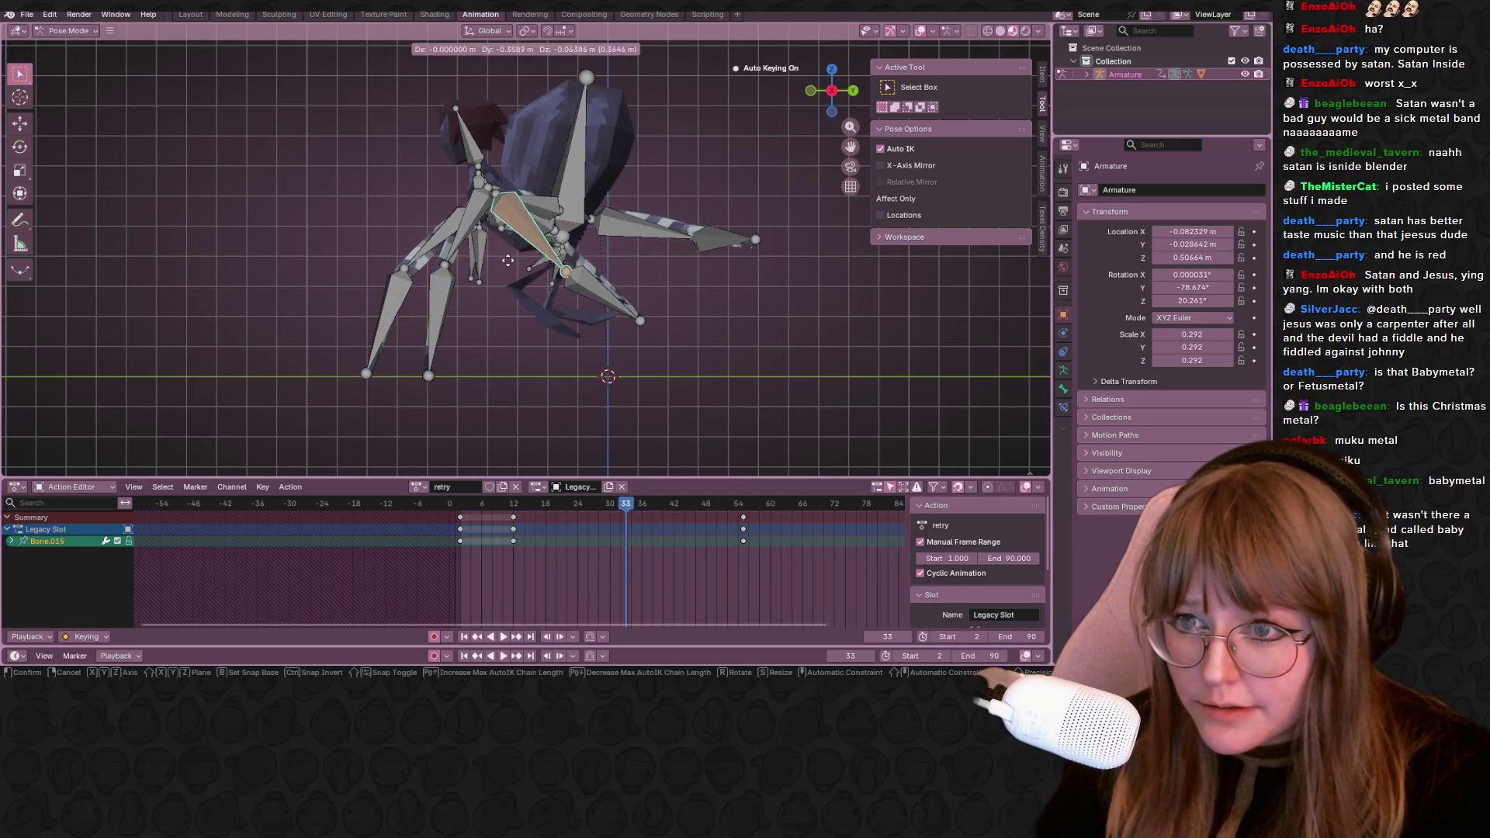
click(496, 260)
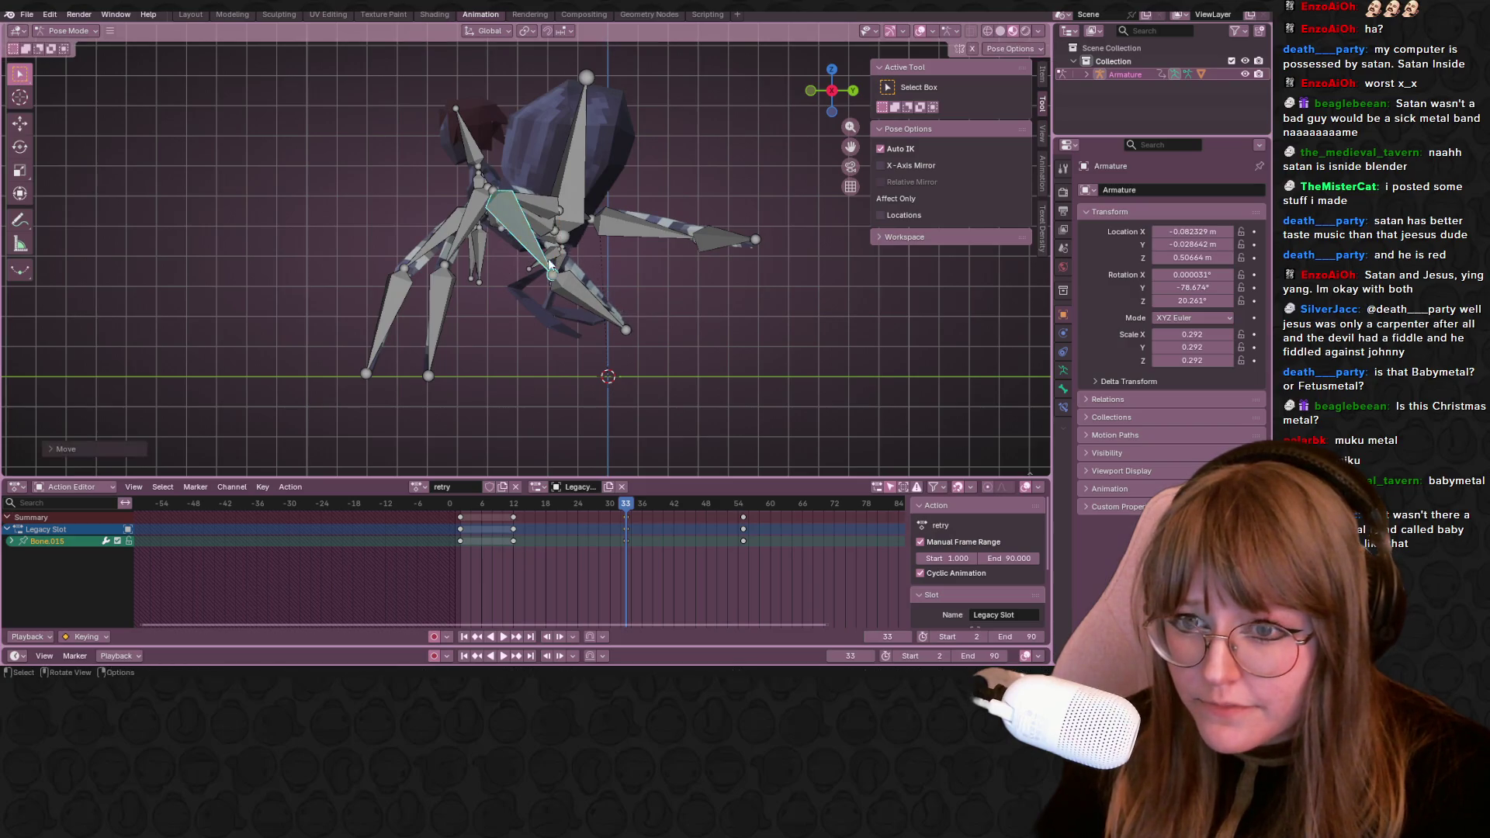
middle_drag(500, 262, 812, 95)
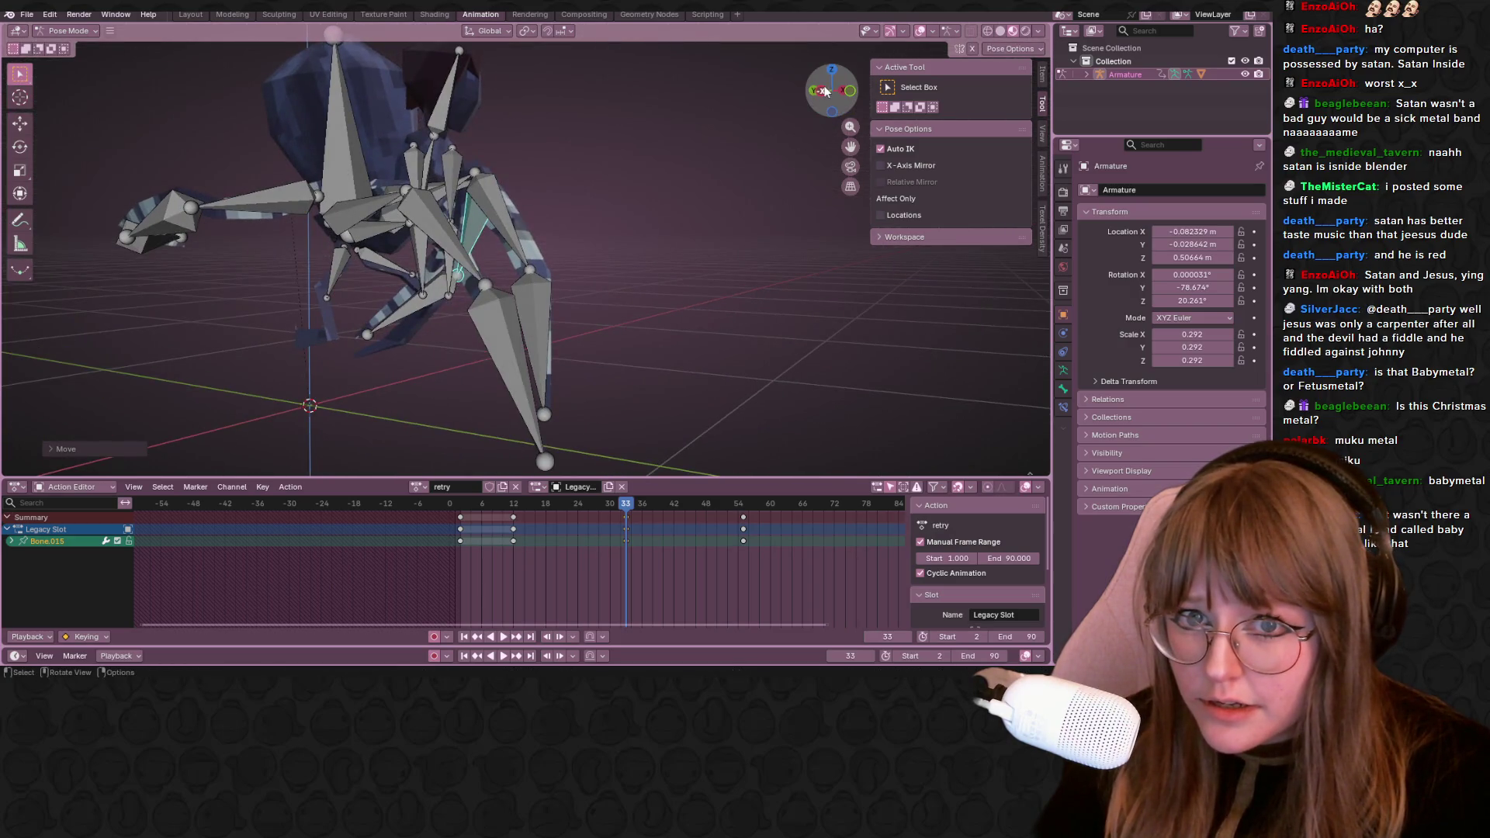
click(822, 91)
key(g)
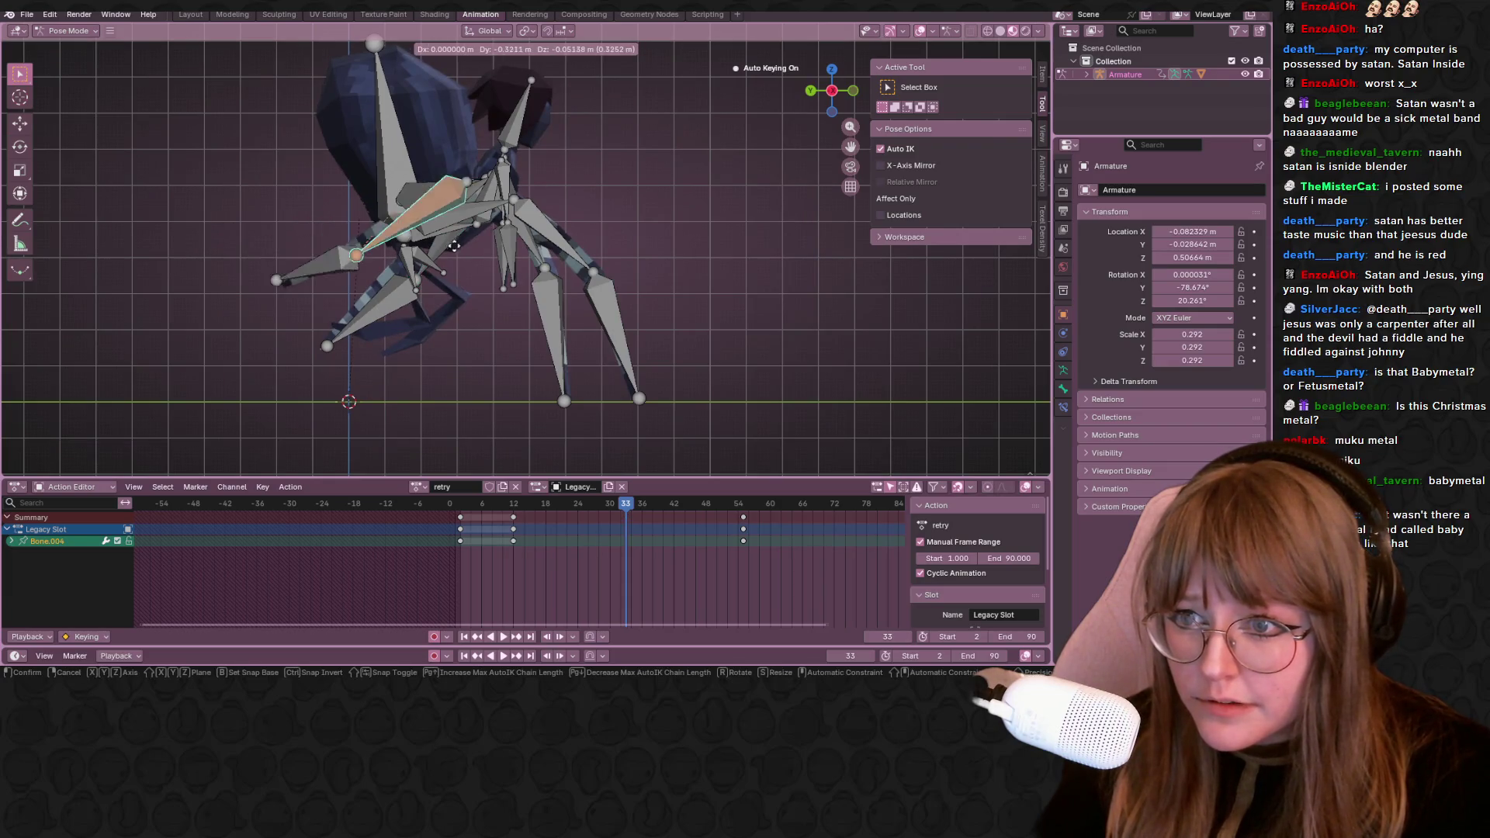
click(559, 277)
Add Bone.003 and another leg's bones to the selection and orbit around the spider to check the pose
shift+click(430, 190)
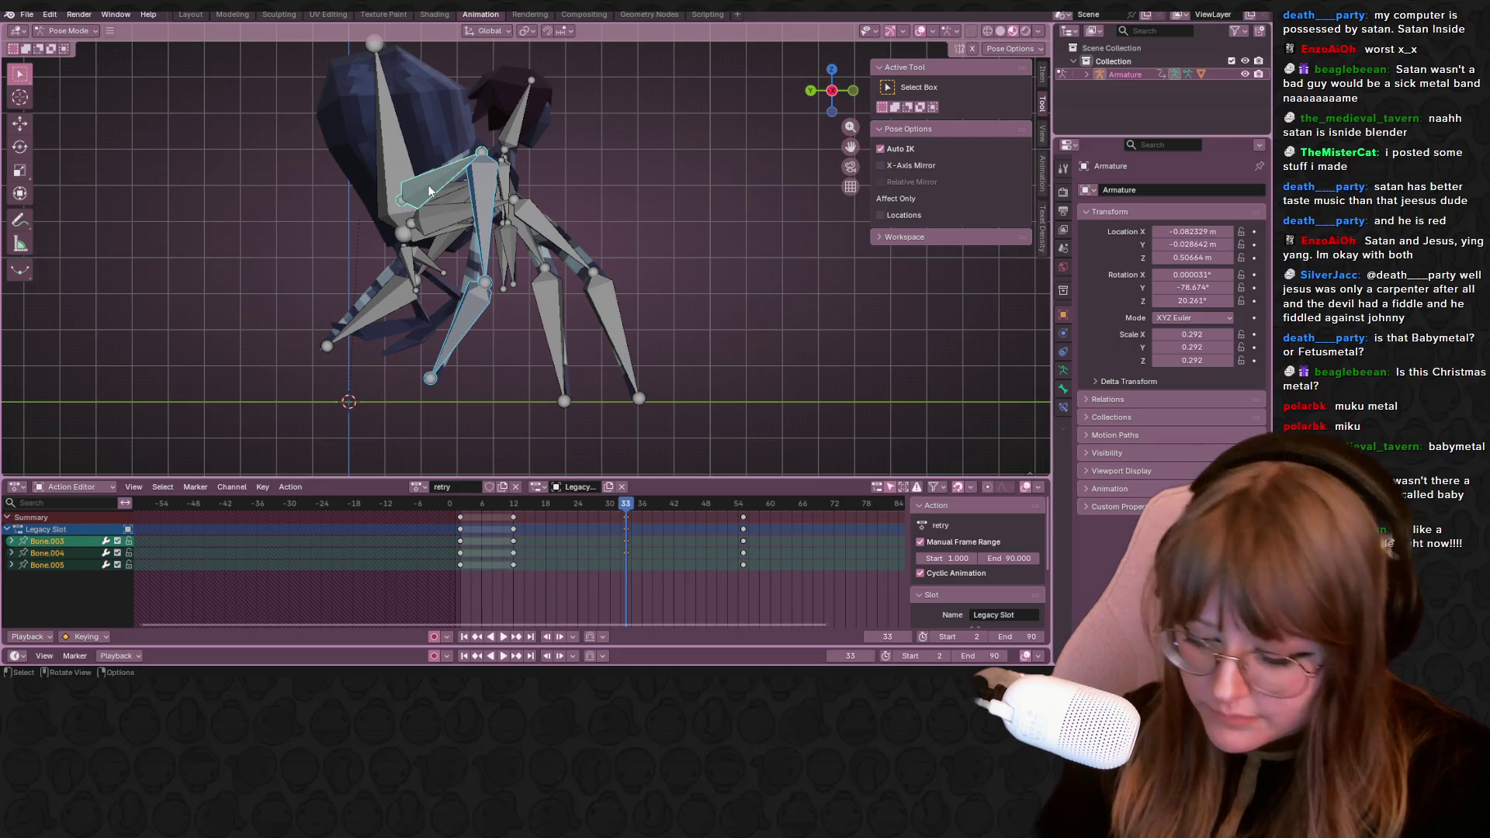
mouse_move(429, 190)
middle_down()
mouse_move(386, 326)
mouse_move(343, 247)
middle_up()
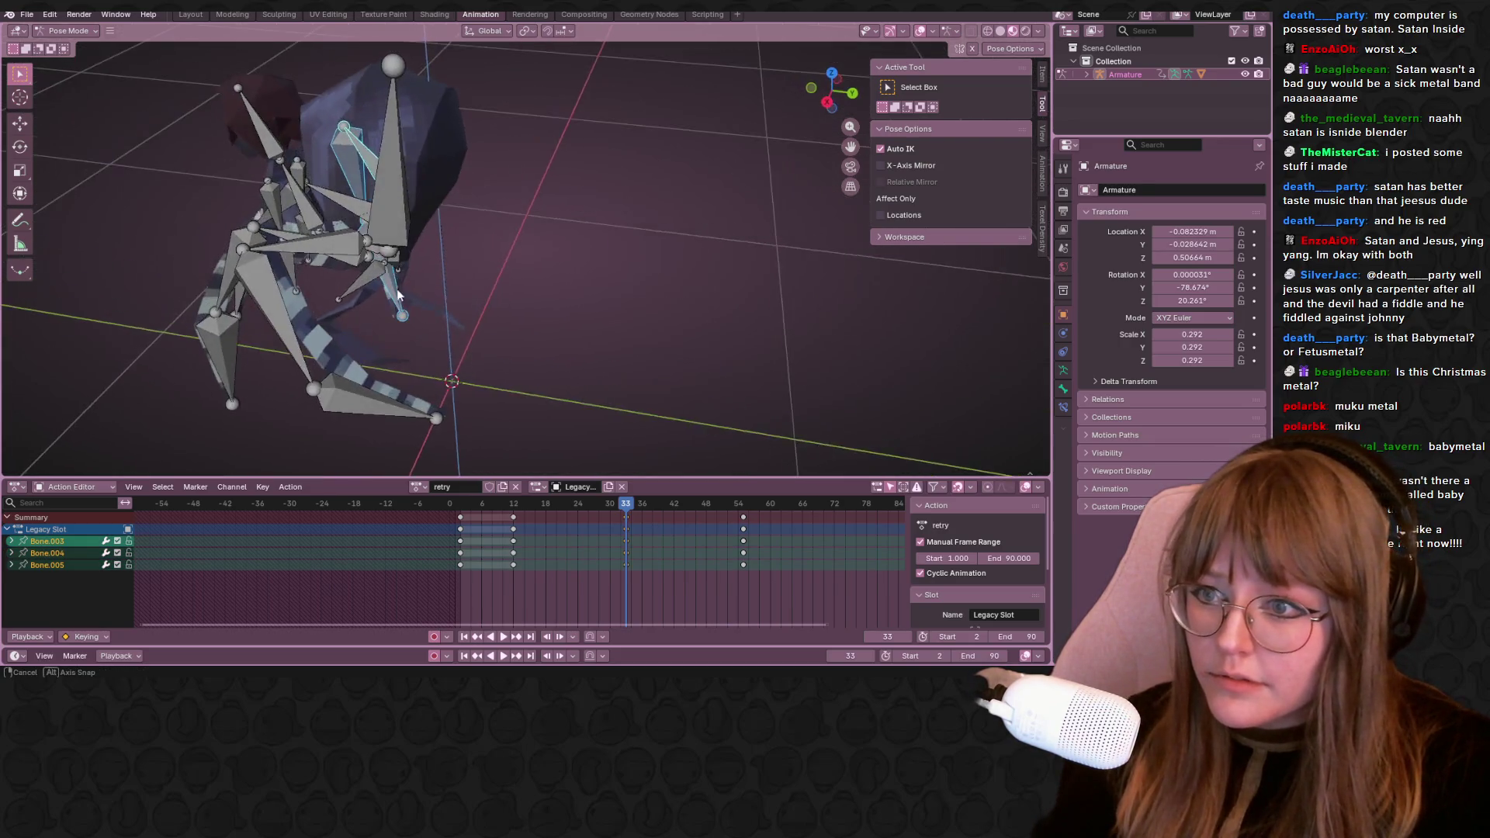
click(343, 246)
shift+click(337, 372)
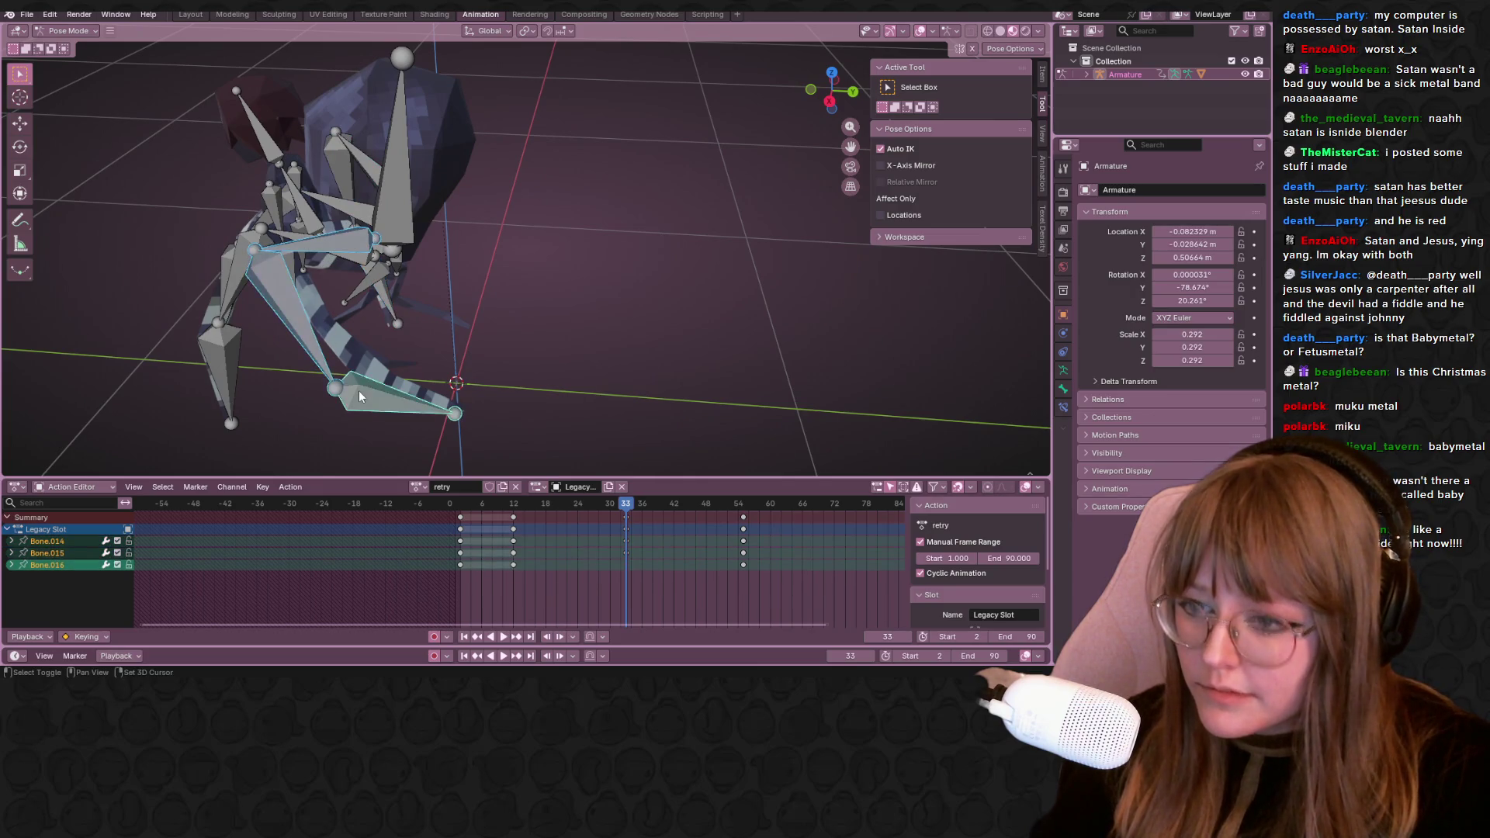
middle_drag(446, 363, 375, 276)
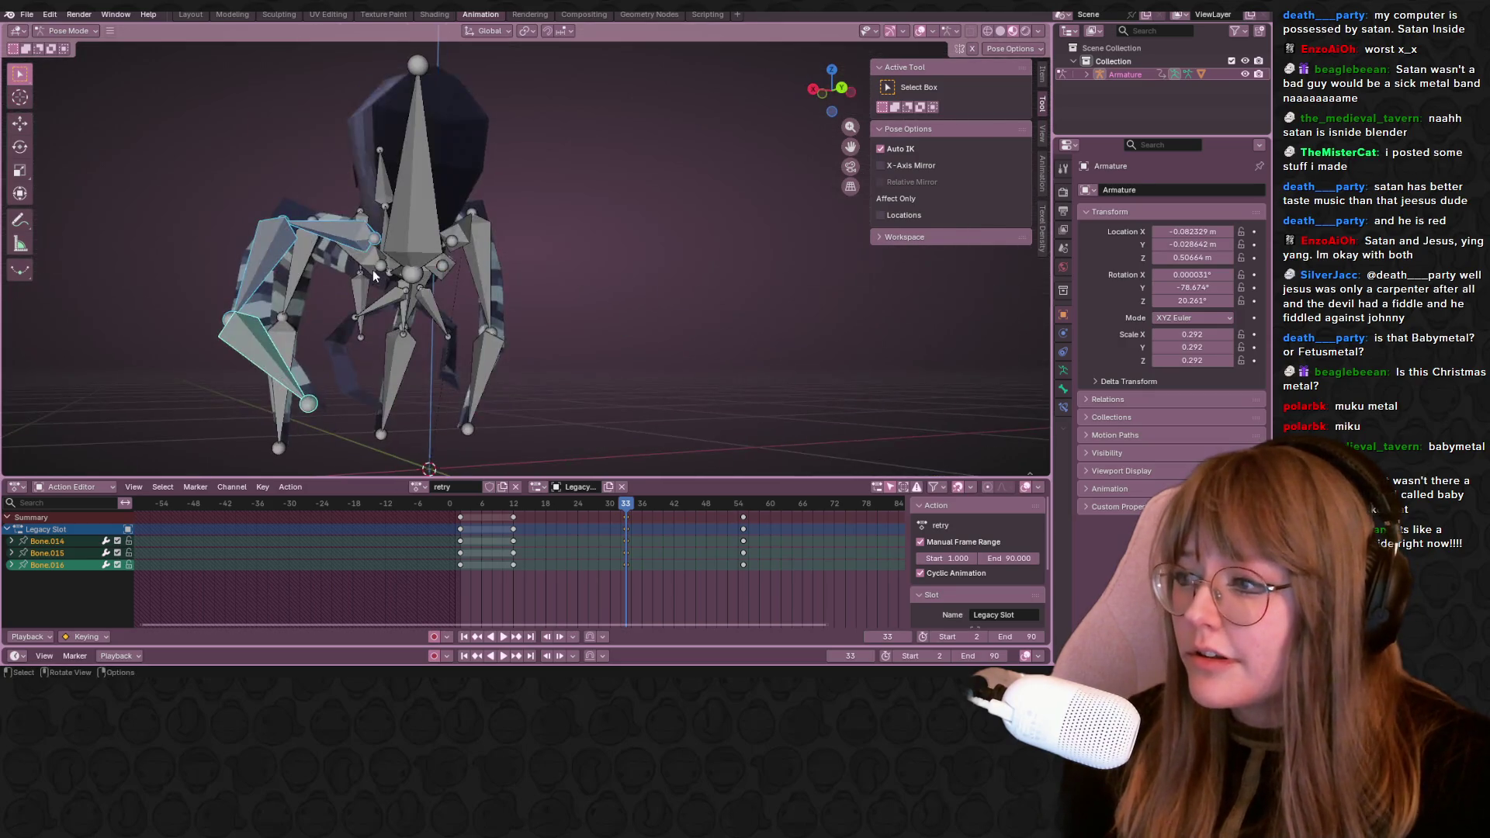
mouse_move(374, 273)
middle_down()
mouse_move(619, 237)
mouse_move(563, 315)
mouse_move(751, 261)
middle_up()
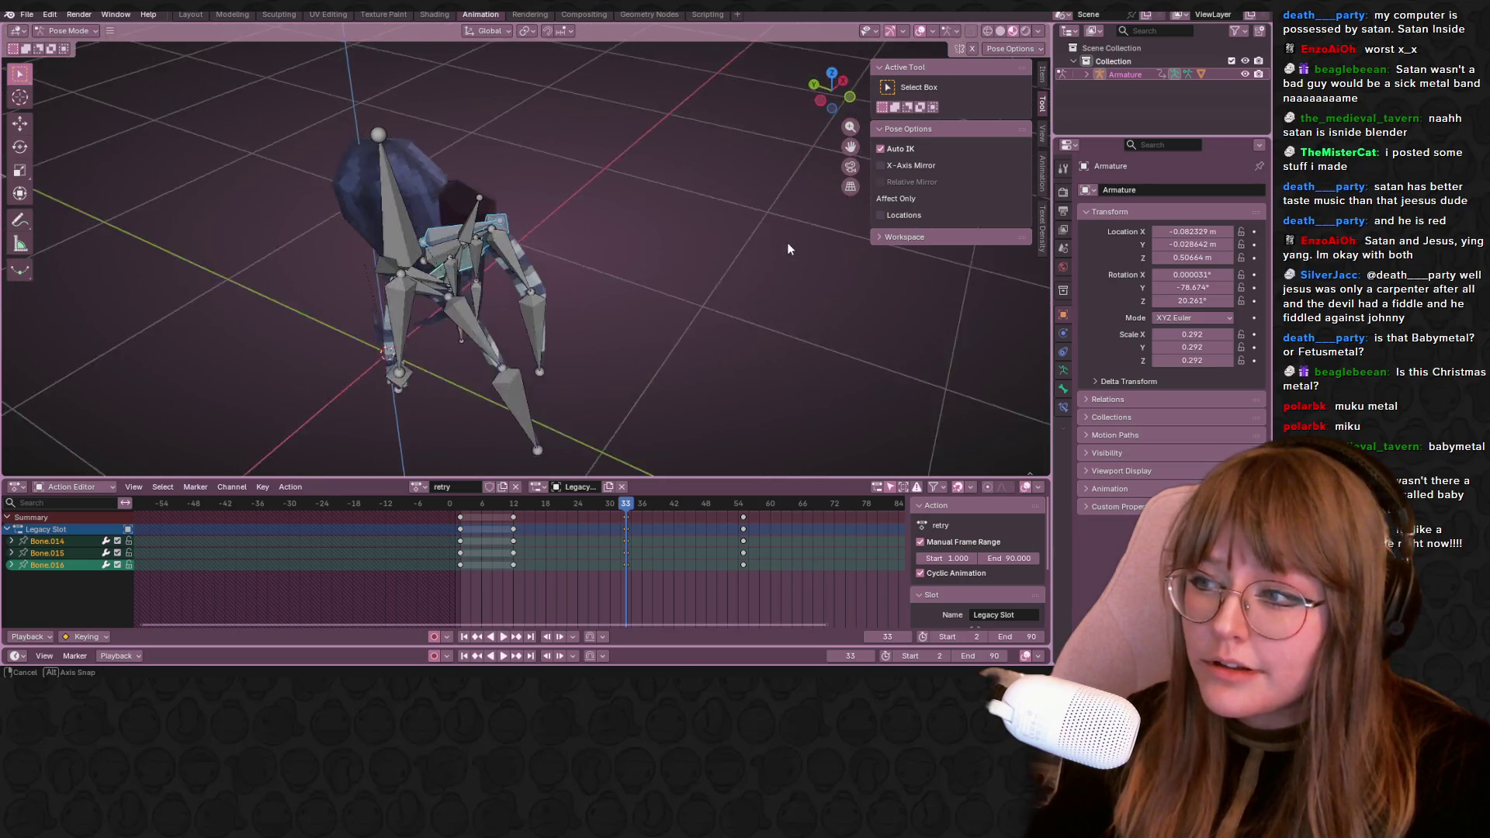
middle_drag(751, 262, 578, 389)
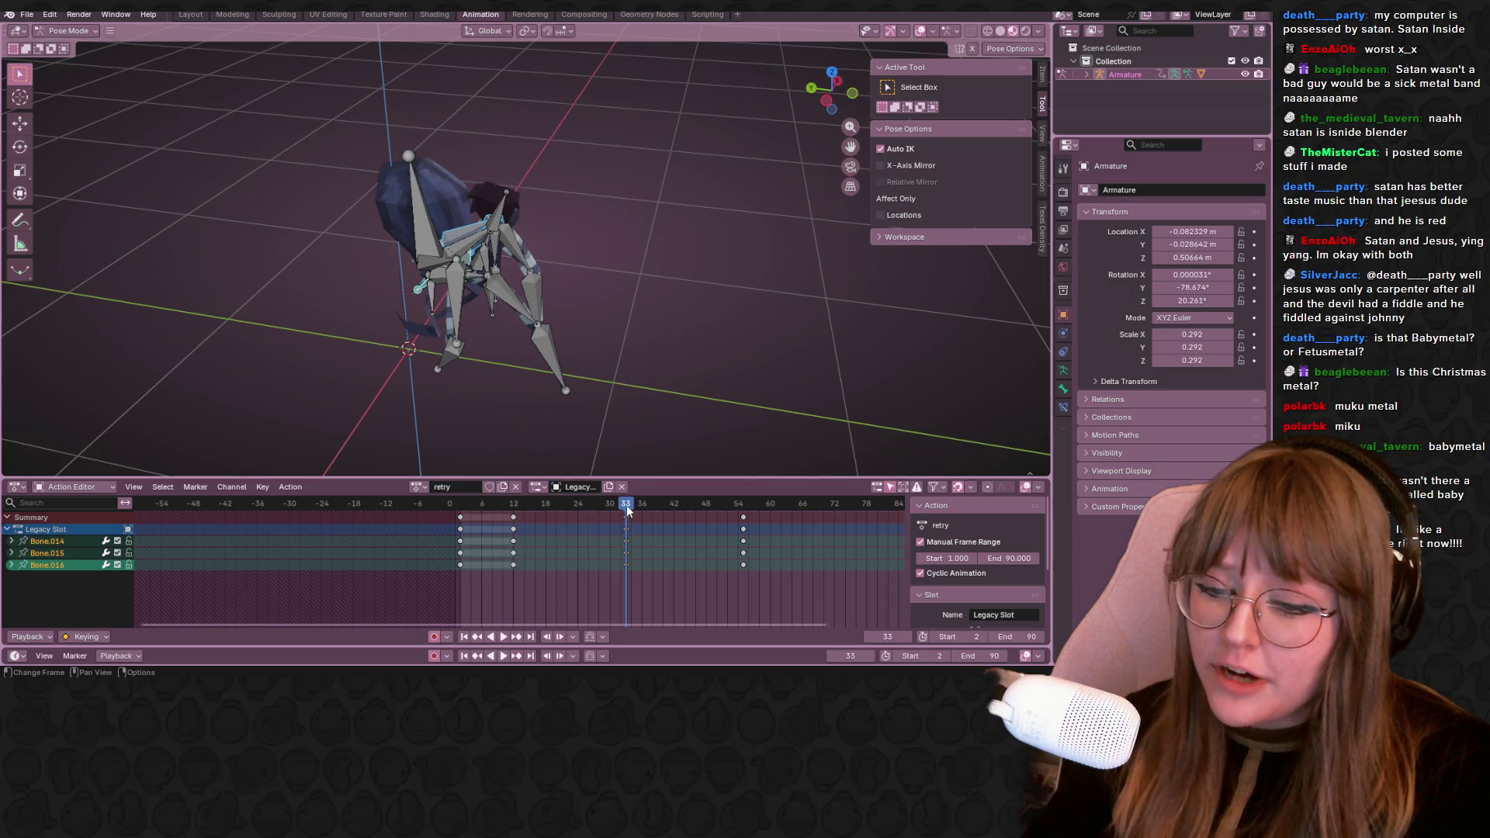
Rewind and play the retry action while orbiting, then snap to a side-on view
drag(626, 512, 478, 456)
mouse_move(434, 298)
middle_down()
mouse_move(174, 243)
mouse_move(302, 230)
middle_up()
key(space)
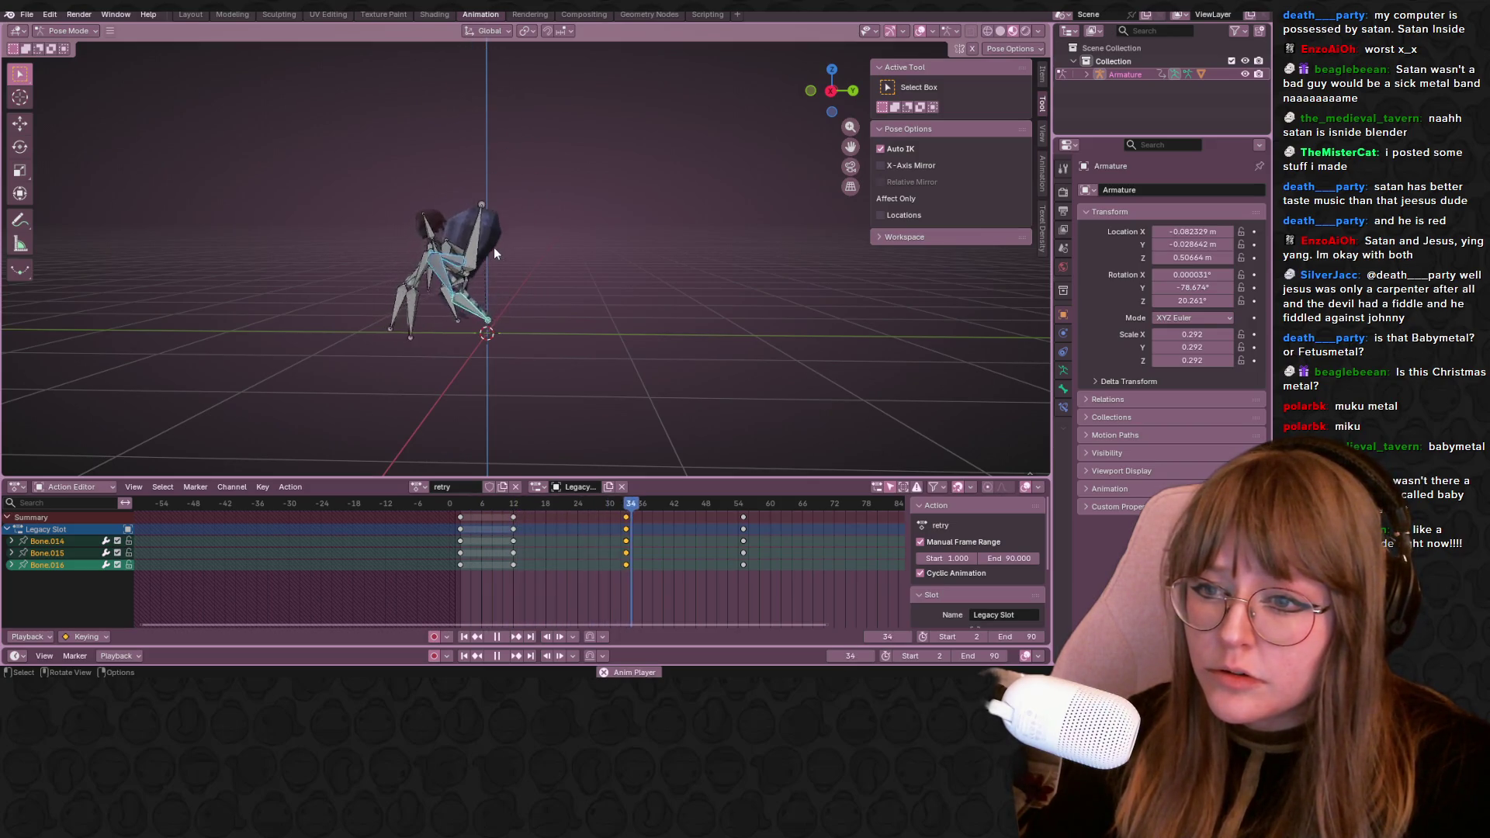
mouse_move(493, 247)
middle_down()
mouse_move(554, 268)
mouse_move(520, 256)
mouse_move(595, 344)
mouse_move(546, 261)
mouse_move(588, 213)
middle_up()
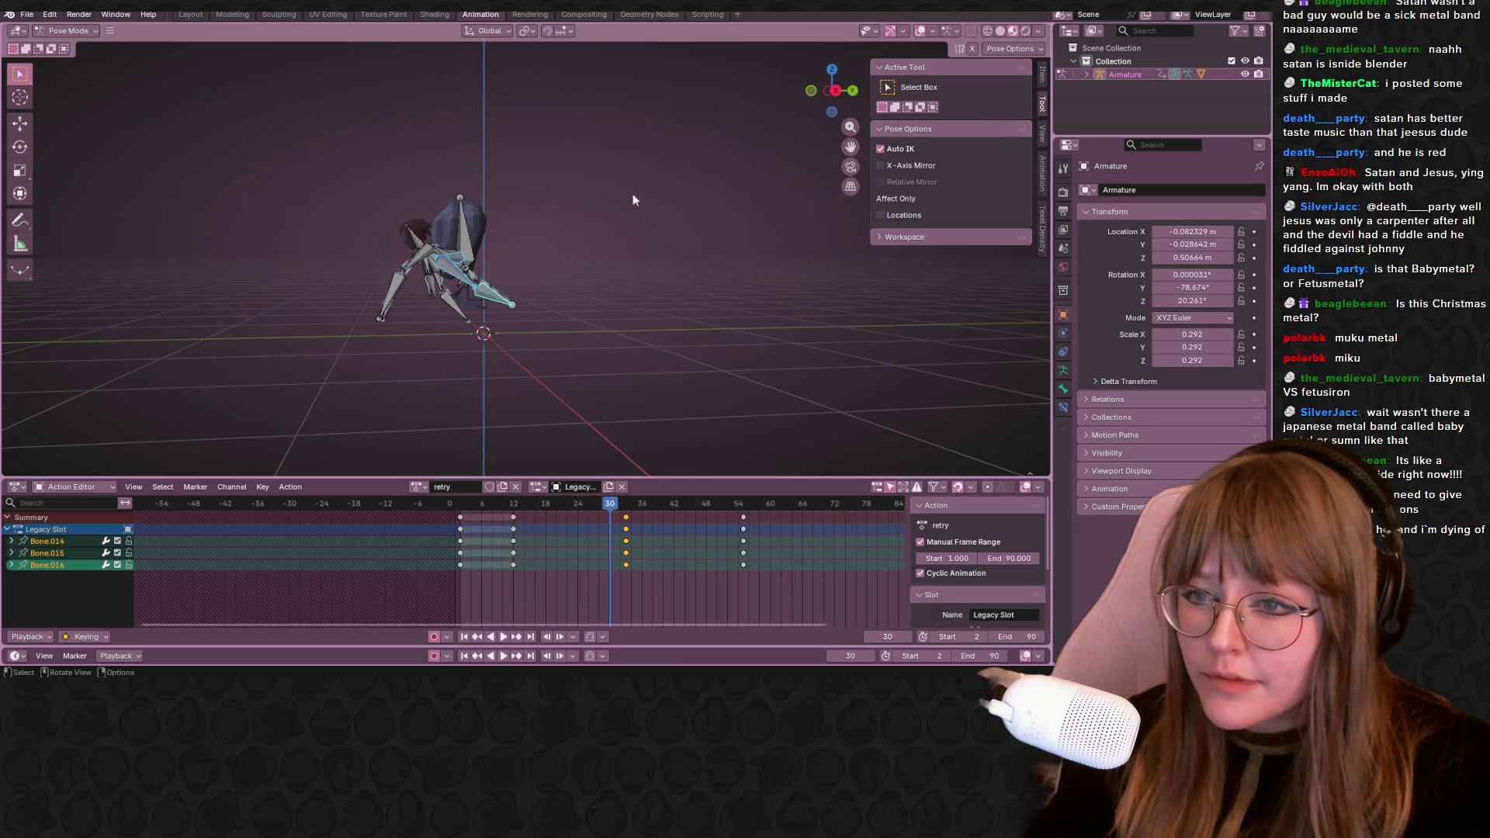
click(835, 86)
scroll(700, 186, up, 3)
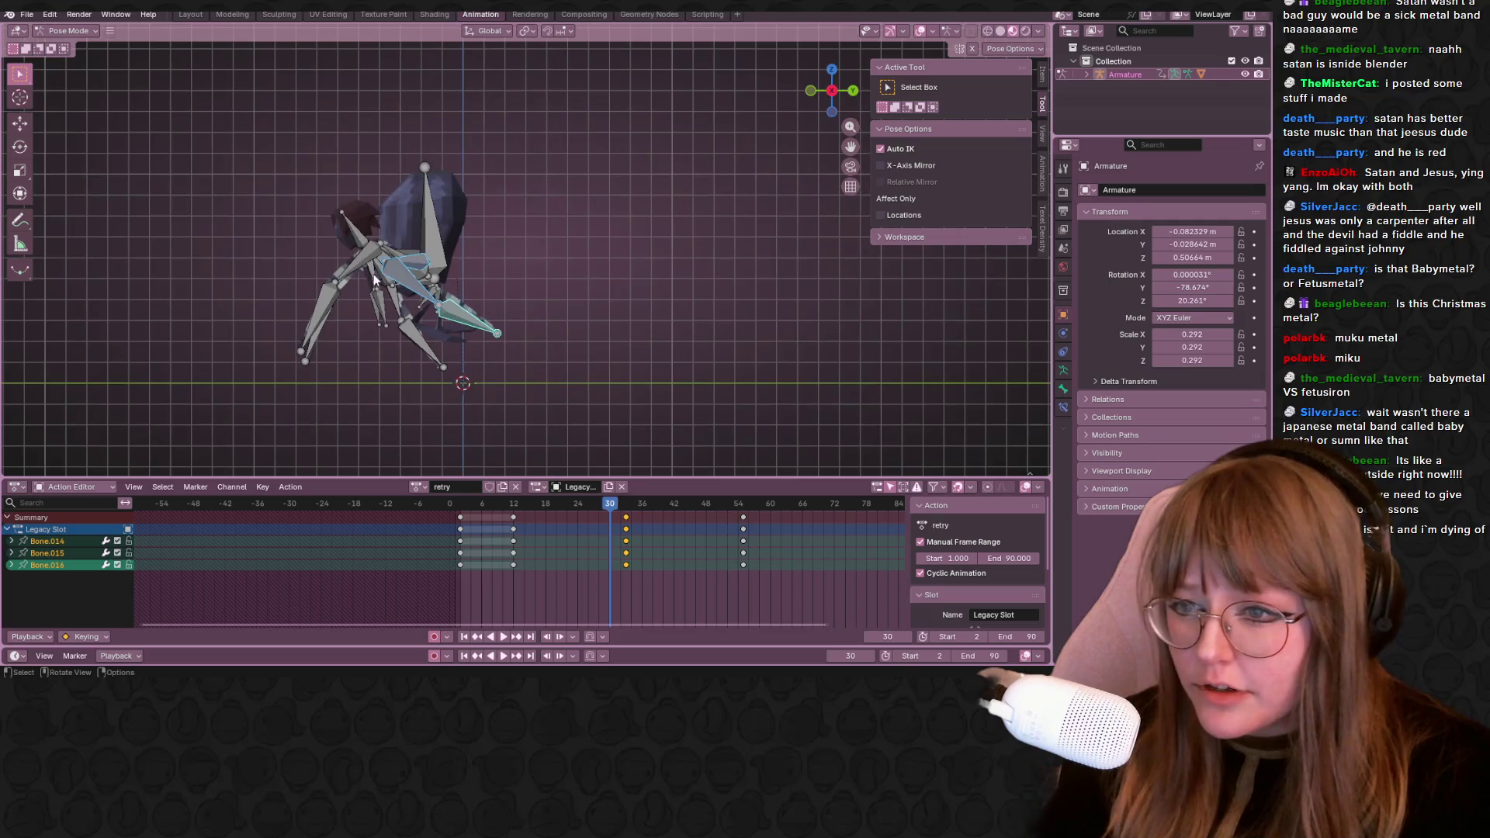
Re-pose a leg's upper and lower bones with G in side view, then adjust again from front view
click(404, 279)
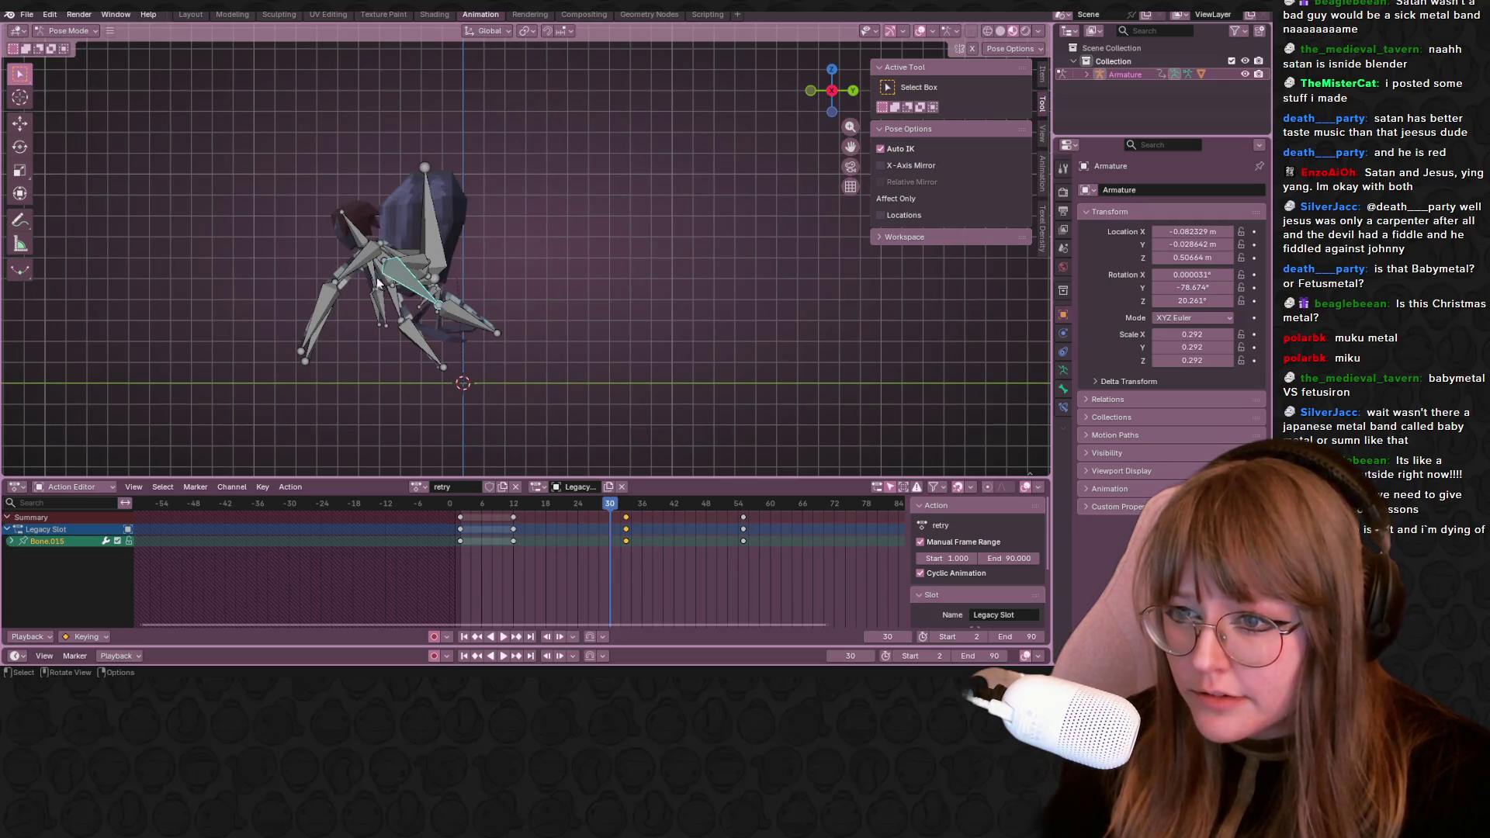
key(g)
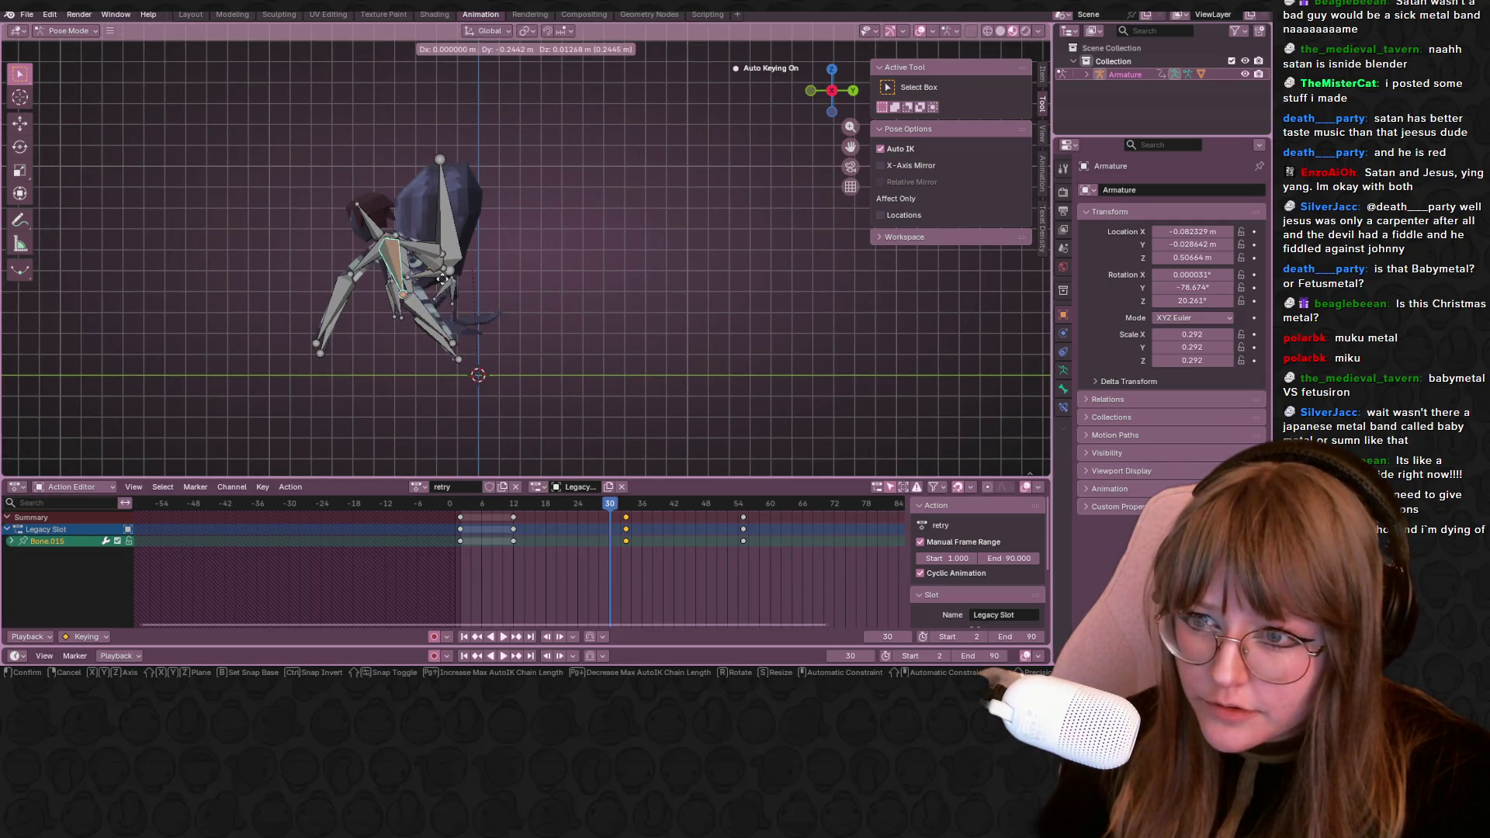
click(427, 276)
click(431, 297)
key(g)
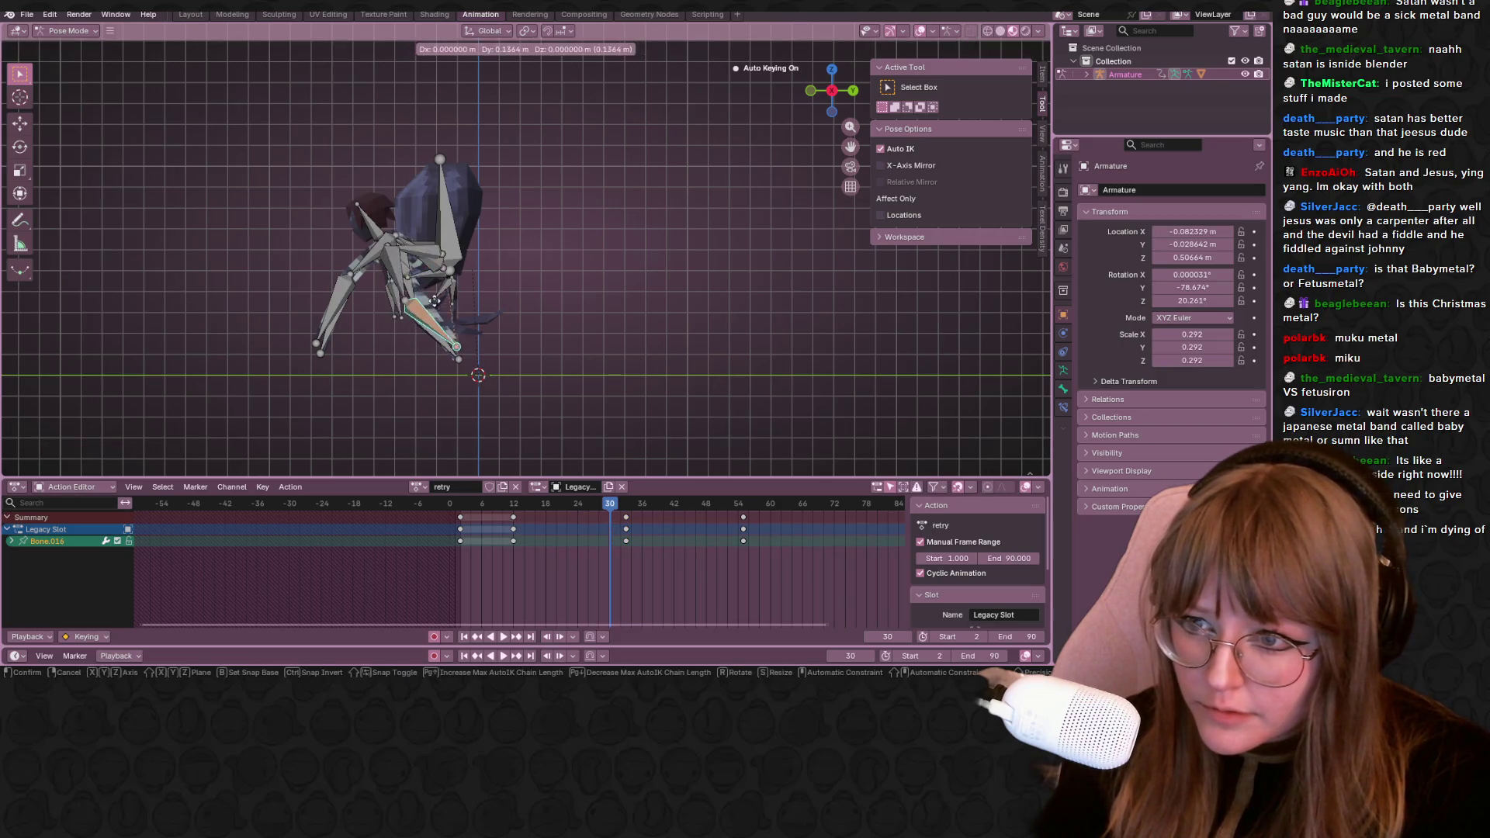
click(421, 284)
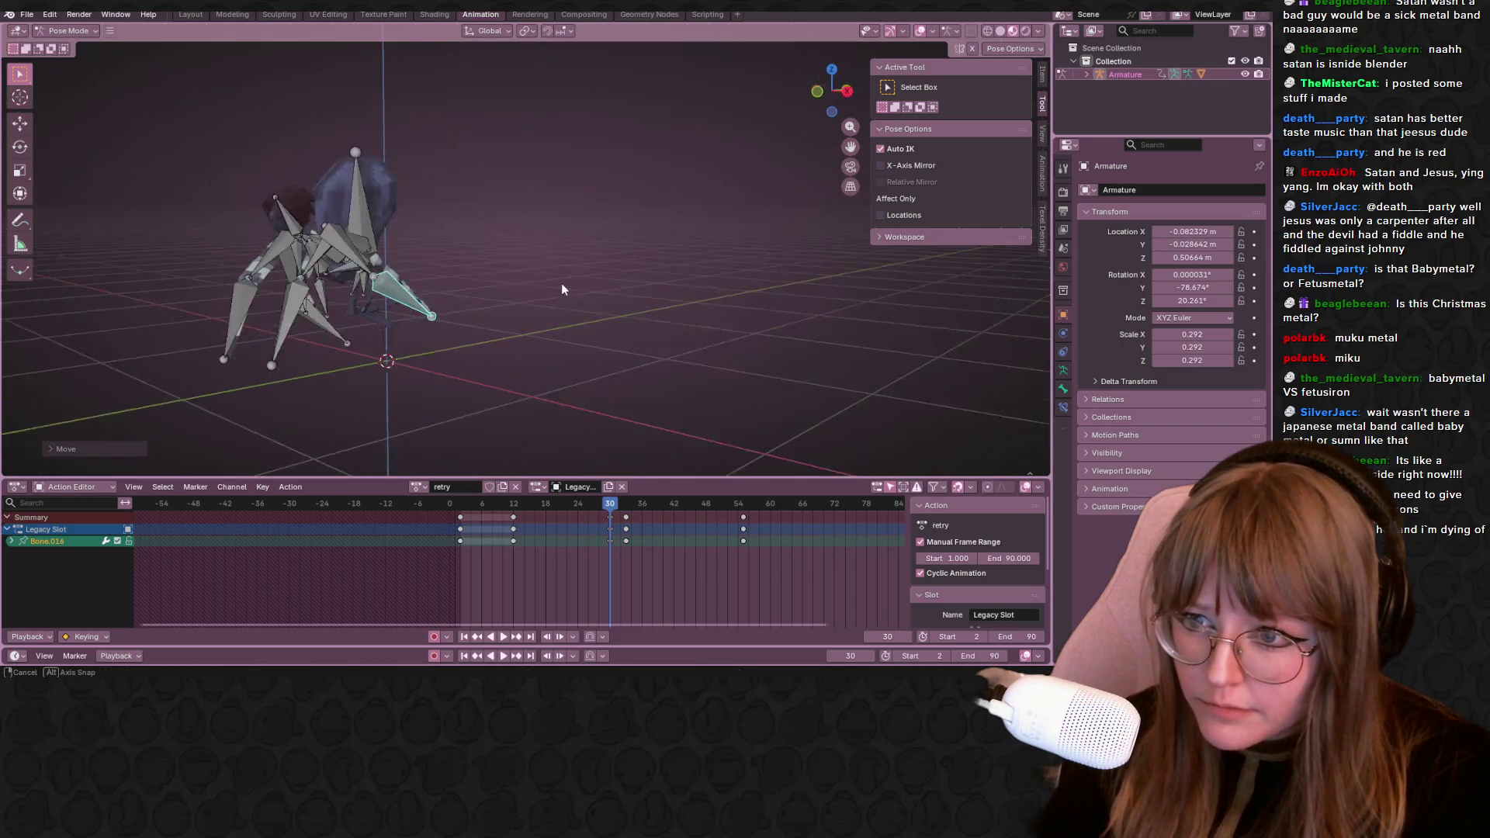
middle_drag(421, 284, 620, 245)
key(KP_1)
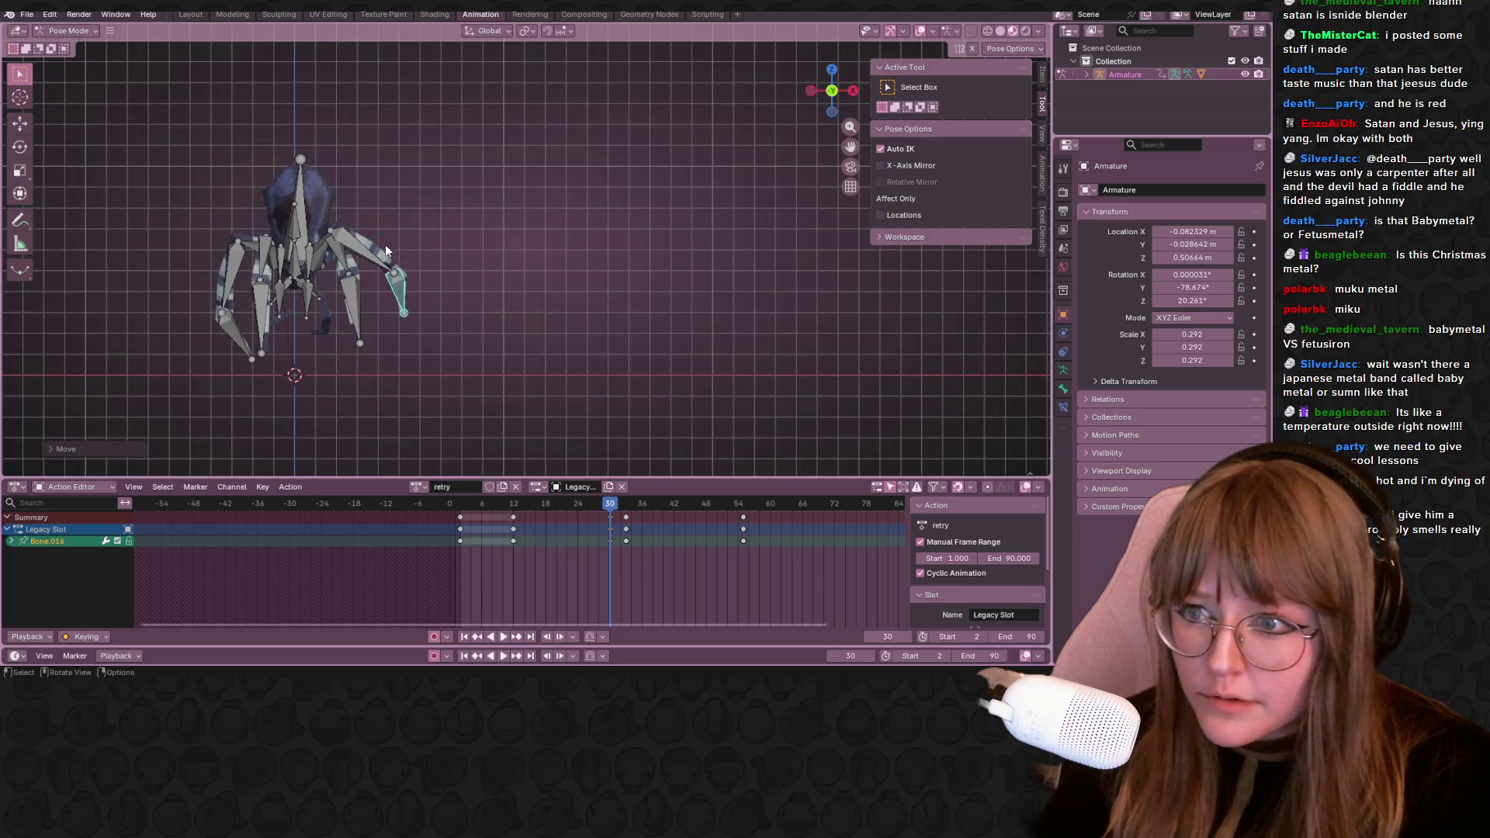
key(g)
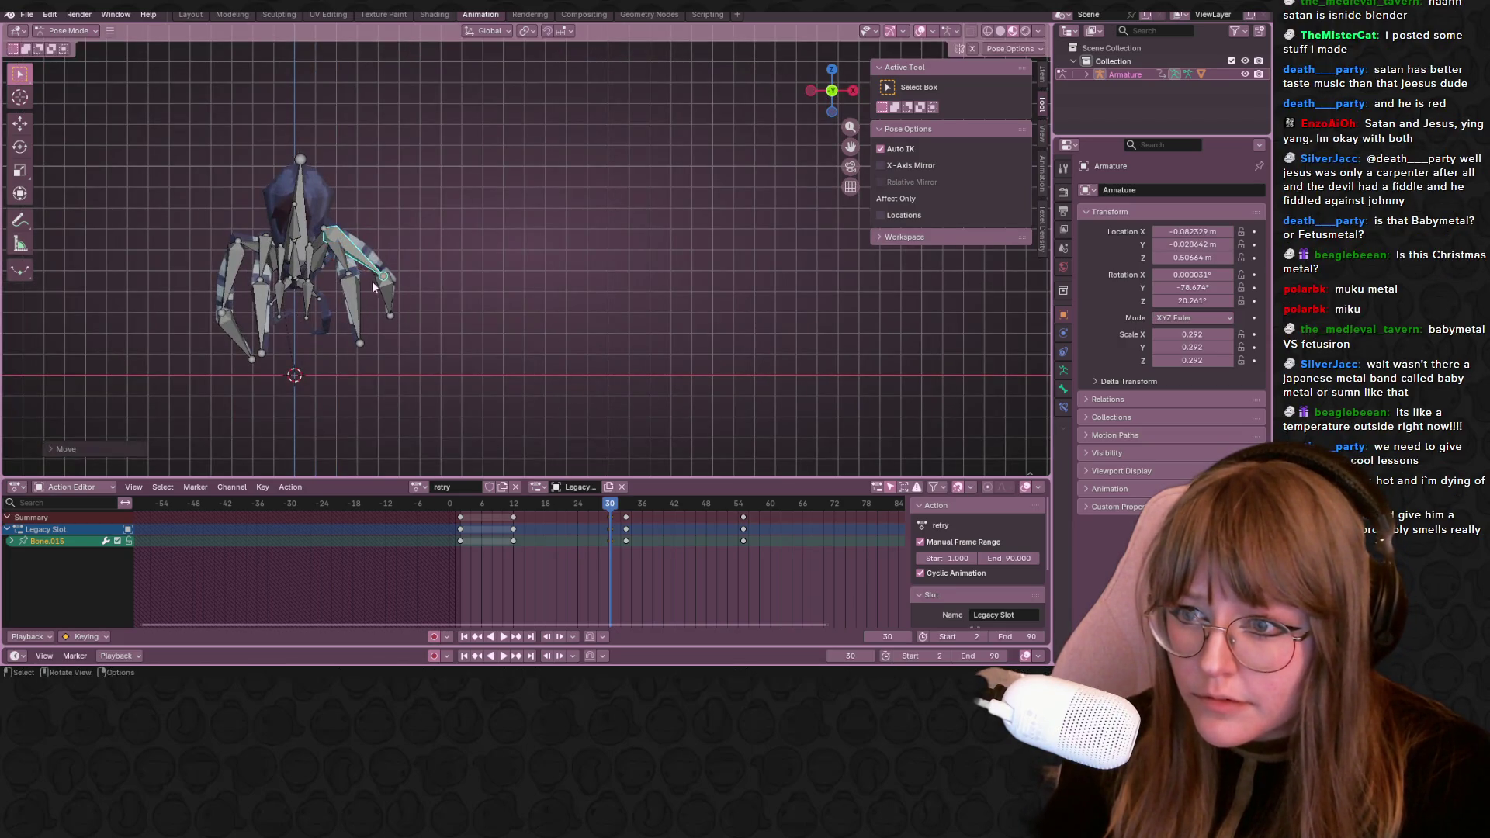
click(364, 245)
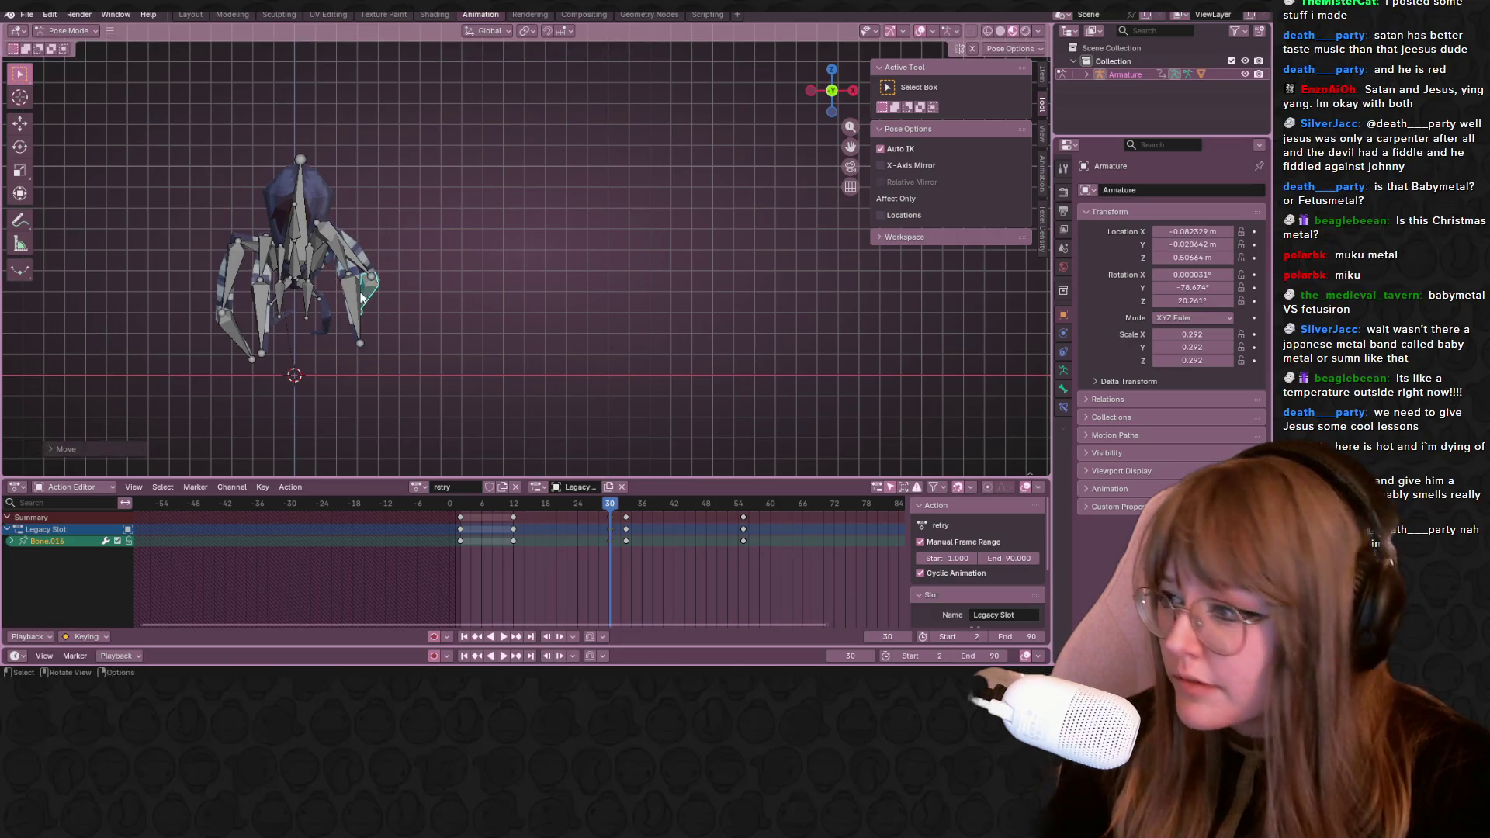
Build a selection of leg bones up to Bone.011, clear it, then select one leg's three bones and inspect
shift+click(315, 245)
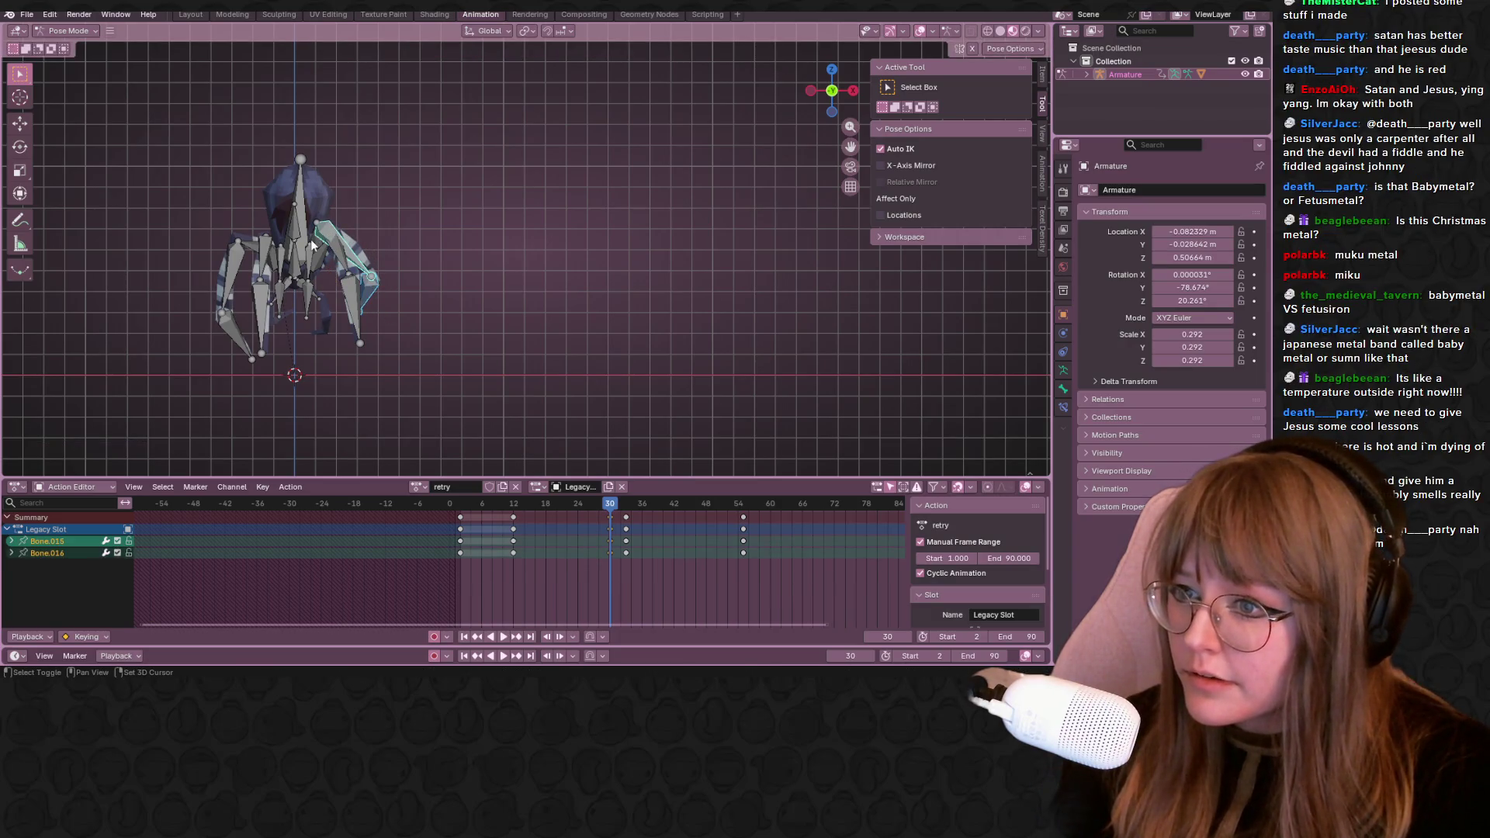
shift+click(322, 246)
shift+click(322, 241)
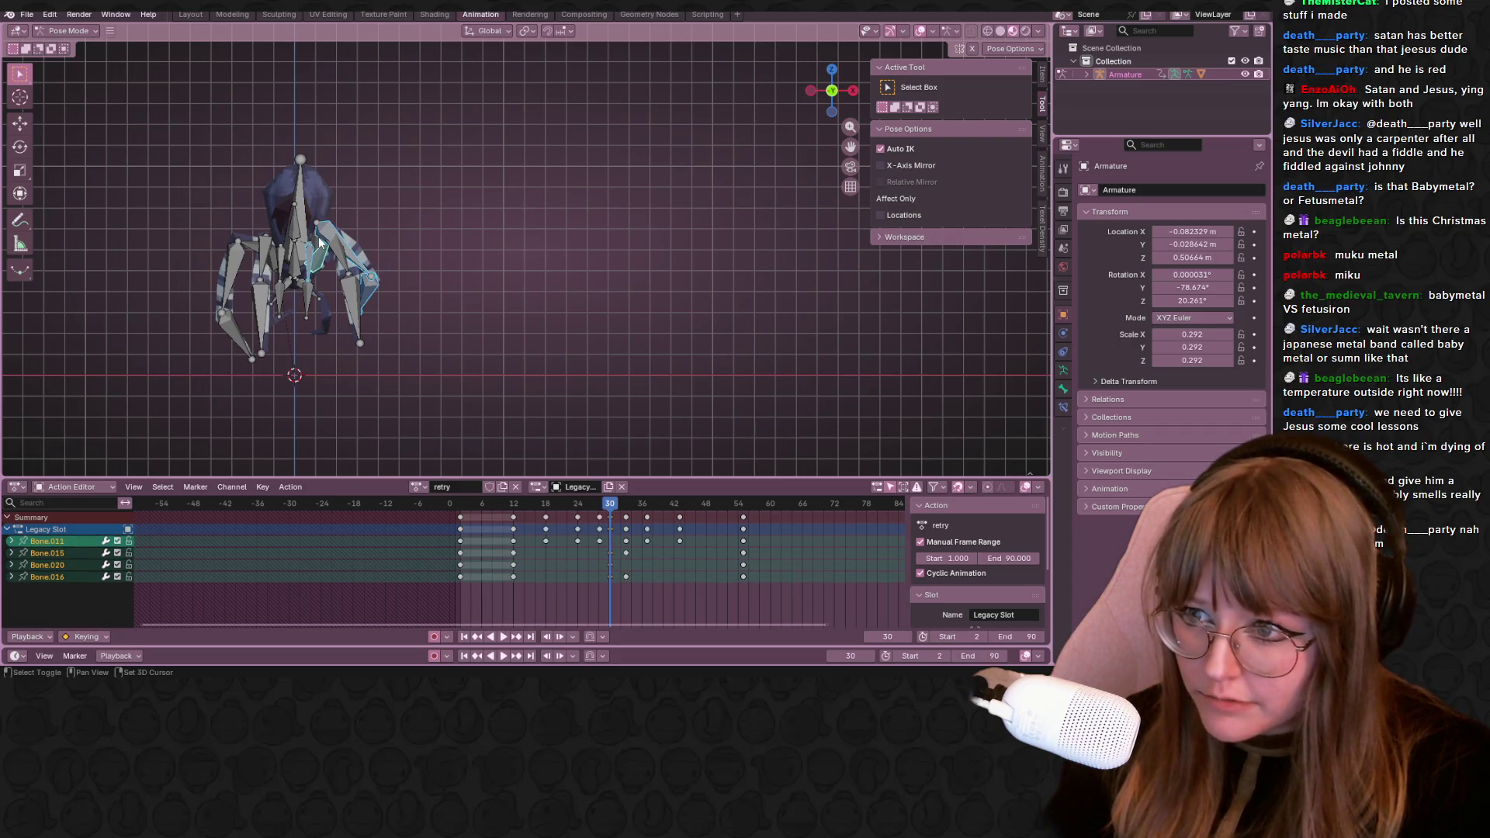
click(483, 217)
mouse_move(483, 217)
middle_down()
mouse_move(478, 242)
mouse_move(531, 312)
middle_up()
click(371, 174)
shift+click(349, 221)
shift+click(379, 256)
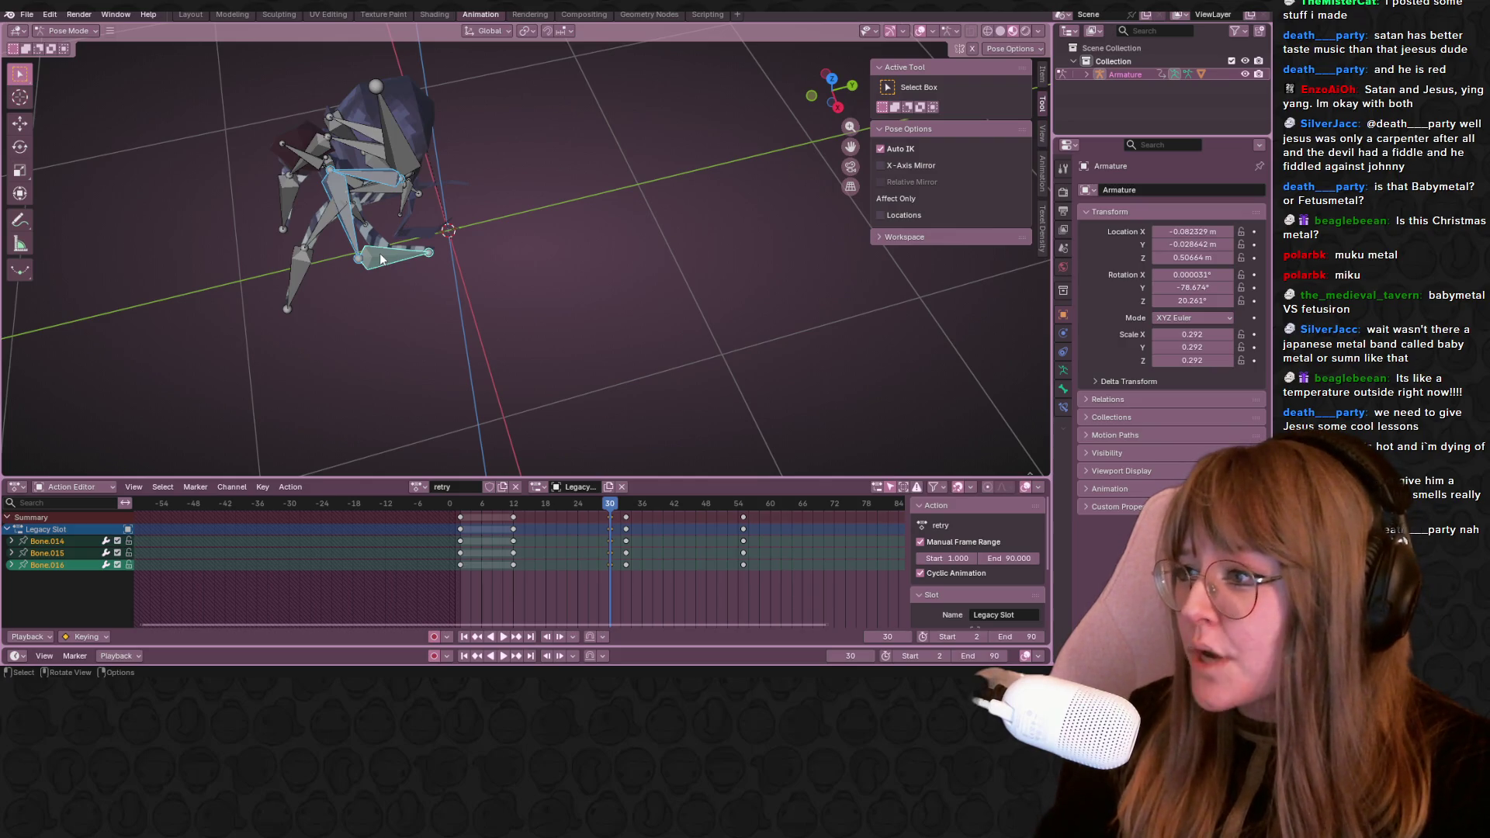
mouse_move(380, 253)
middle_down()
mouse_move(728, 180)
mouse_move(710, 175)
middle_up()
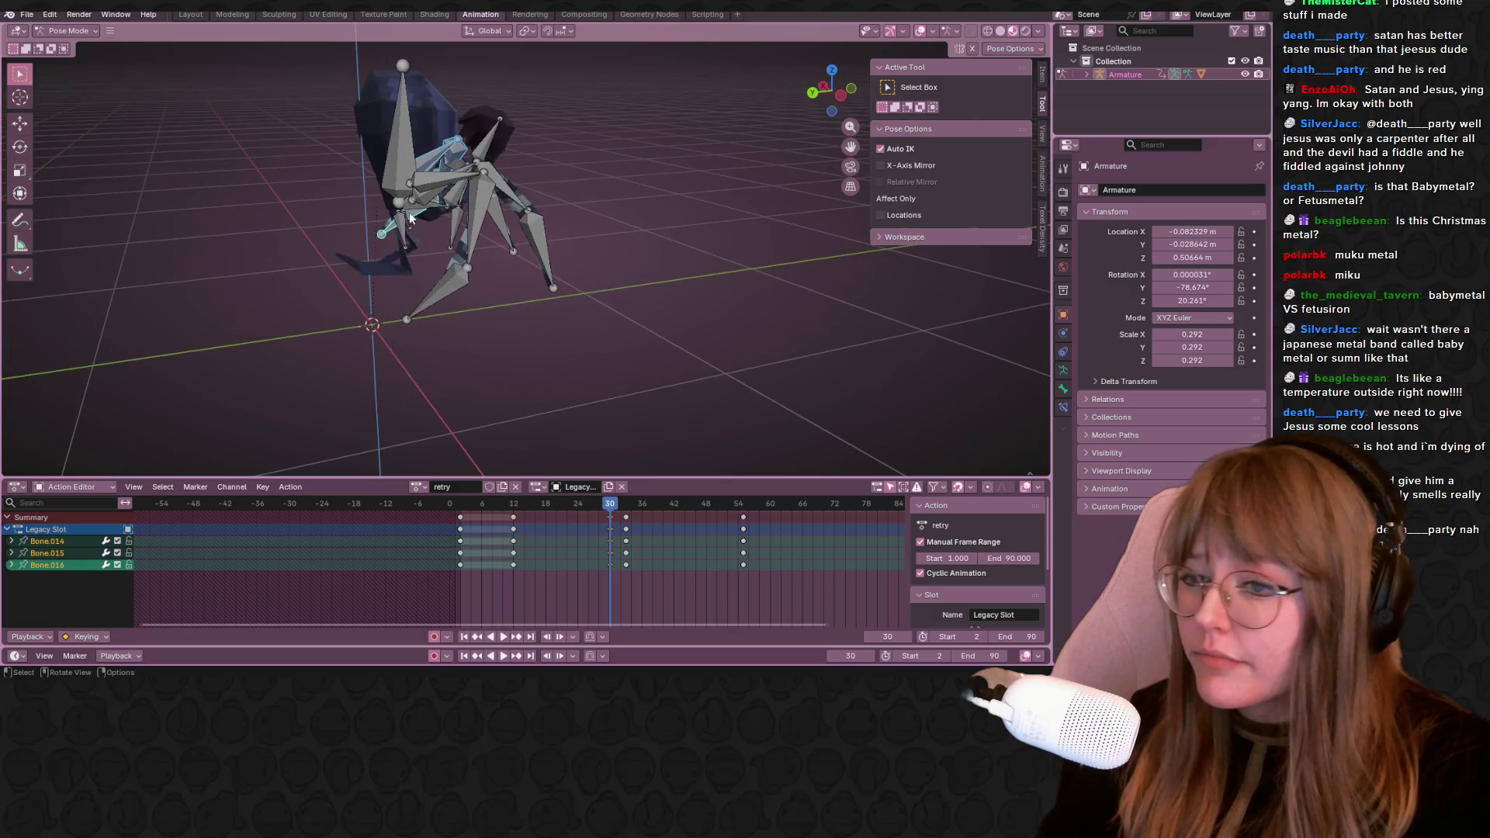
From front view move Bone.004's leg with Auto IK in several G moves, ending with the whole chain selected
click(472, 202)
click(840, 98)
scroll(436, 299, up, 2)
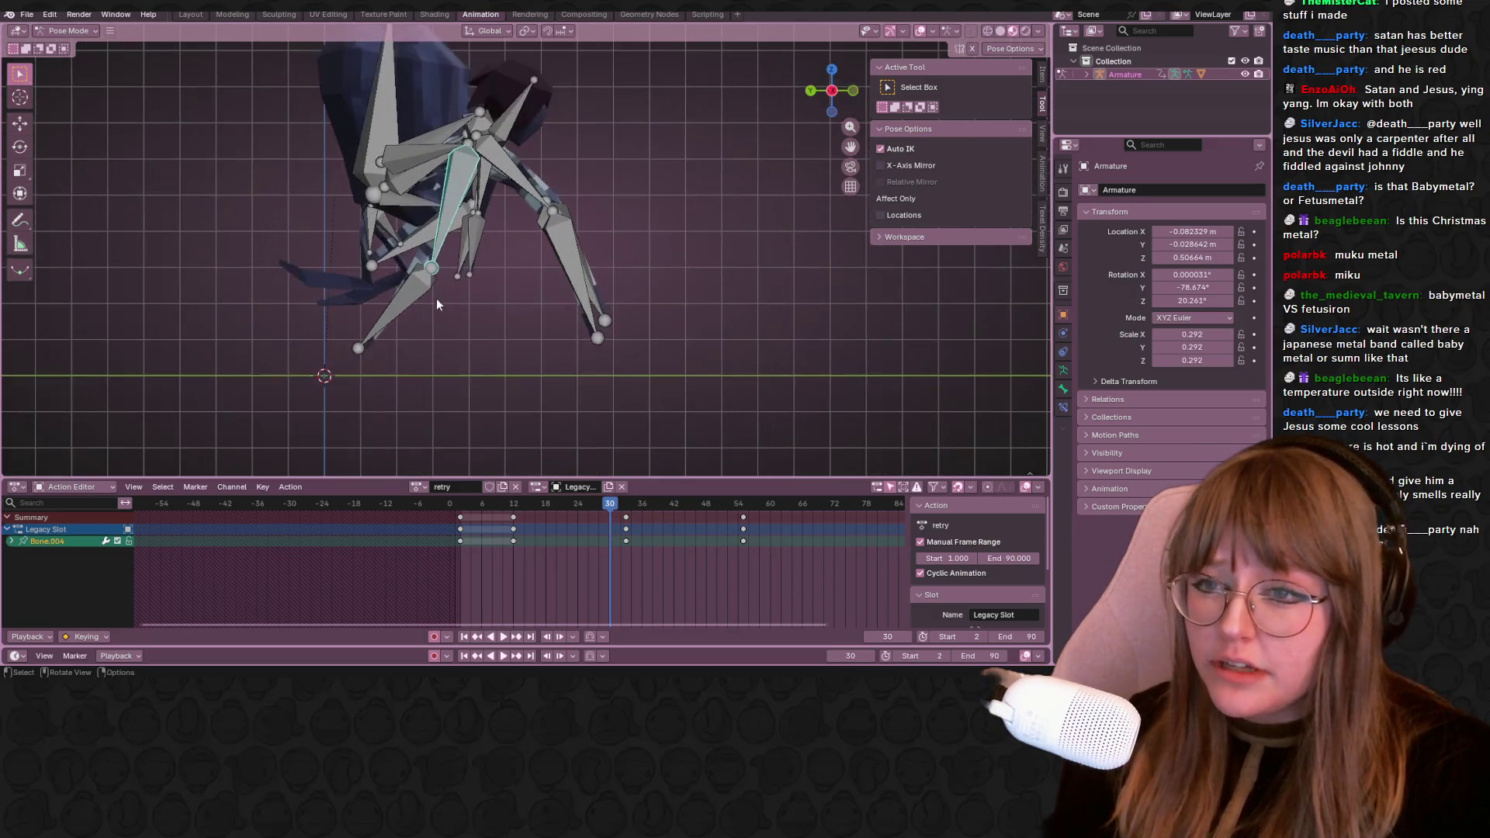
key(g)
click(433, 168)
click(461, 139)
key(g)
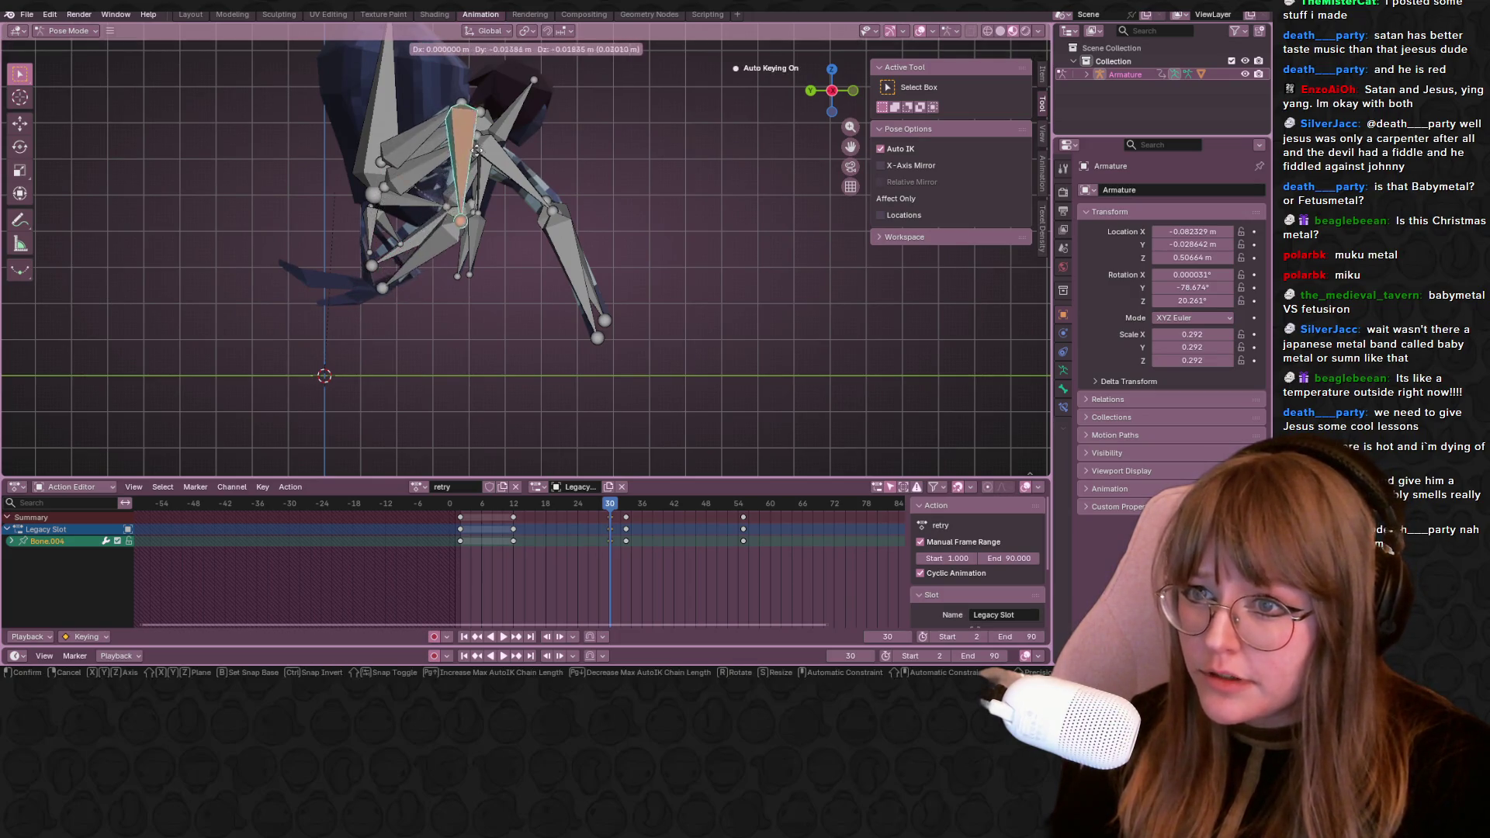
click(422, 284)
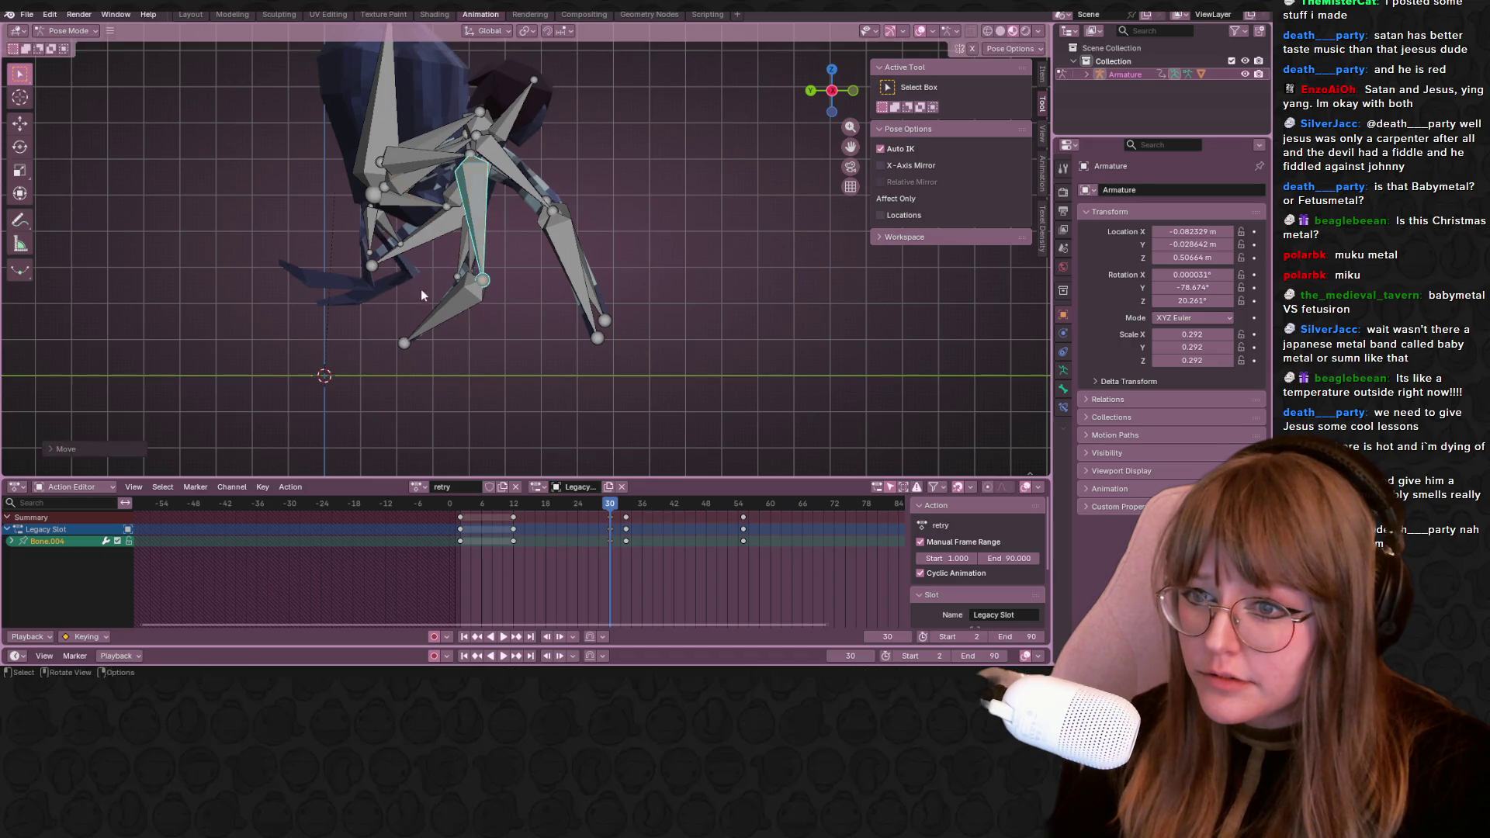
key(g)
click(401, 330)
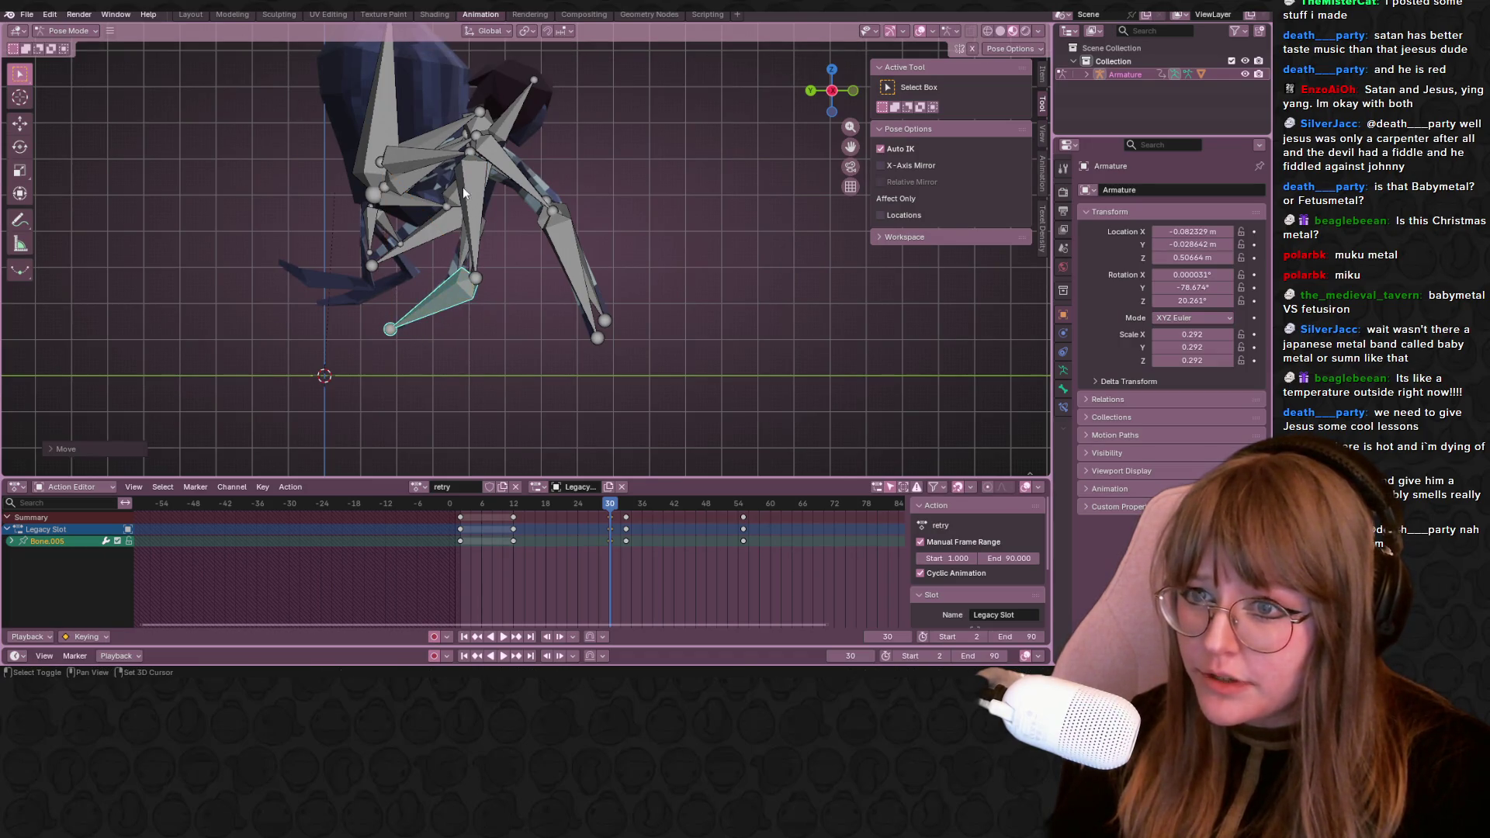
shift+click(466, 189)
shift+click(419, 160)
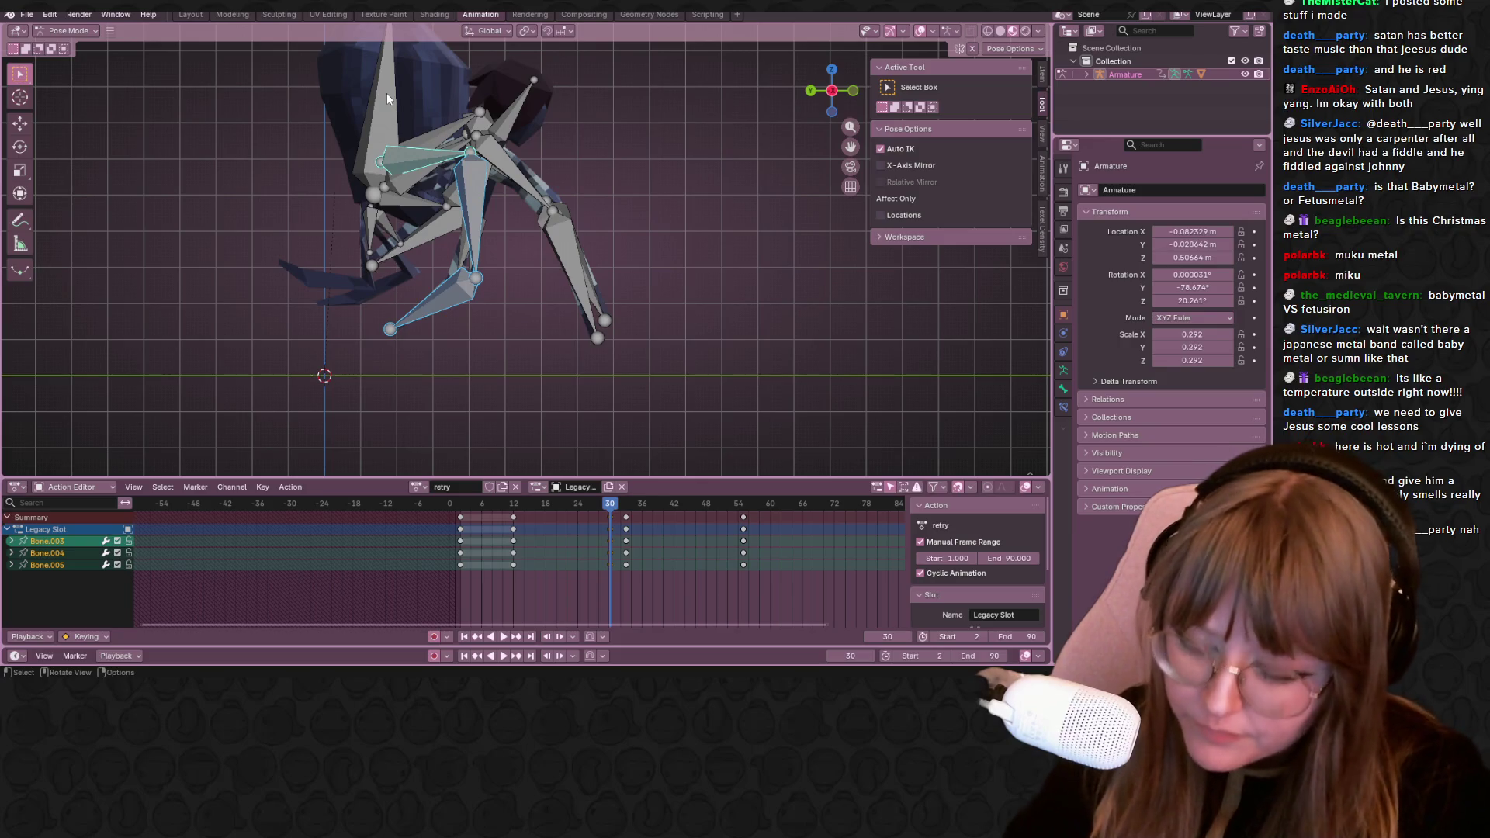
Orbit to check the pose, rewind to frame 4 and play the animation
mouse_move(665, 228)
middle_down()
mouse_move(624, 269)
mouse_move(575, 480)
middle_up()
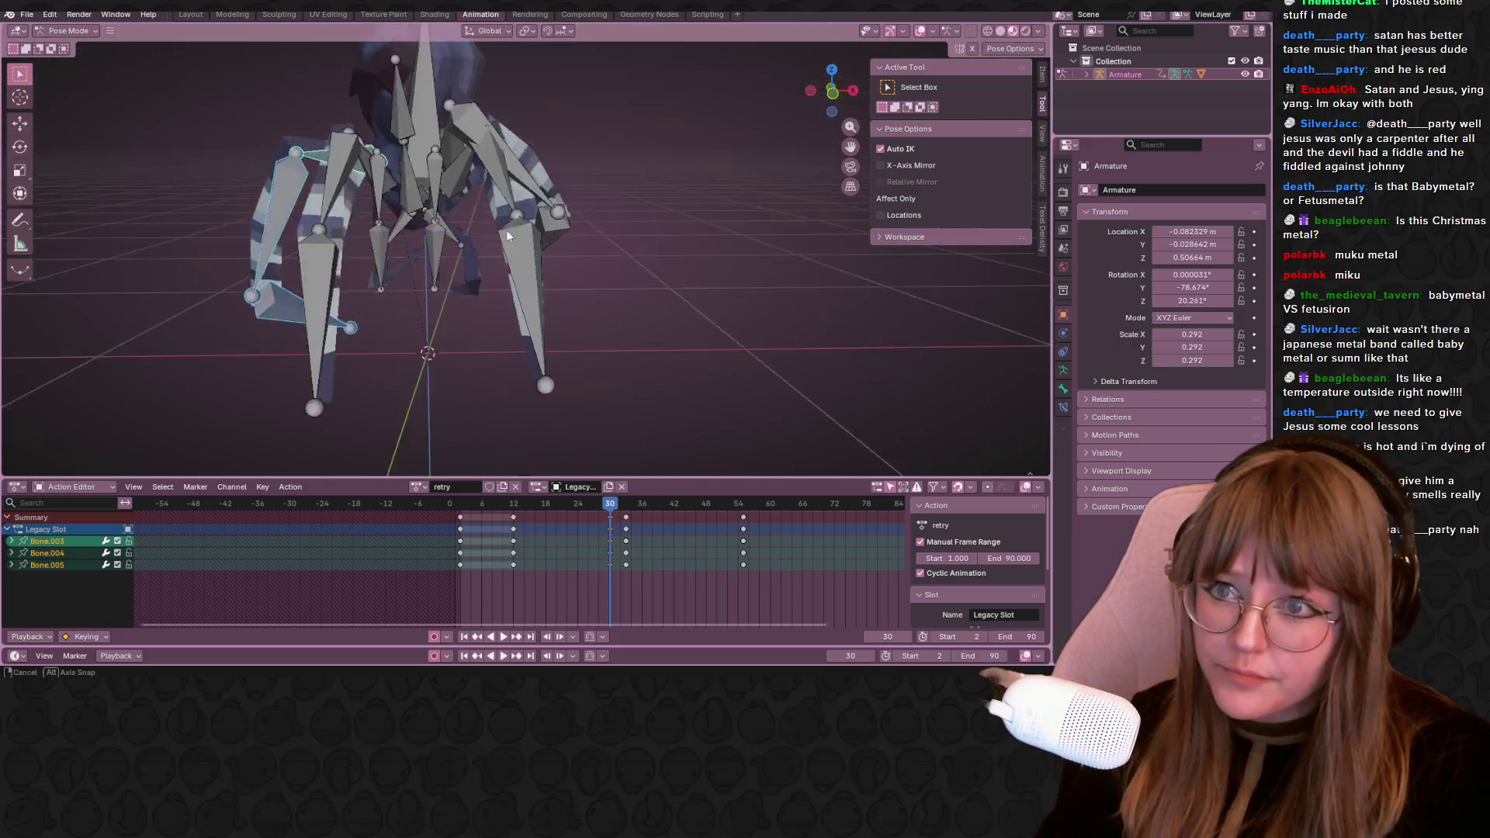
drag(613, 510, 470, 513)
middle_drag(533, 432, 519, 311)
key(space)
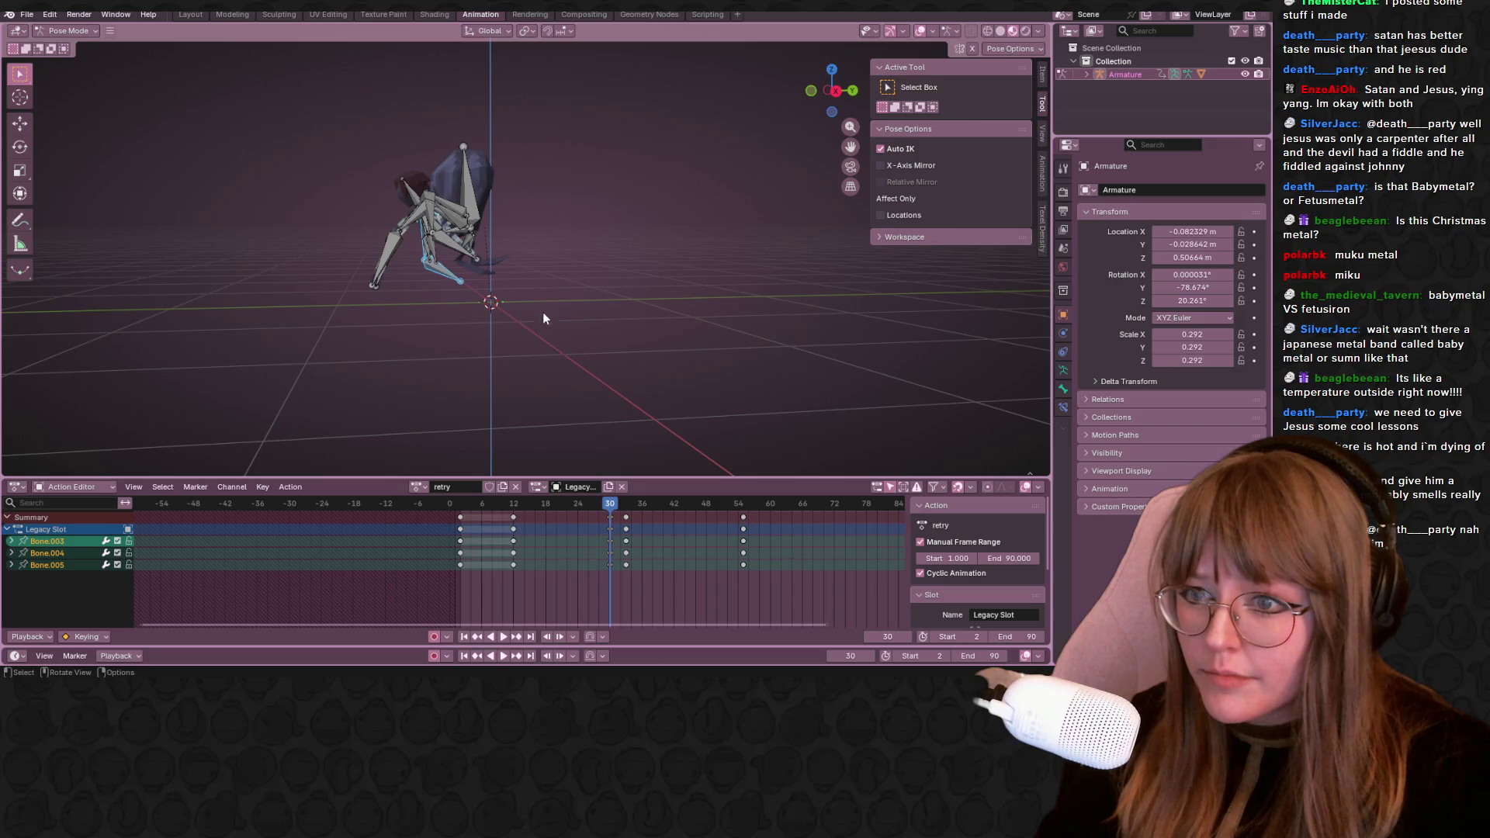
Insert keyframes for the leg pose at frame 30 and play/scrub forward to about frame 43
key(i)
key(space)
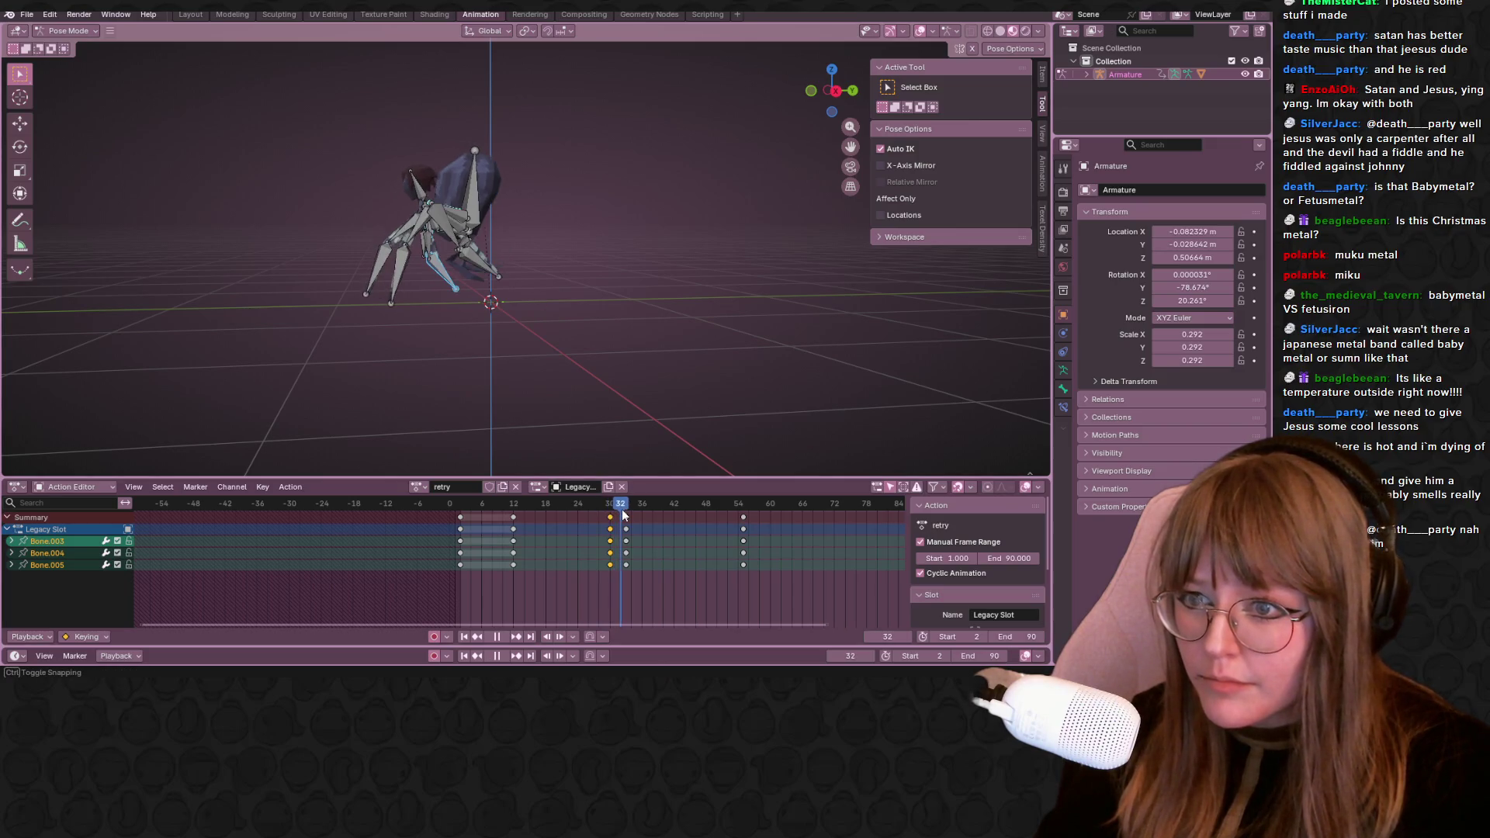
drag(622, 516, 642, 526)
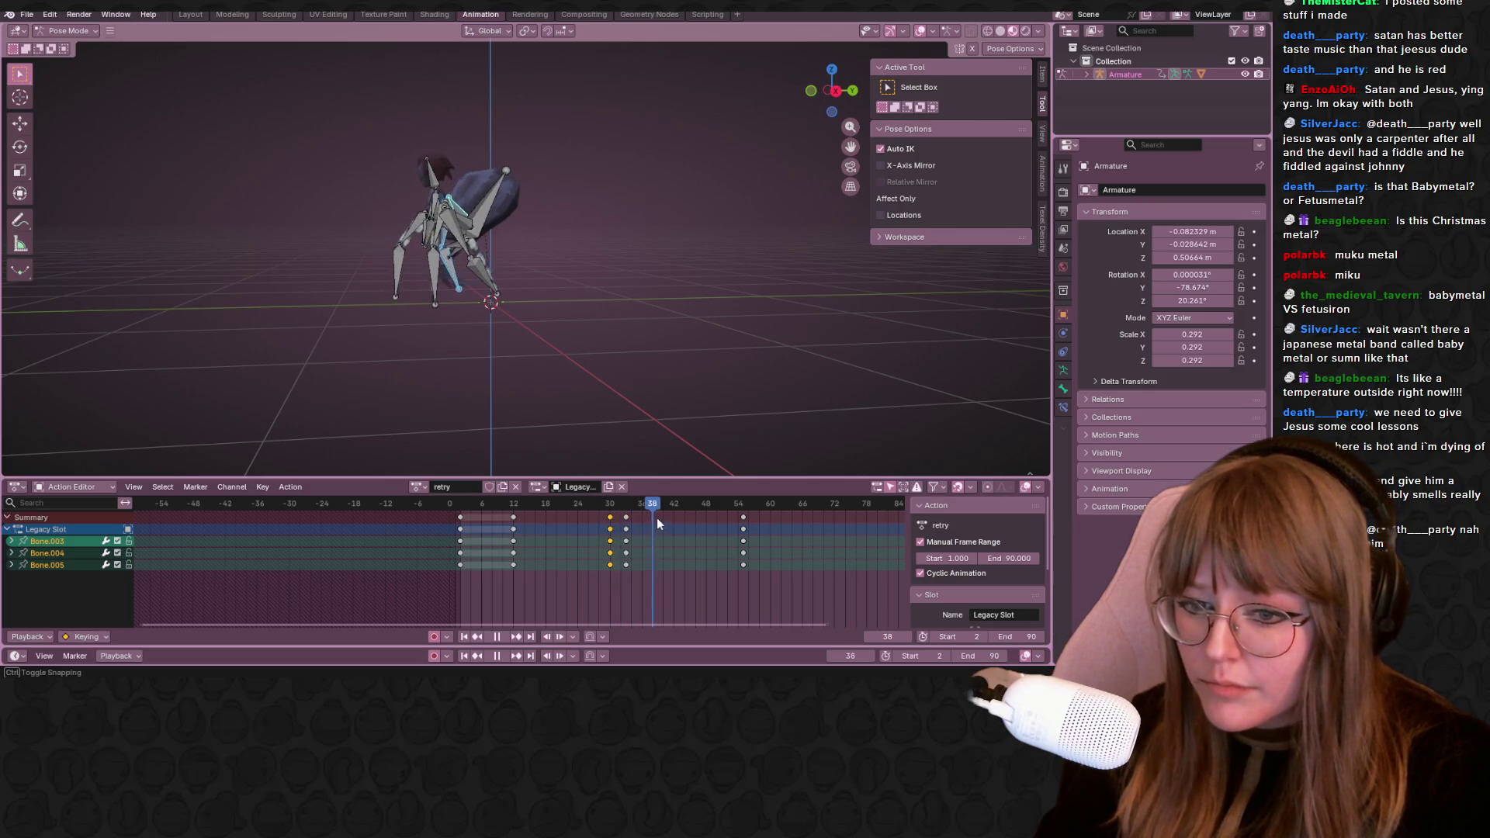
key(space)
mouse_move(642, 521)
mouse_down()
mouse_move(679, 519)
mouse_move(644, 528)
mouse_up()
click(833, 111)
Shift the keys at frame 33 nine frames later to frame 42 and play the retimed action
click(628, 518)
key(g)
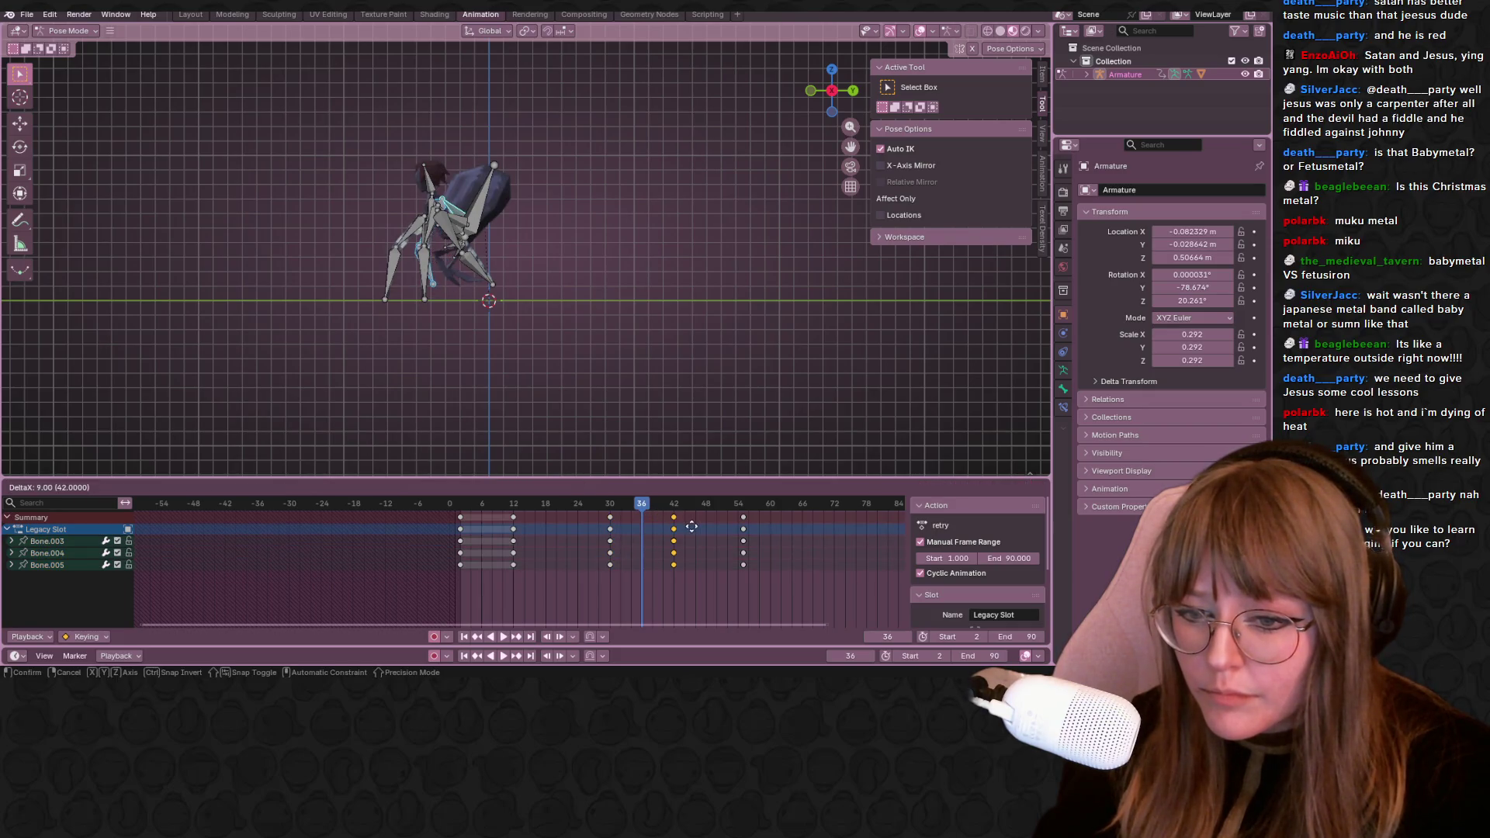
click(660, 509)
key(space)
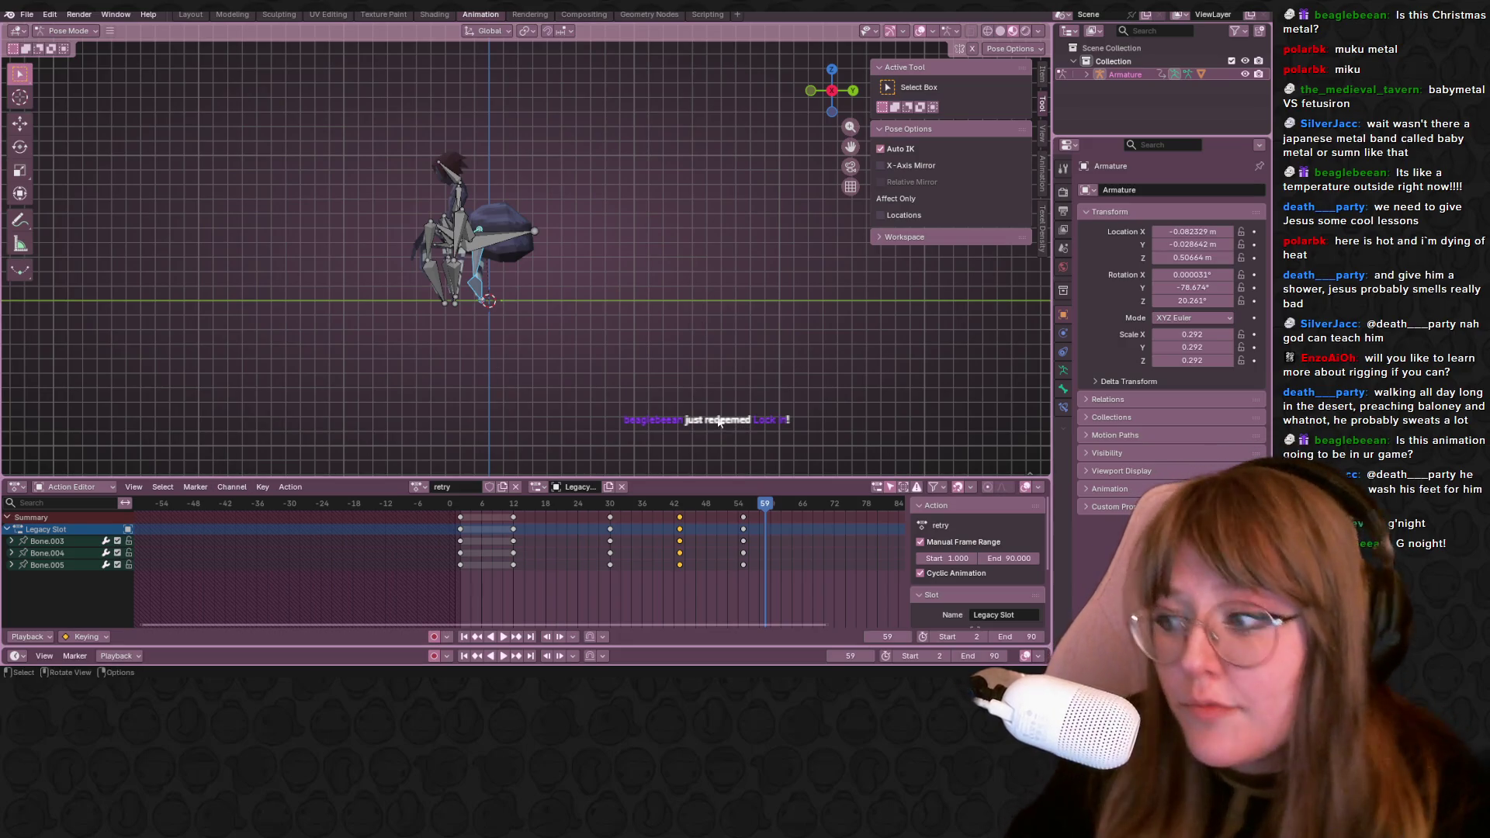
middle_drag(440, 116, 489, 198)
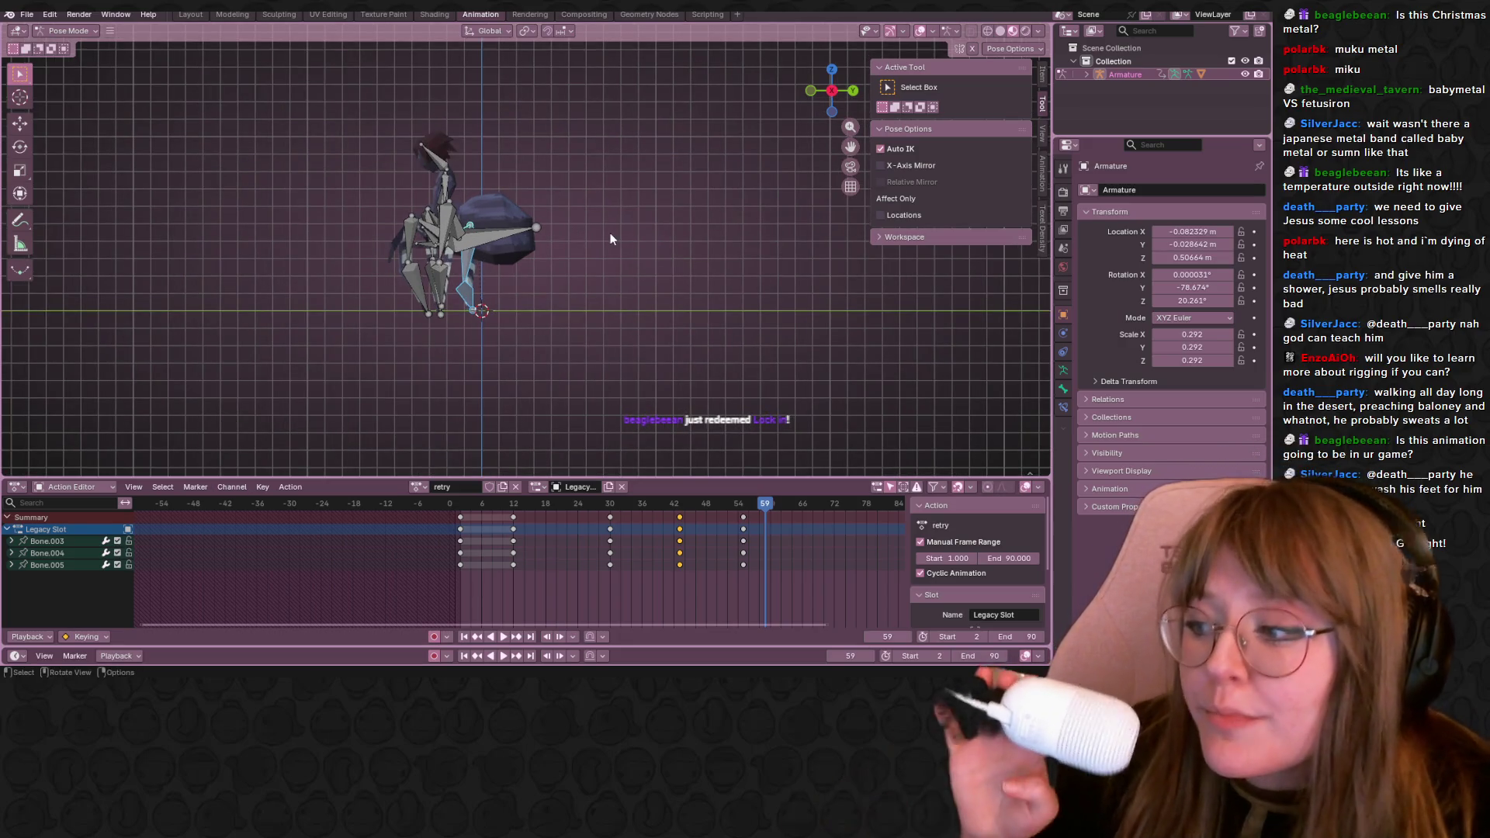
scroll(501, 315, up, 2)
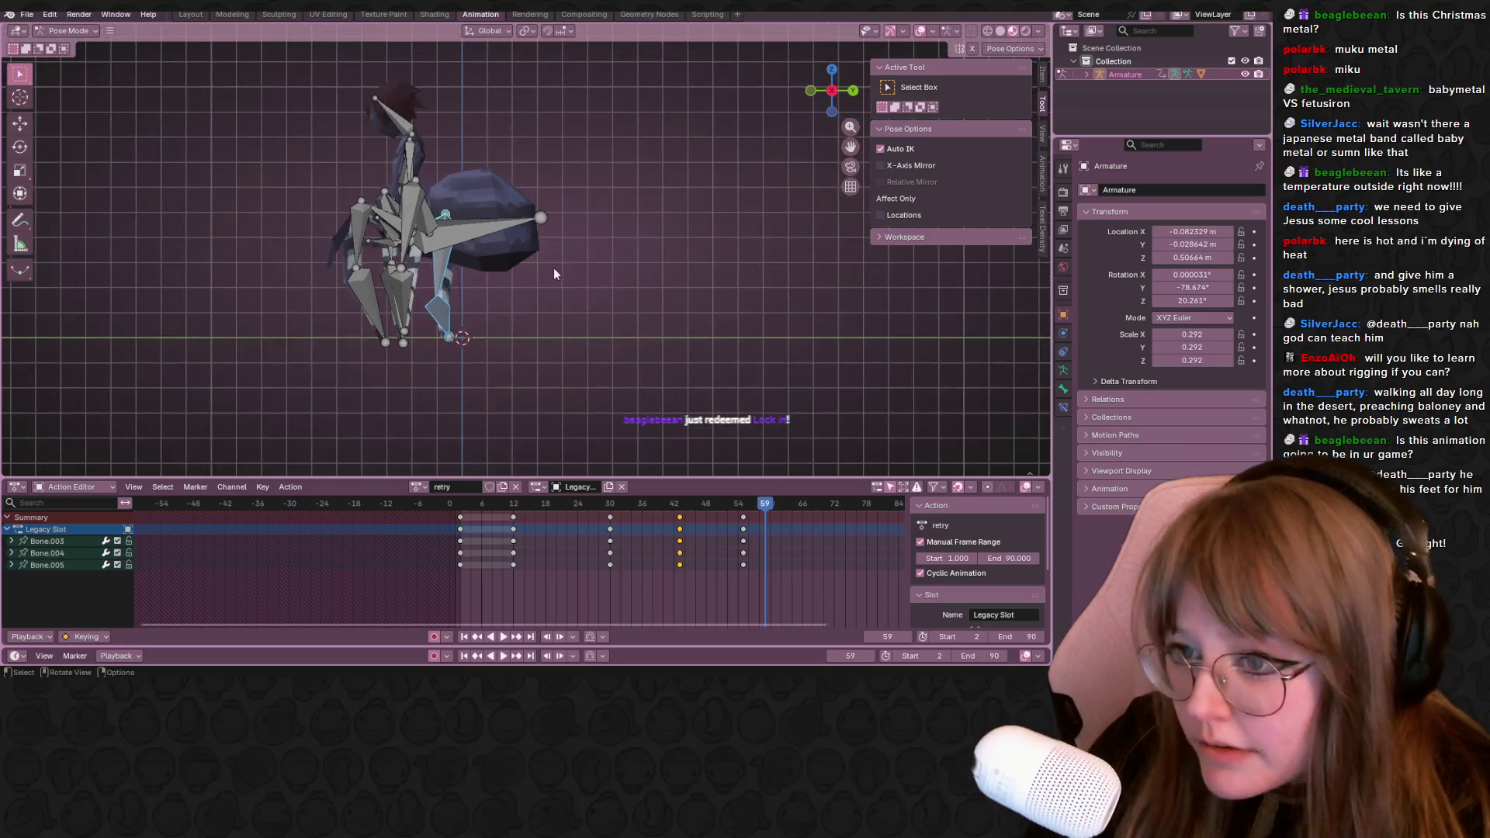
mouse_move(744, 504)
mouse_down()
mouse_move(672, 503)
mouse_move(745, 511)
mouse_up()
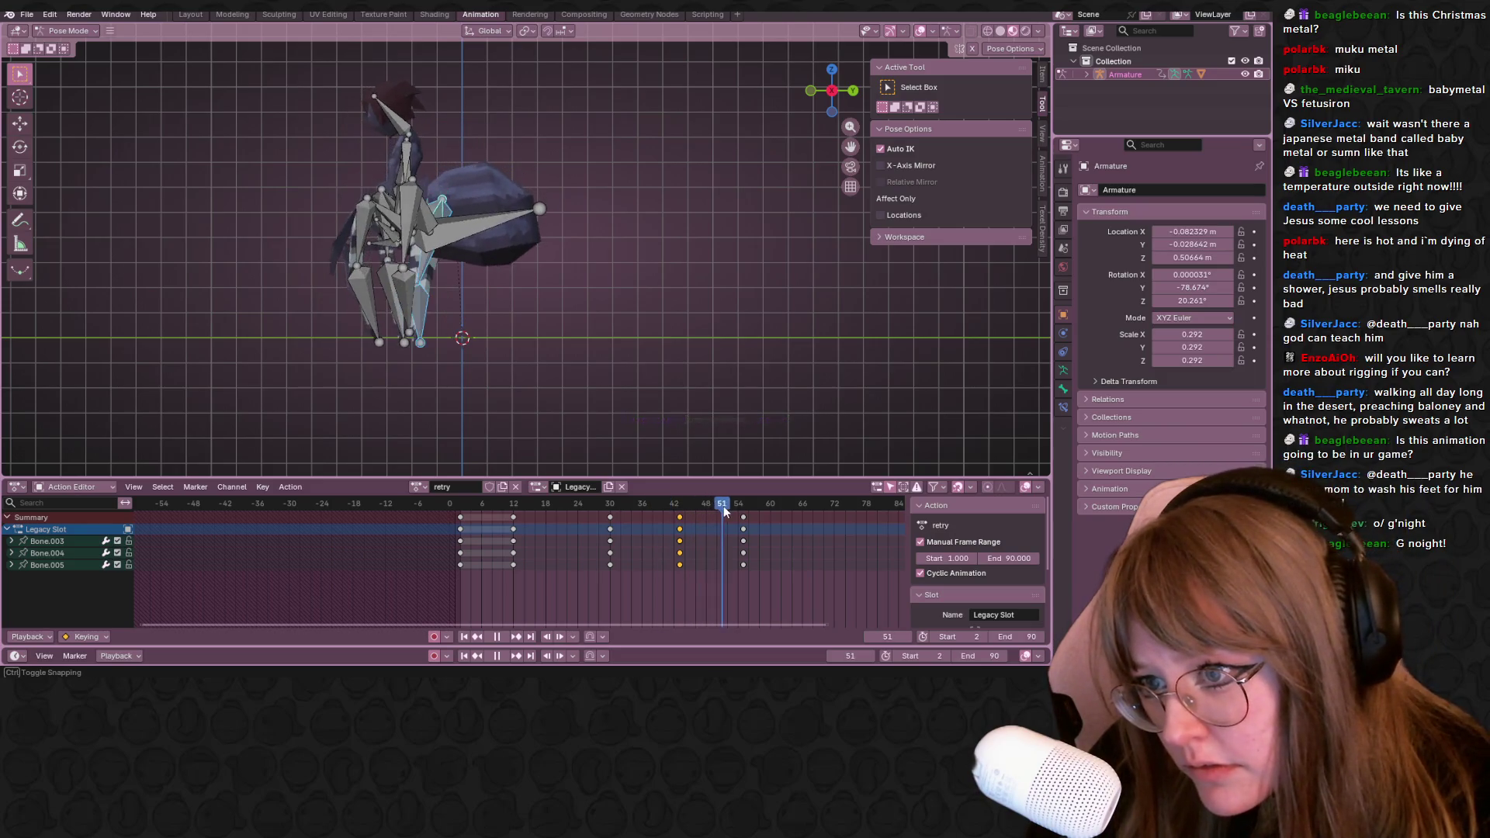
mouse_move(598, 394)
middle_down()
mouse_move(650, 313)
mouse_move(635, 269)
mouse_move(587, 229)
middle_up()
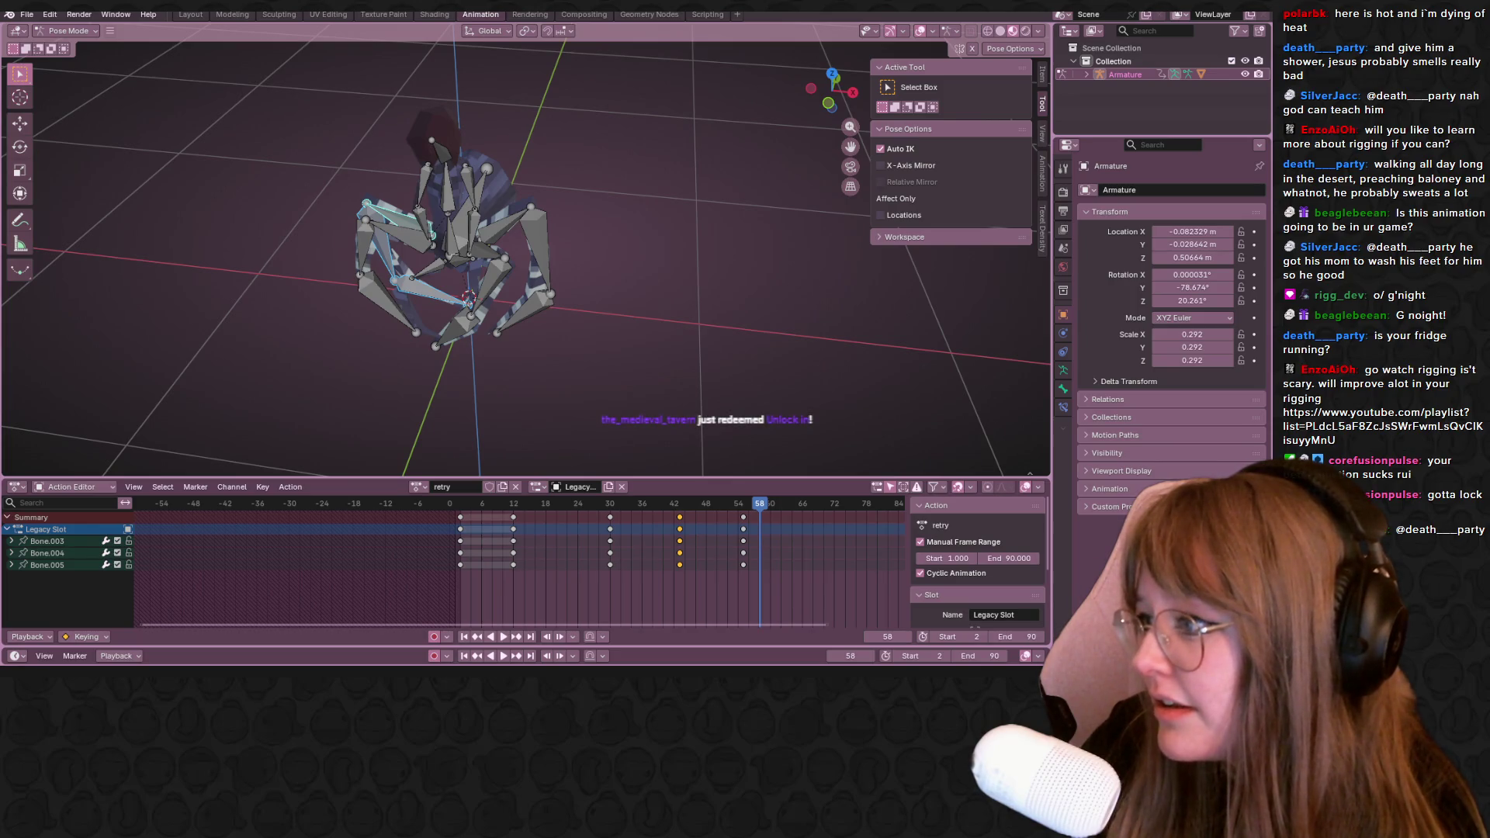
click(417, 488)
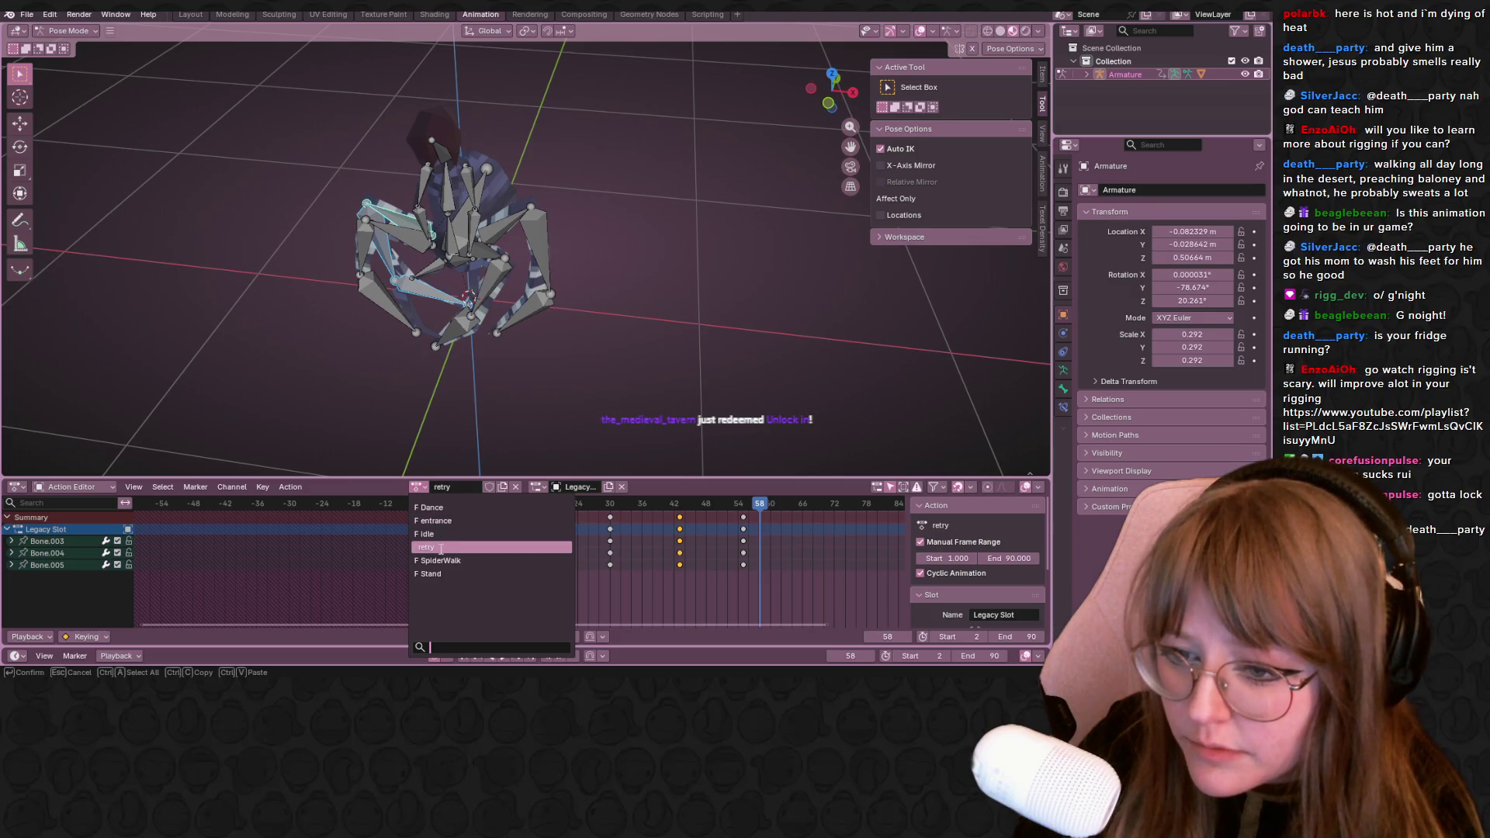
Switch the armature from retry to the Dance action and play it
click(484, 477)
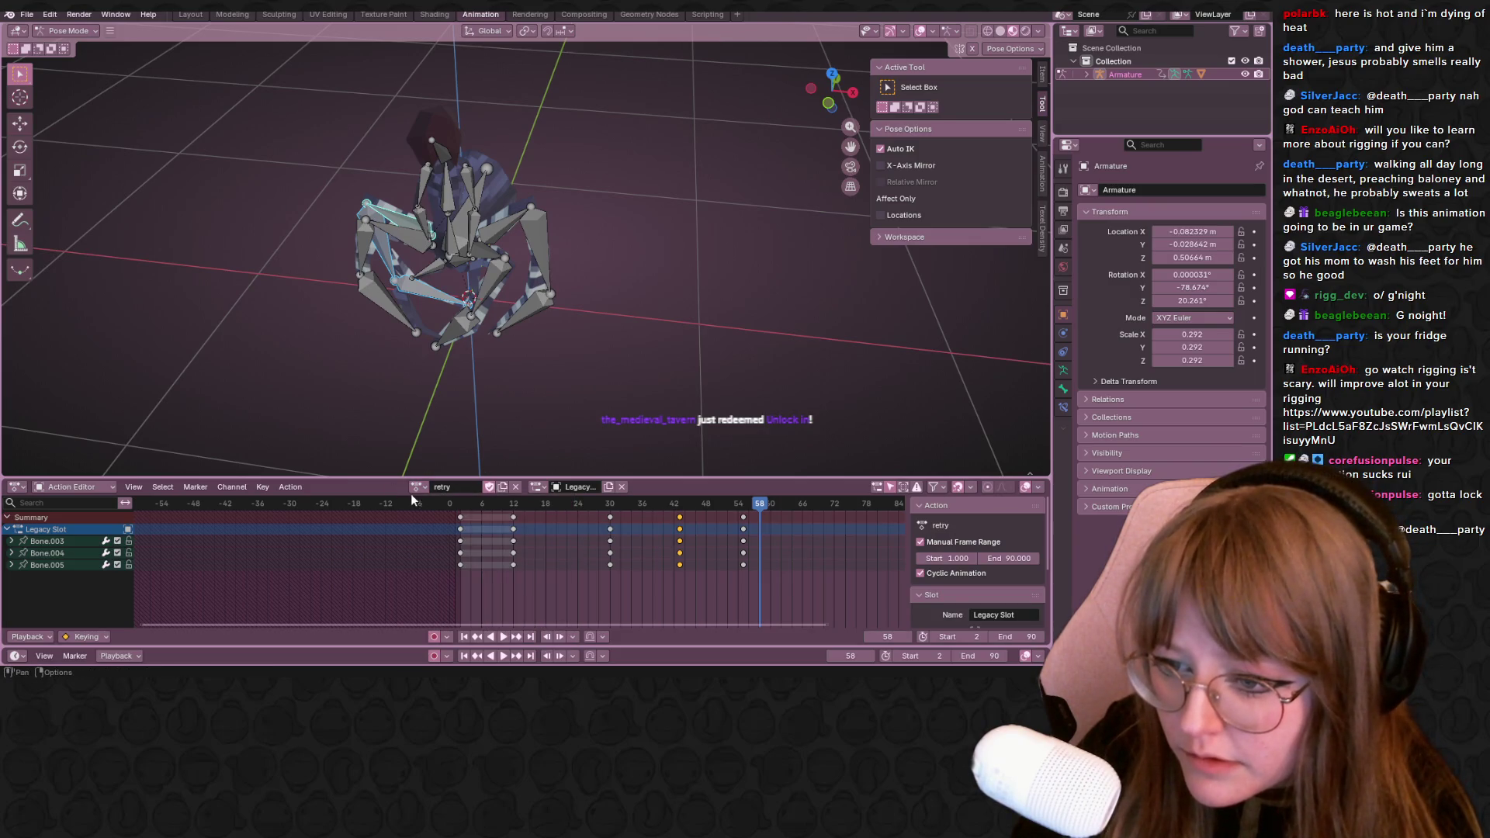
click(431, 526)
key(space)
middle_drag(565, 351, 586, 287)
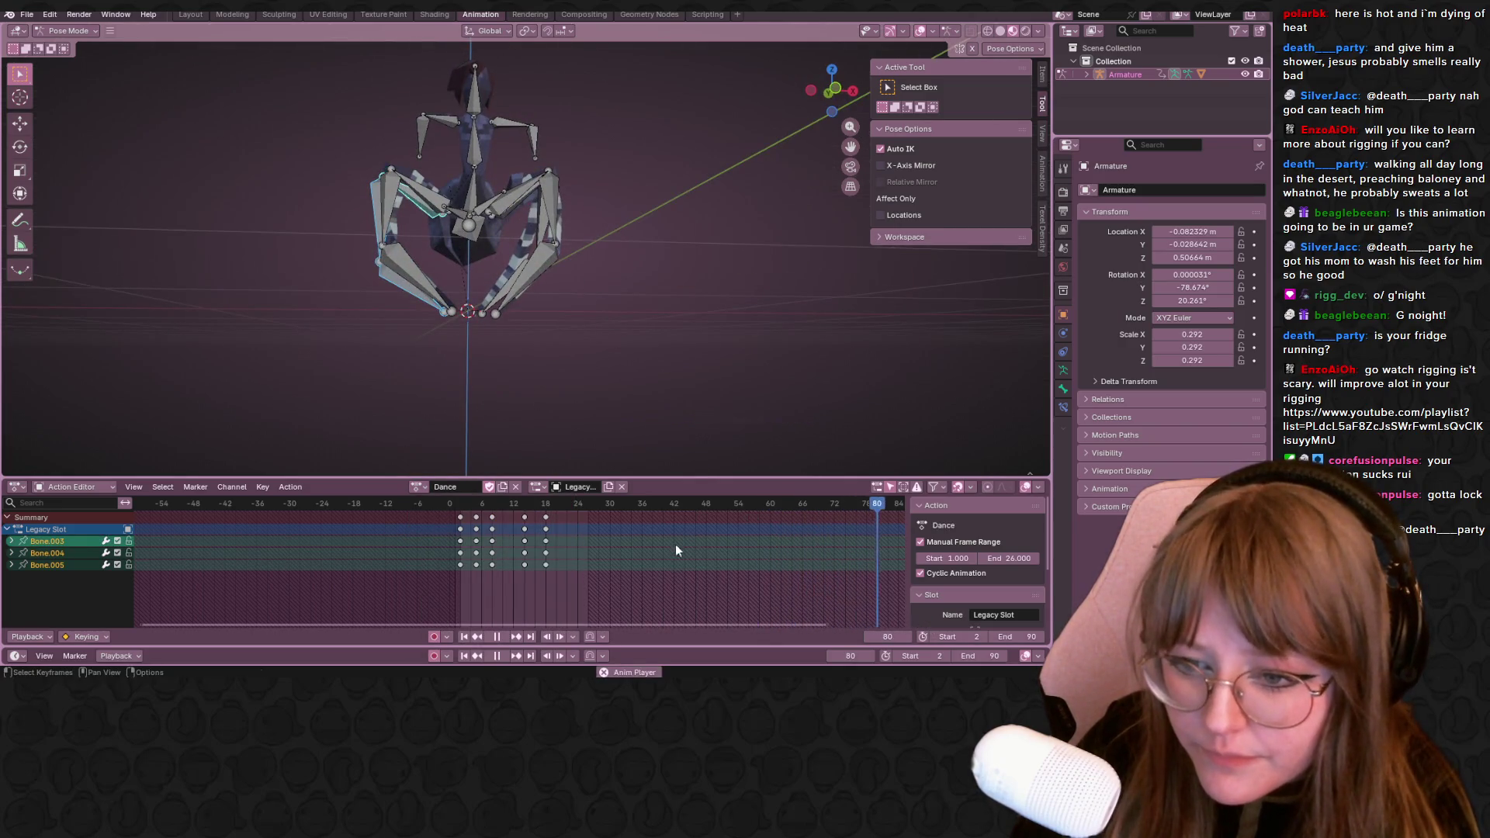
Set the playback End frame to 18, correcting a first mistyped entry
double_click(1032, 639)
text(18)
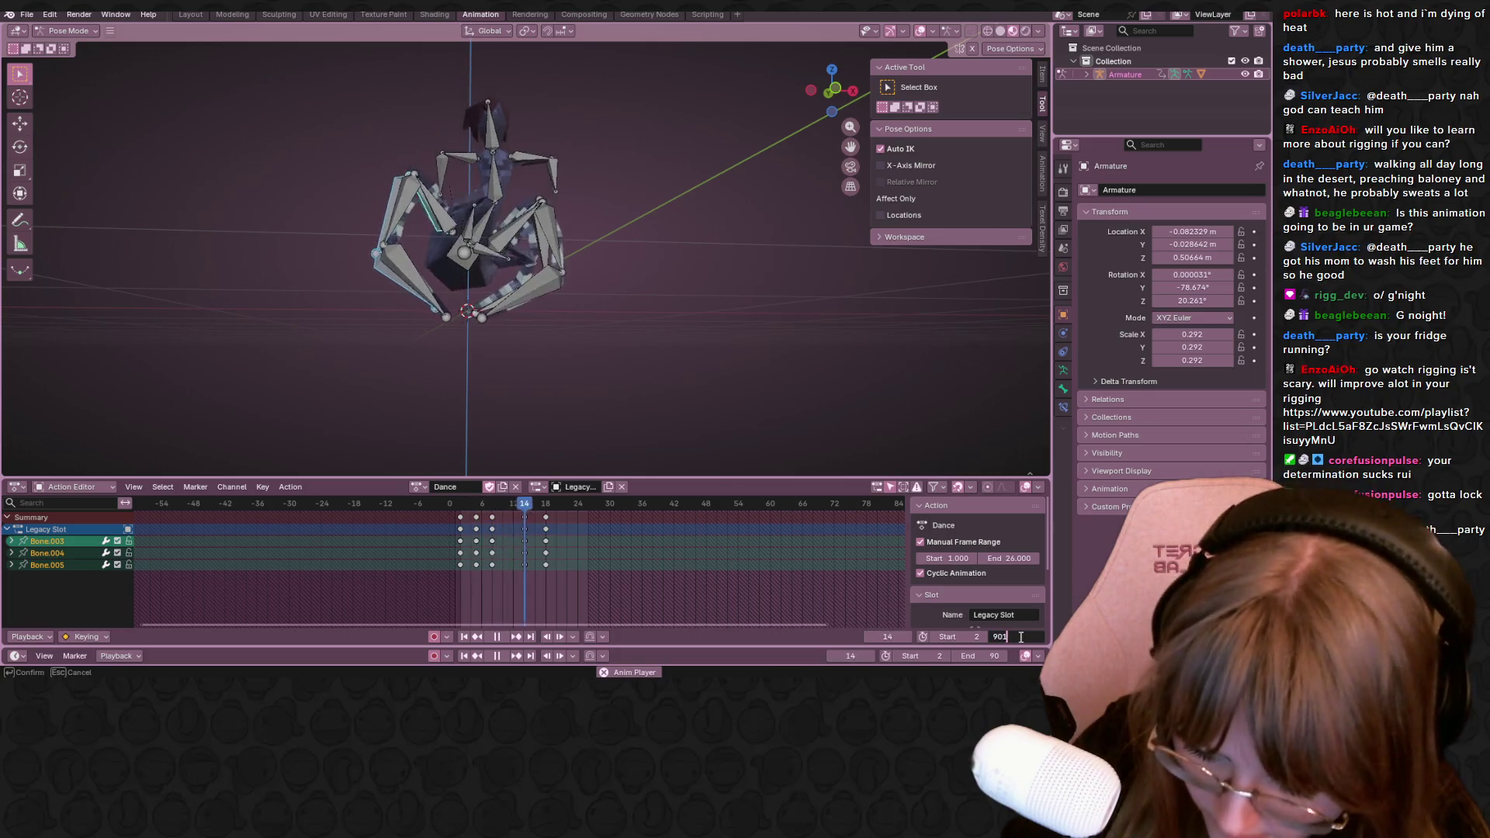
key(Return)
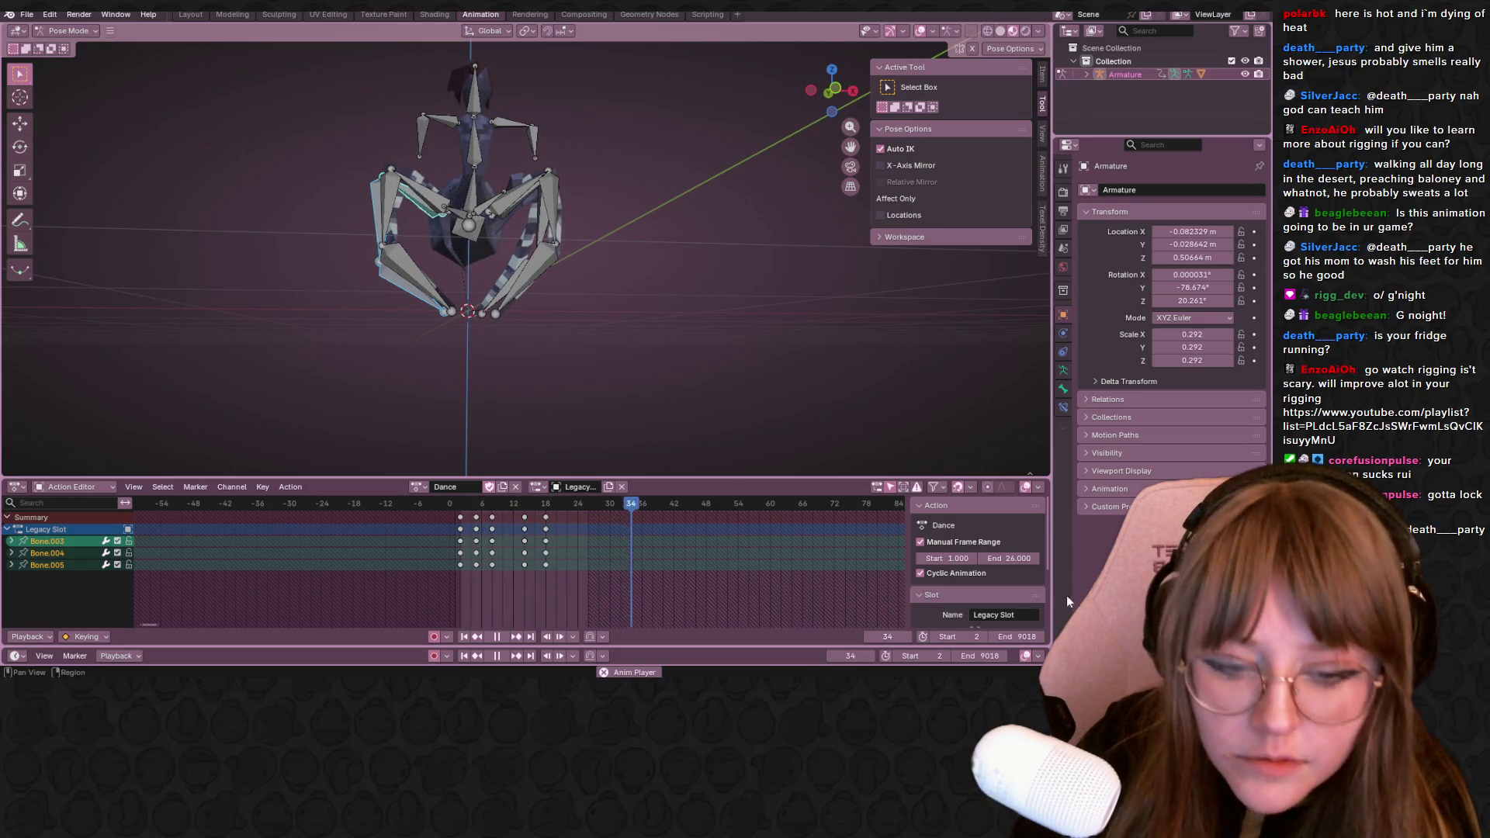
double_click(1011, 638)
text(18)
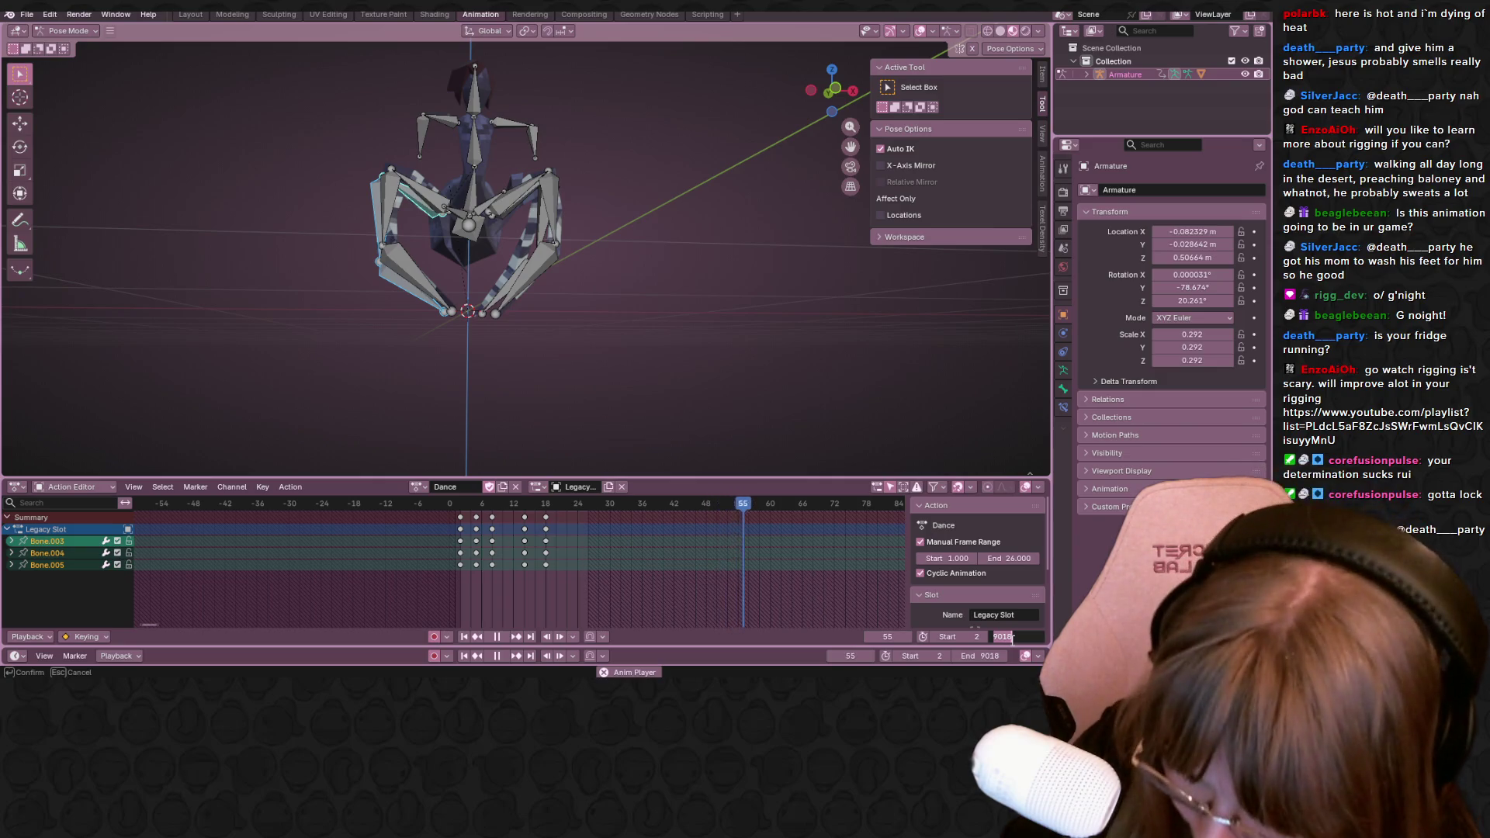
key(Return)
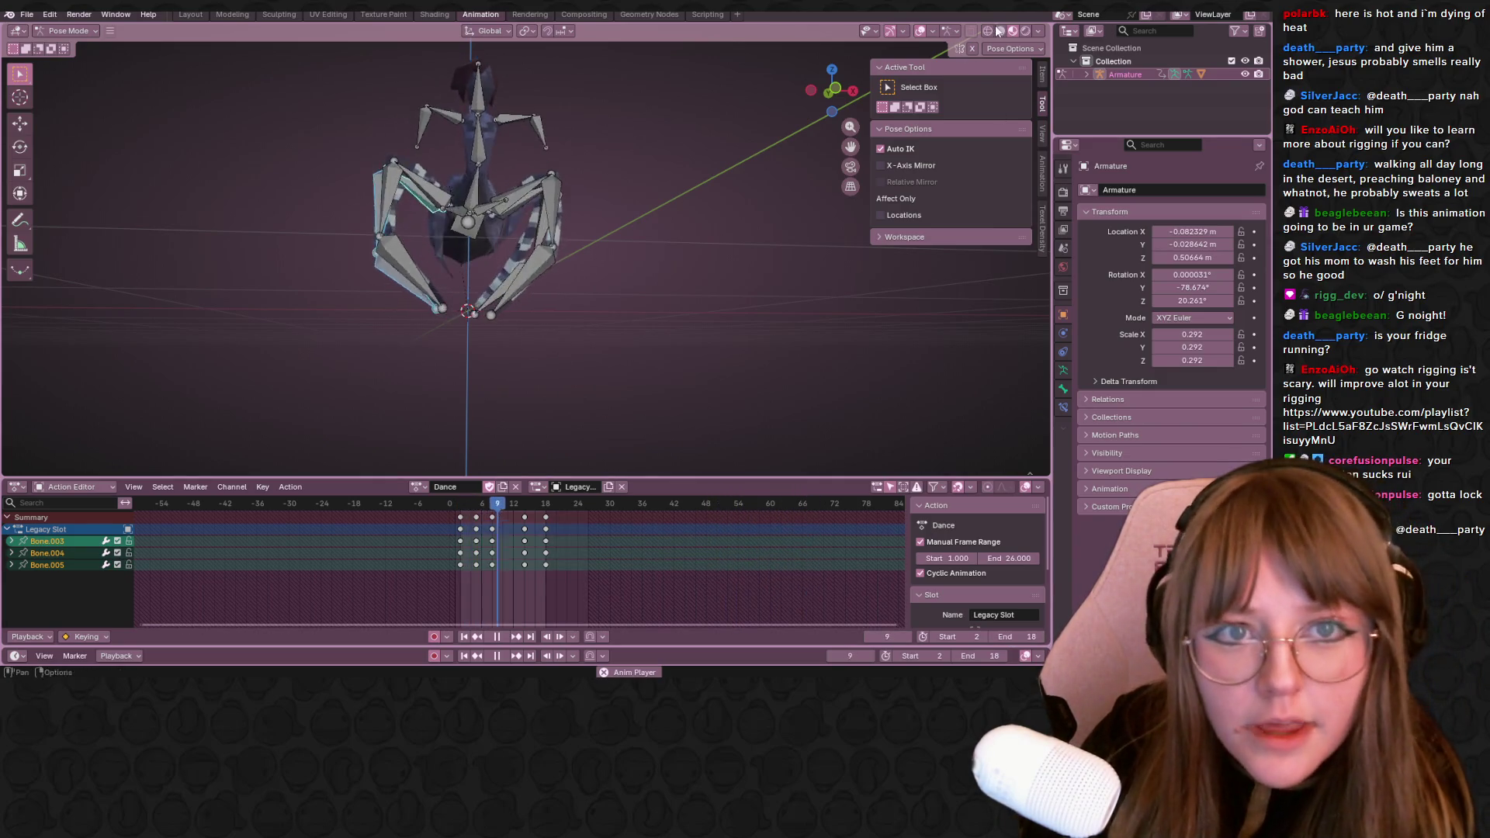
scroll(747, 257, up, 3)
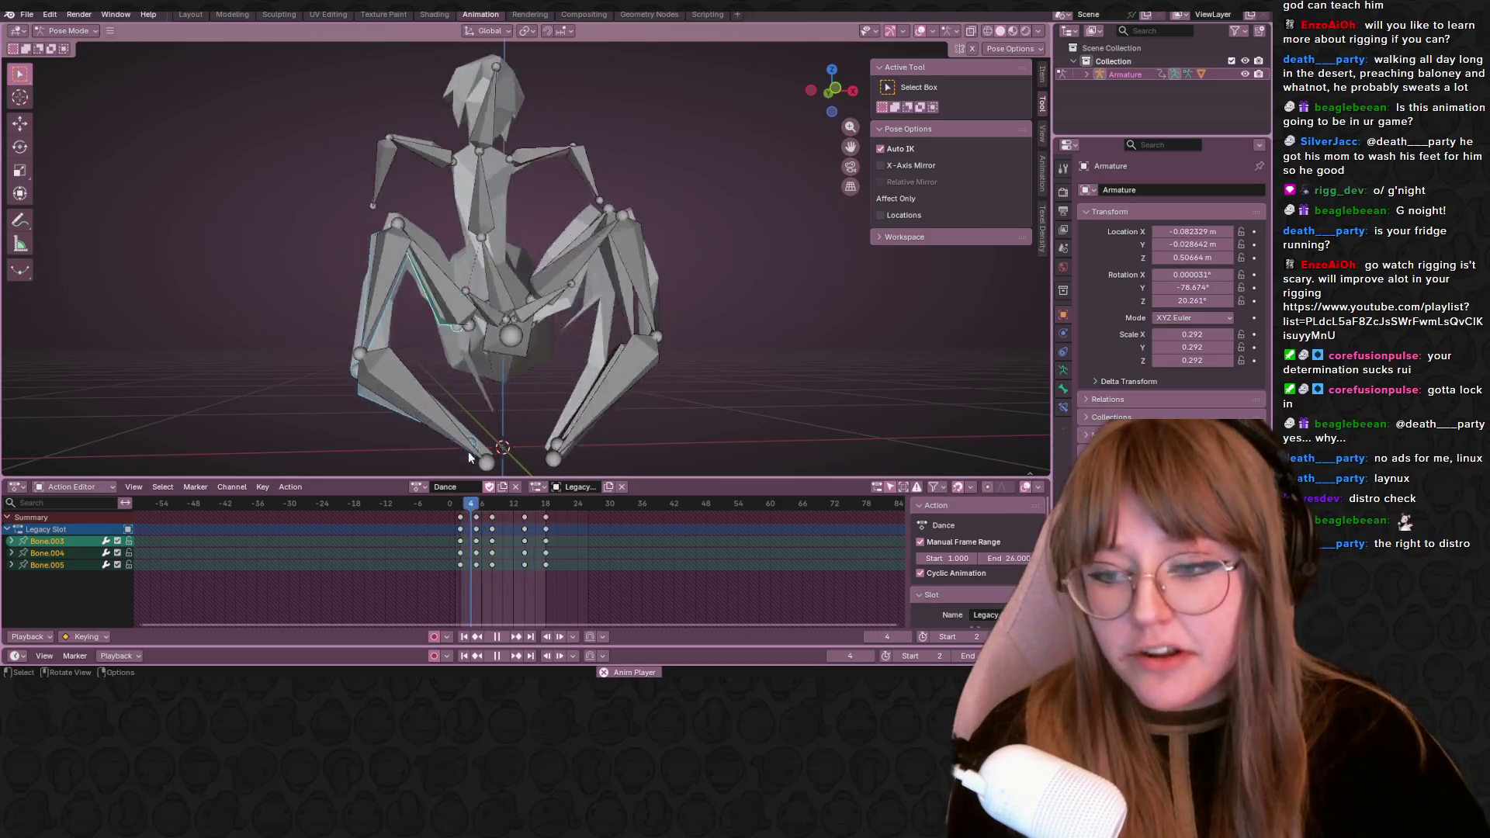
click(417, 487)
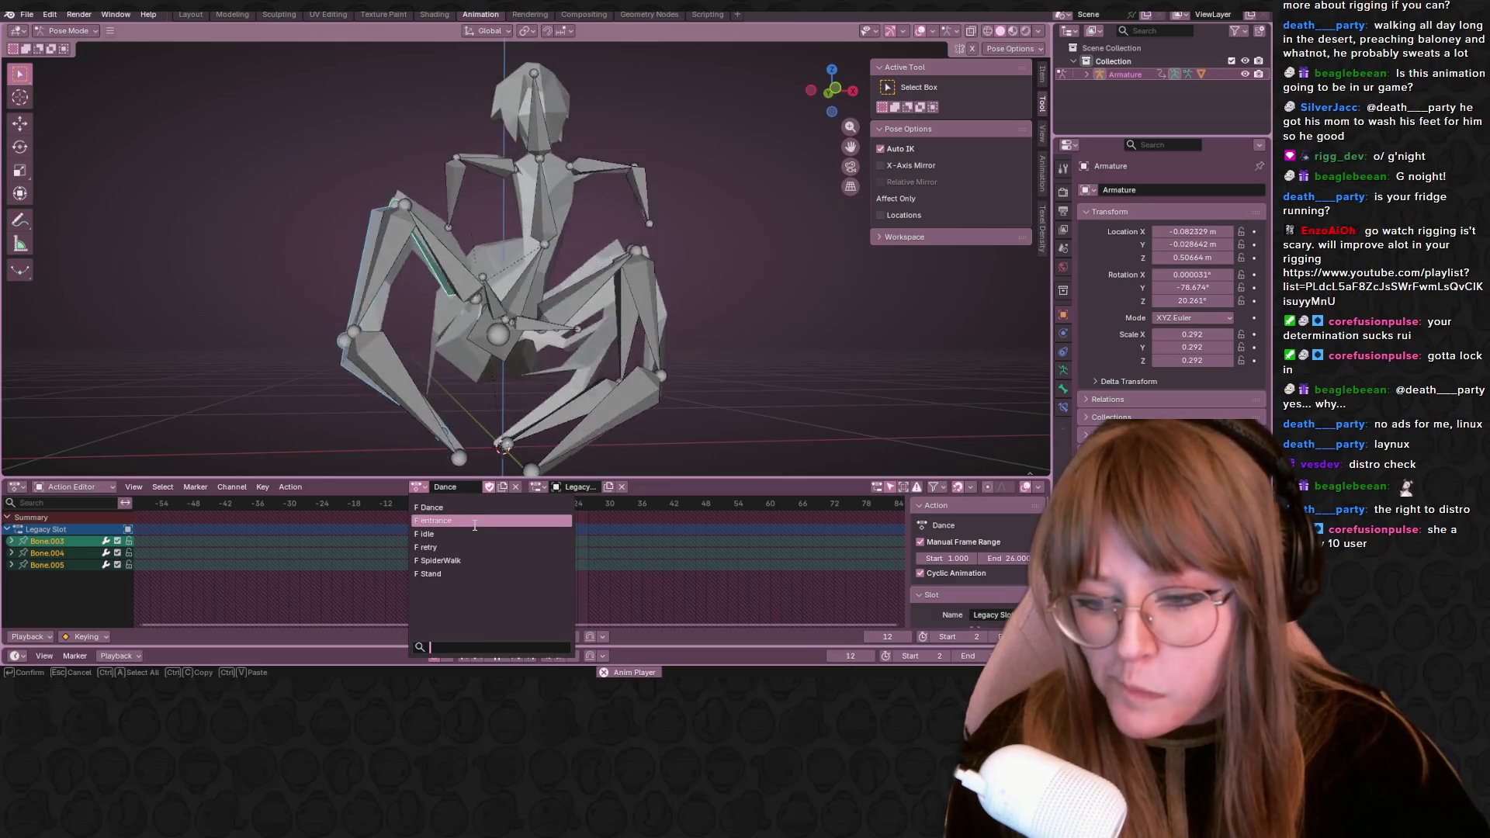
Assign the entrance action to the armature and confirm an End frame of 90
click(474, 523)
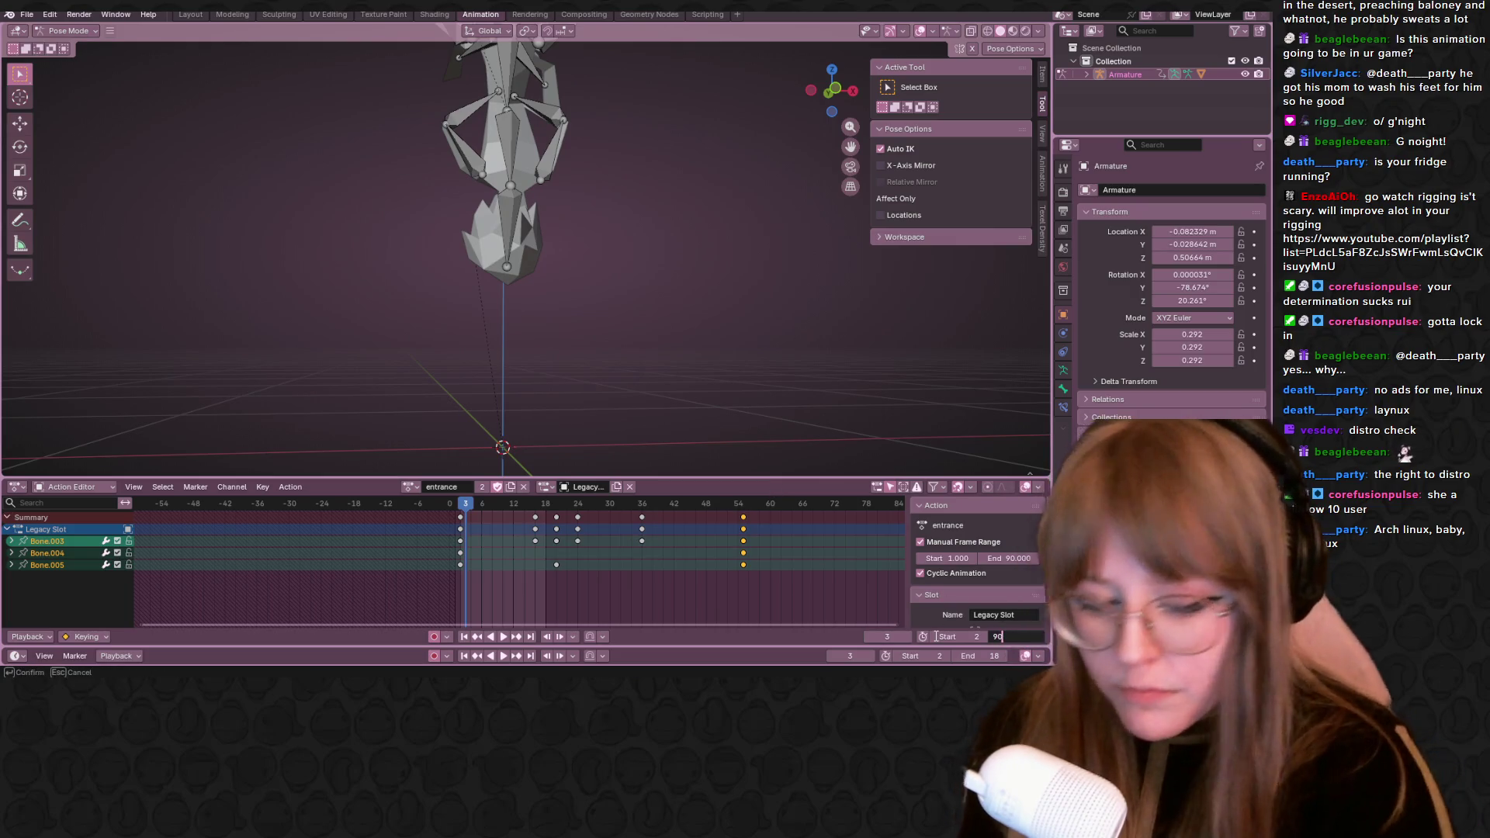
key(Return)
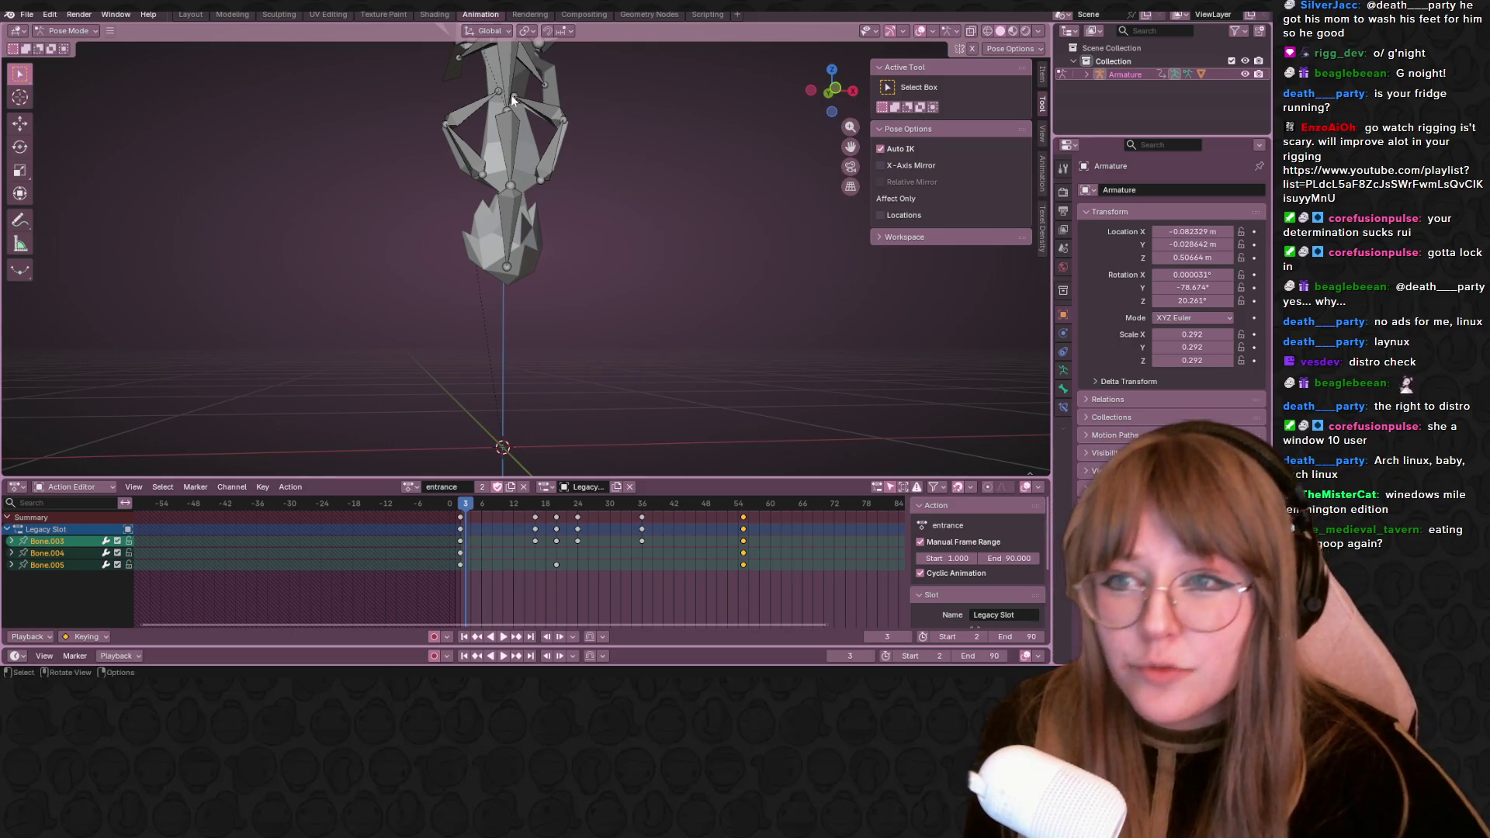
Reframe the rig in a side orthographic view, play the entrance action and return the playhead to frame 3
middle_drag(509, 91, 522, 106)
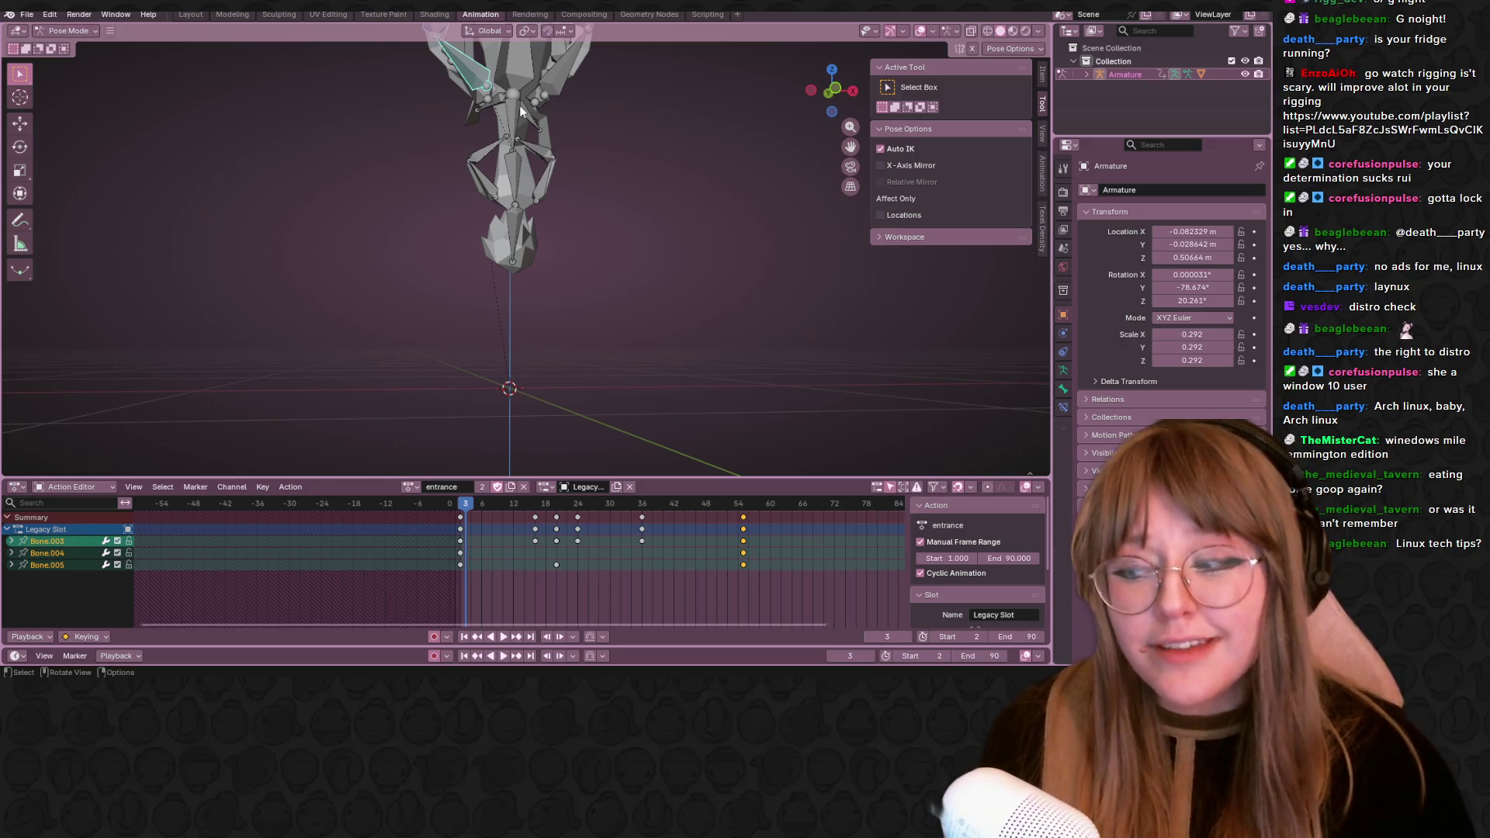
mouse_move(614, 191)
middle_down()
mouse_move(702, 142)
mouse_move(519, 96)
middle_up()
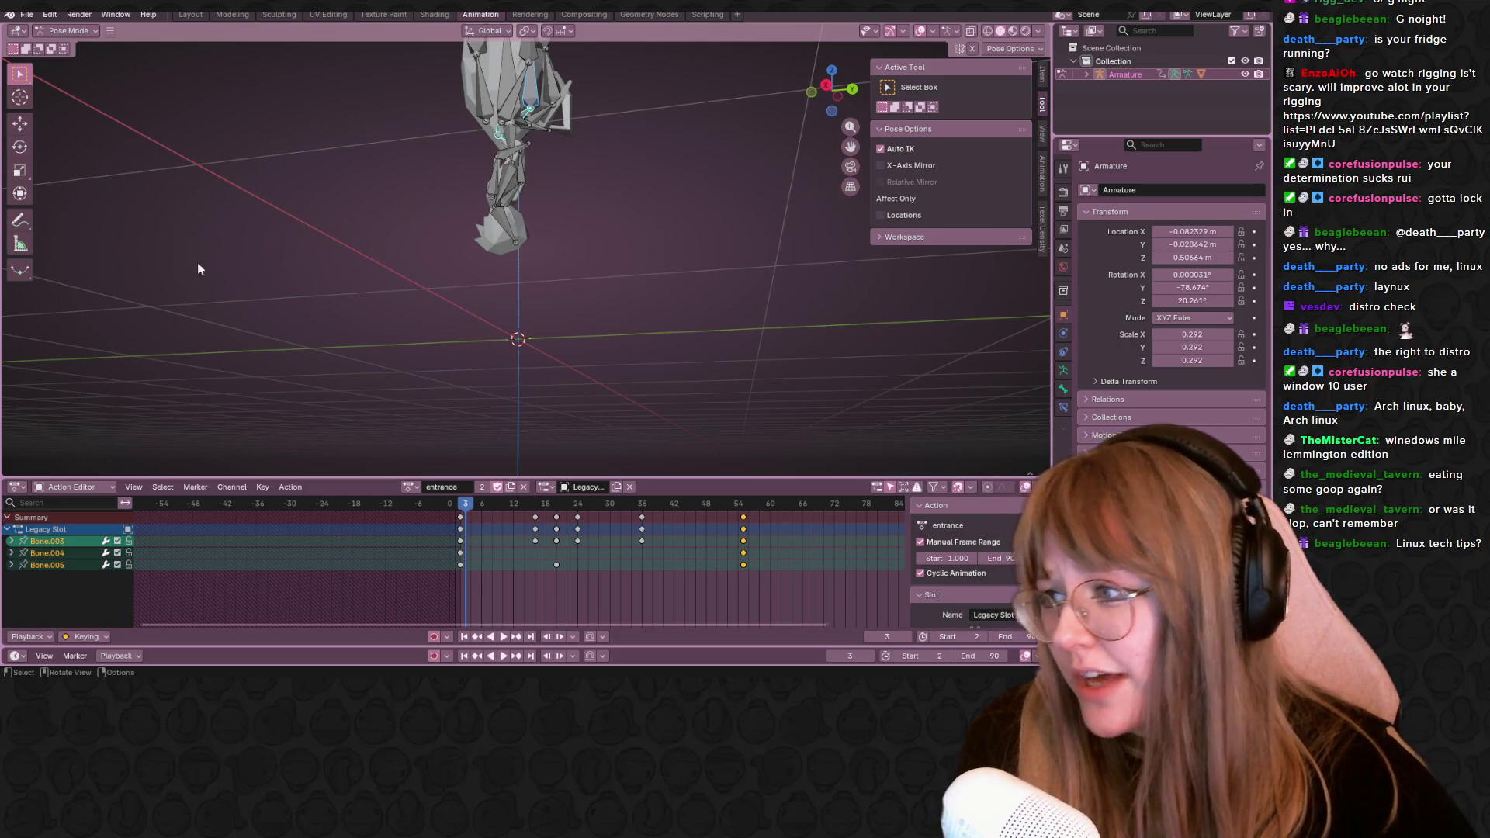
shift+middle_drag(230, 266, 231, 250)
click(823, 79)
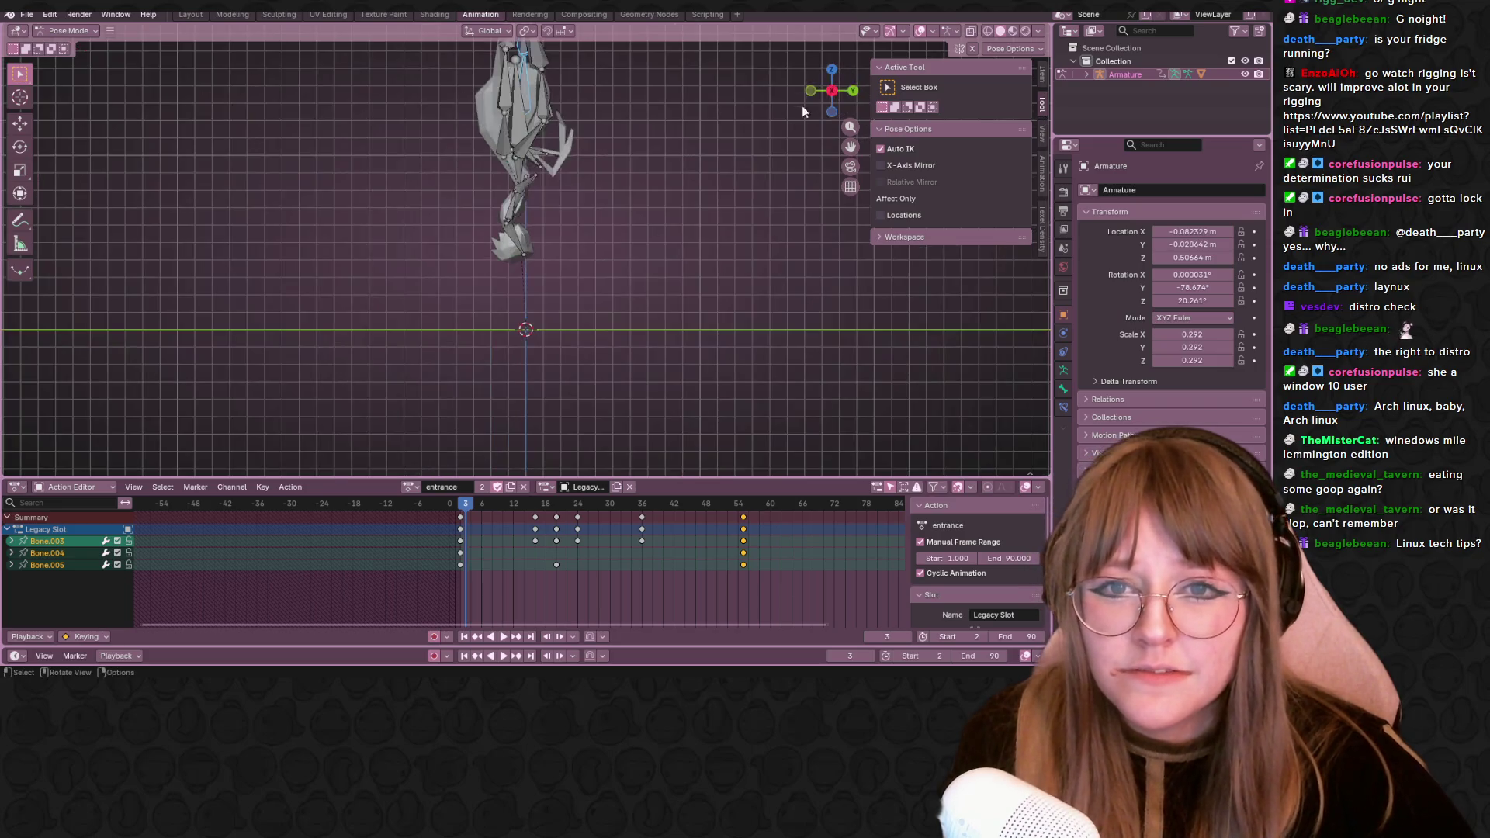
key(space)
drag(477, 505, 484, 502)
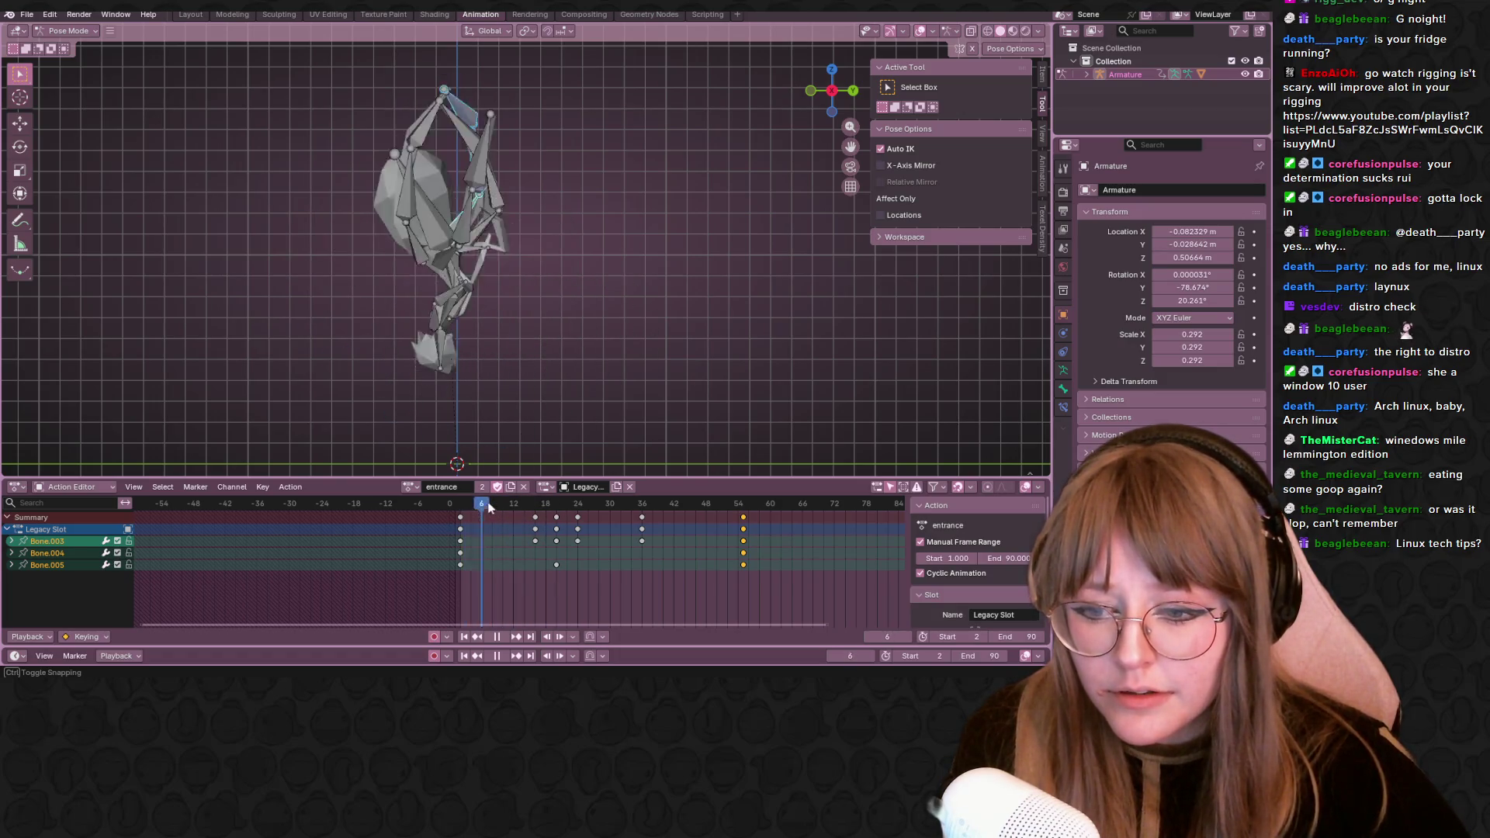
Assign the retry action to the armature and scrub the timeline to preview its pose
click(411, 487)
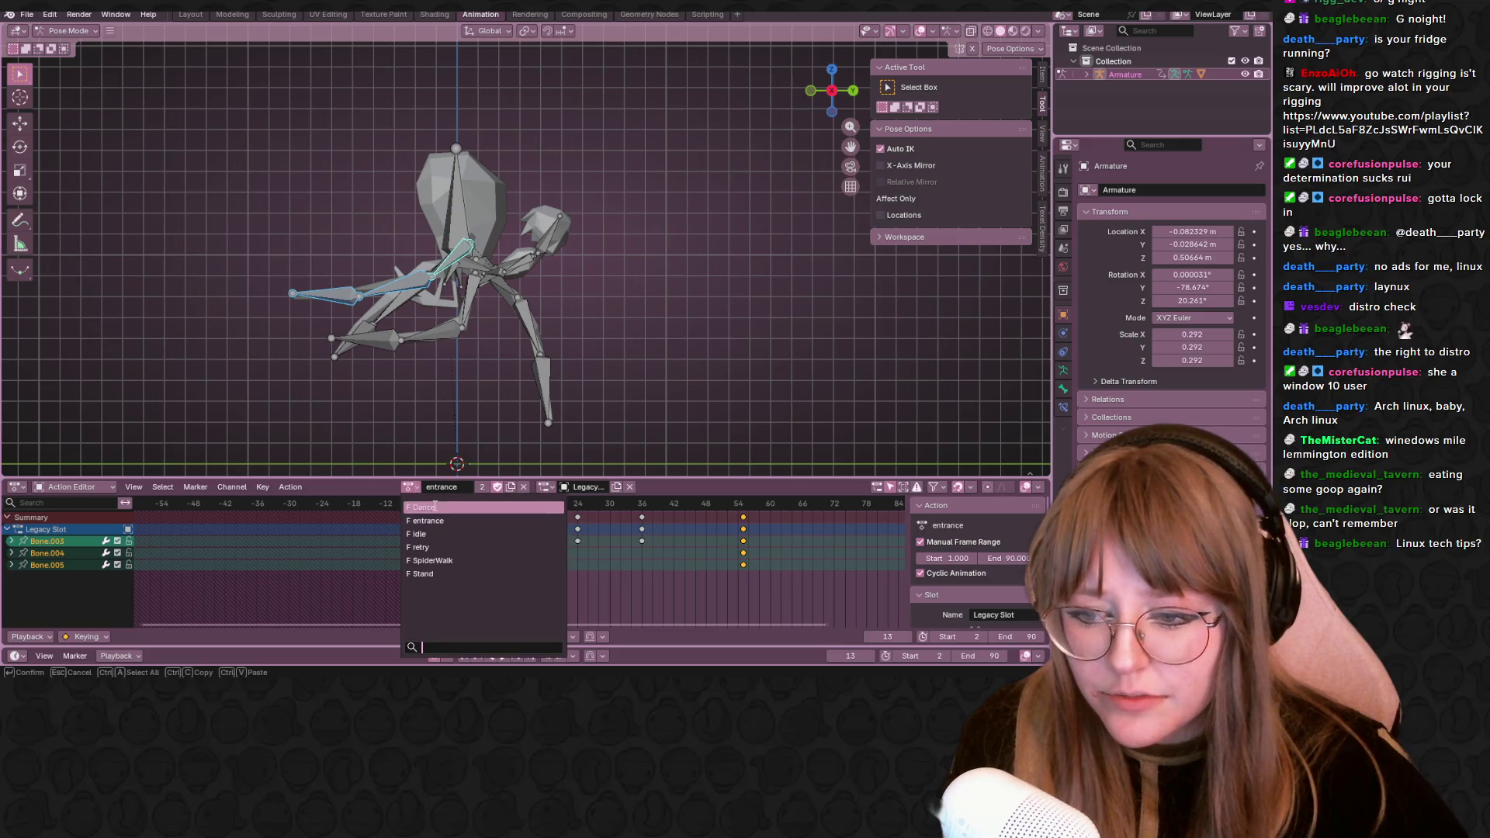
click(461, 545)
mouse_move(521, 510)
mouse_down()
mouse_move(600, 530)
mouse_move(562, 530)
mouse_up()
Select another leg's bones plus the front leg bones in the viewport
middle_drag(553, 324, 425, 209)
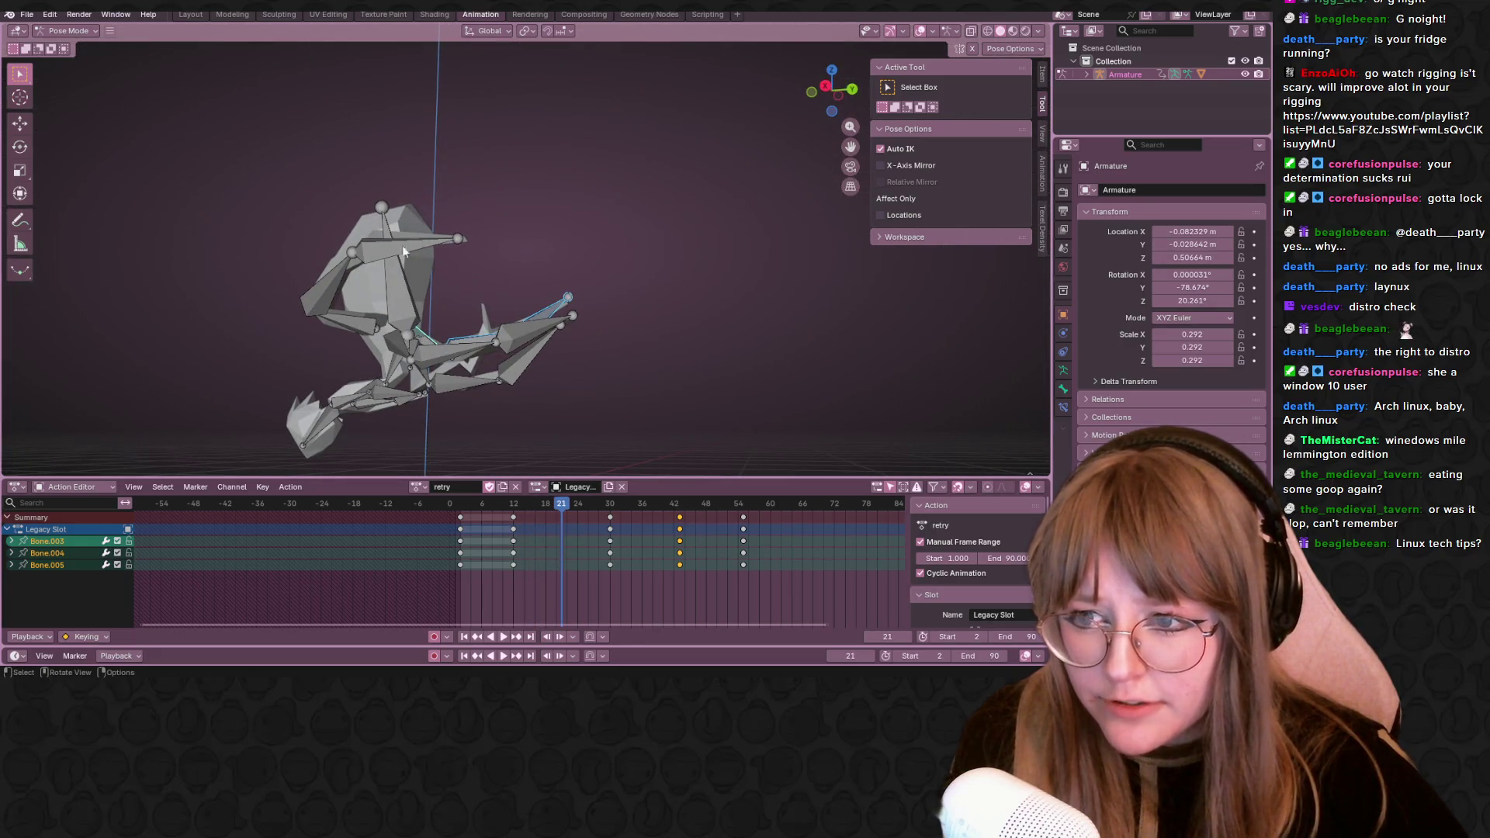
click(412, 241)
click(440, 349)
middle_drag(440, 349, 551, 373)
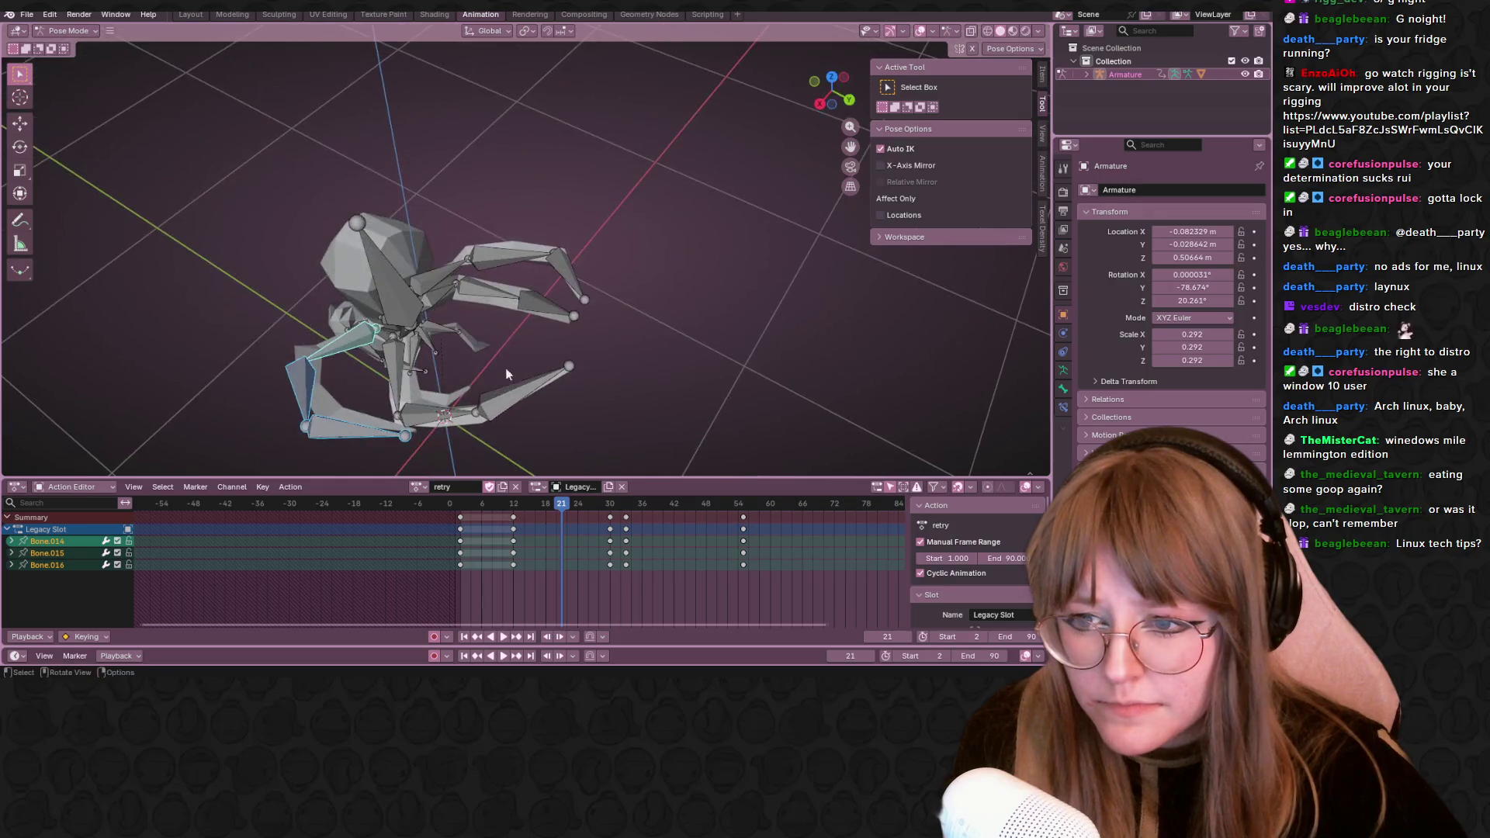
shift+click(426, 411)
Add the upper-limb bones to the bone selection
shift+click(471, 308)
shift+click(433, 265)
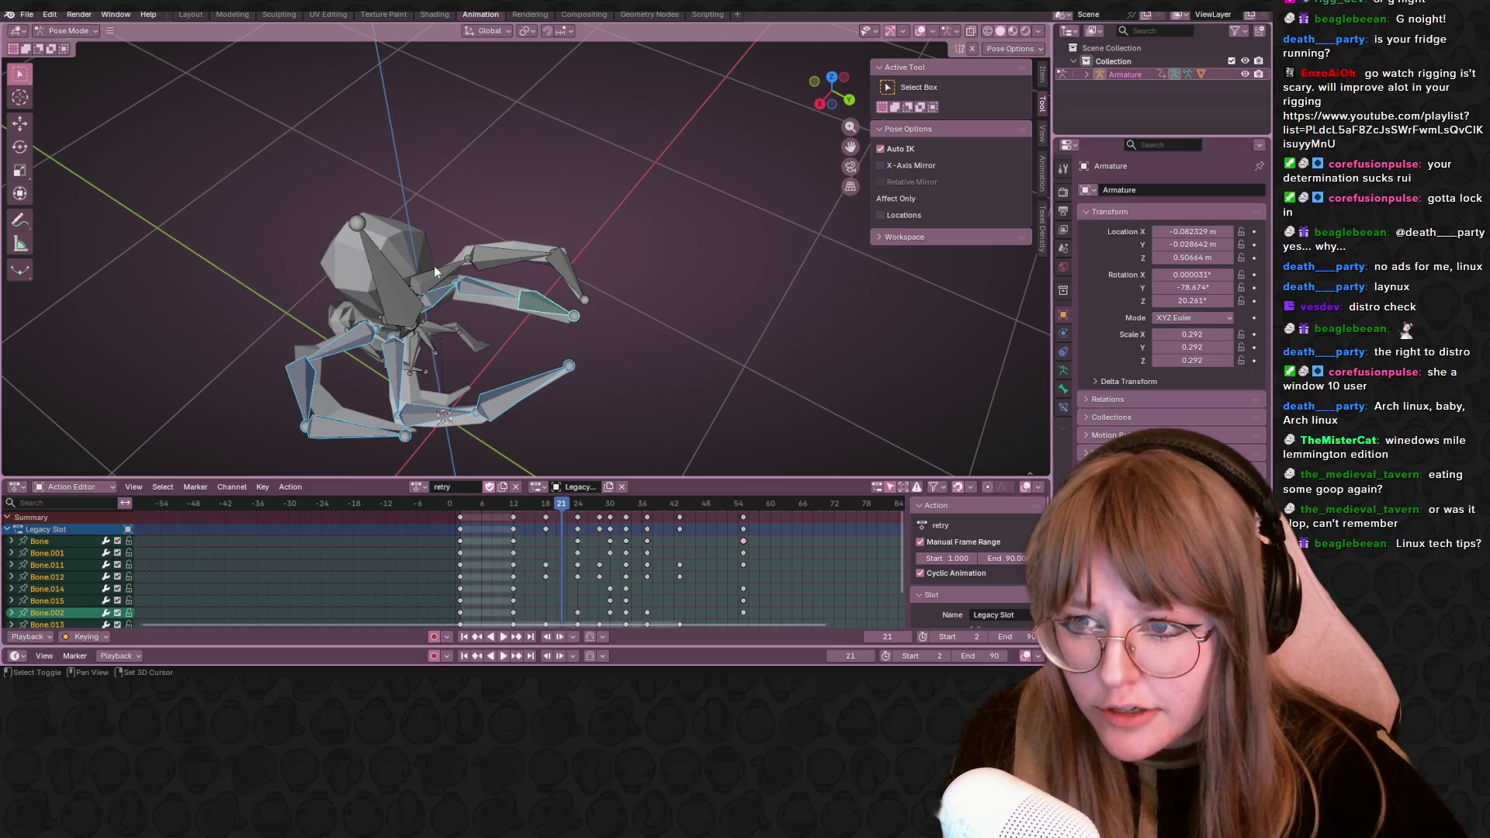
shift+click(565, 272)
middle_drag(564, 272, 671, 332)
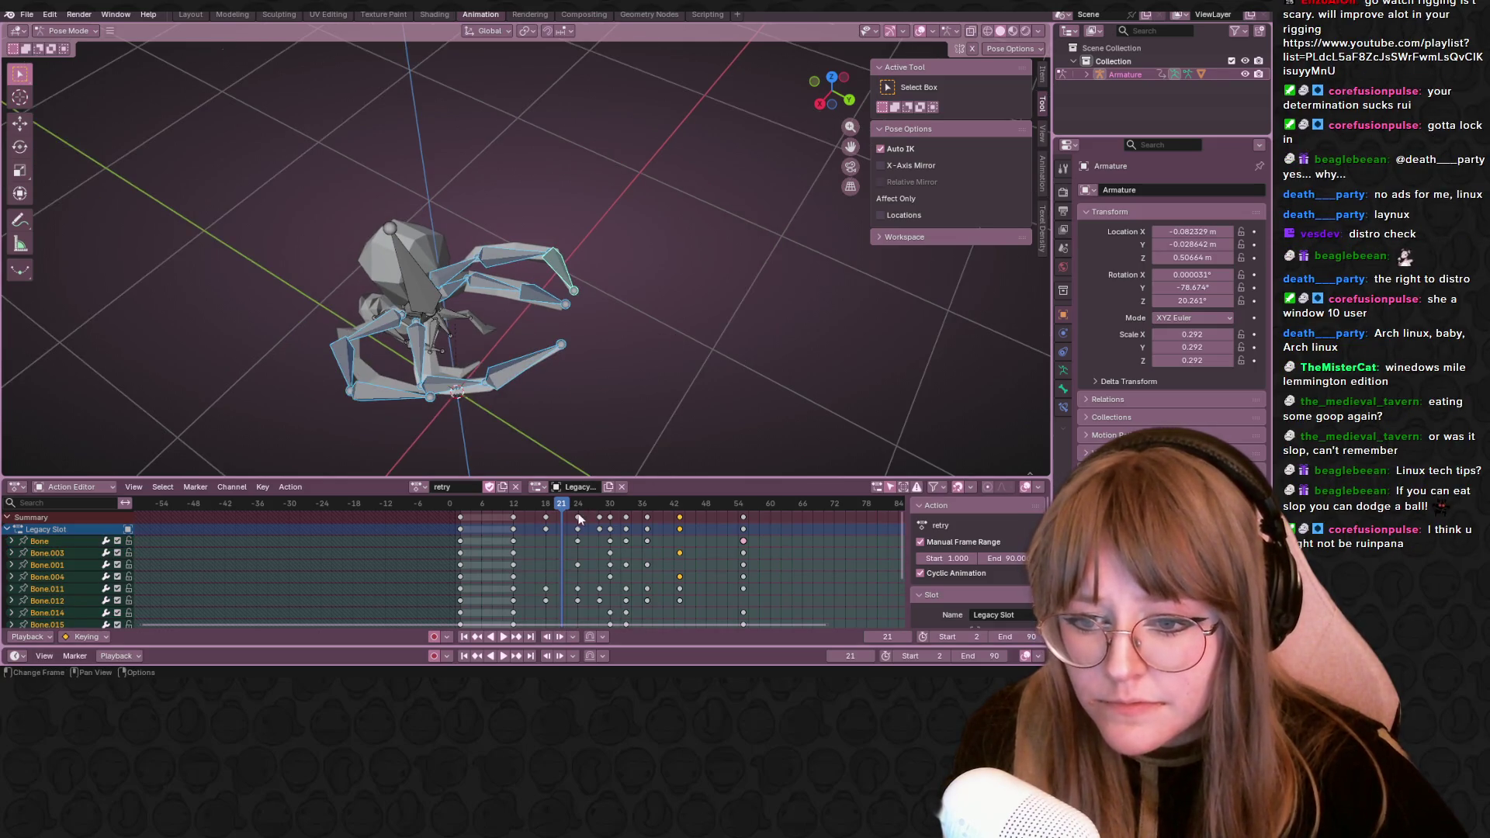
Move the keyframes from frame 18 to 42 four frames earlier in the Action Editor
click(545, 517)
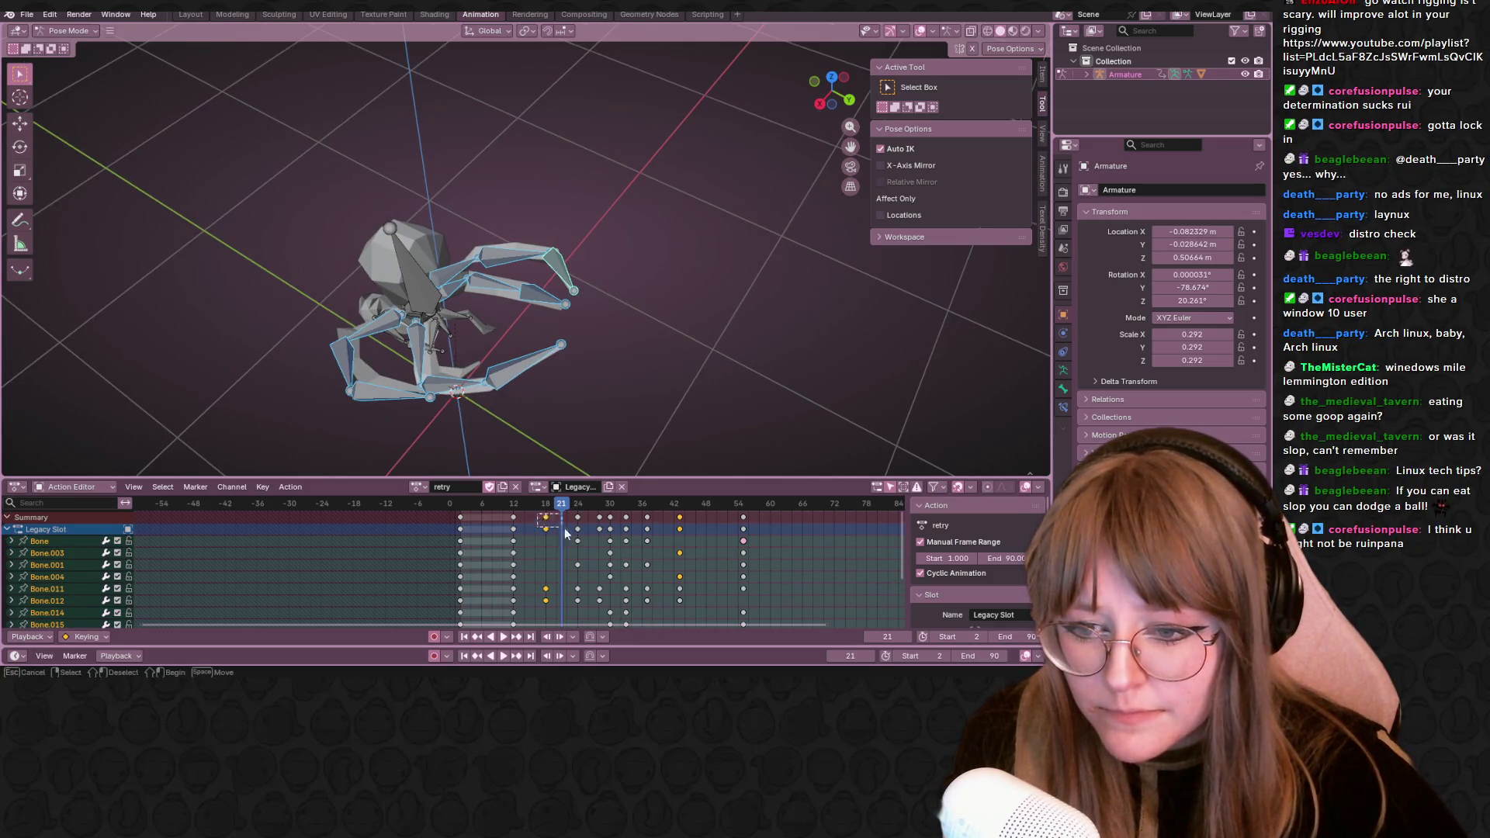
drag(557, 530, 710, 596)
scroll(710, 596, down, 1)
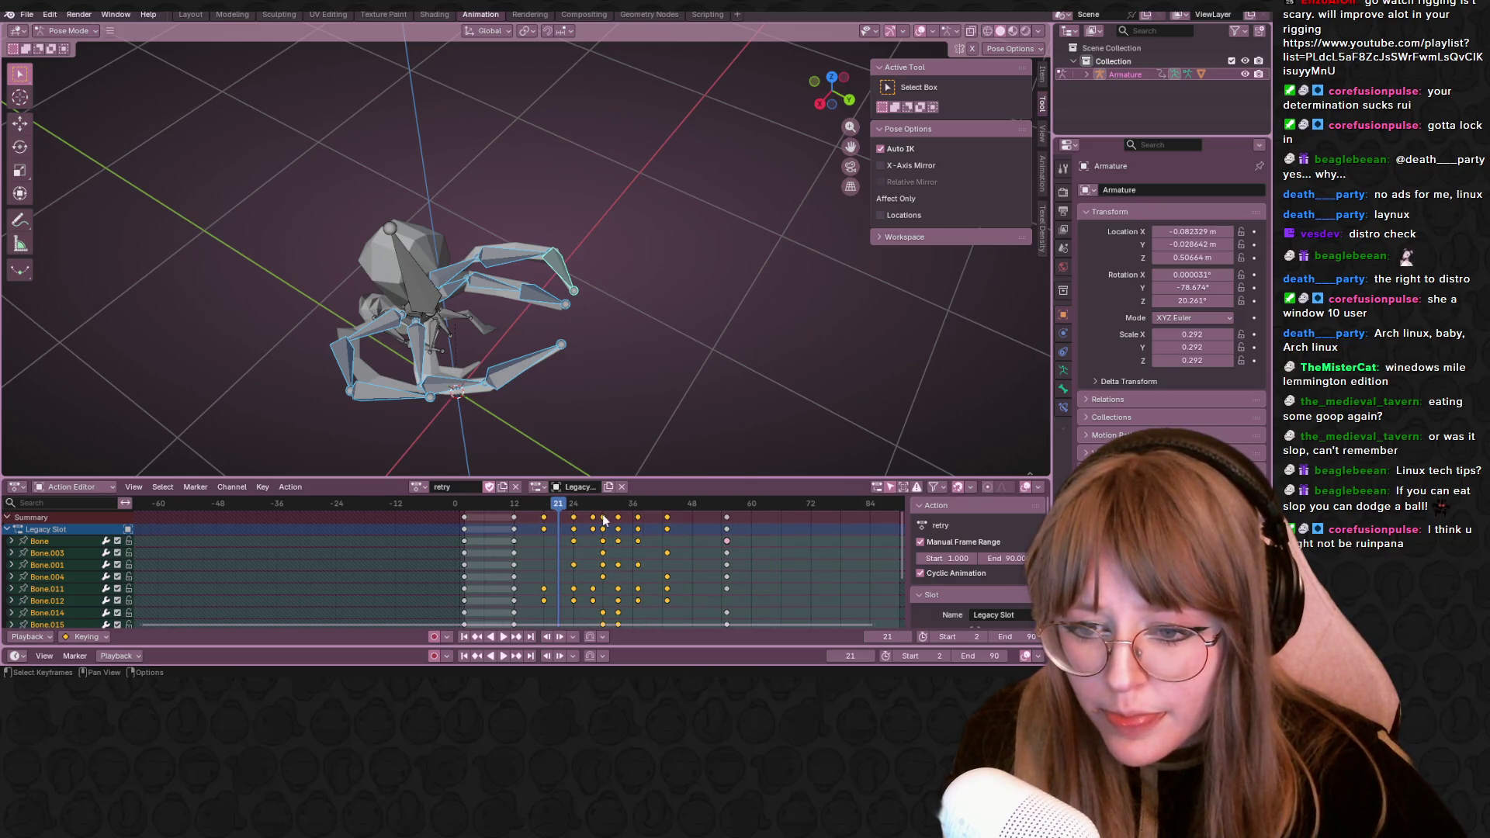
key(g)
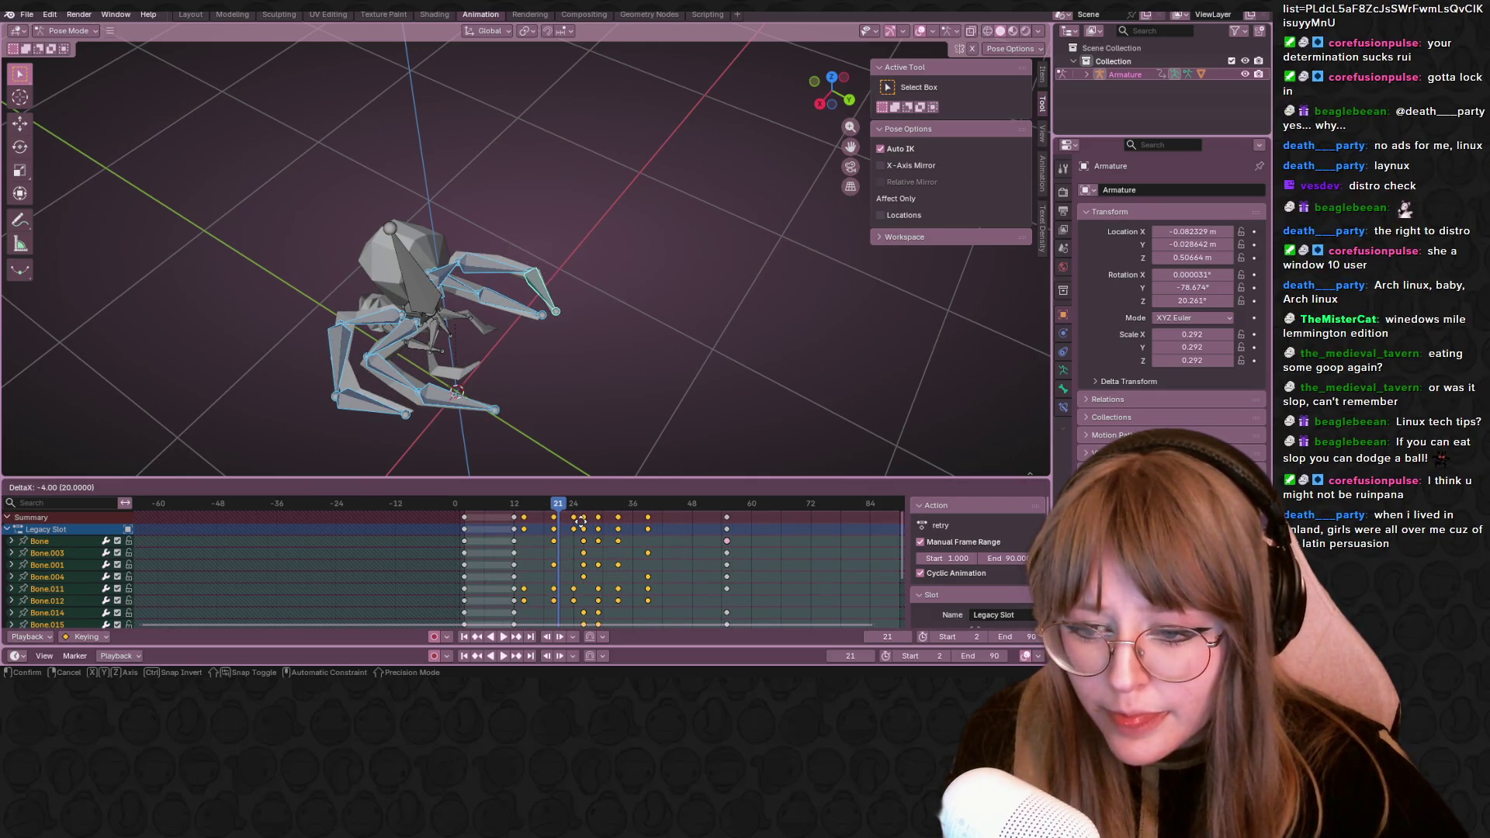
click(569, 521)
Play the retimed action, nudge the keys one more frame earlier, and view the rig side-on
key(space)
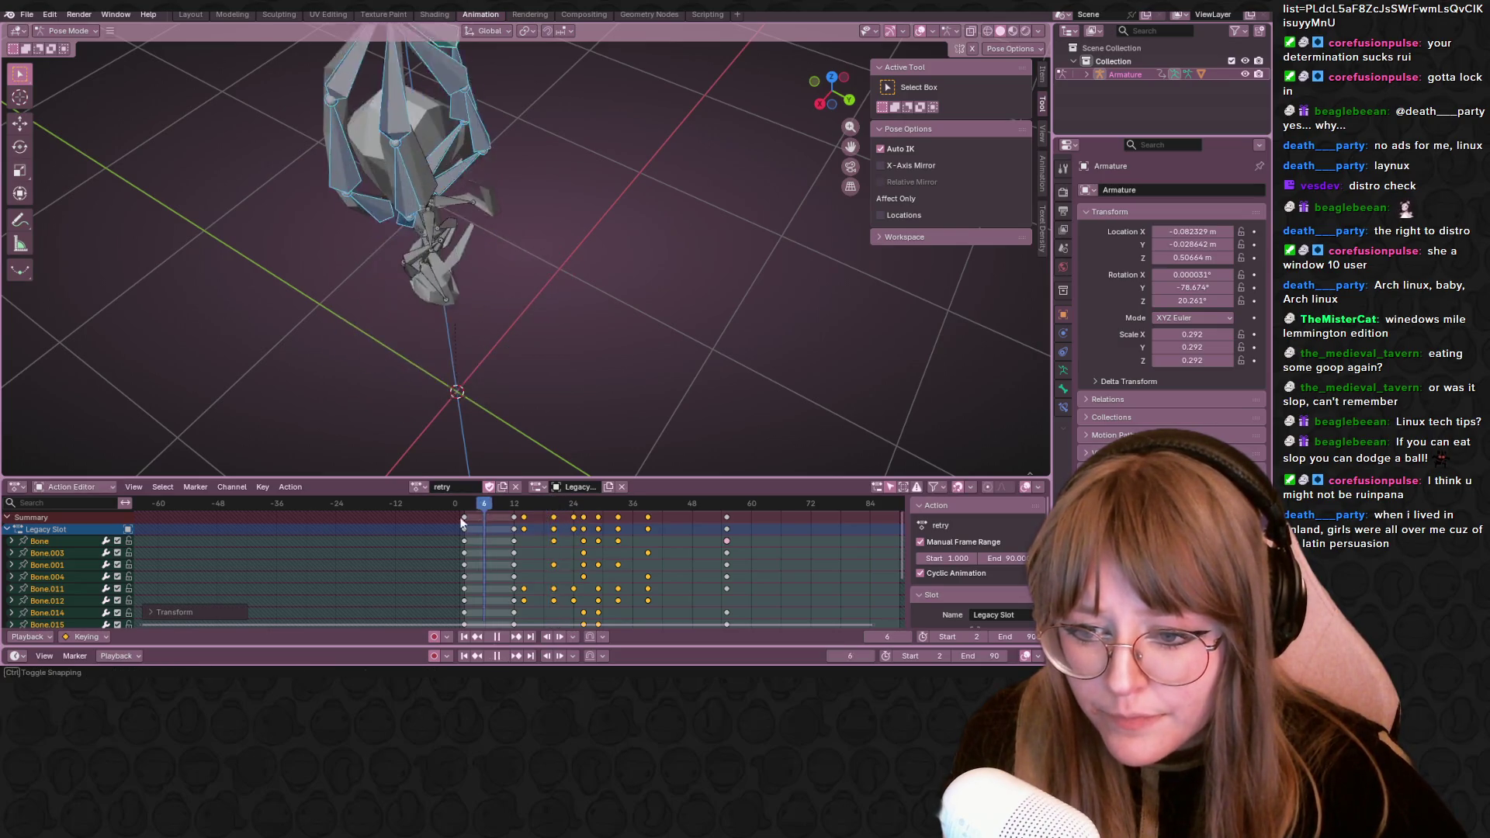
middle_drag(543, 250, 576, 258)
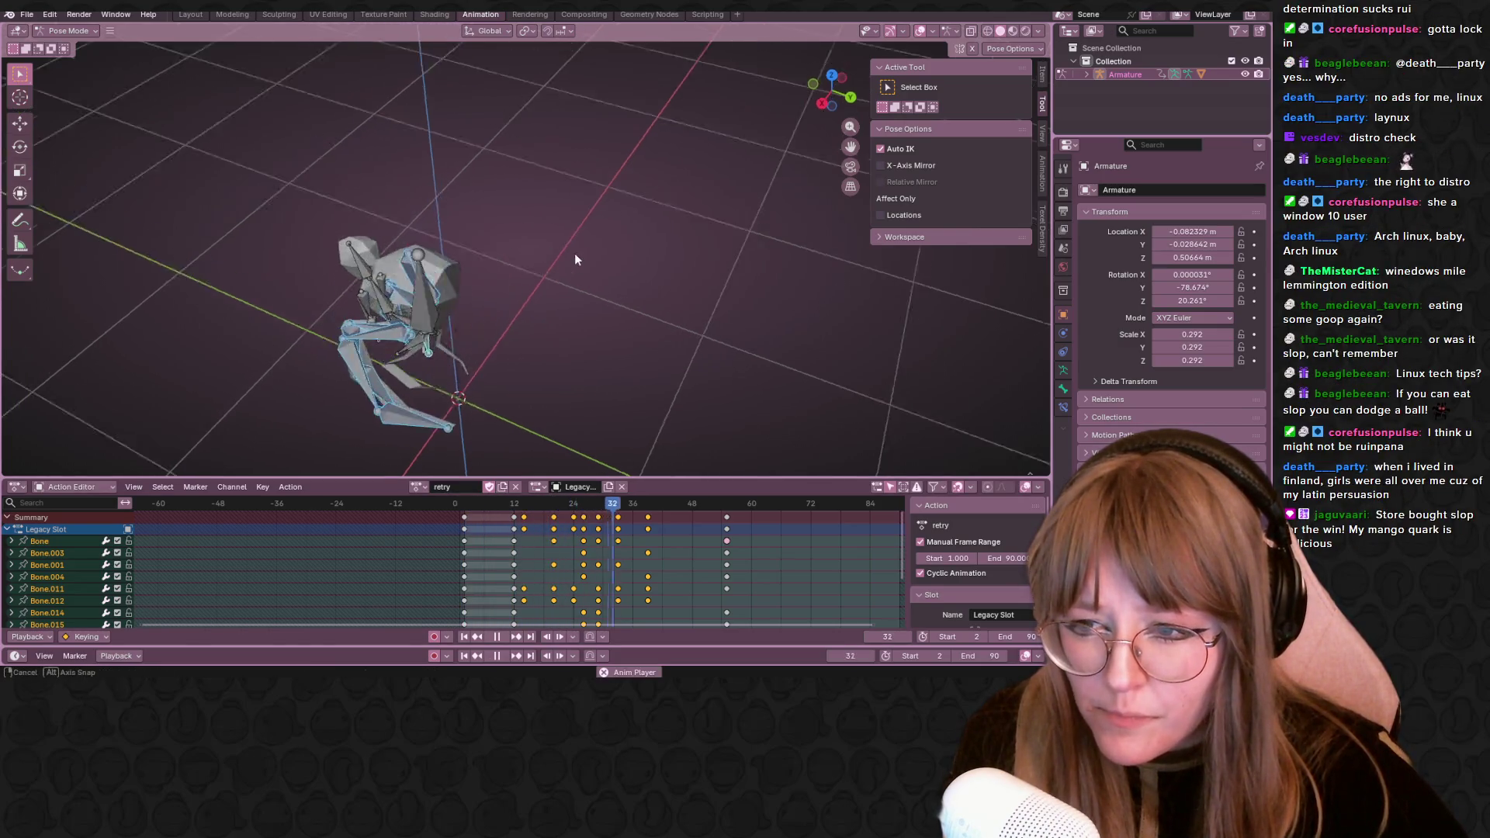
key(g)
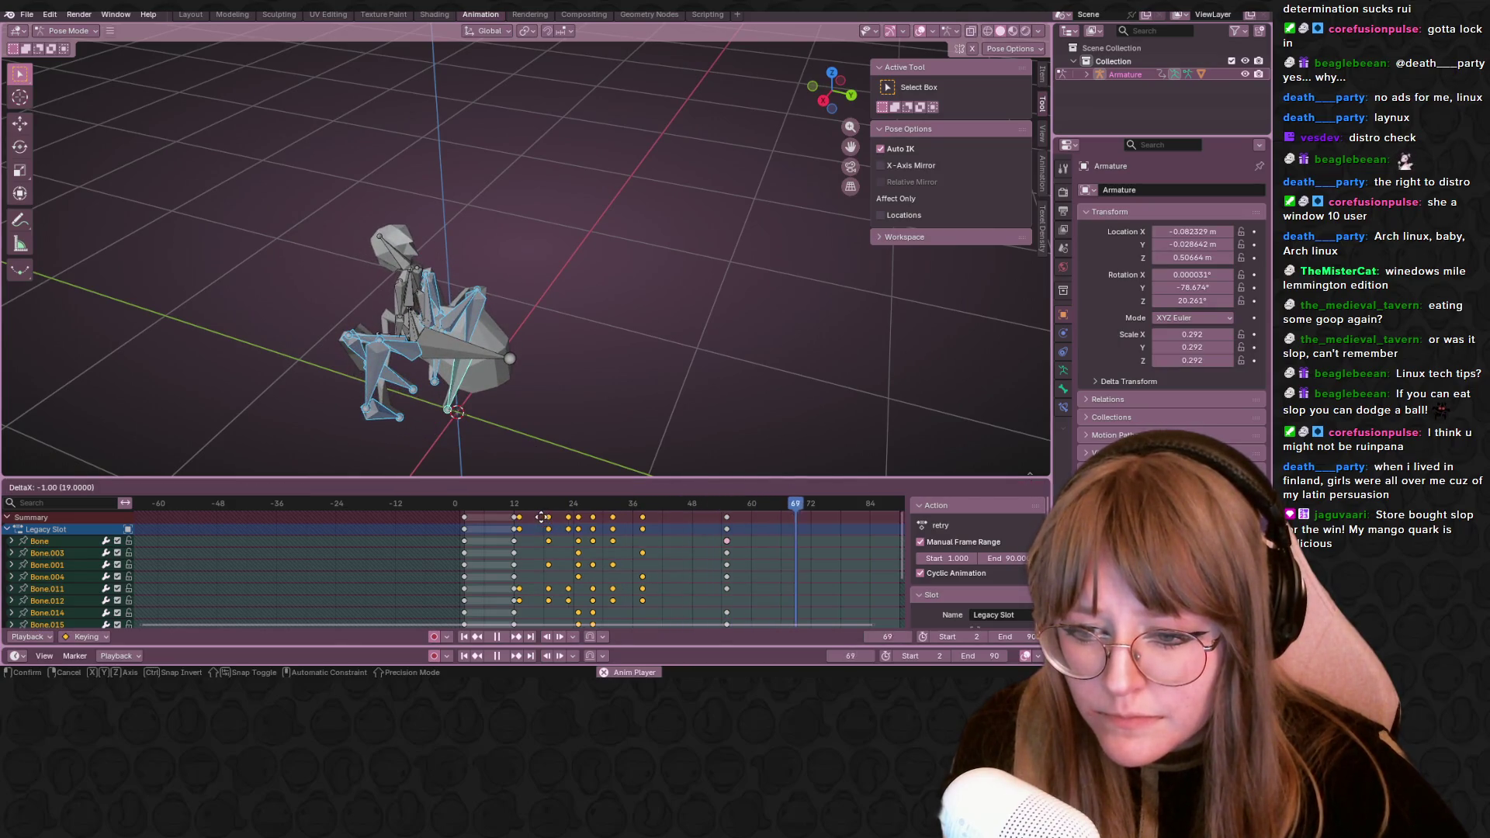
click(539, 516)
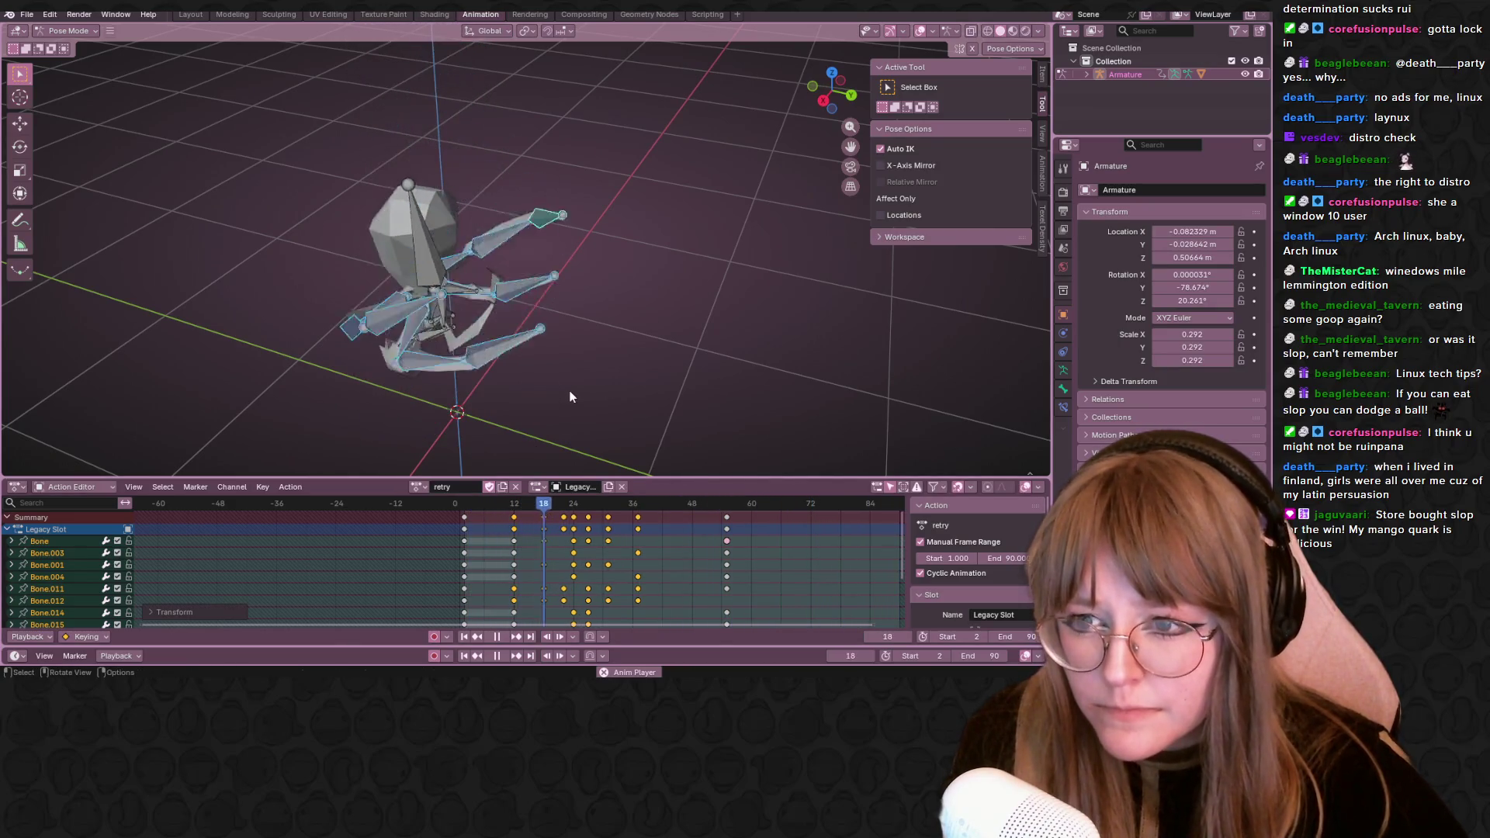
middle_drag(581, 373, 654, 230)
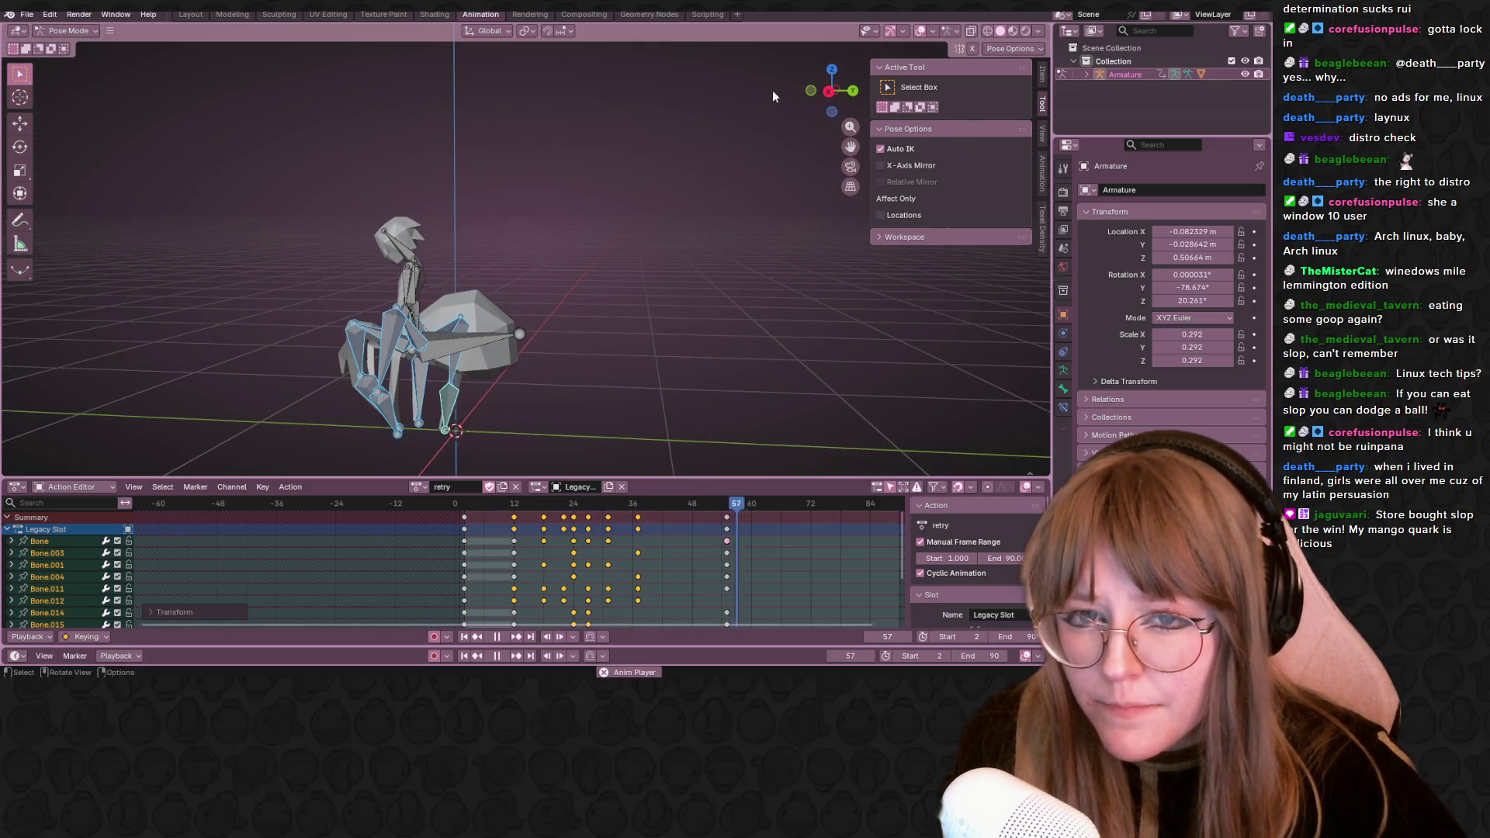
click(826, 93)
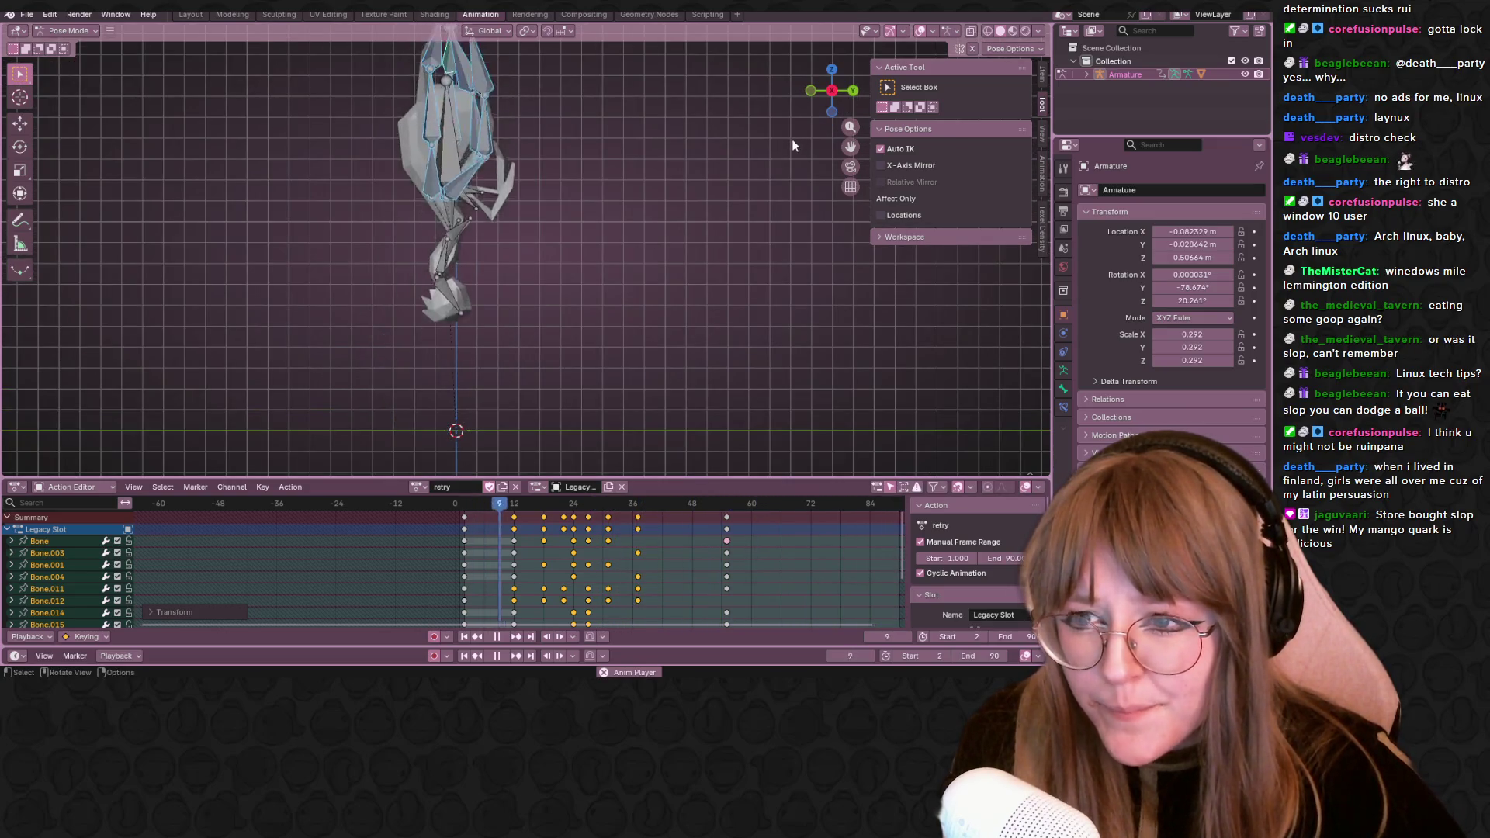
scroll(768, 160, down, 2)
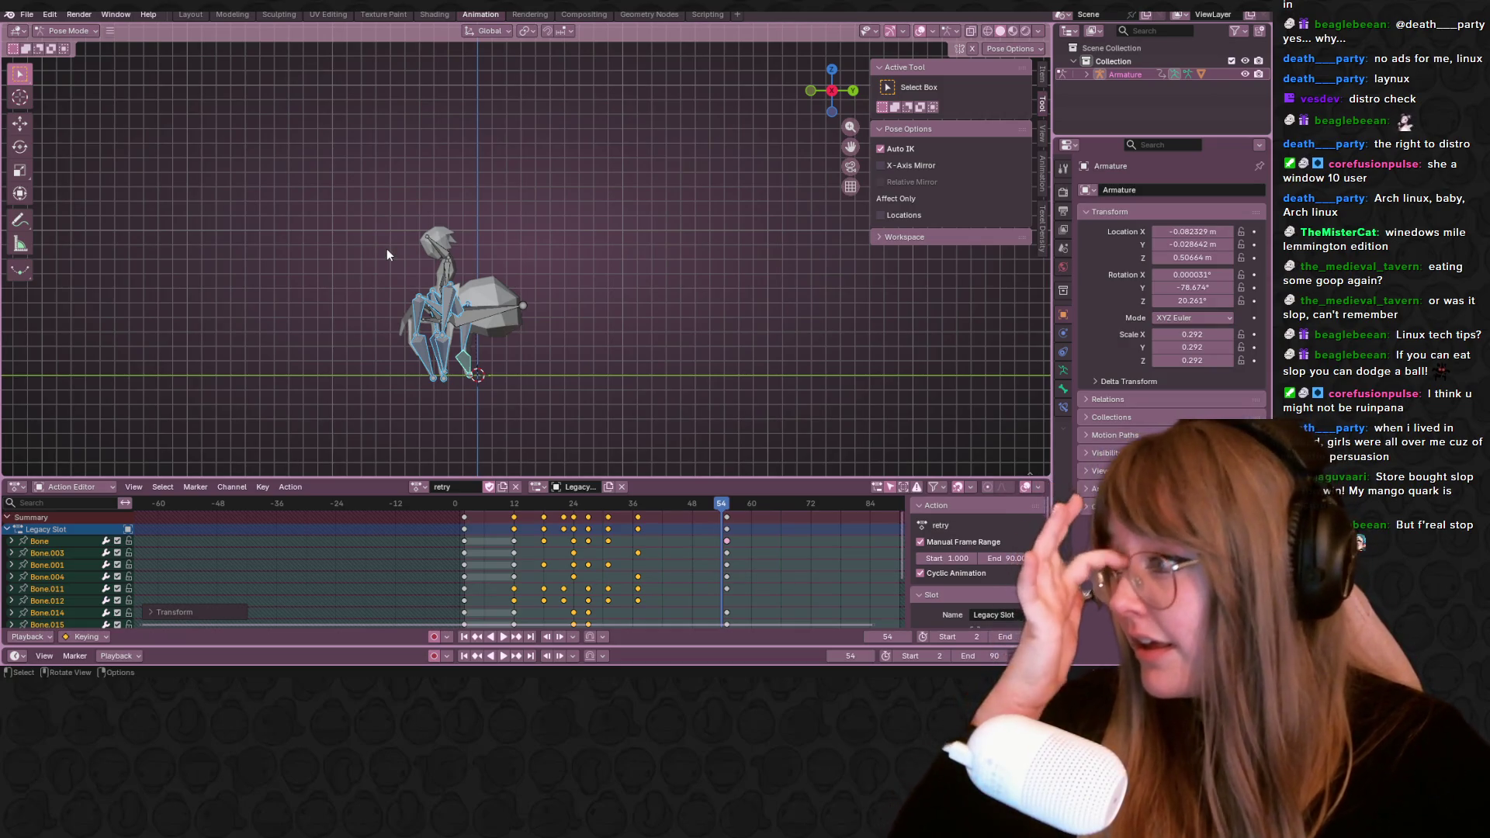
scroll(581, 334, up, 1)
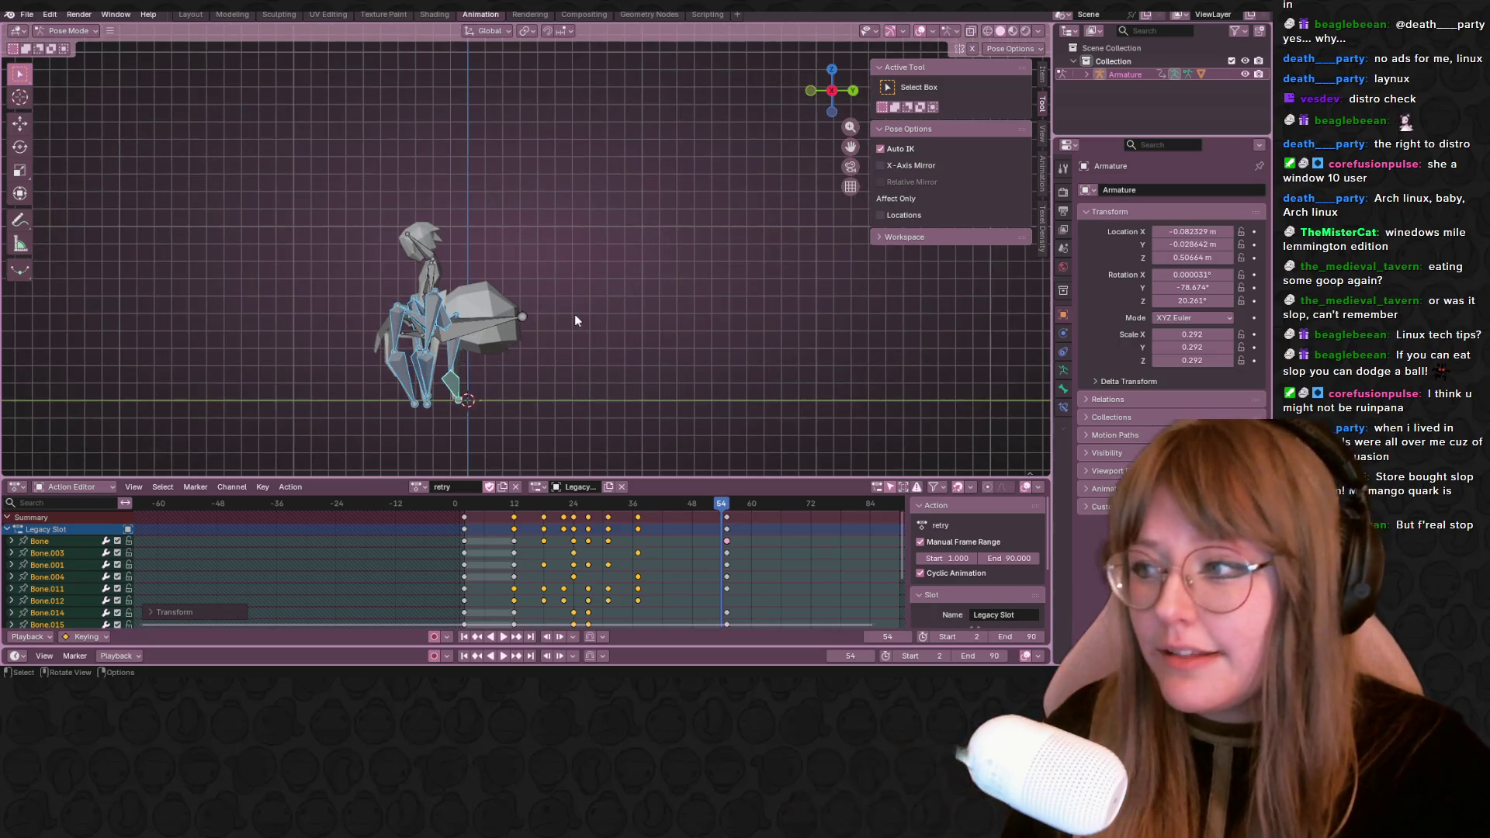
scroll(574, 315, up, 1)
Pan the viewport to centre and reframe the spider
shift+middle_drag(543, 287, 564, 193)
scroll(564, 193, up, 1)
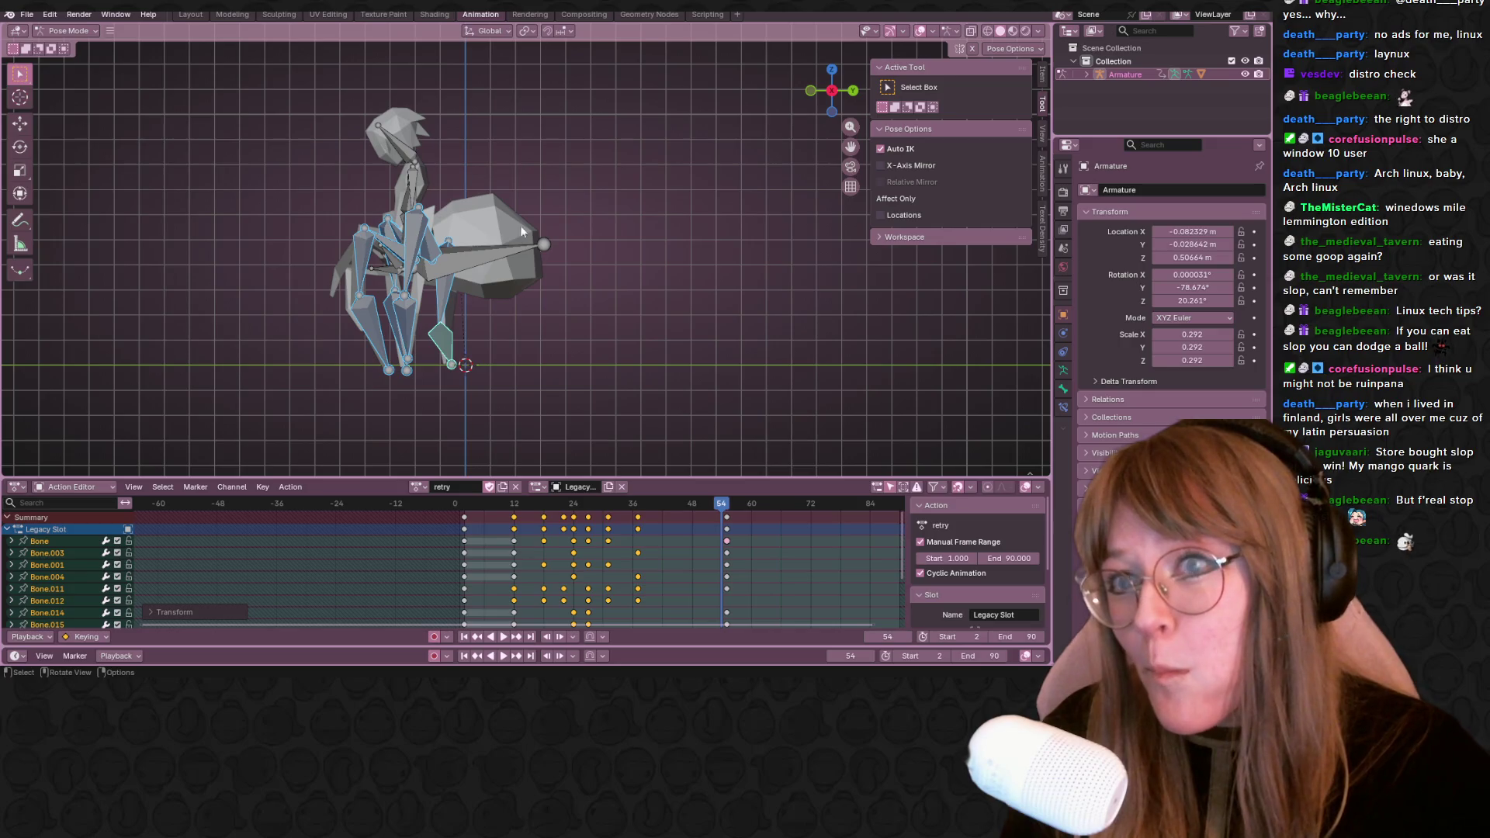
shift+middle_drag(545, 218, 520, 300)
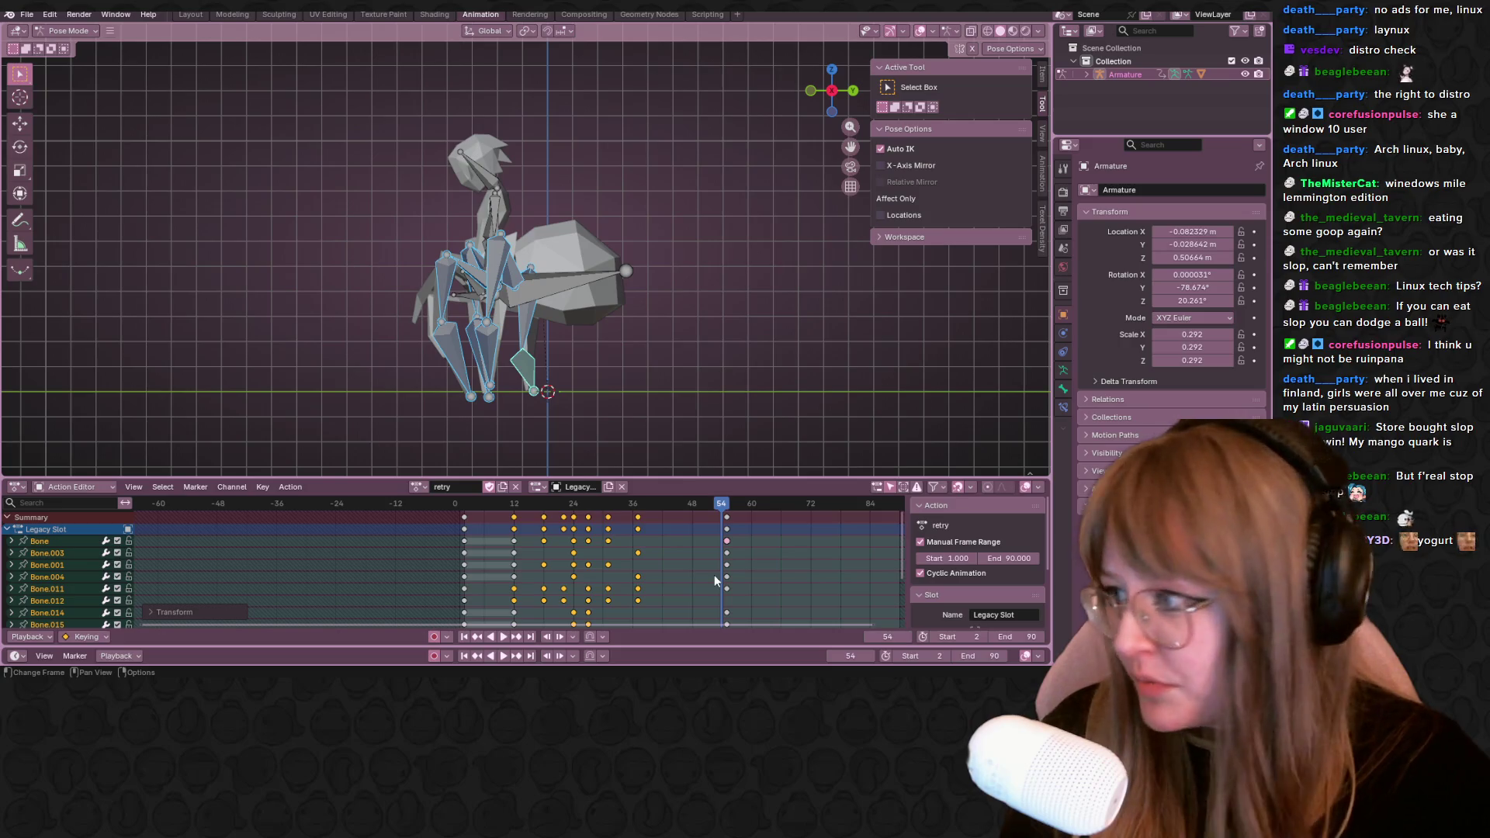
scroll(713, 574, down, 1)
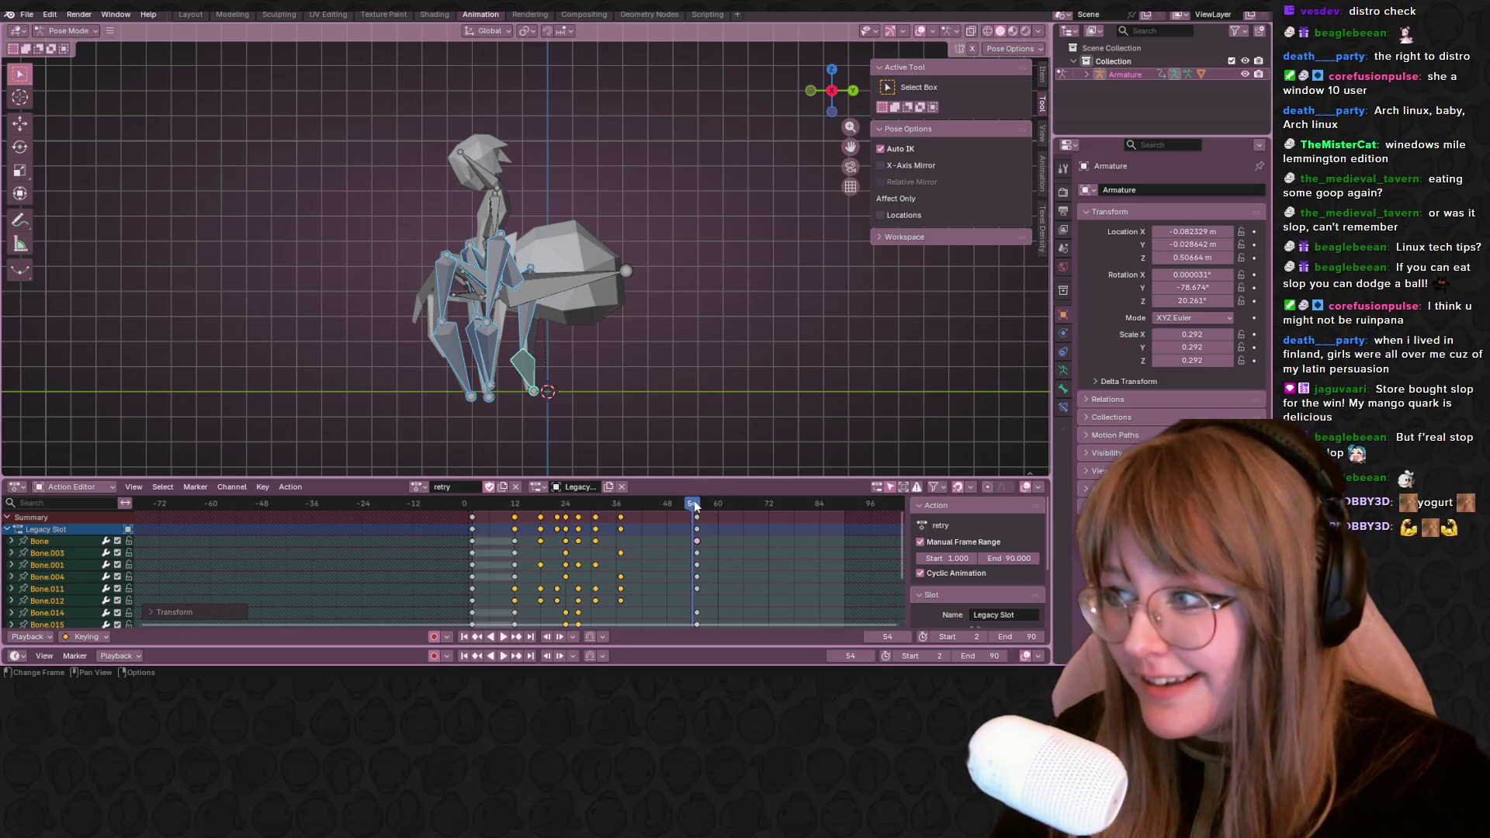
Play and scrub the retry action between frames 5 and 48 to review its timing
drag(694, 503, 559, 500)
key(space)
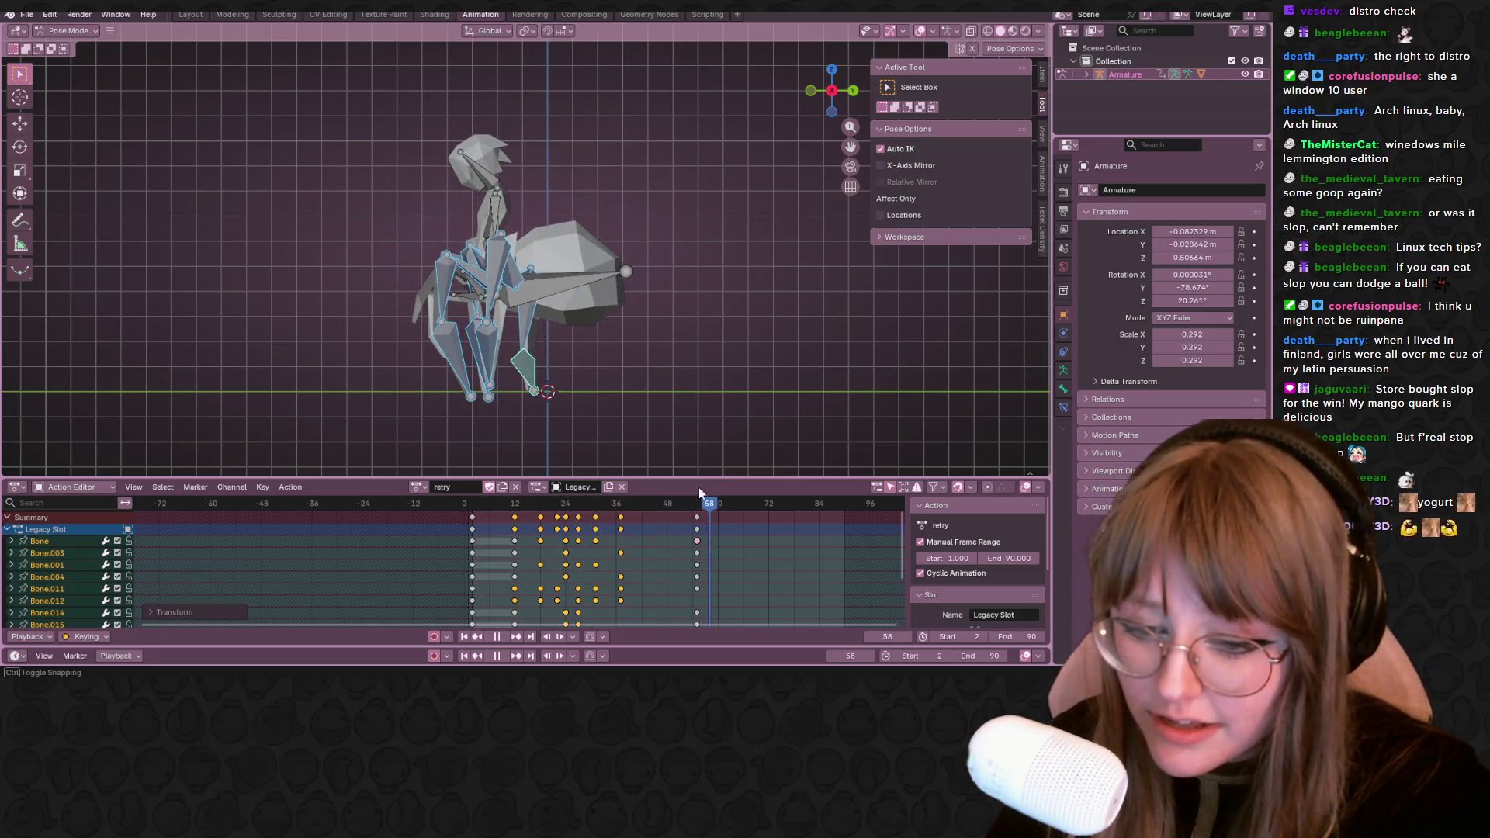
drag(704, 502, 488, 514)
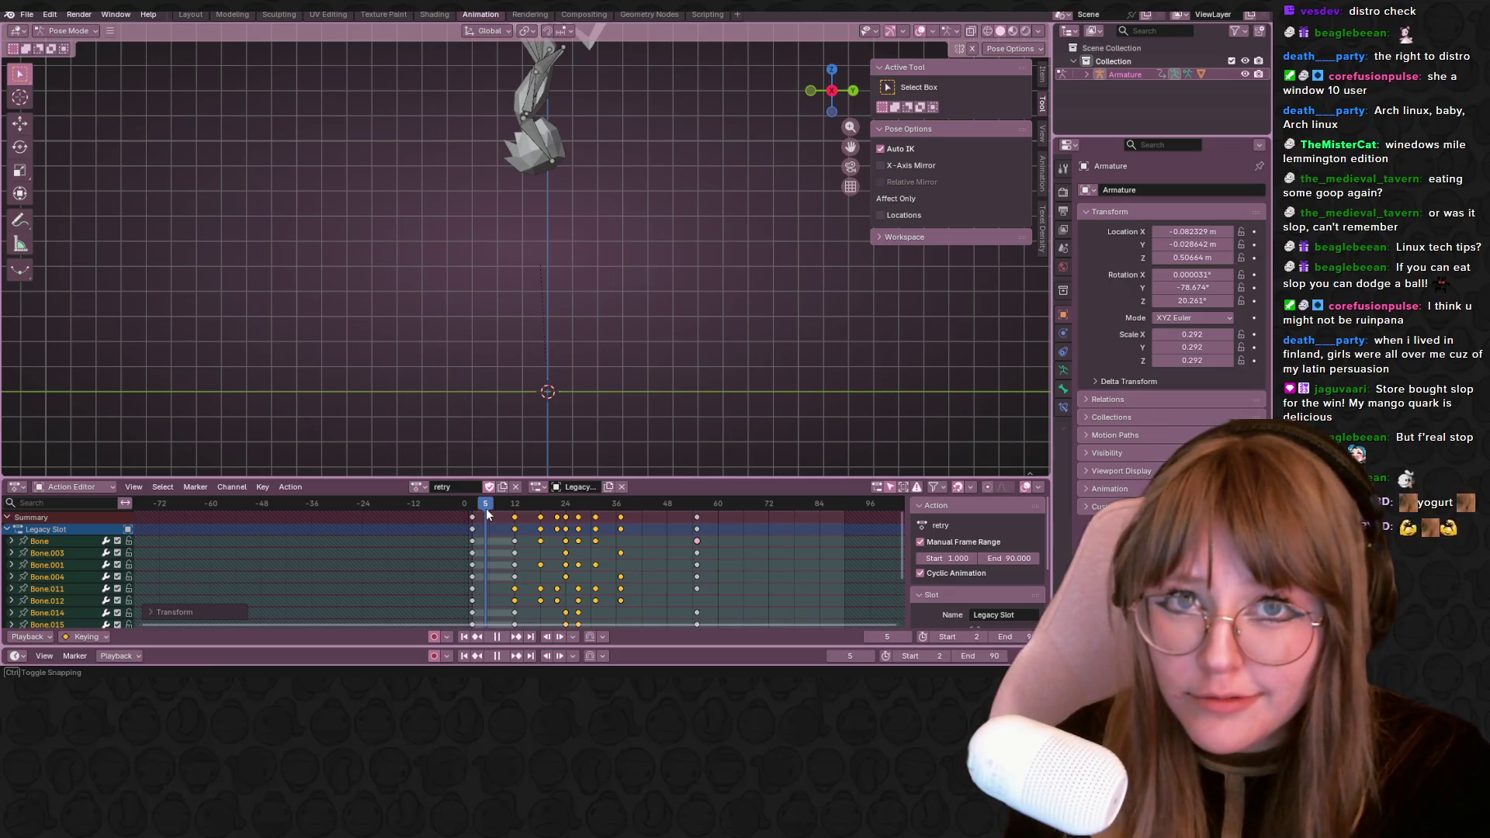
drag(486, 514, 594, 543)
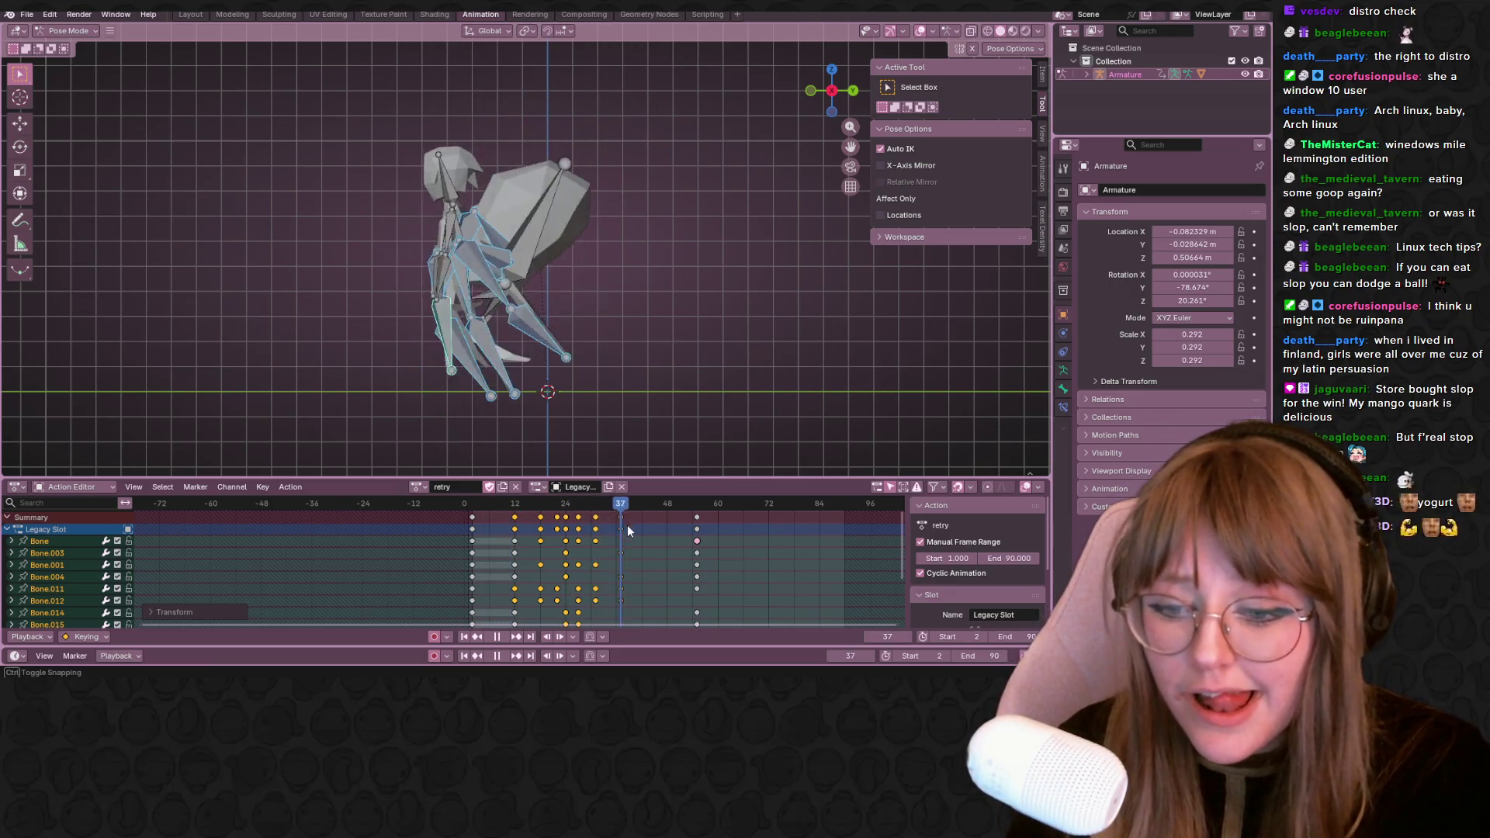
click(496, 527)
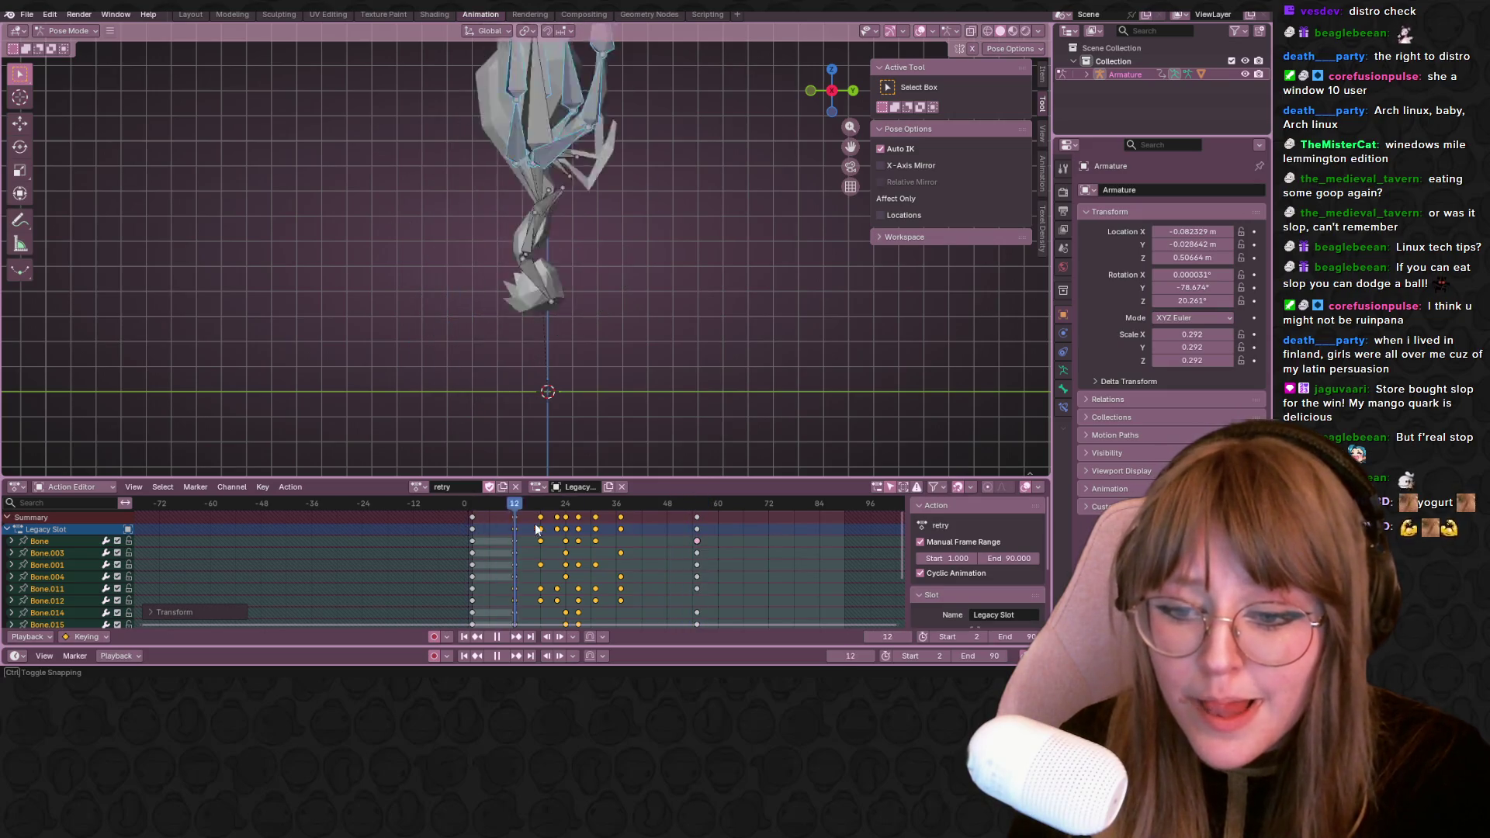
drag(652, 531, 666, 532)
key(space)
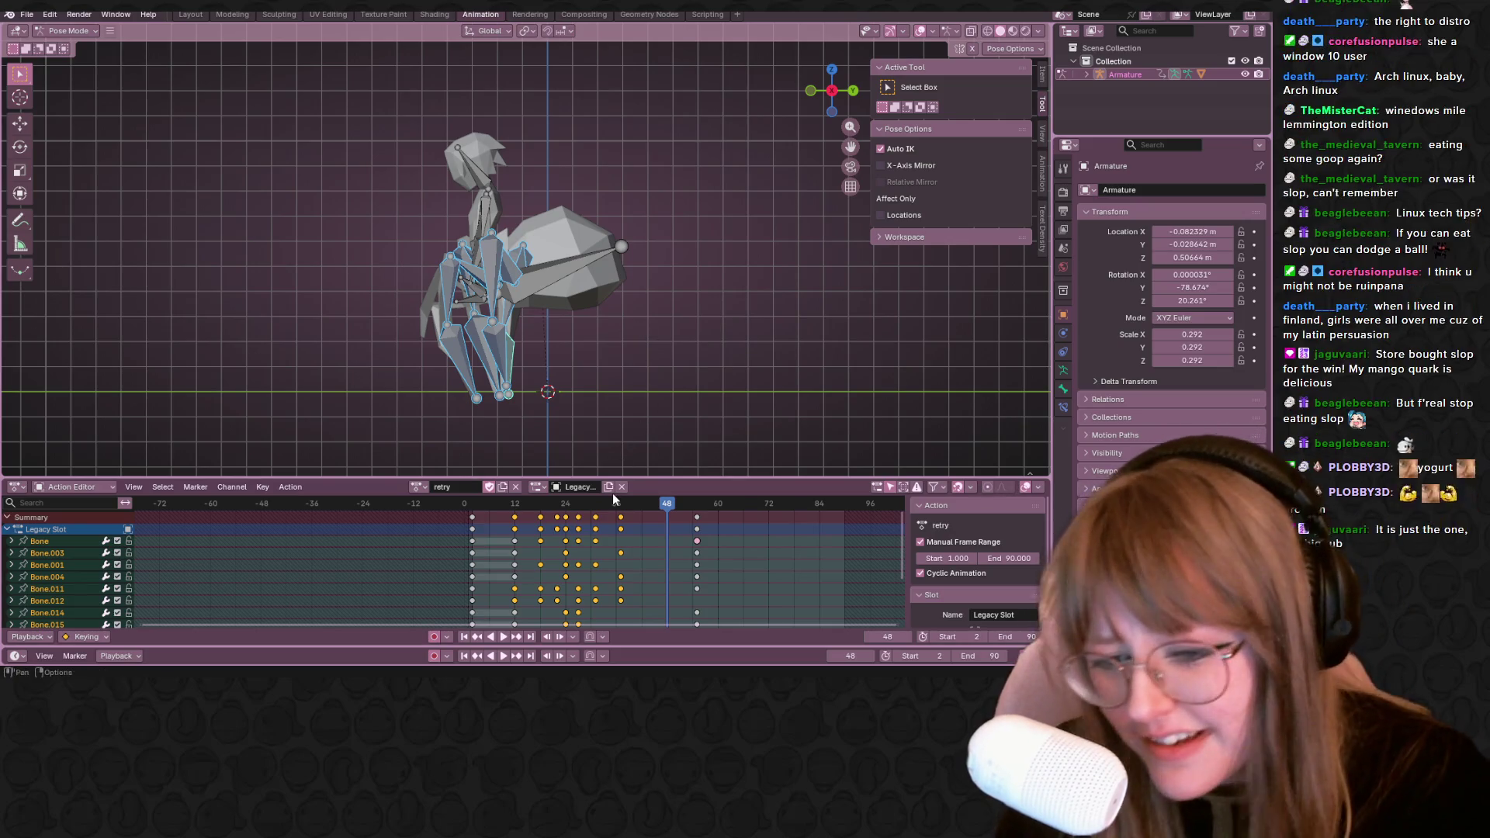
Shift the selected keyframes four frames later, preview the result, and park the playhead at frame 55
key(g)
click(641, 515)
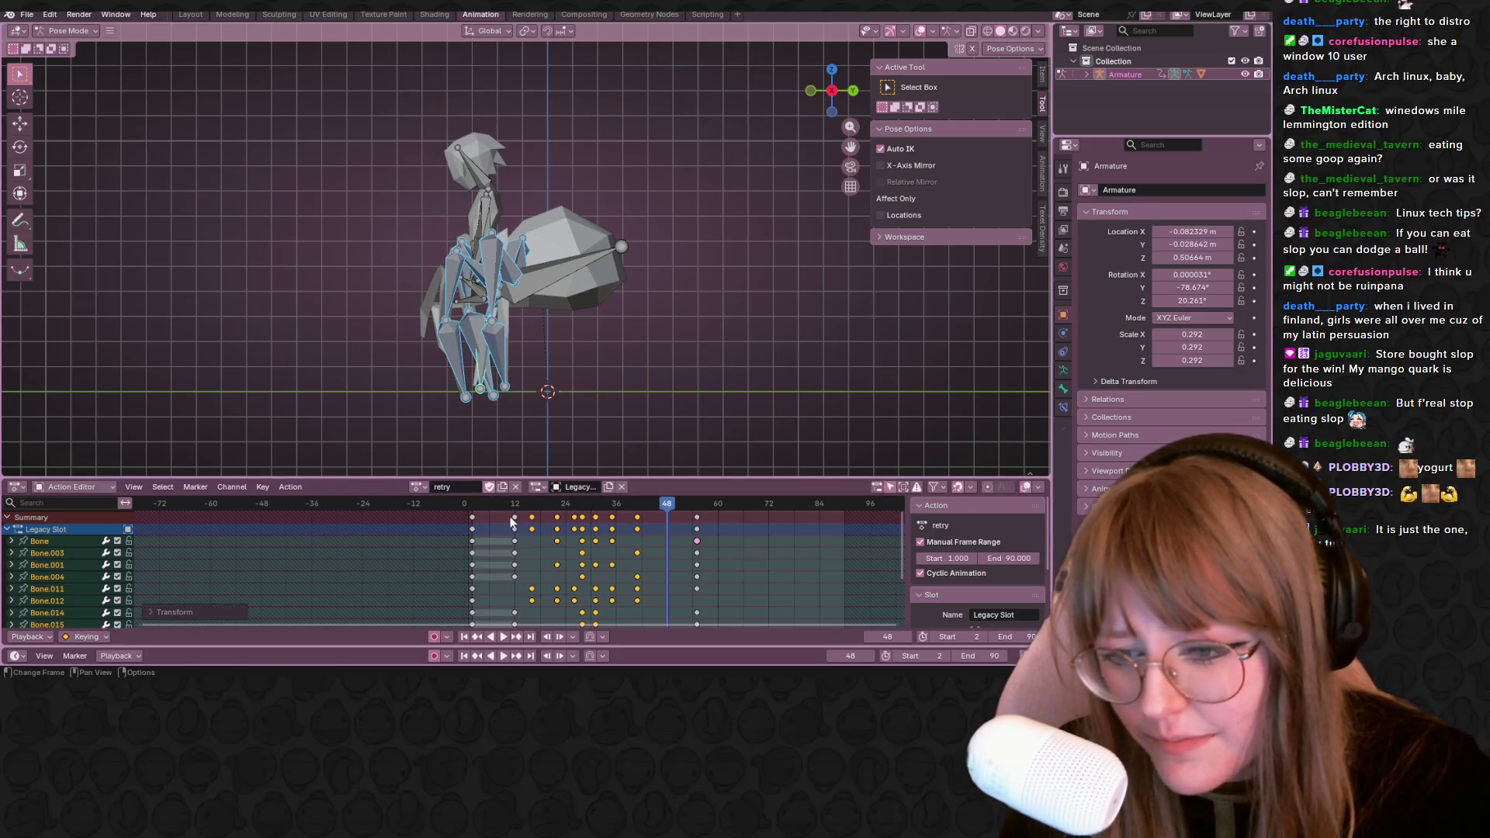
click(513, 517)
drag(667, 514, 527, 523)
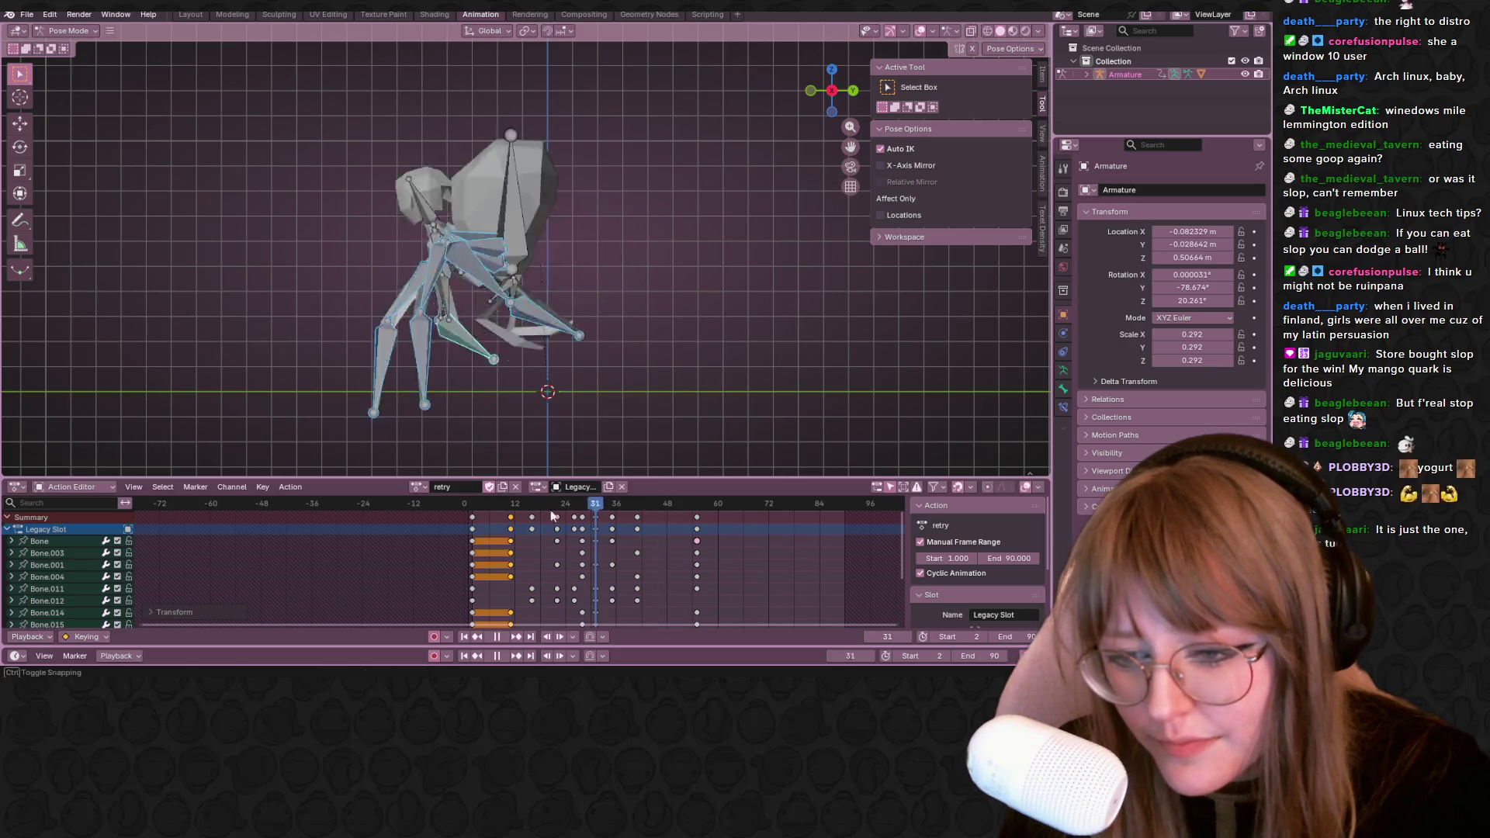
key(space)
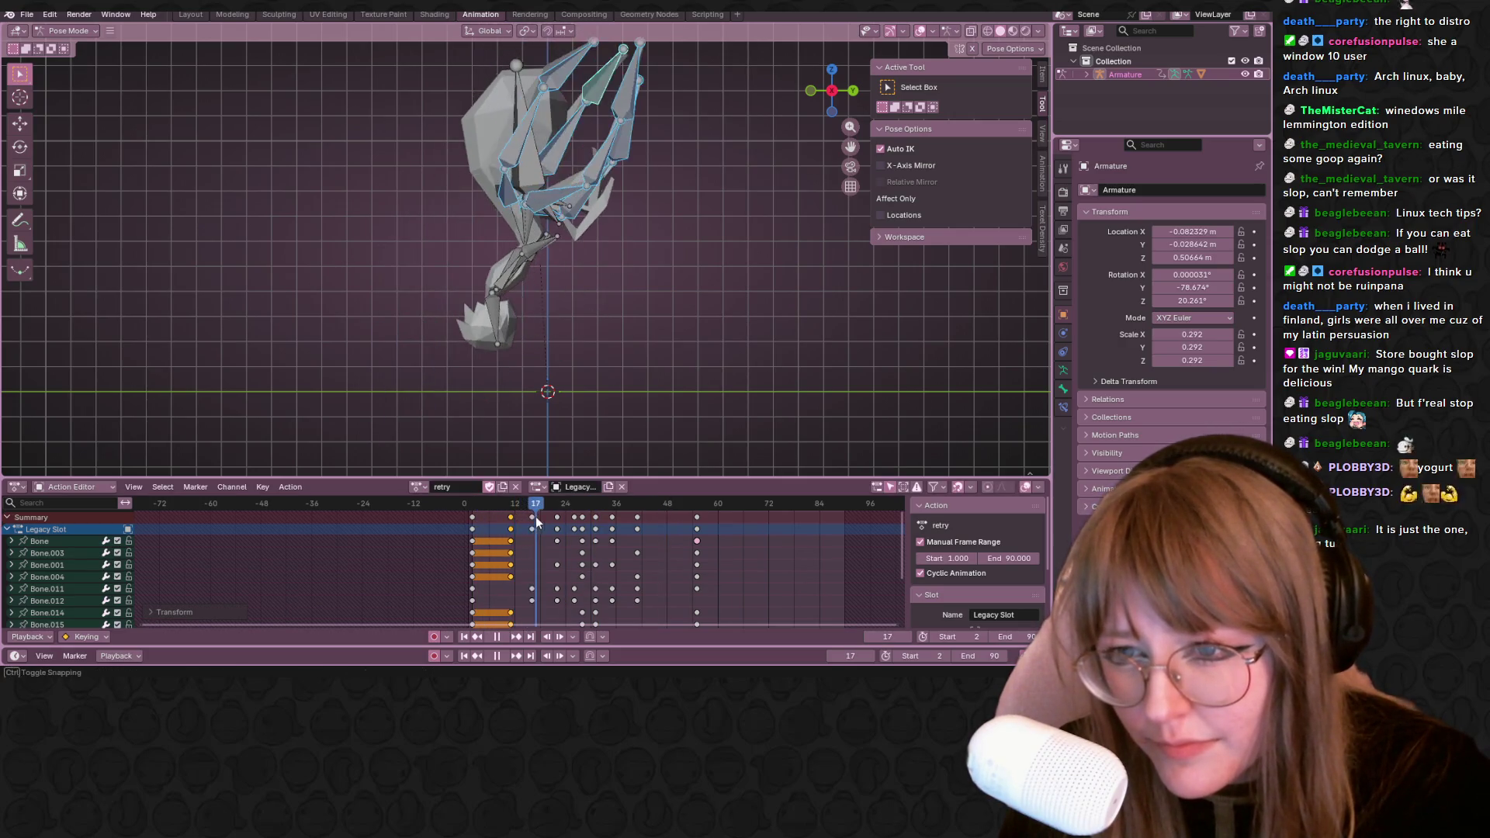
drag(519, 518, 632, 504)
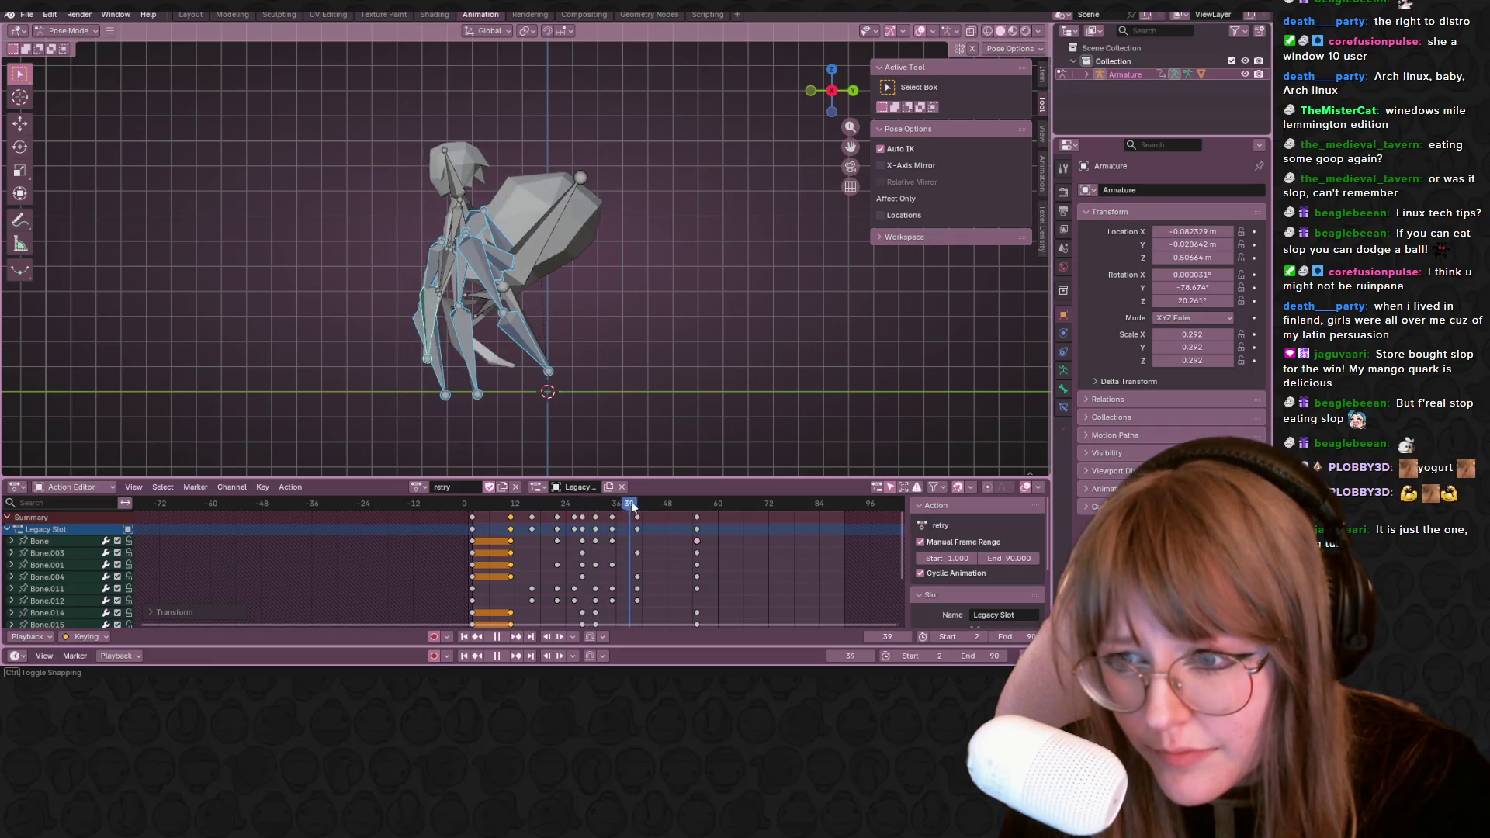
drag(631, 504, 696, 504)
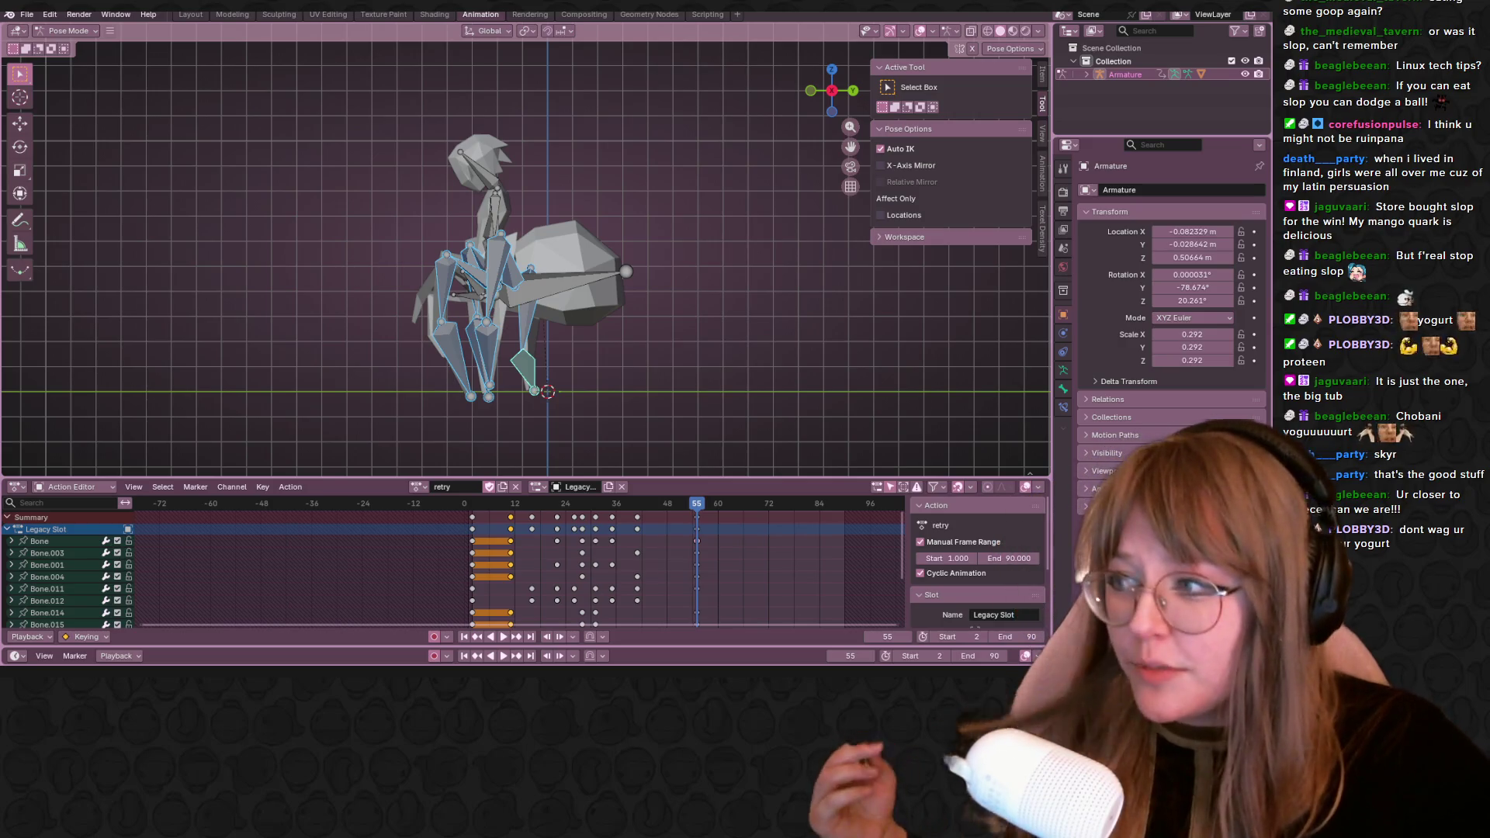
Insert keyframes on all bone channels at frame 55 and play the action once to check
key(i)
key(space)
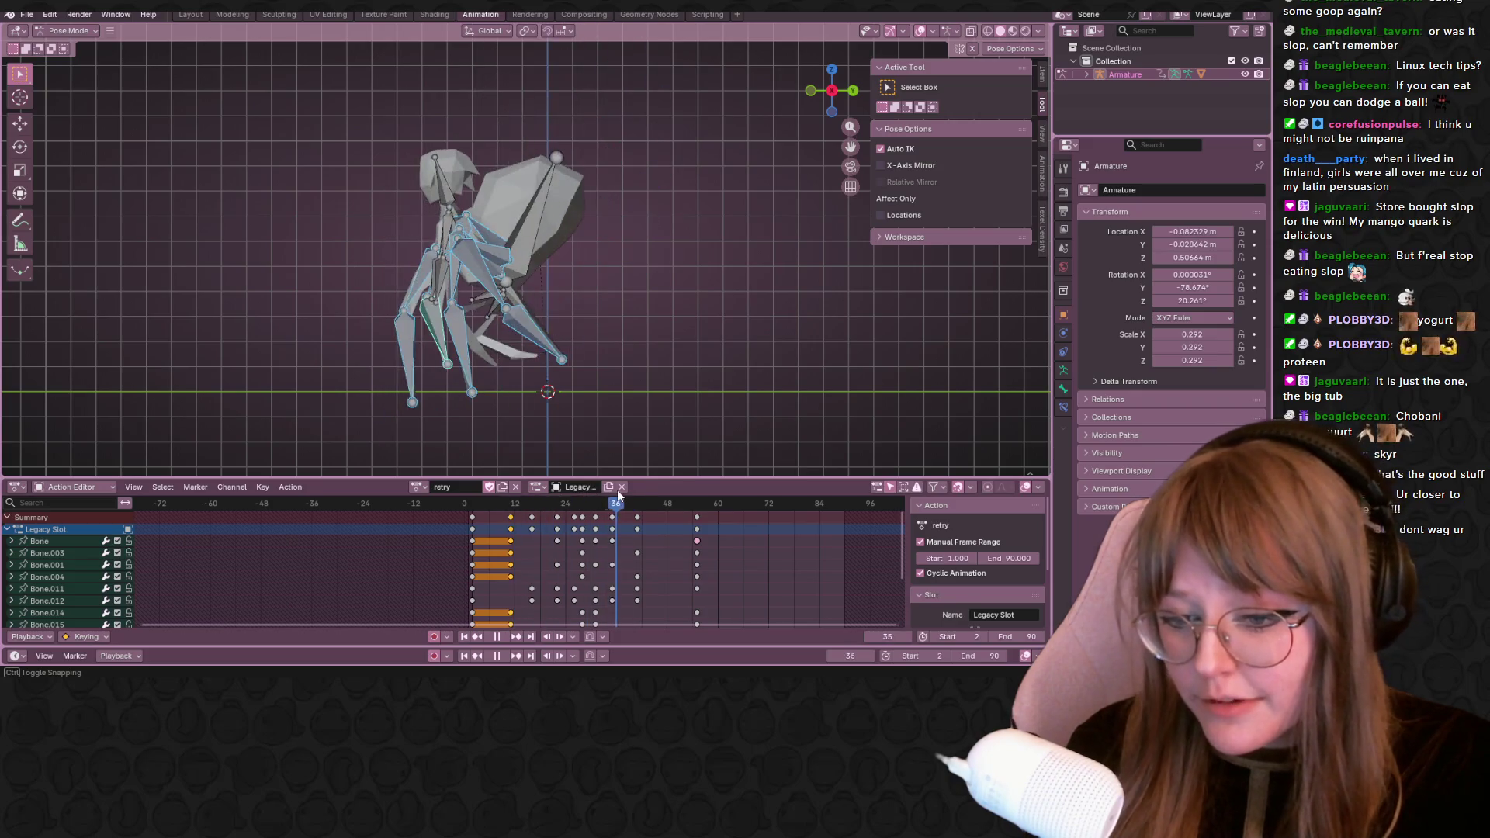
key(space)
scroll(610, 378, down, 2)
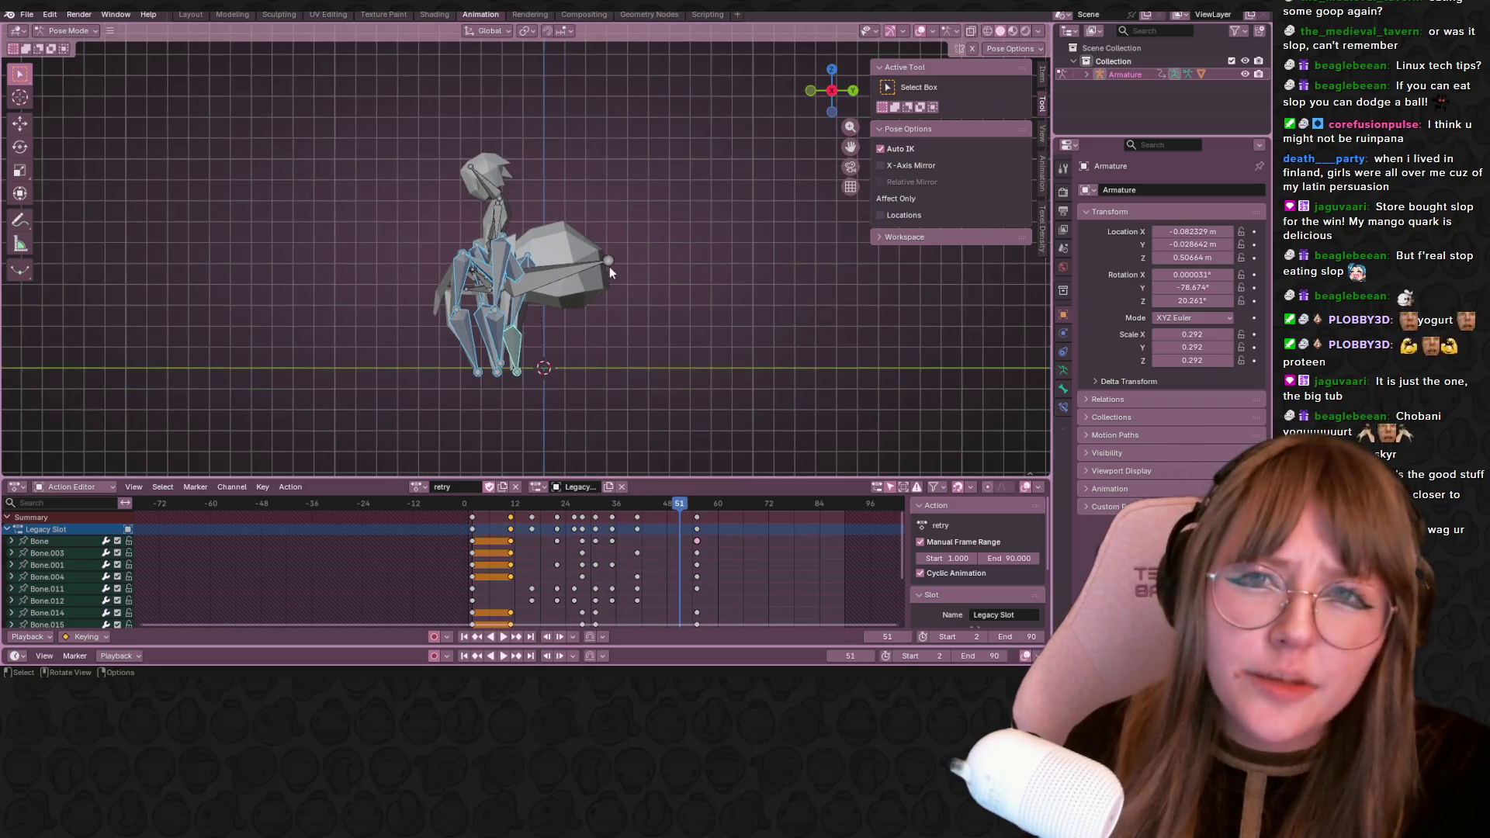
scroll(652, 314, down, 2)
scroll(691, 252, up, 2)
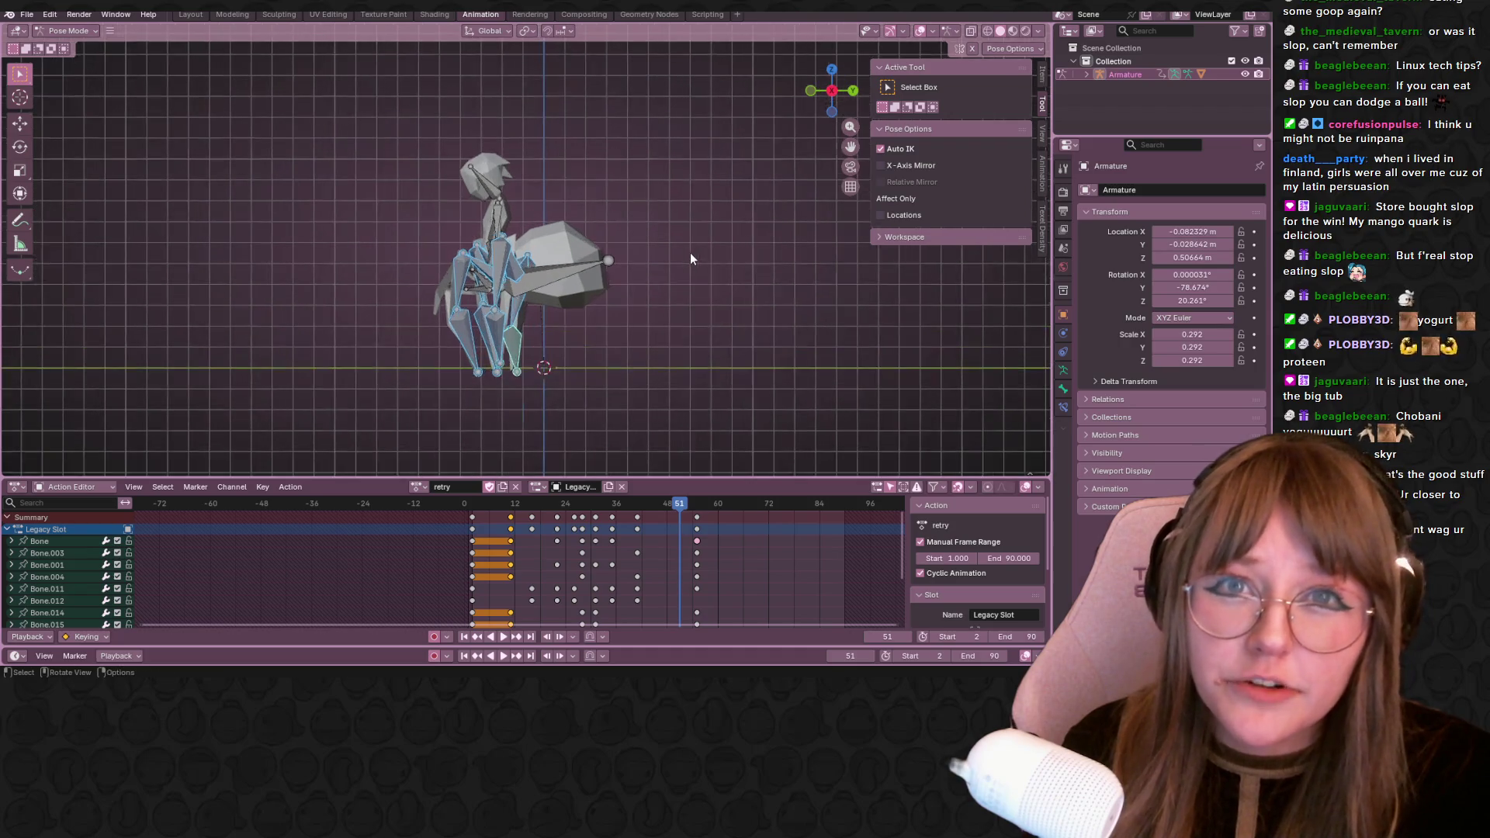
scroll(678, 260, up, 1)
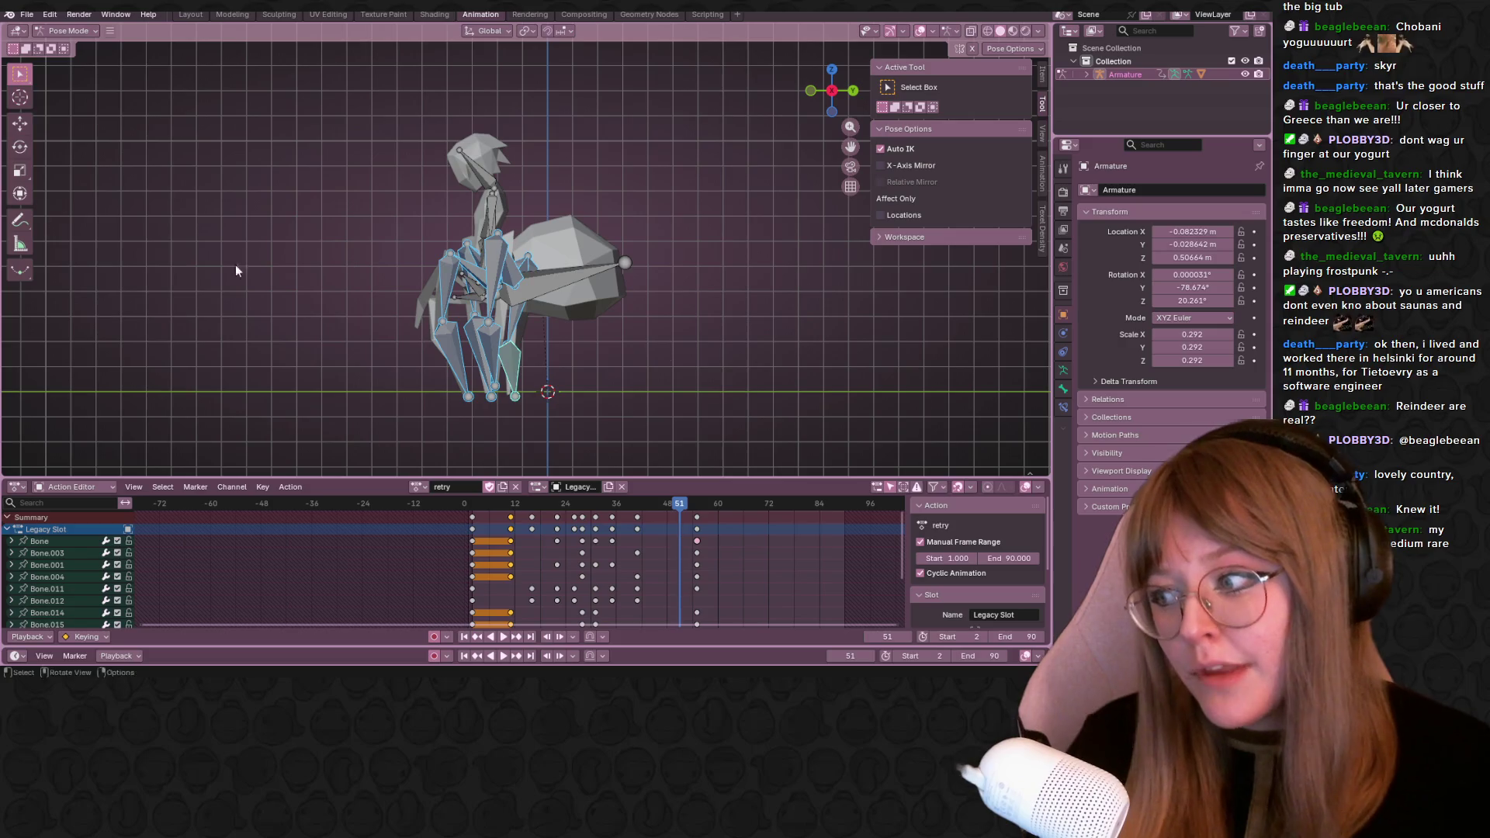
scroll(526, 256, up, 2)
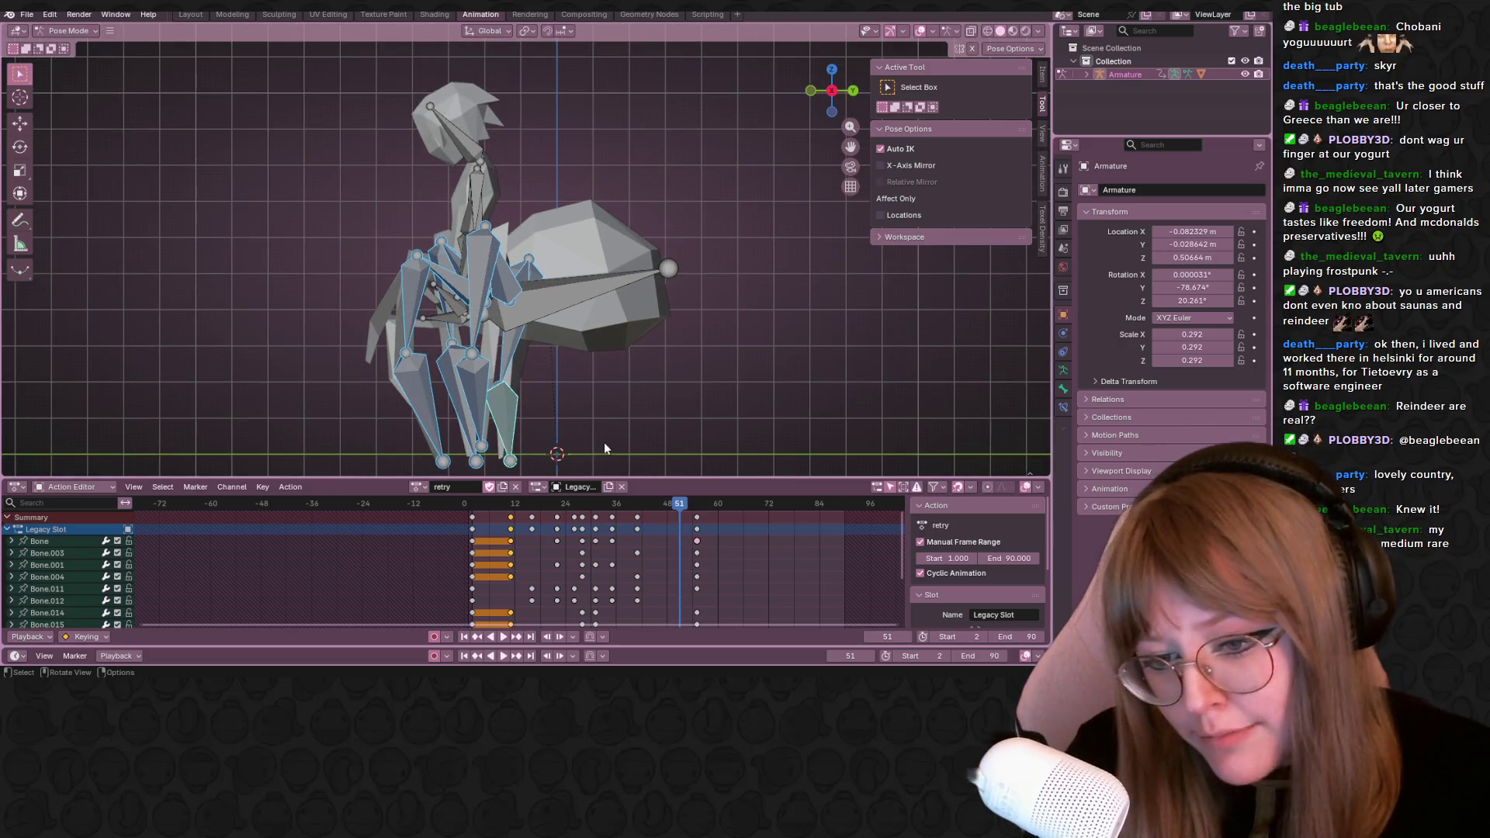
Pan toward the spider's legs and scrub the playhead back to frame 25
shift+middle_drag(603, 450, 652, 298)
mouse_move(680, 502)
mouse_down()
mouse_move(573, 555)
mouse_move(700, 522)
mouse_up()
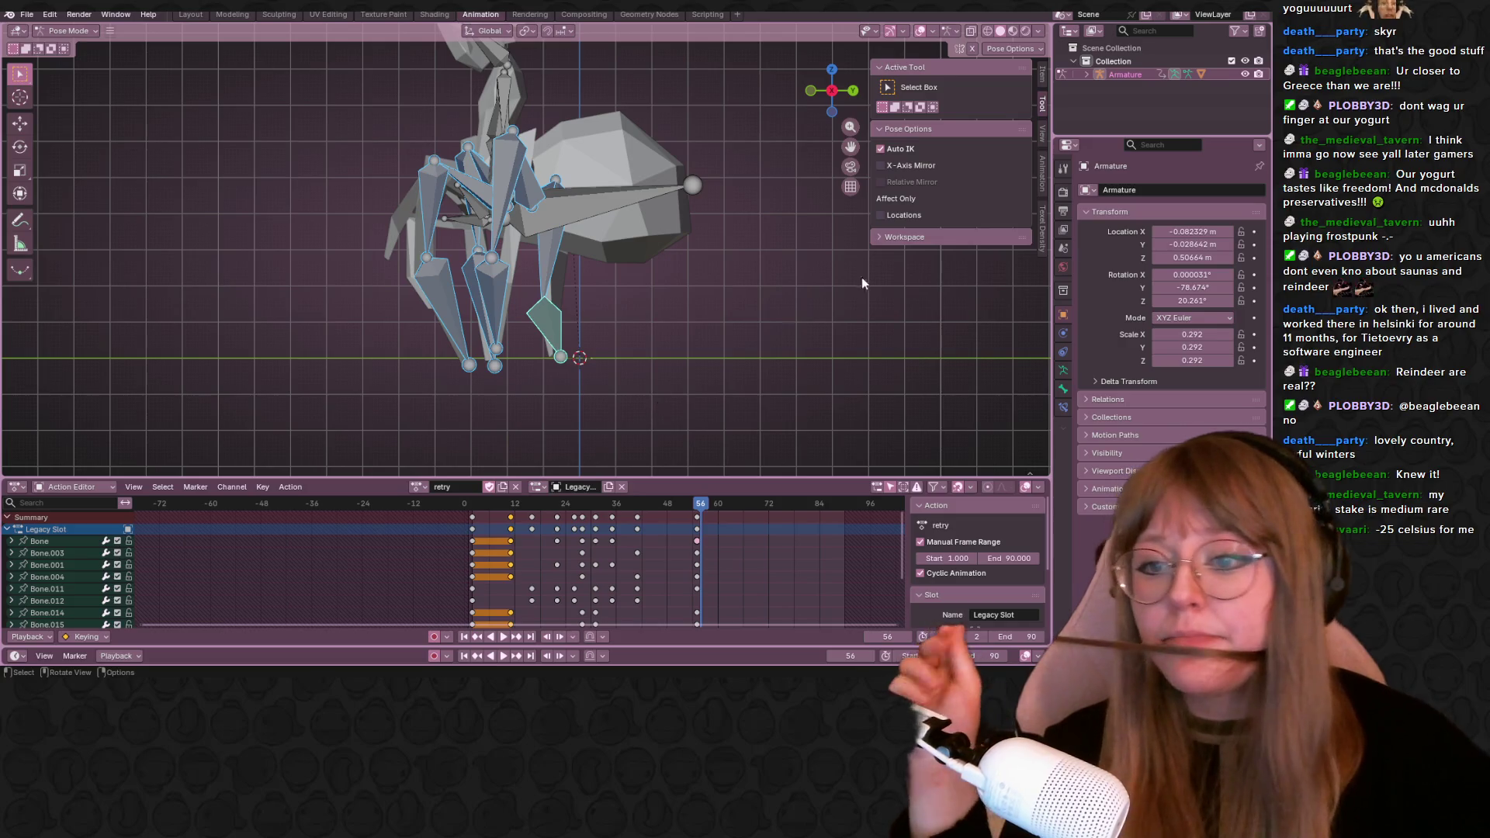
In an orthographic view, grab the left leg bones Bone.014 and Bone.012 into a new position
mouse_move(658, 407)
middle_down()
mouse_move(710, 315)
mouse_move(485, 200)
middle_up()
click(607, 260)
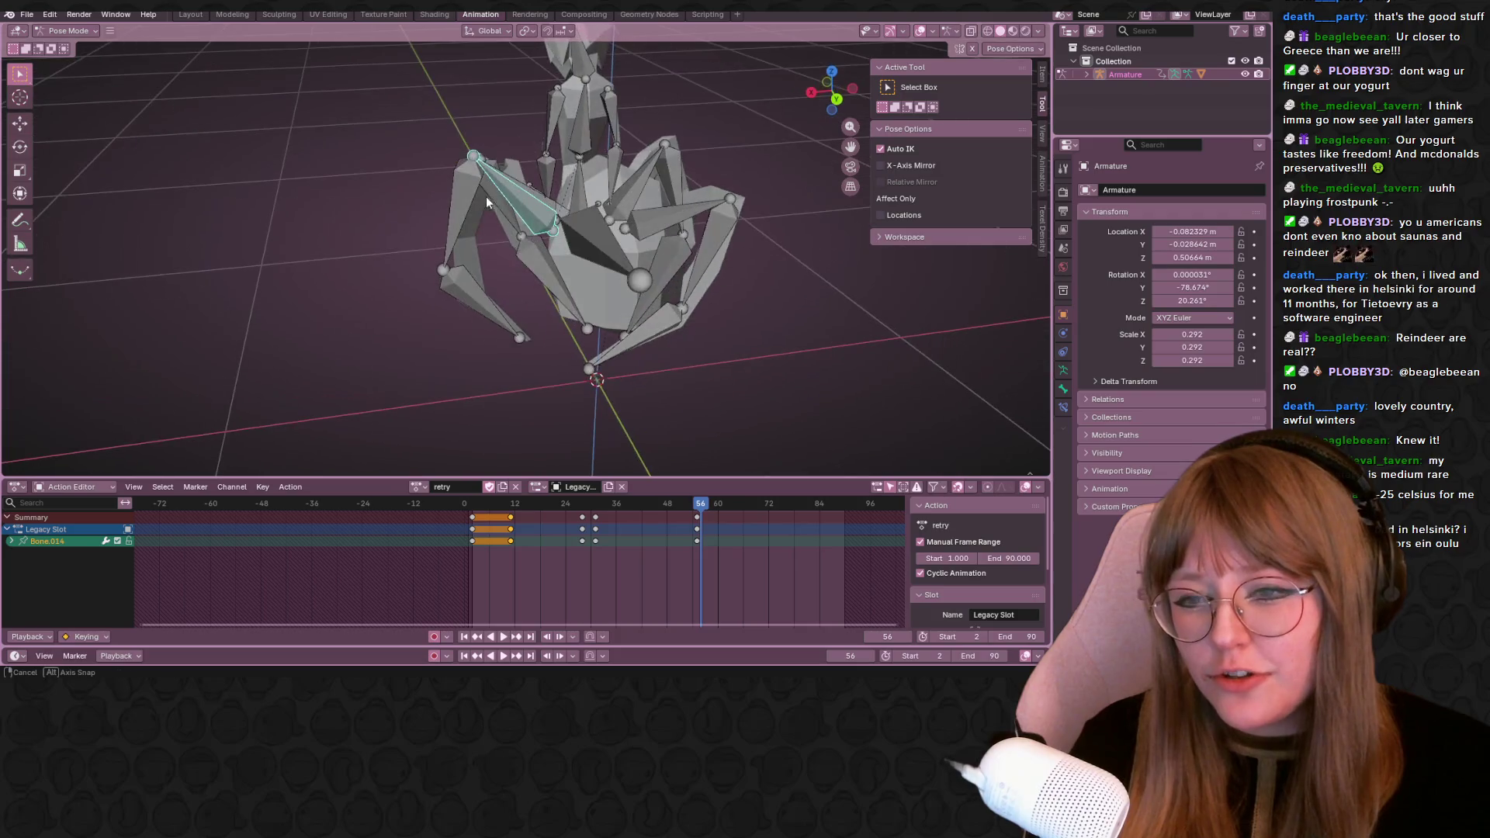
click(835, 98)
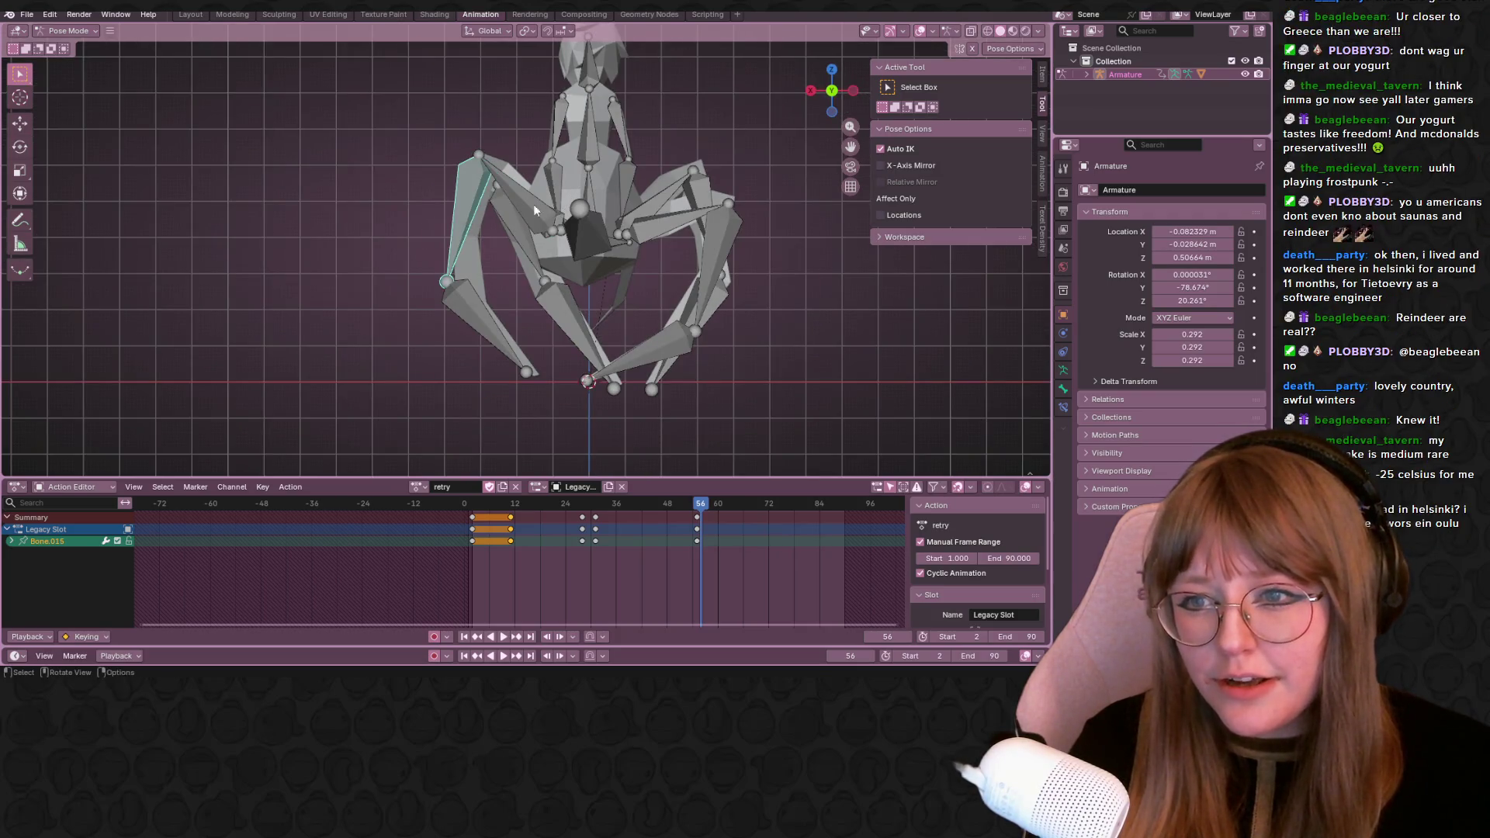
shift+middle_drag(575, 304, 535, 256)
click(499, 224)
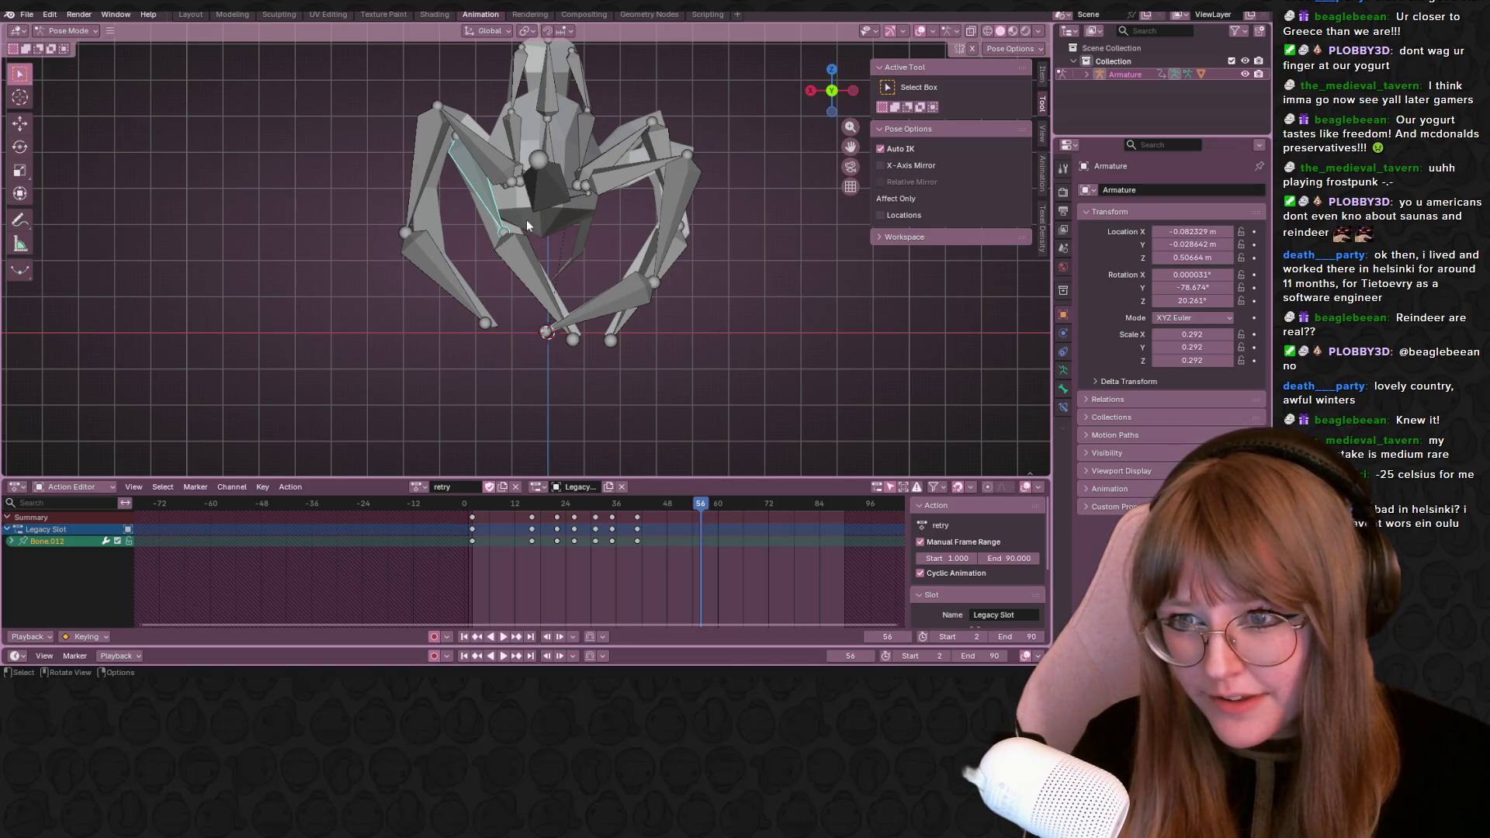
key(g)
click(488, 273)
key(g)
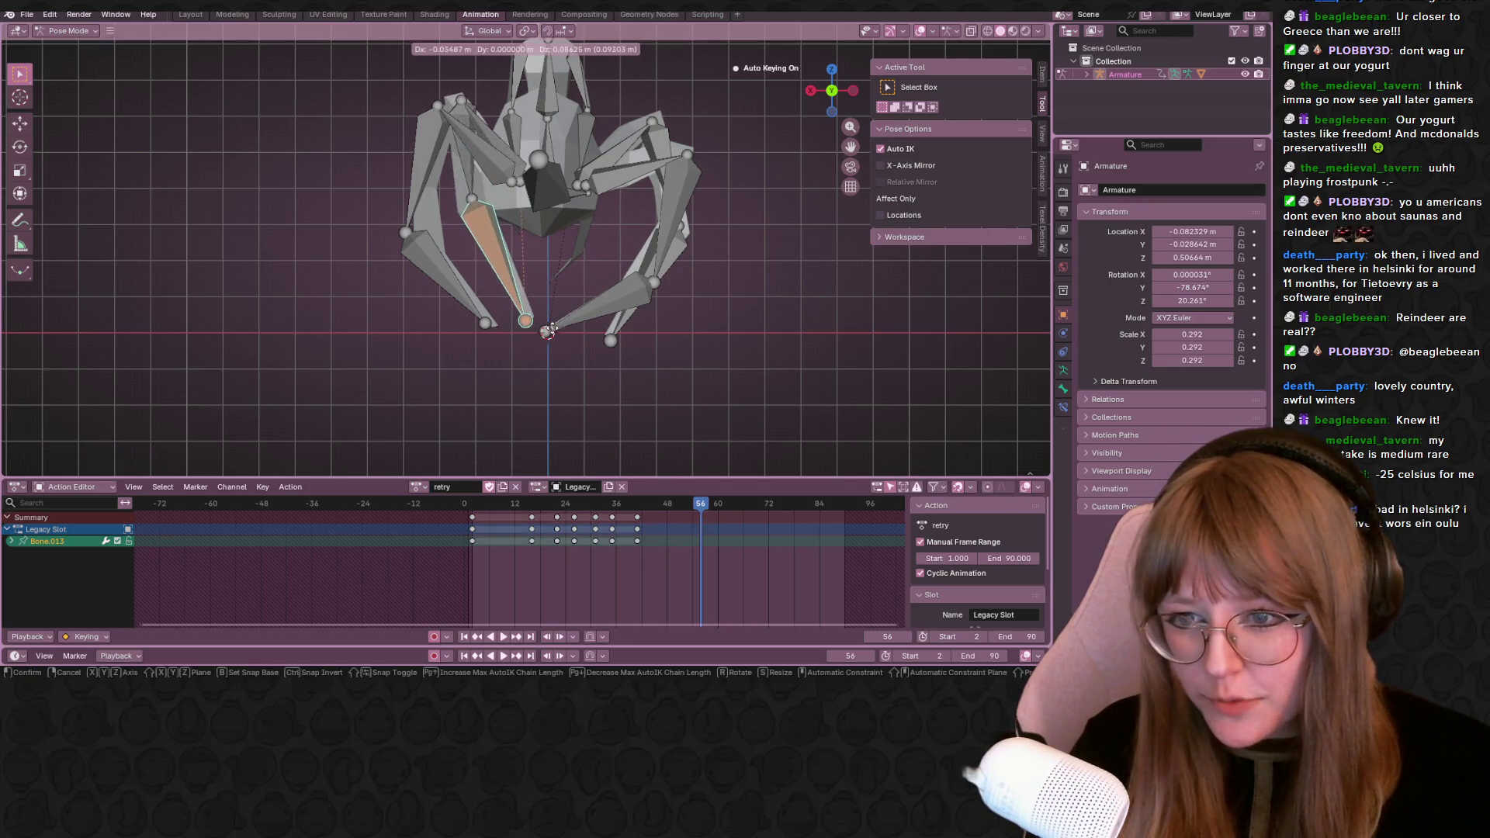
click(557, 332)
Move the right leg bone Bone.004 upright and shift the left lower-leg bone rightward
click(681, 233)
key(g)
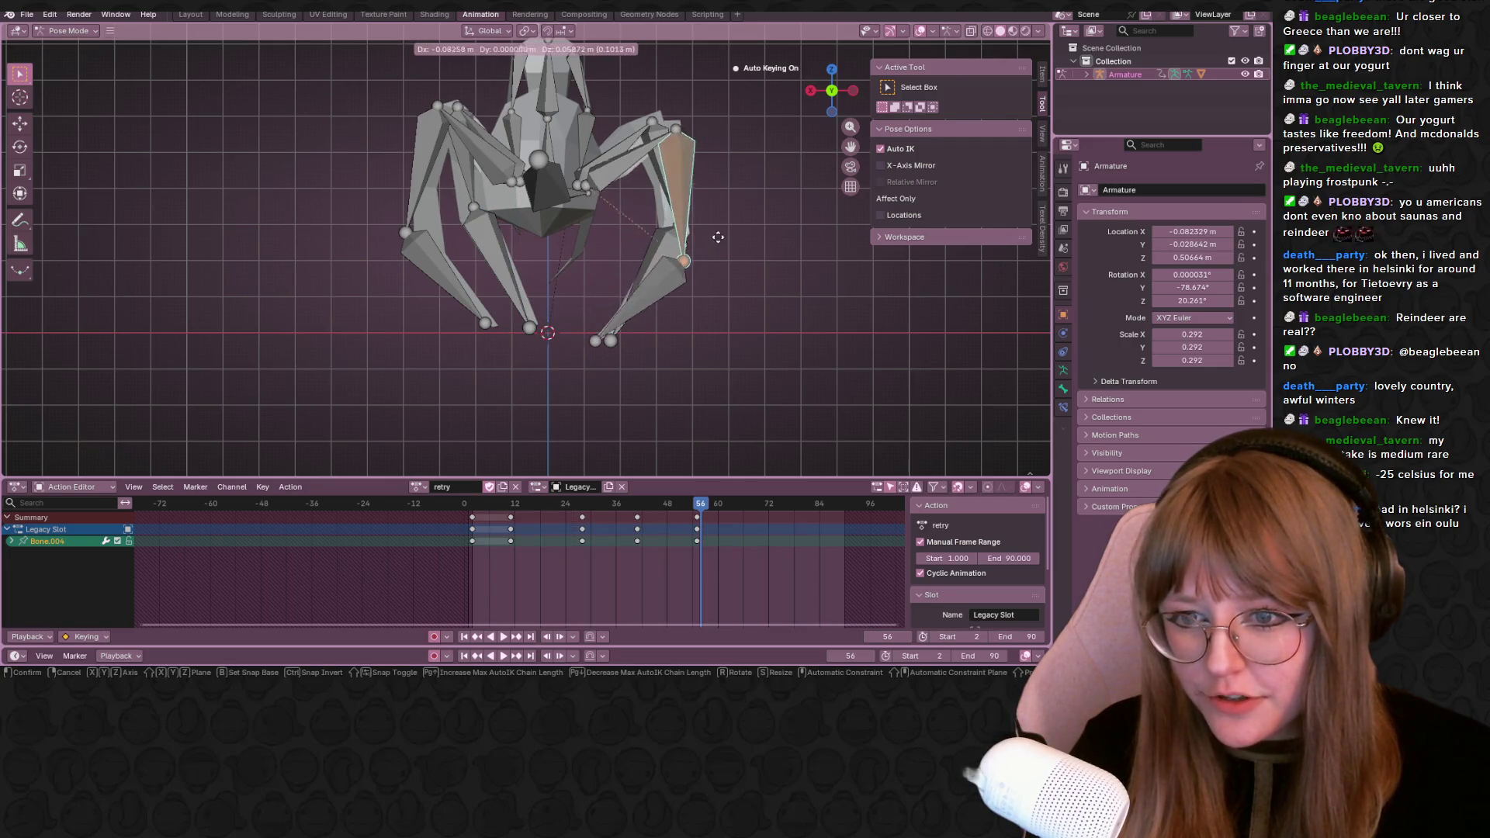
click(708, 226)
key(g)
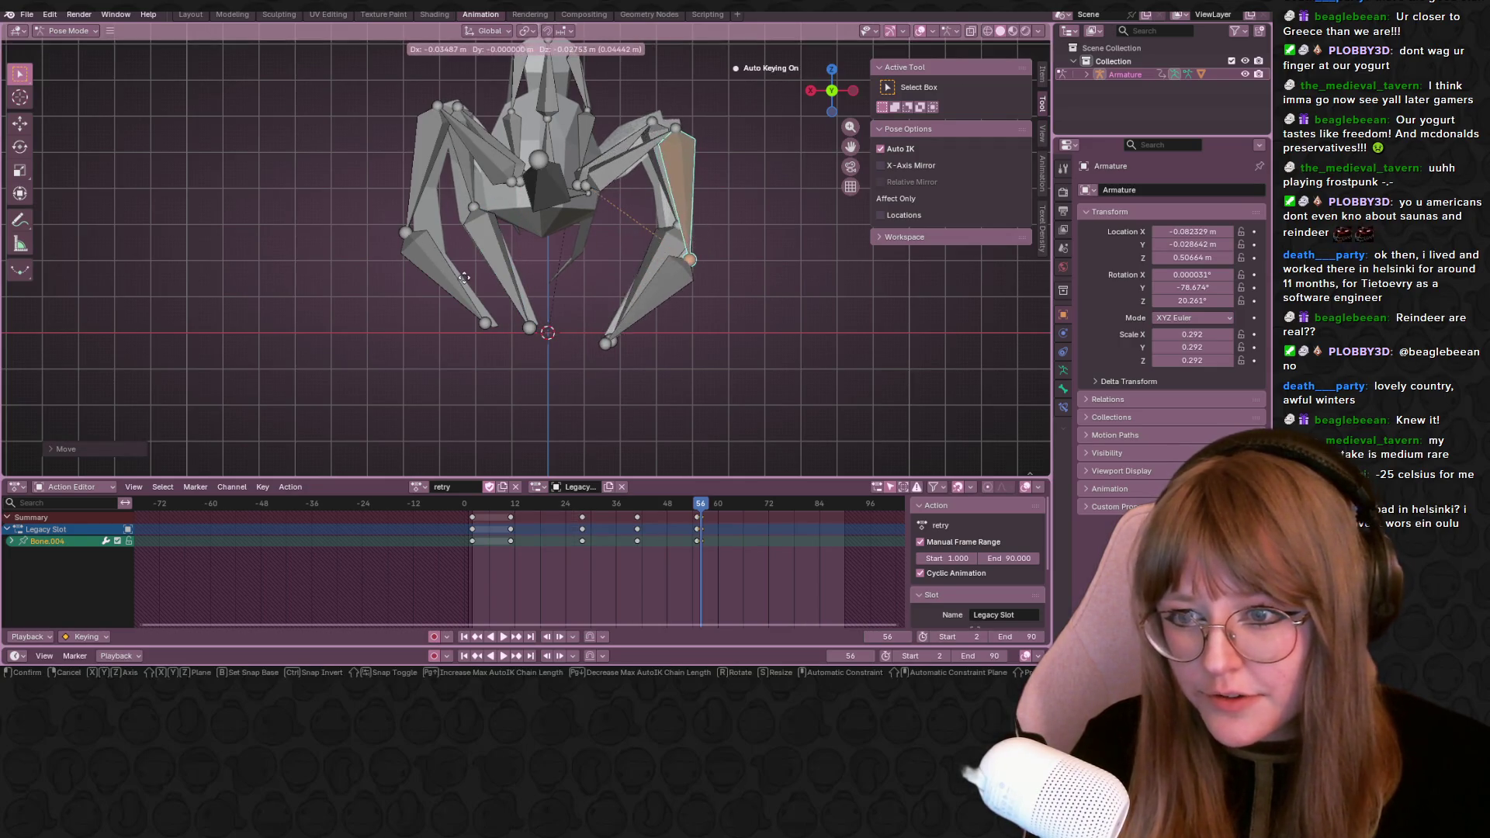
click(452, 285)
key(g)
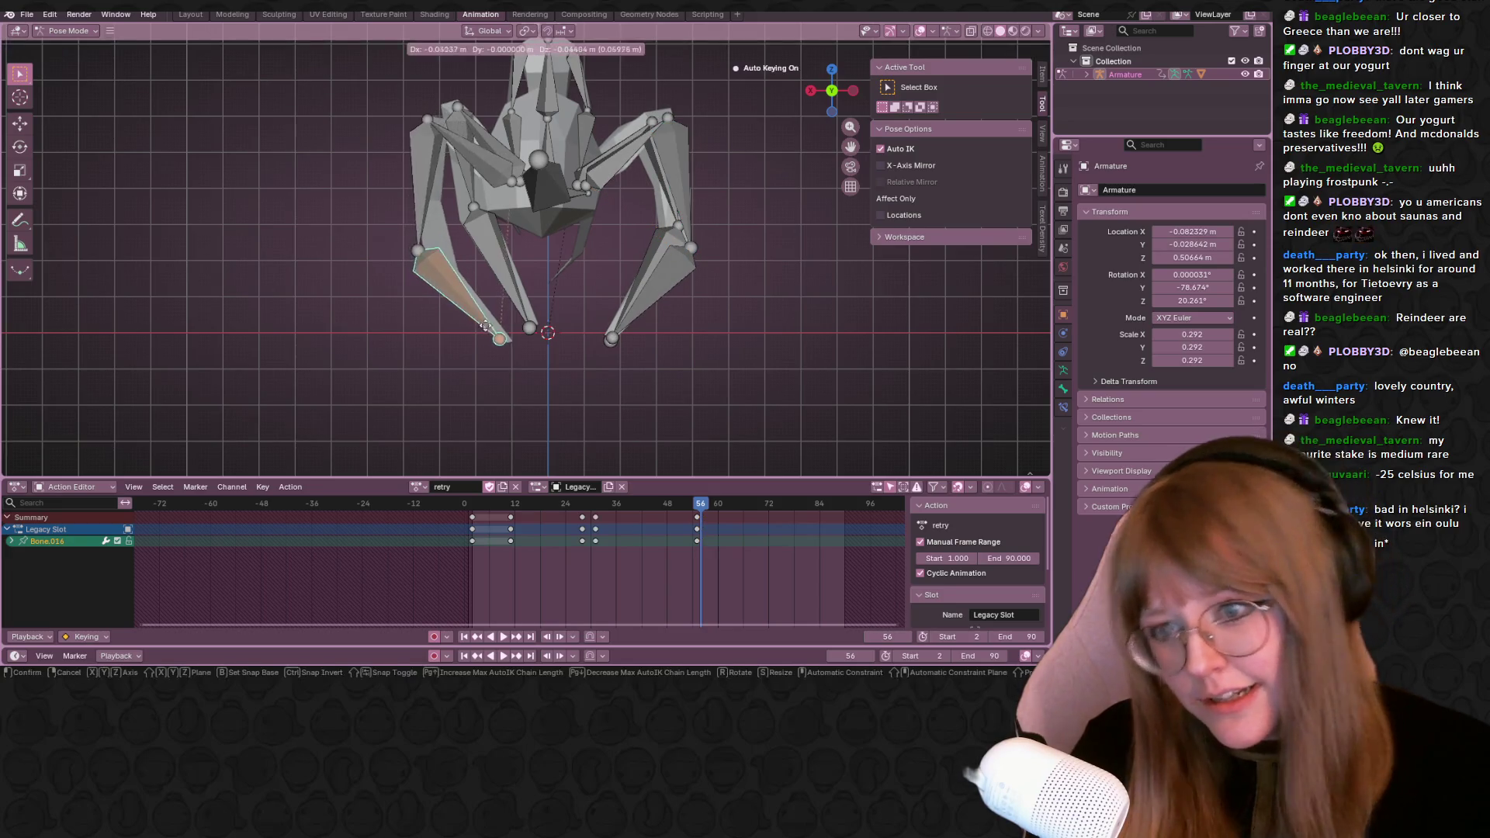
click(514, 243)
Move the upper-left leg bone and rotate the lower-left leg bone
click(465, 166)
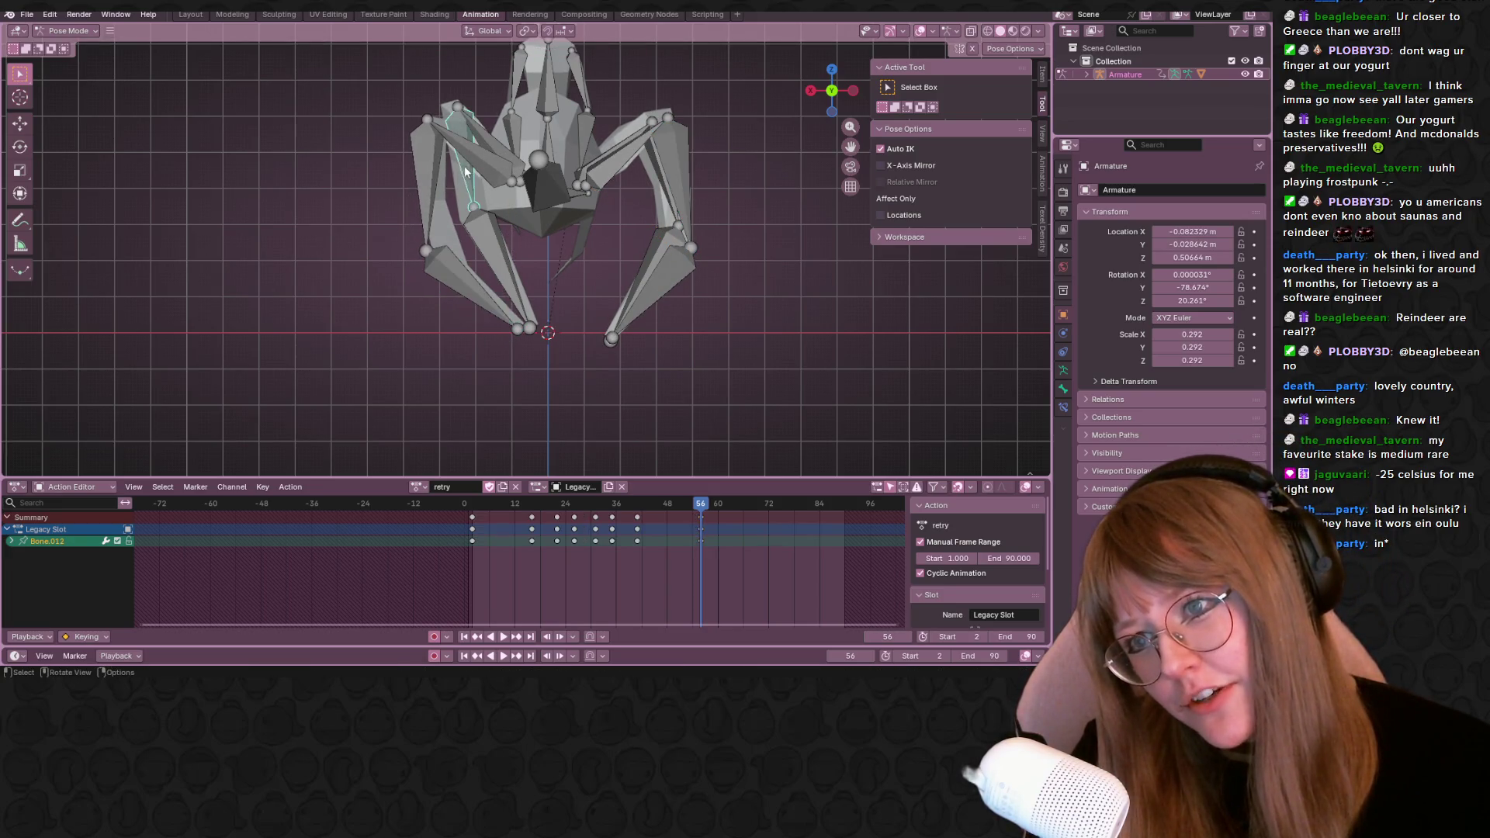
key(g)
click(440, 174)
click(471, 271)
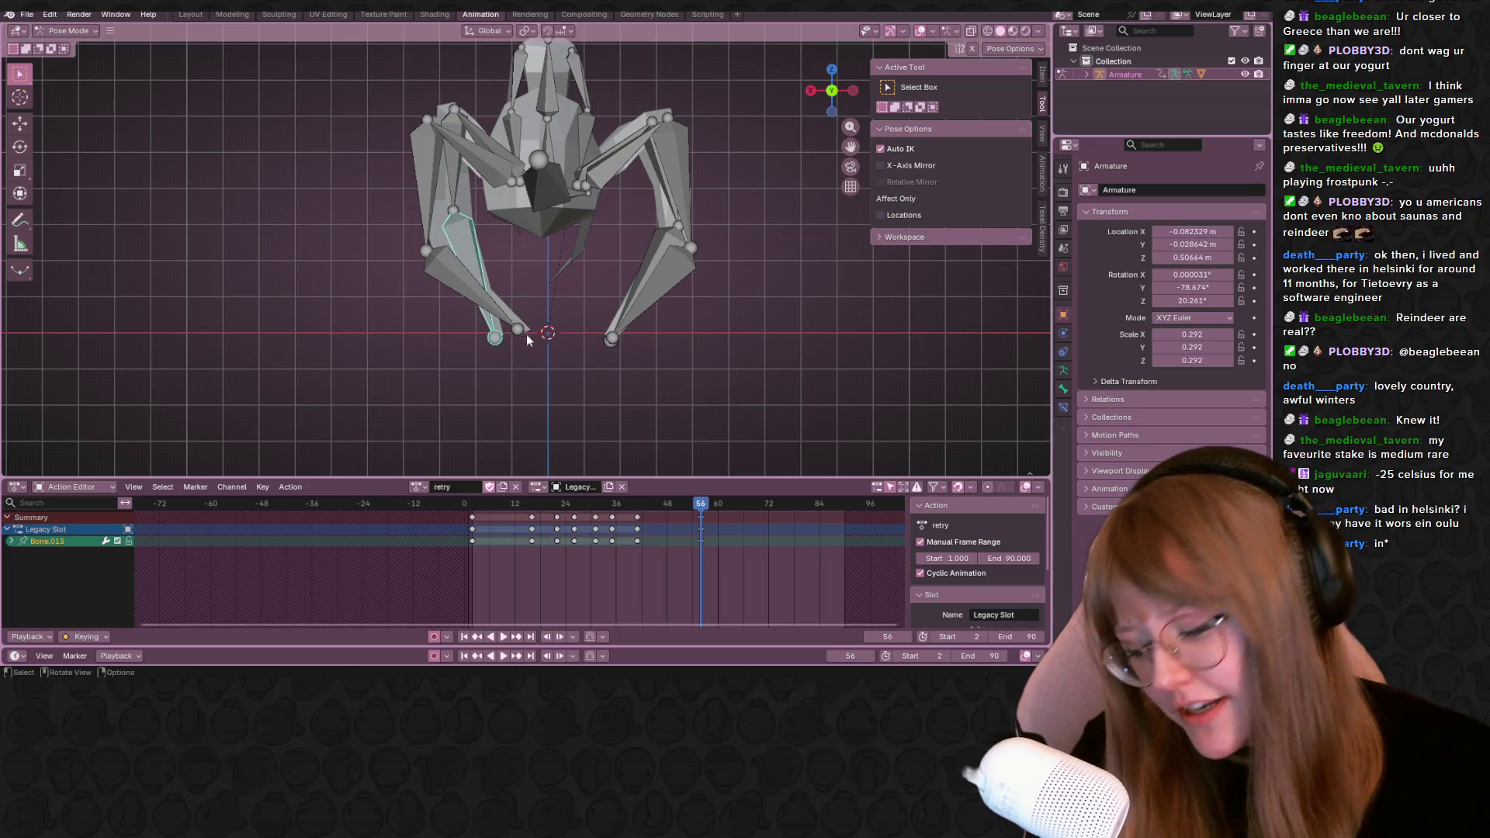
key(r)
click(492, 162)
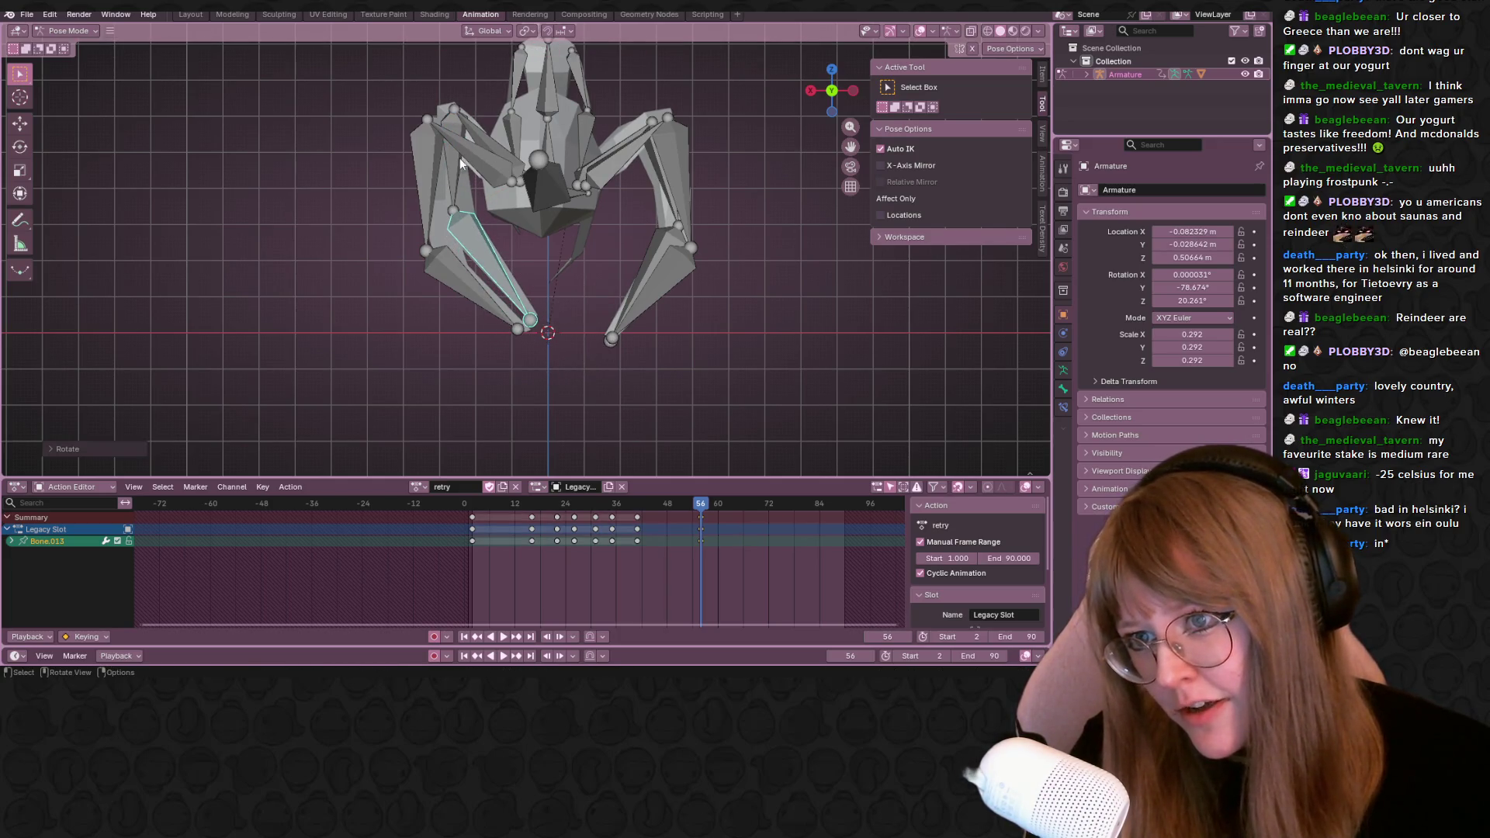
Reposition the upper-left leg bone again and drop the right lower leg into its new spot
click(460, 157)
key(b)
key(Escape)
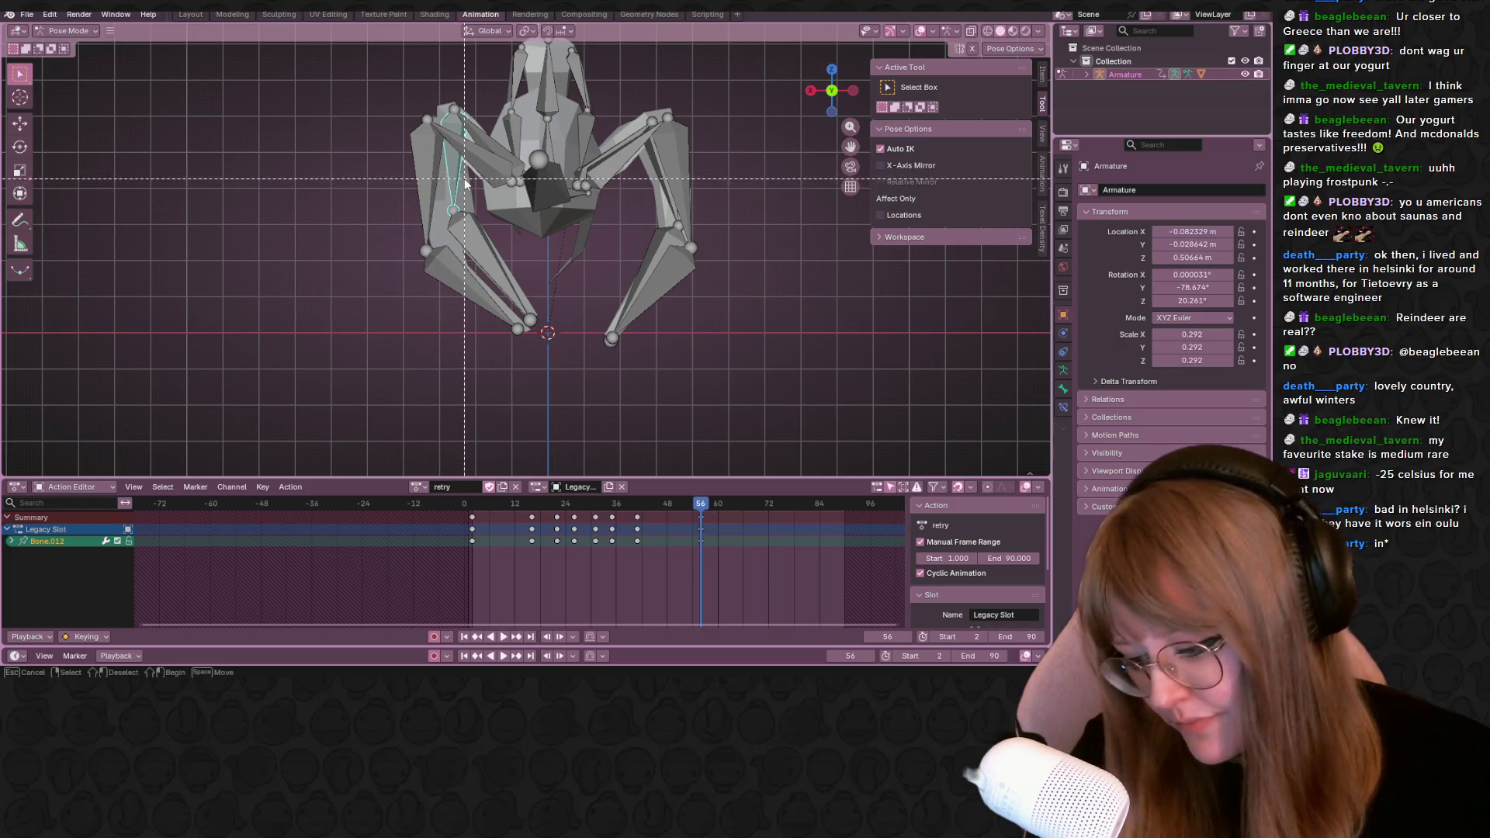
key(g)
click(456, 189)
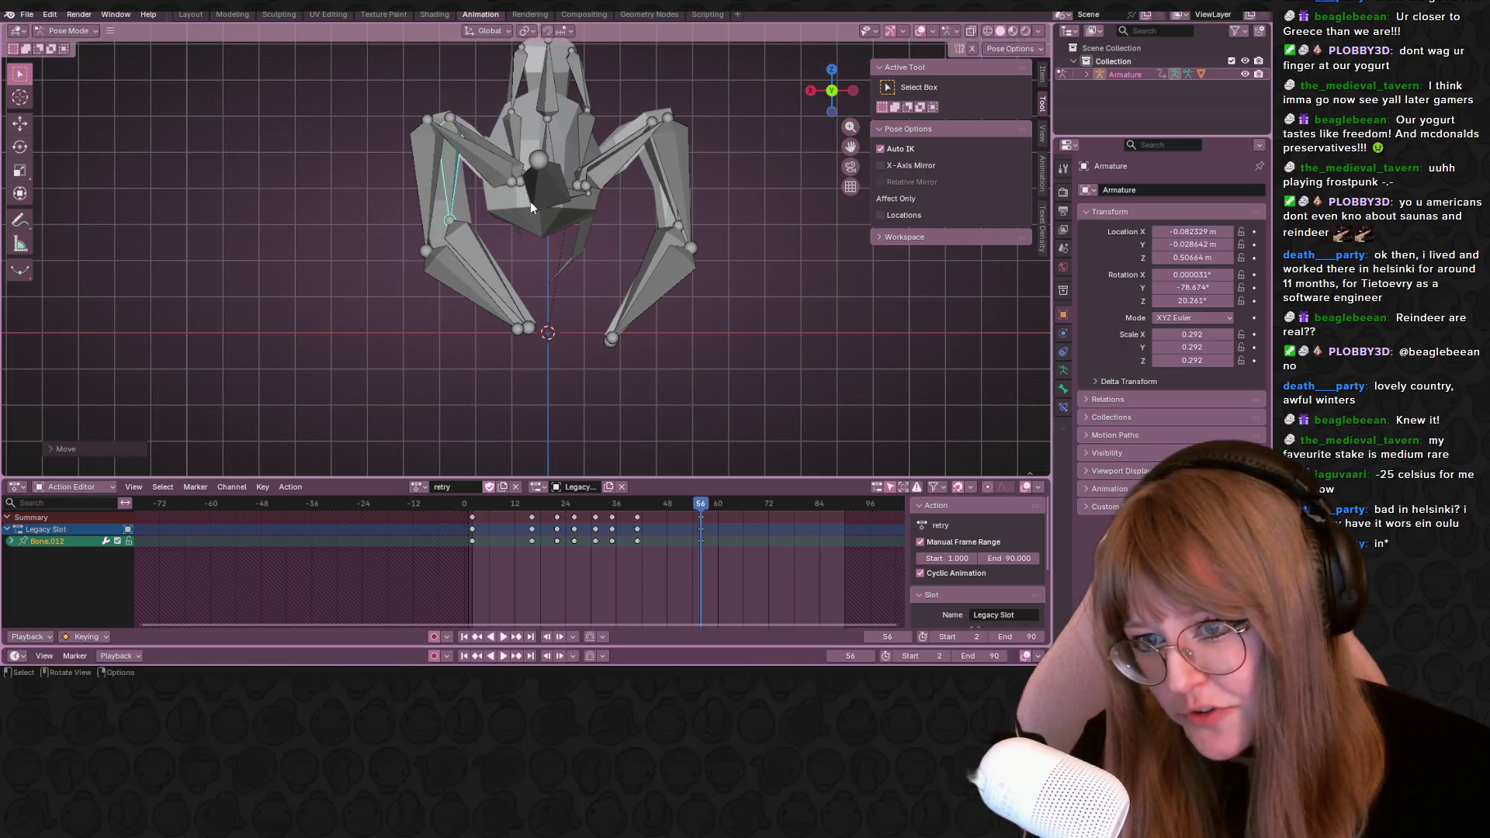
click(626, 309)
key(g)
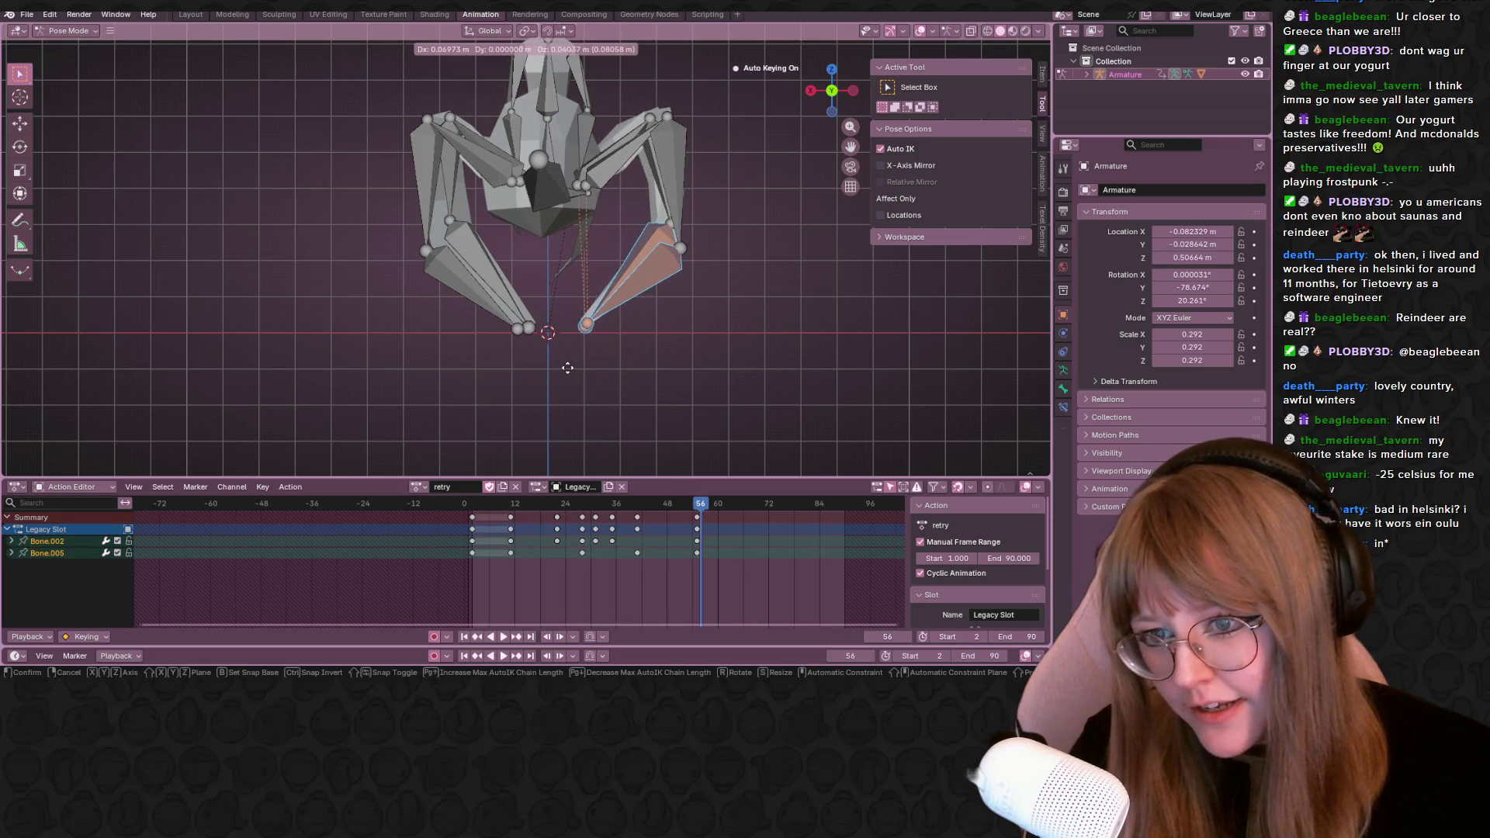
click(564, 370)
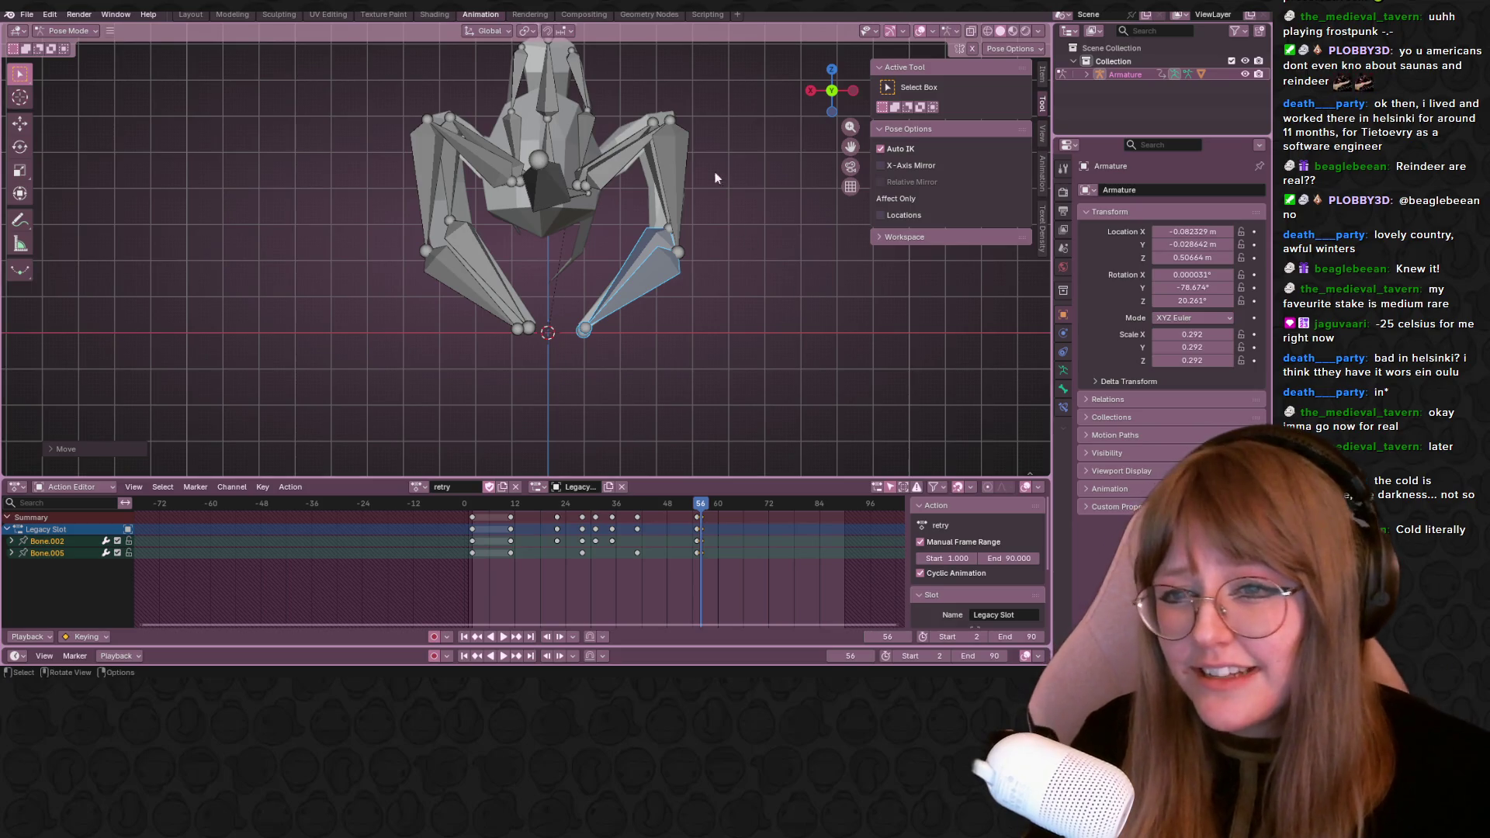
shift+middle_drag(715, 184, 690, 217)
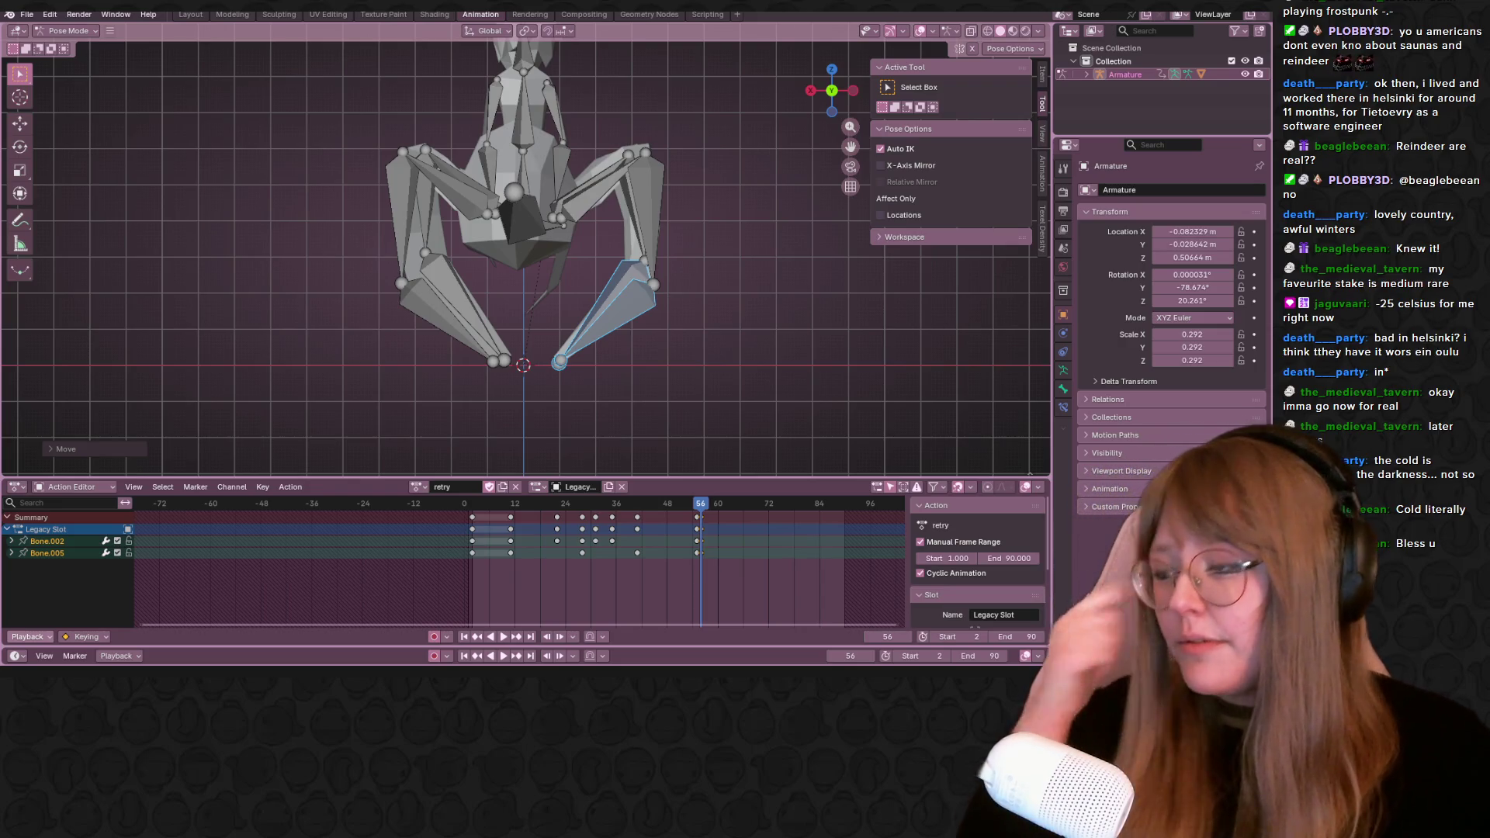
mouse_move(469, 170)
middle_down()
mouse_move(463, 213)
mouse_move(517, 227)
middle_up()
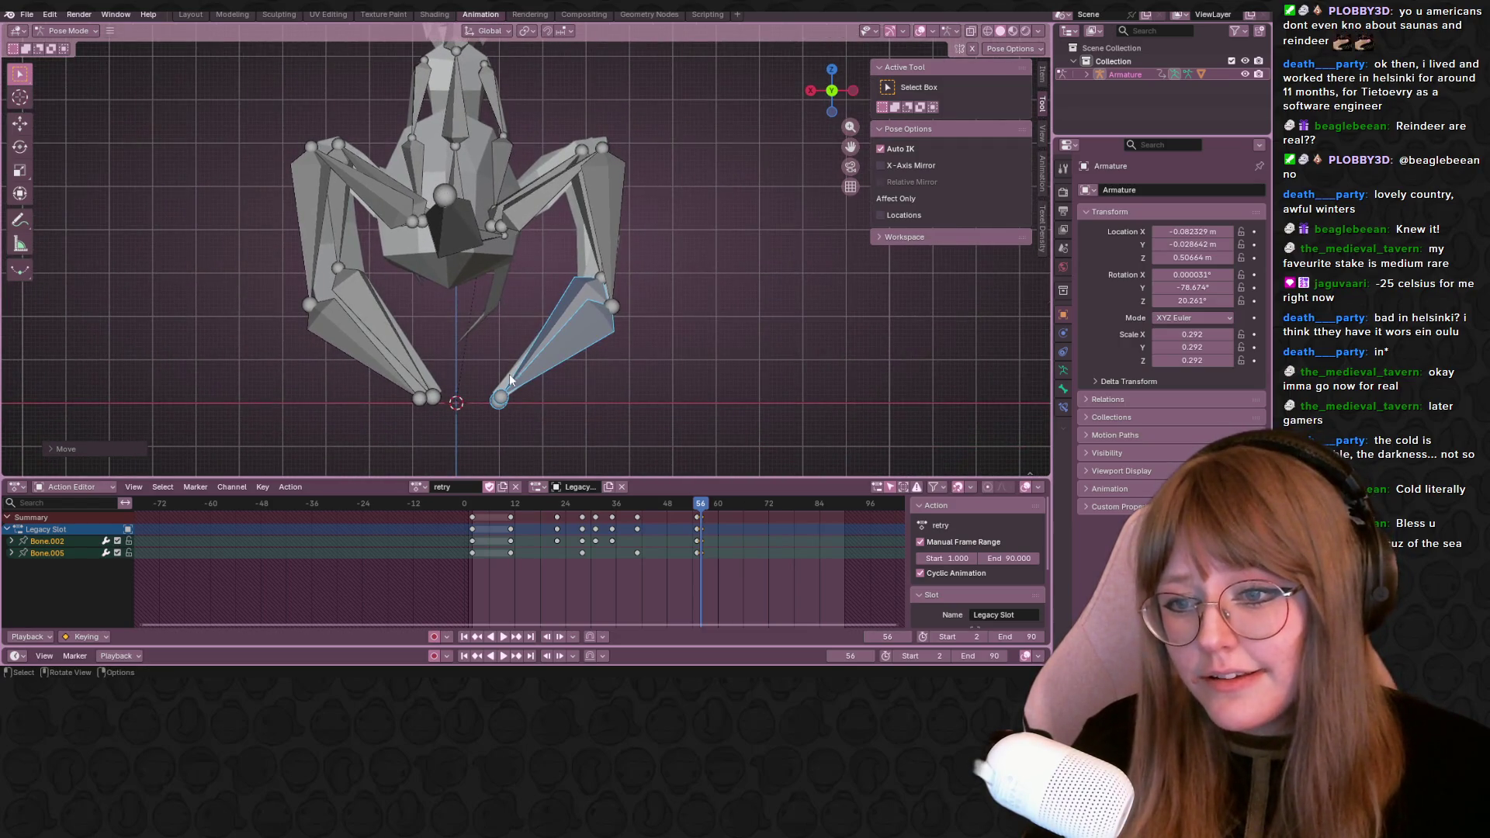
scroll(522, 343, down, 1)
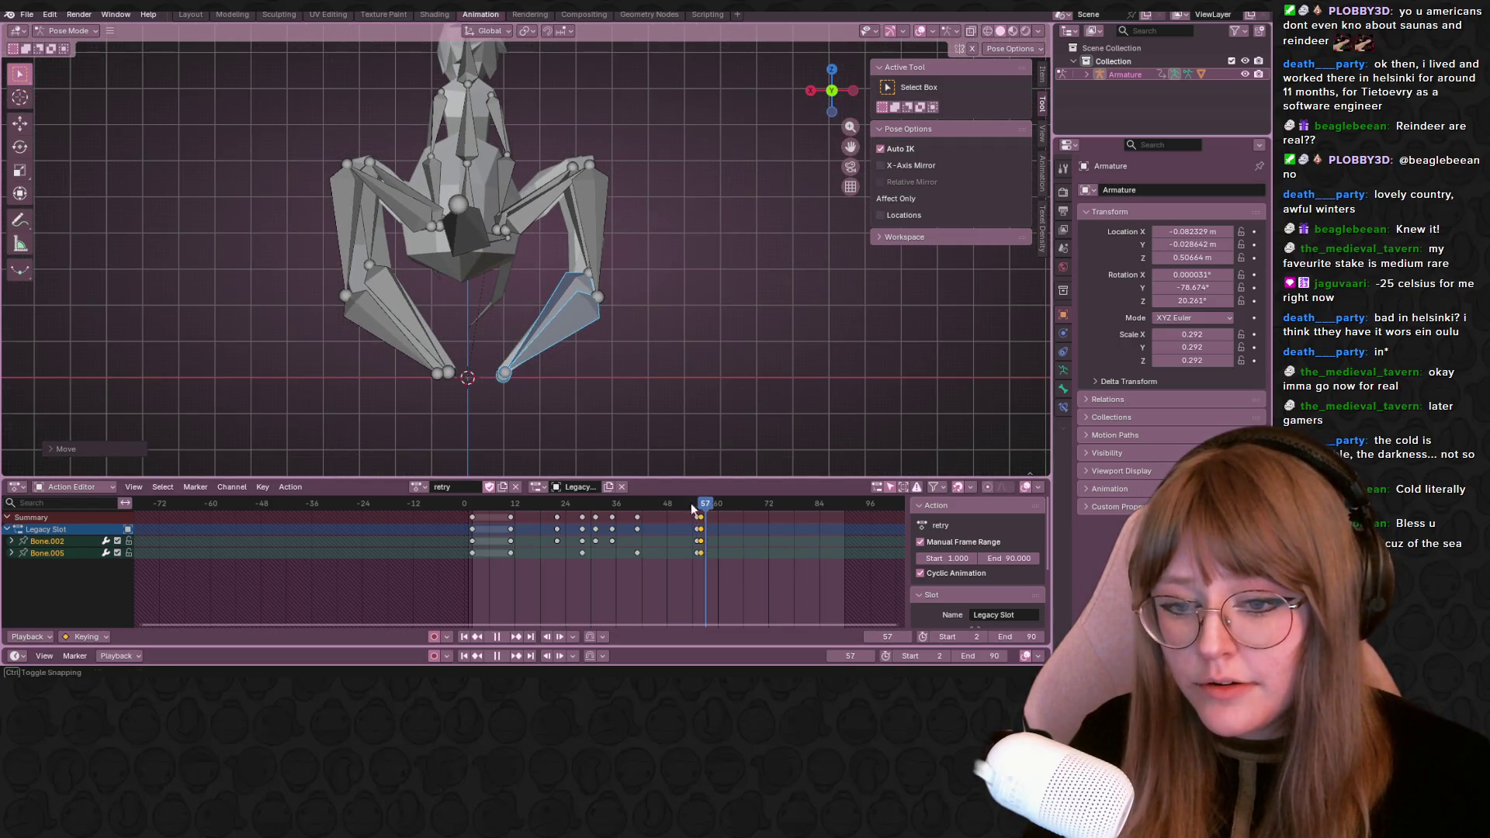
Play the retry action, orbit to inspect the re-posed legs from perspective angles, then go to Steam's library search
key(space)
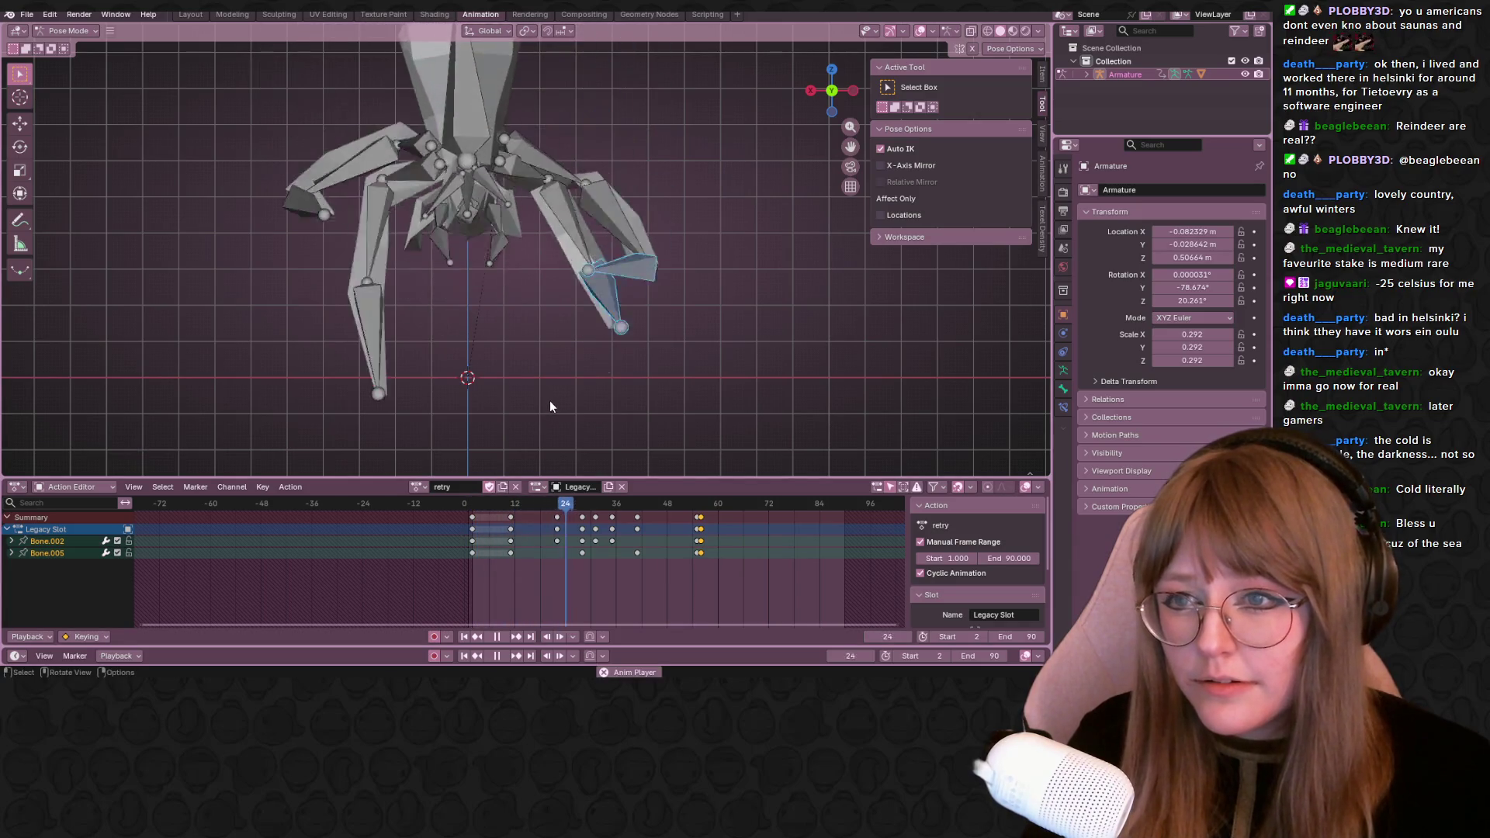
key(space)
scroll(585, 356, down, 3)
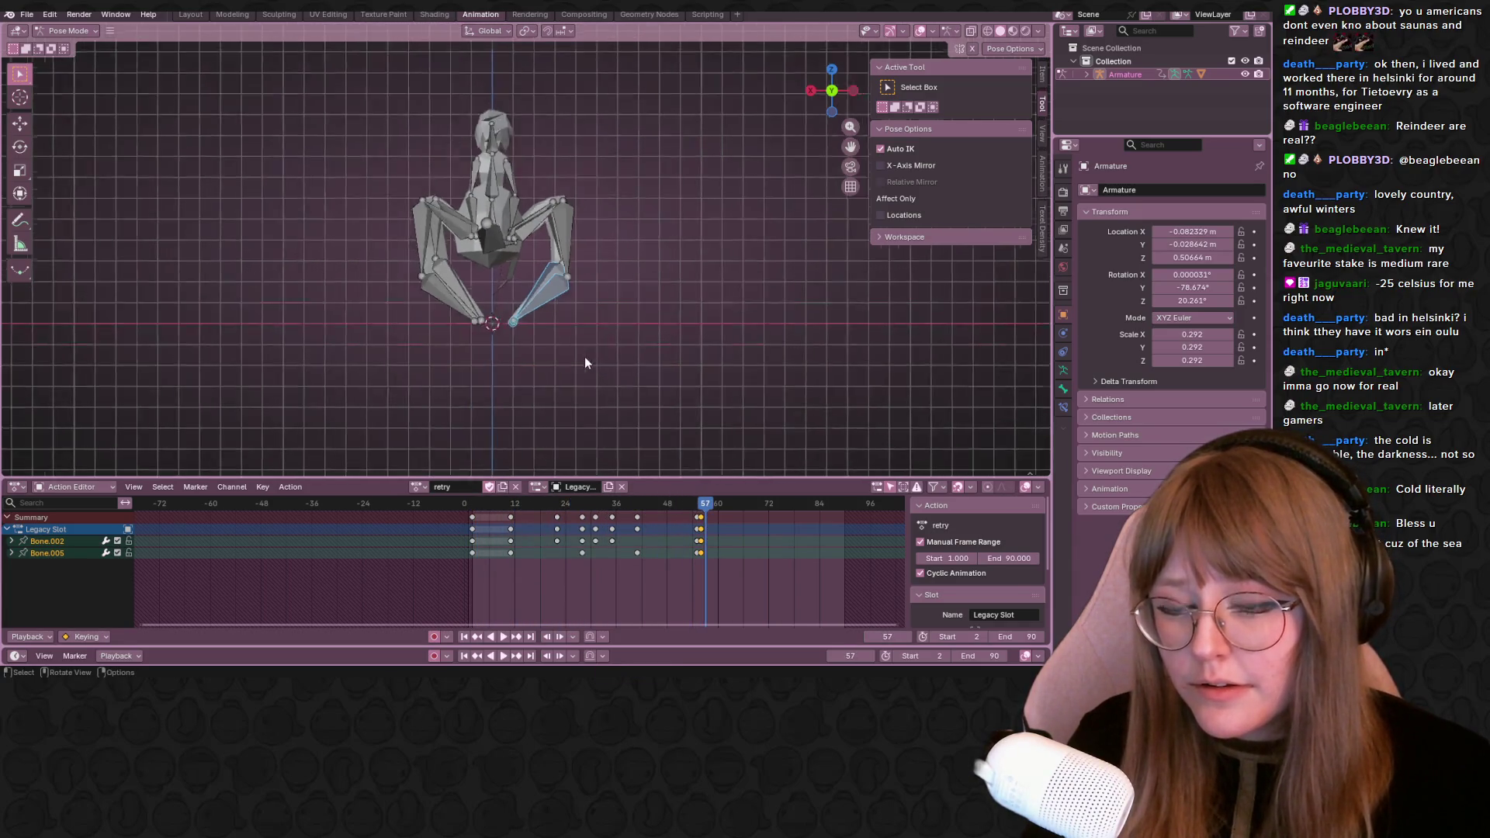
scroll(653, 310, down, 2)
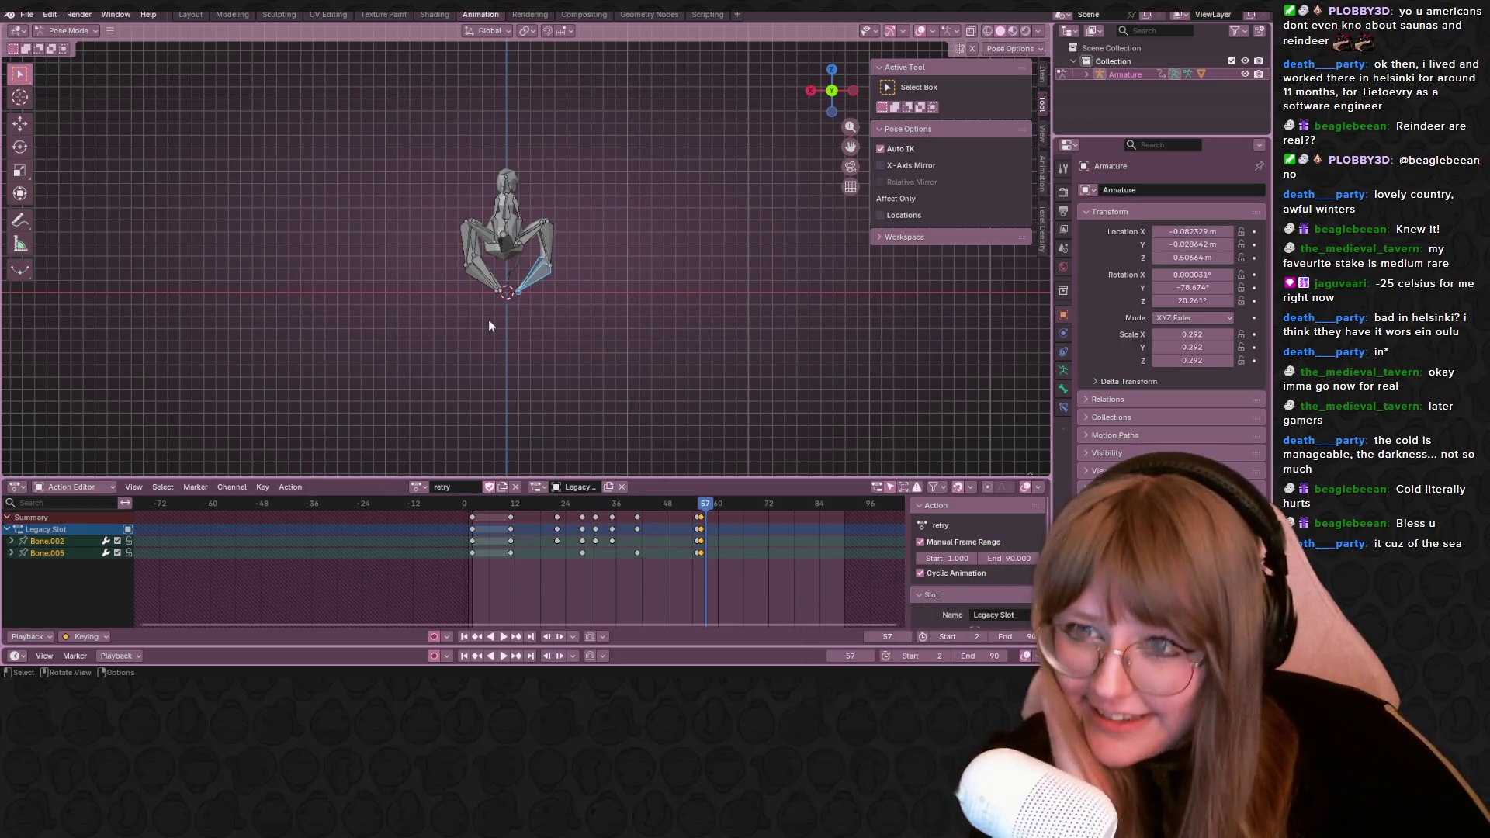
mouse_move(679, 233)
middle_down()
mouse_move(671, 252)
mouse_move(696, 225)
mouse_move(306, 235)
mouse_move(603, 387)
middle_up()
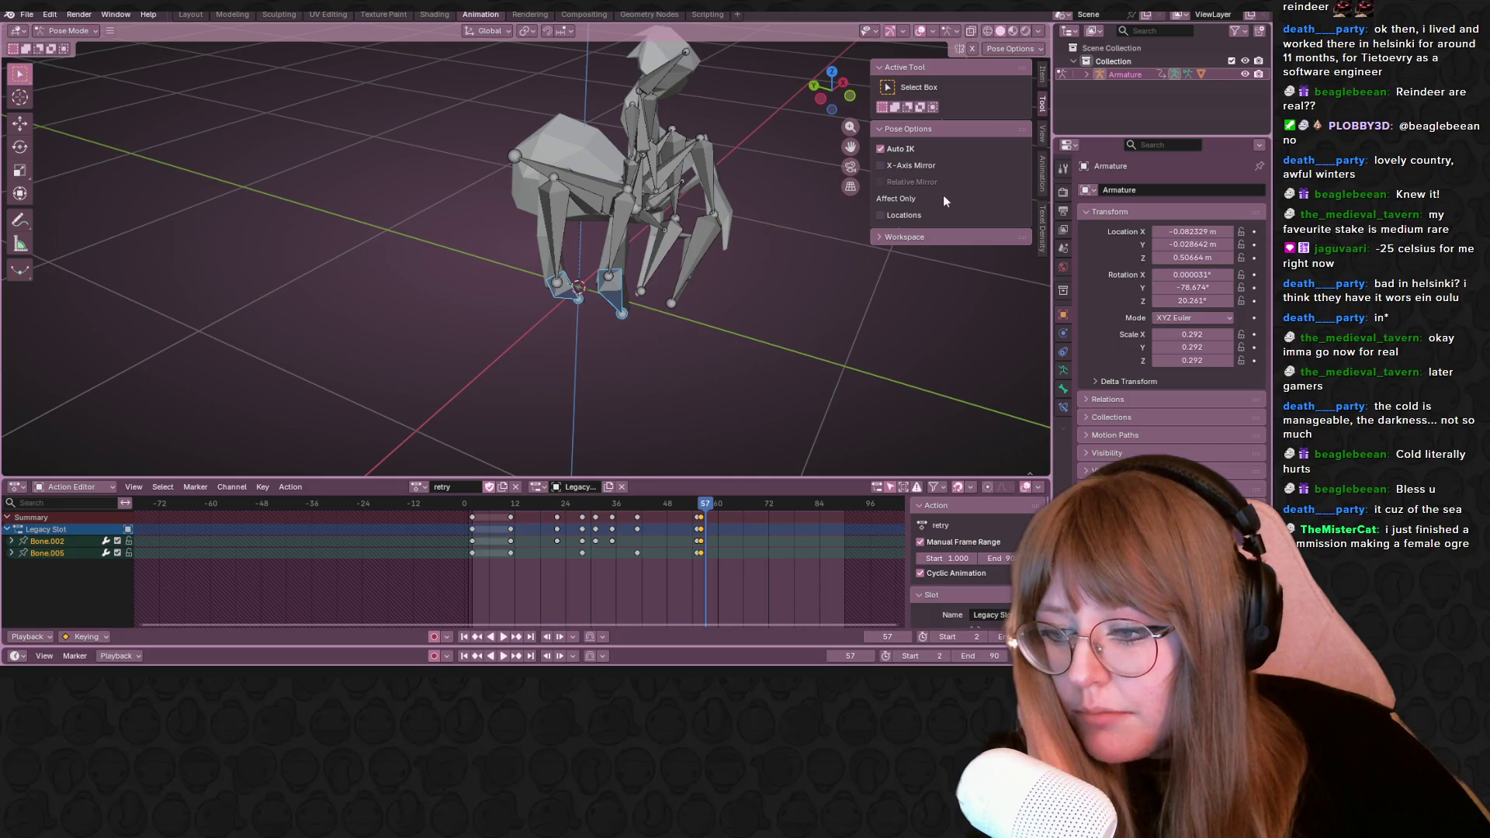
mouse_move(804, 280)
middle_down()
mouse_move(598, 330)
mouse_move(399, 236)
mouse_move(349, 232)
middle_up()
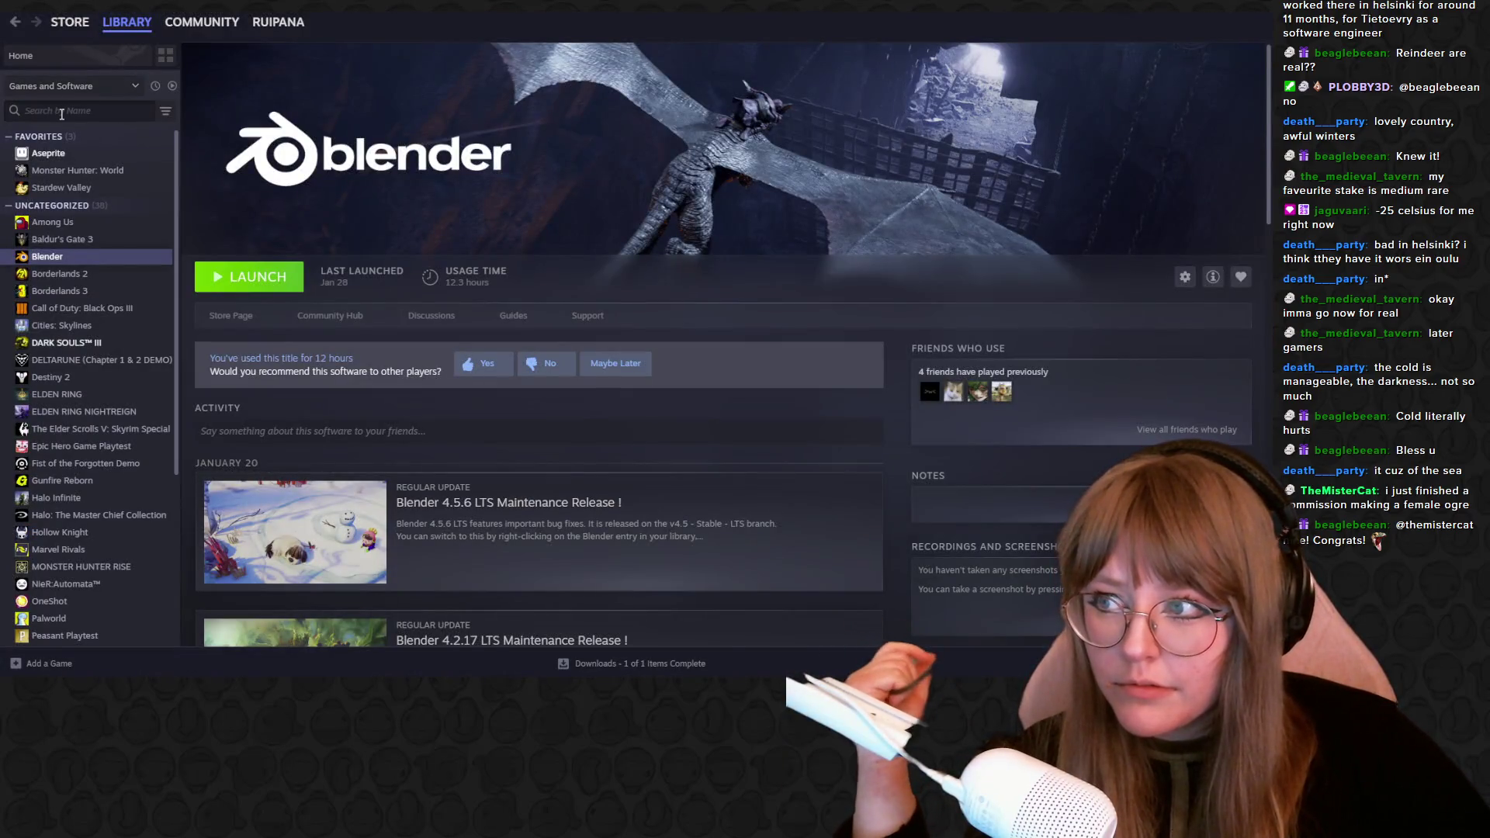
click(60, 110)
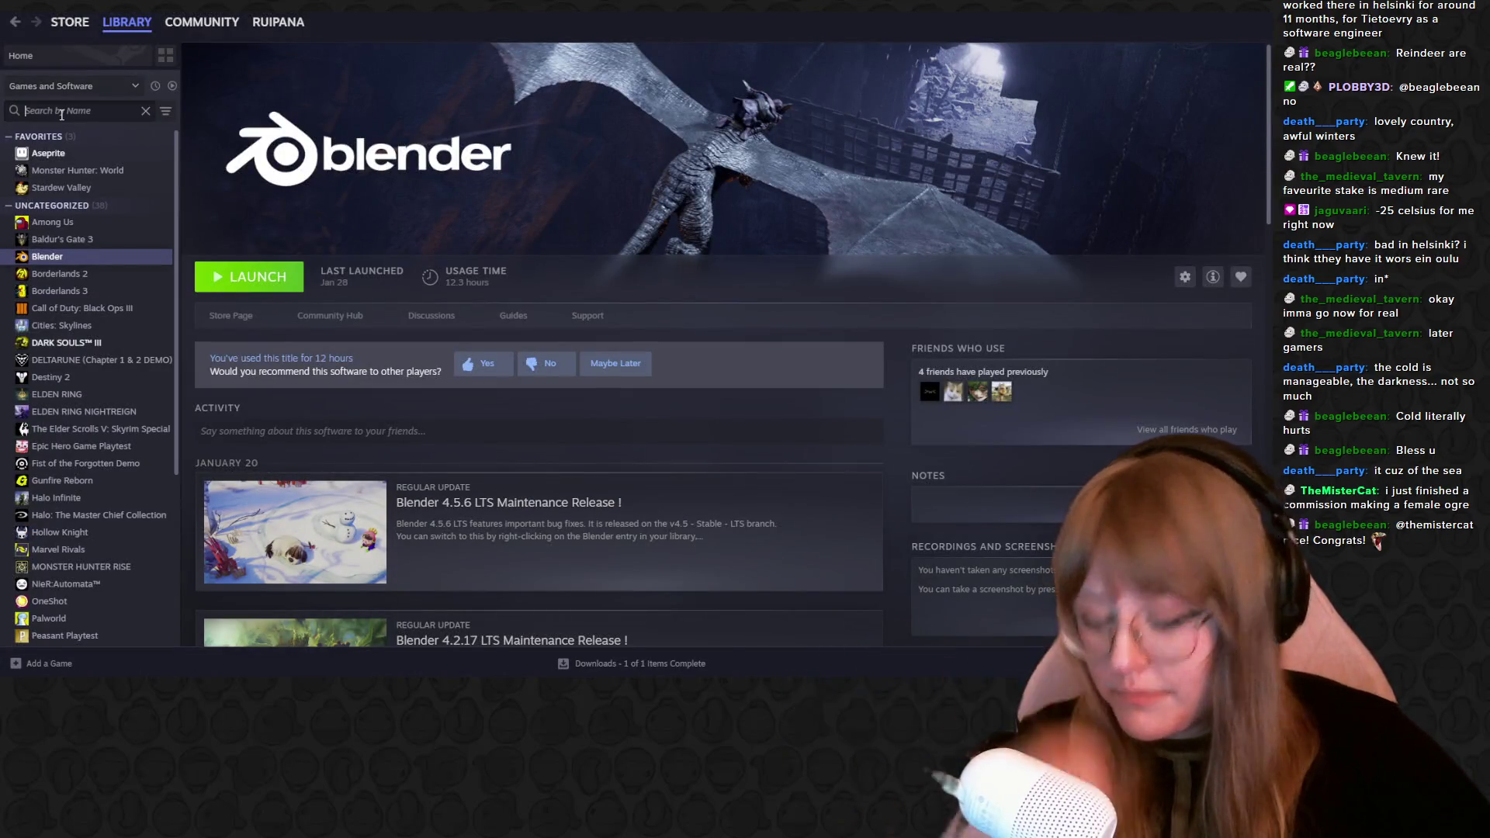
text(ov)
Open Overwatch 2 from the hidden search results and launch it from Steam
click(32, 172)
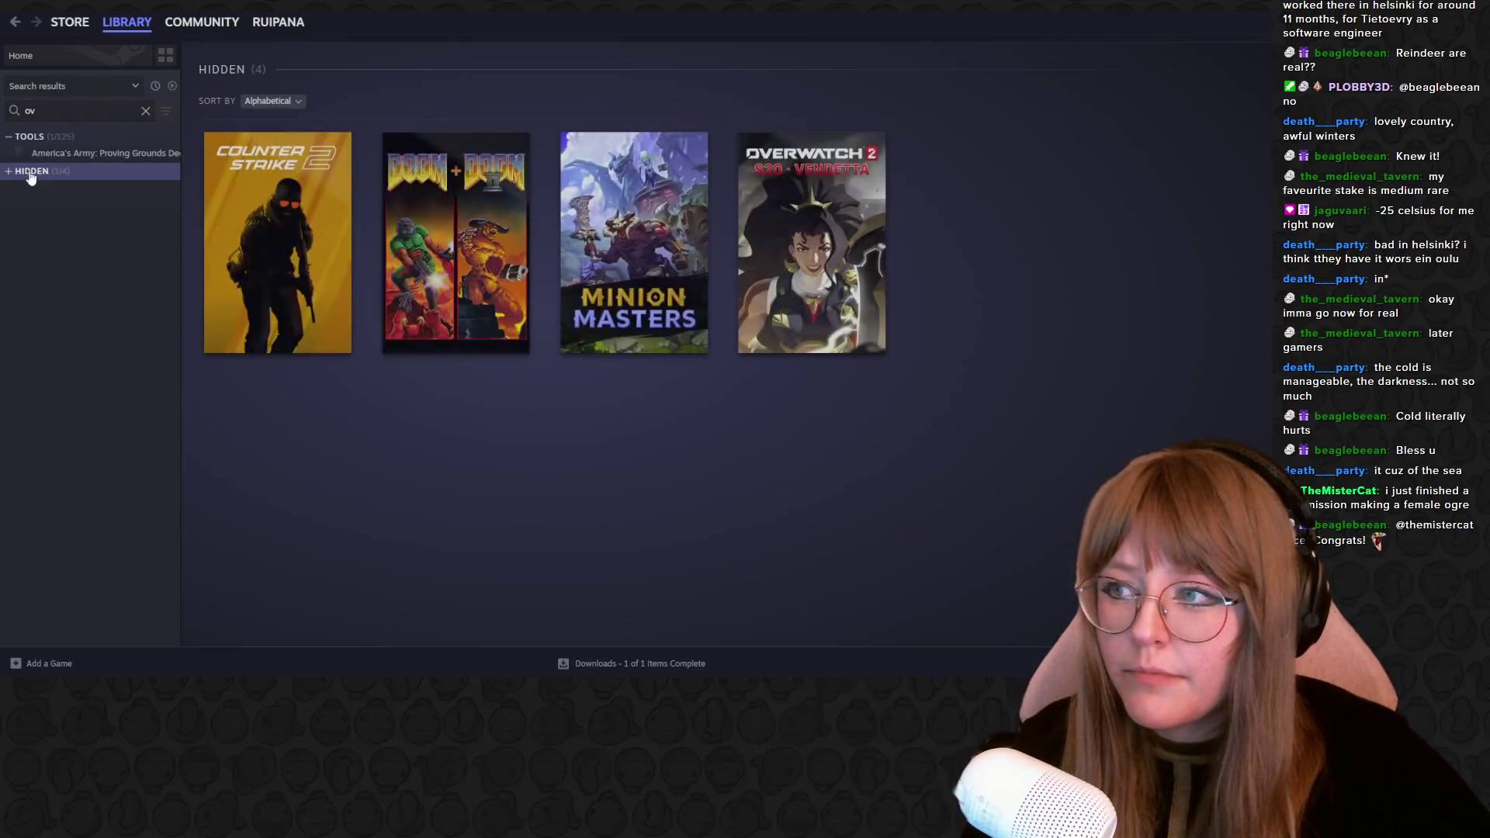
click(821, 238)
click(273, 283)
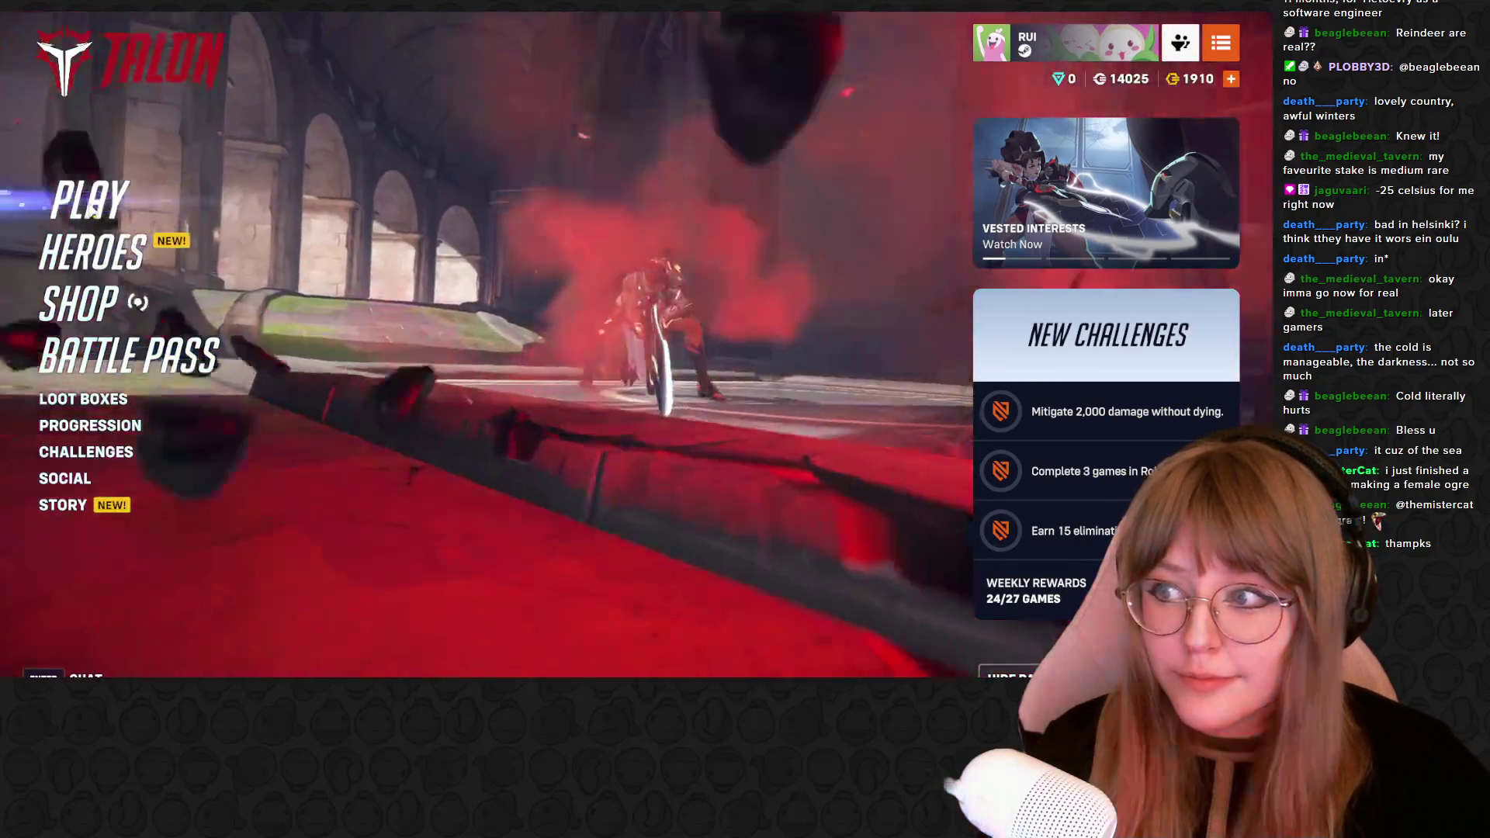
click(75, 198)
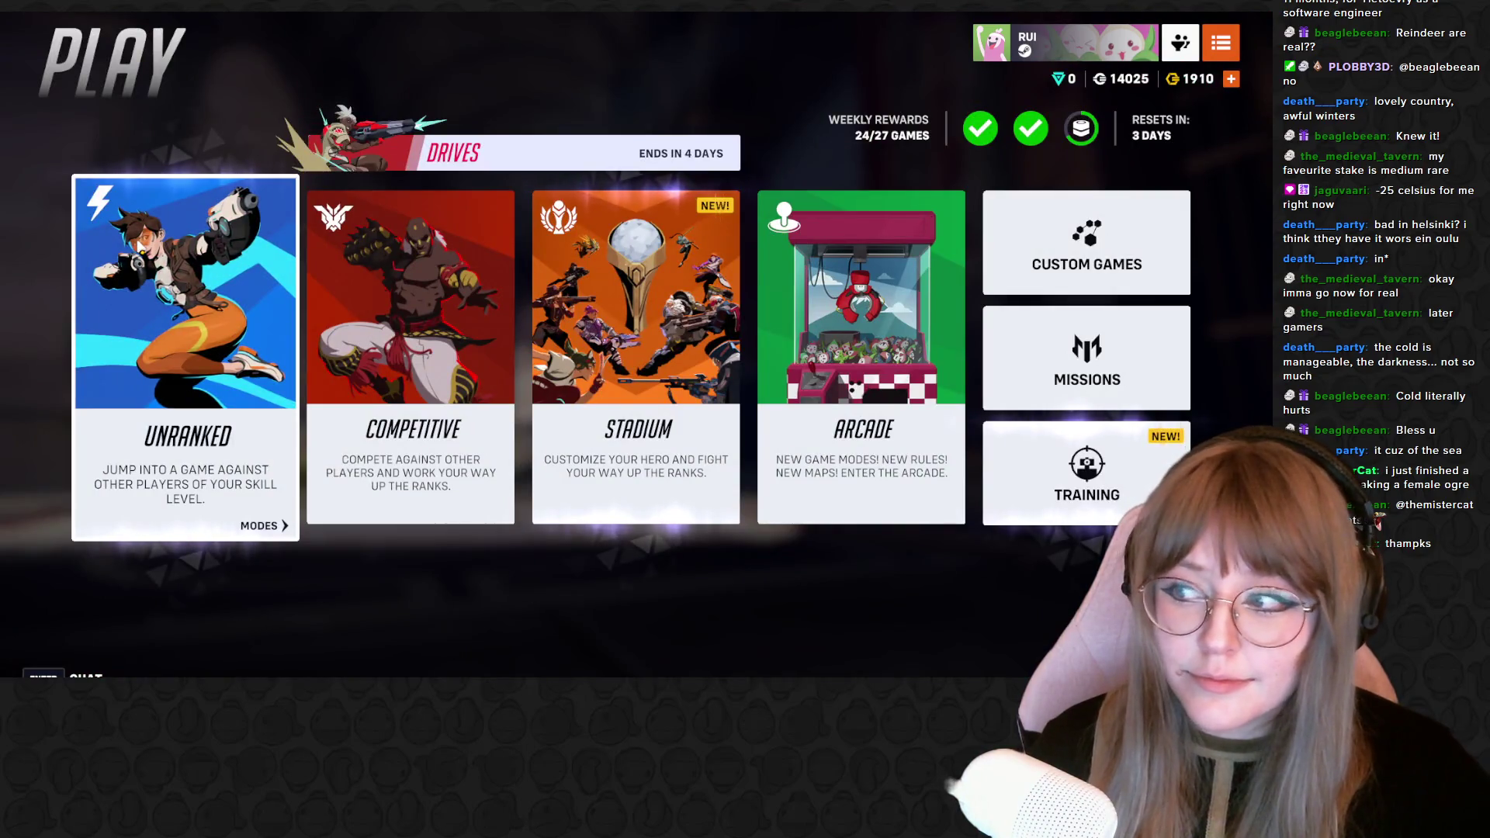
Open Overwatch 2's Unranked modes, then Alt+Tab back to the Blender spider file
click(134, 243)
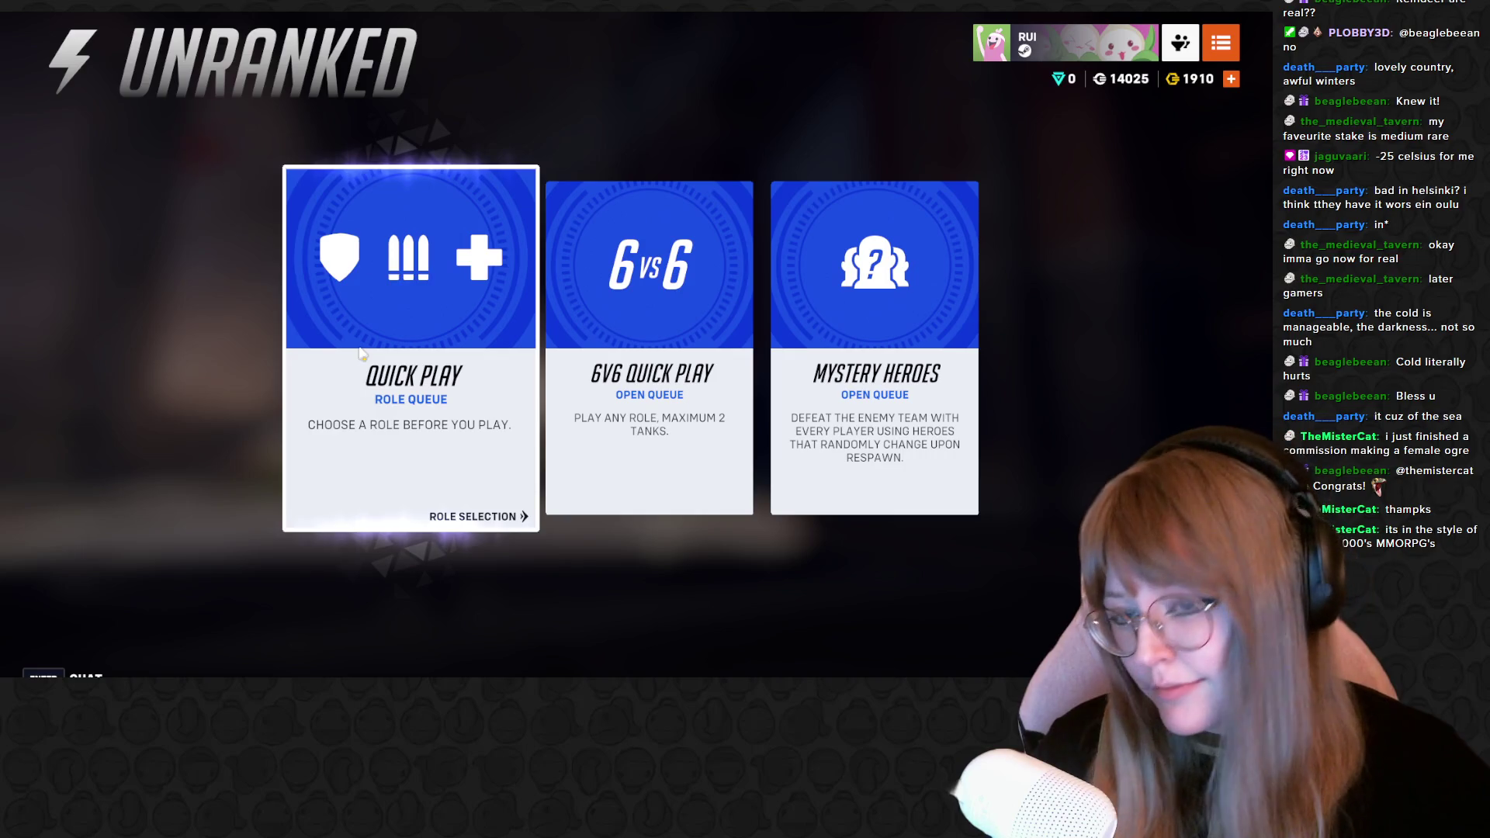
key(alt+Tab)
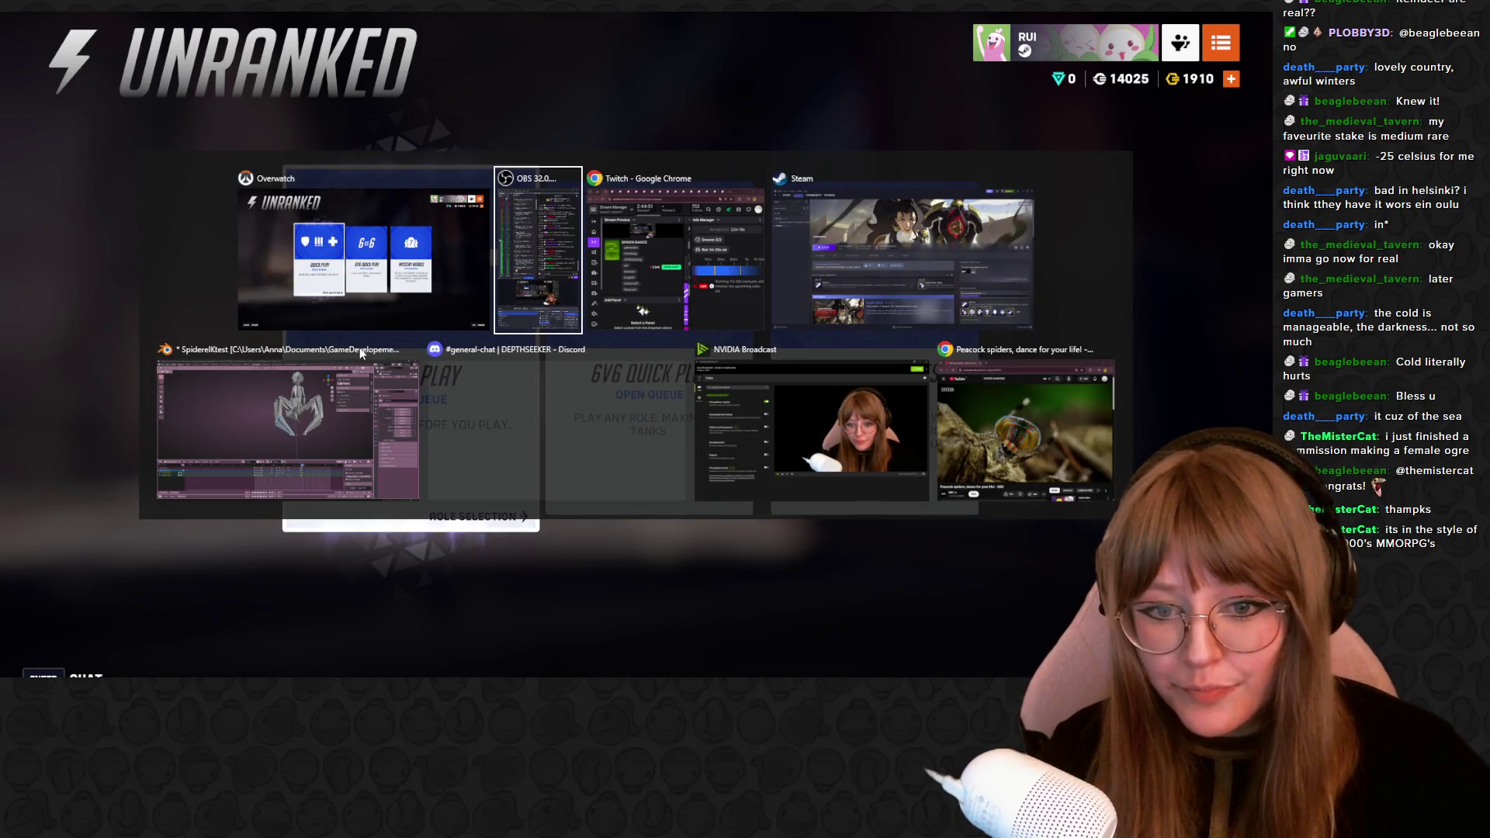
click(321, 431)
Replay the retry animation and check the spider from front and side views
mouse_move(522, 266)
middle_down()
mouse_move(556, 291)
mouse_move(647, 248)
mouse_move(611, 322)
mouse_move(371, 248)
middle_up()
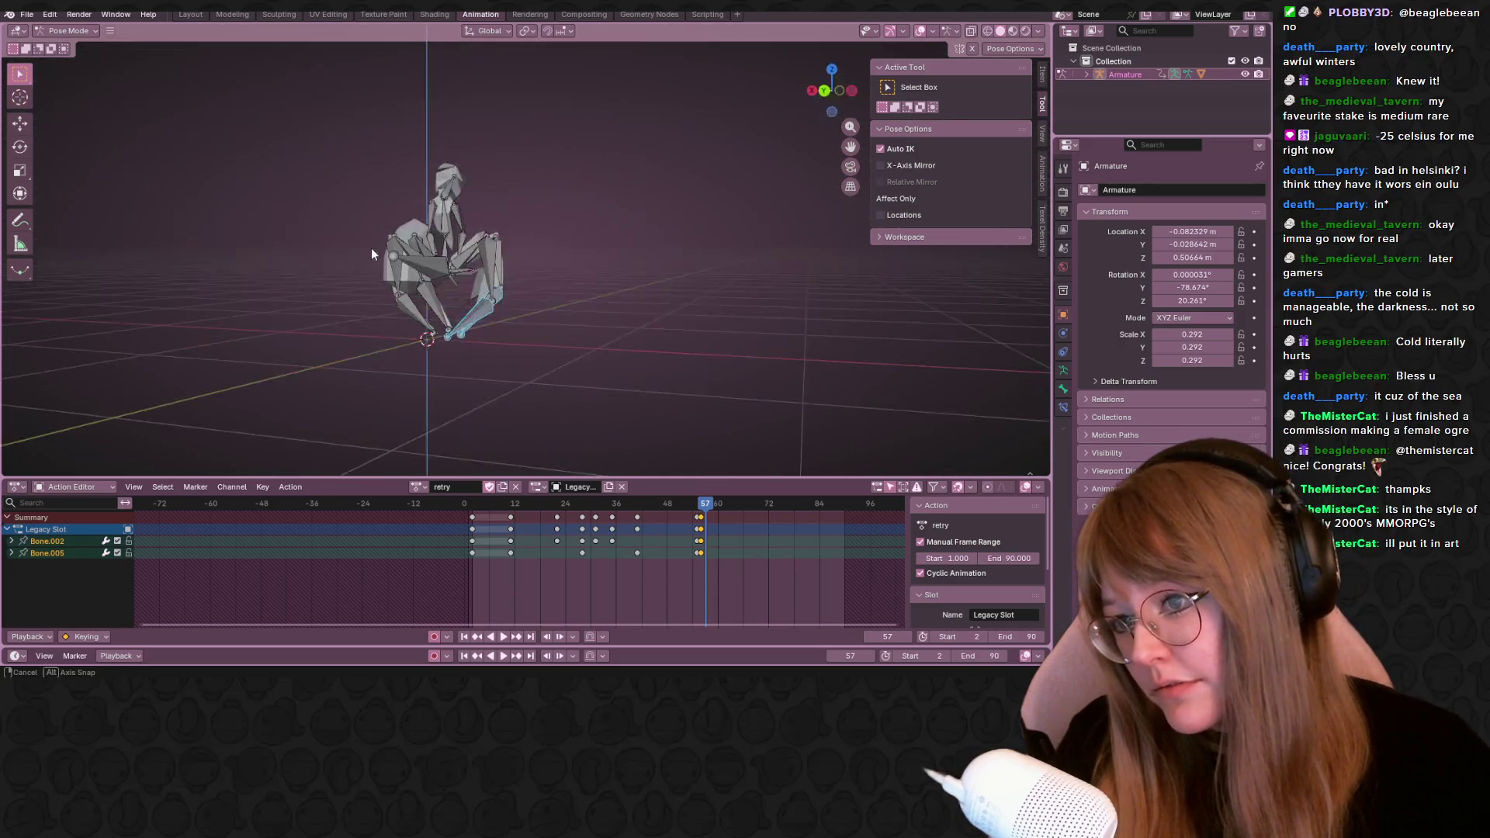
key(space)
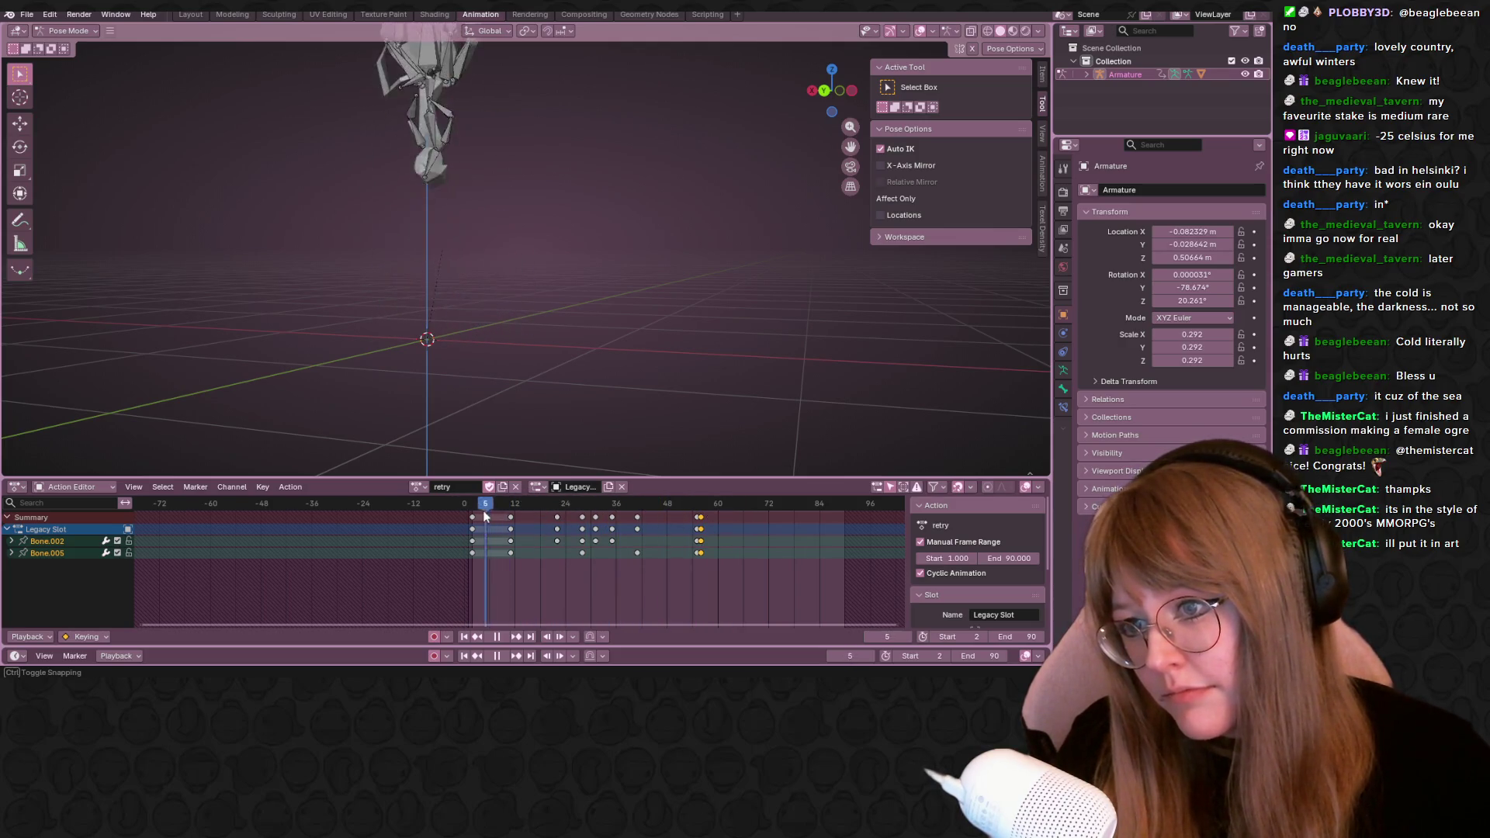
key(space)
middle_drag(520, 279, 862, 89)
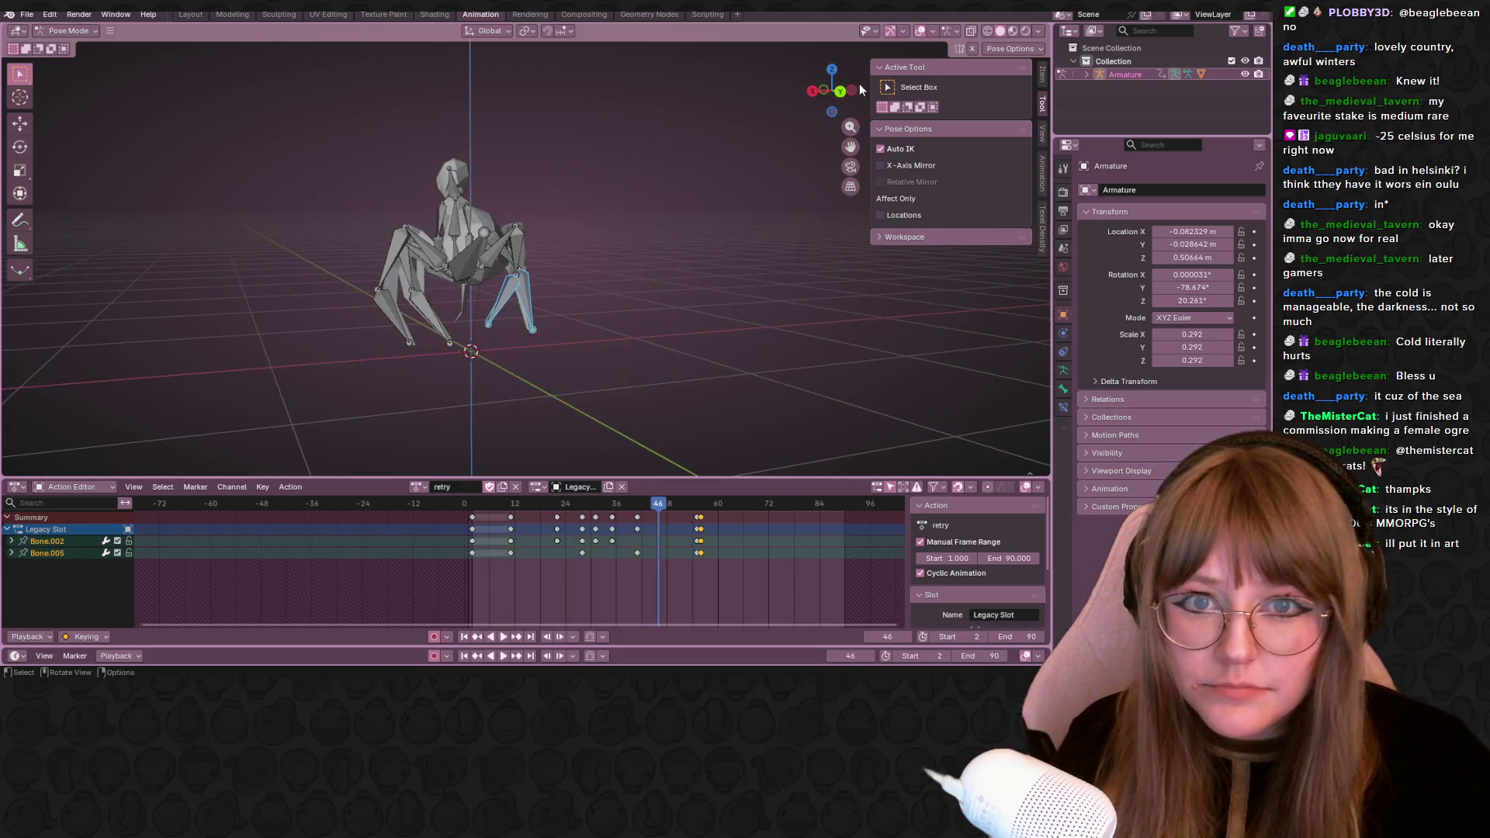
click(850, 95)
click(853, 92)
Scrub to around frame 55, play again and select every bone of the rig
mouse_move(658, 503)
mouse_down()
mouse_move(698, 510)
mouse_move(608, 507)
mouse_up()
key(space)
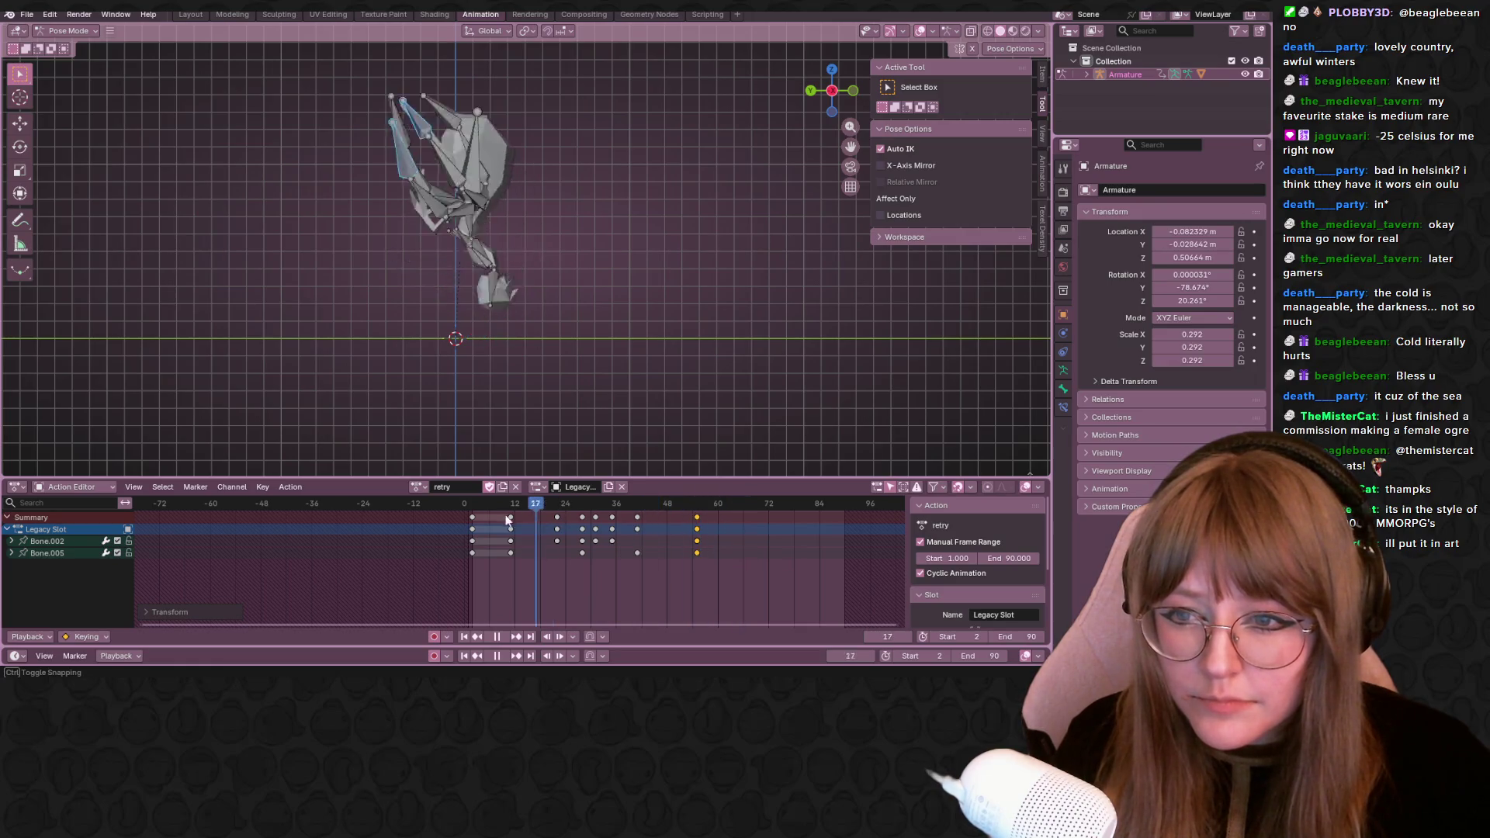
key(a)
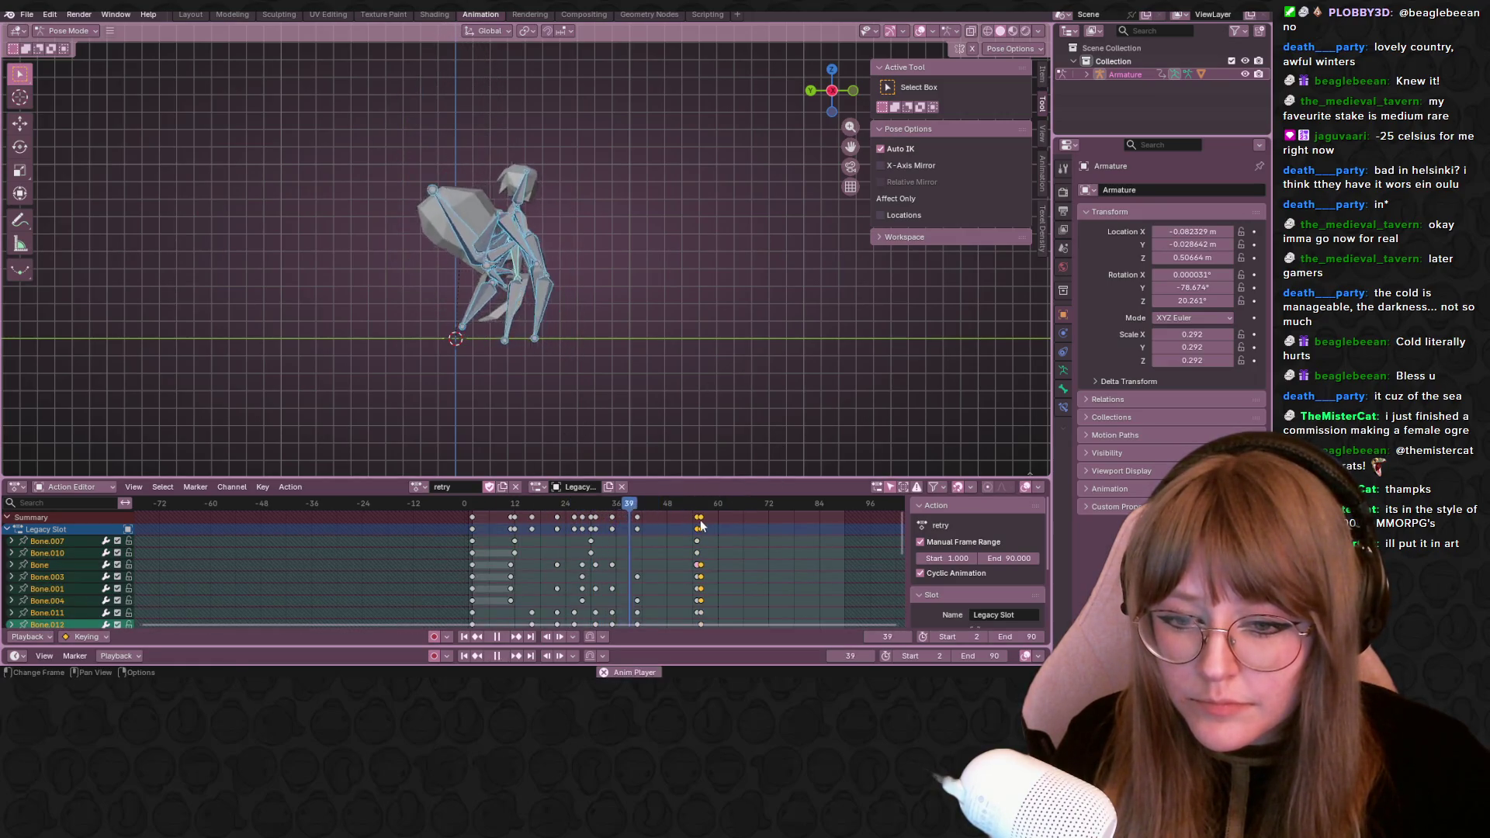
Shift the final leg keyframes one frame earlier in the Action Editor
drag(702, 523, 699, 520)
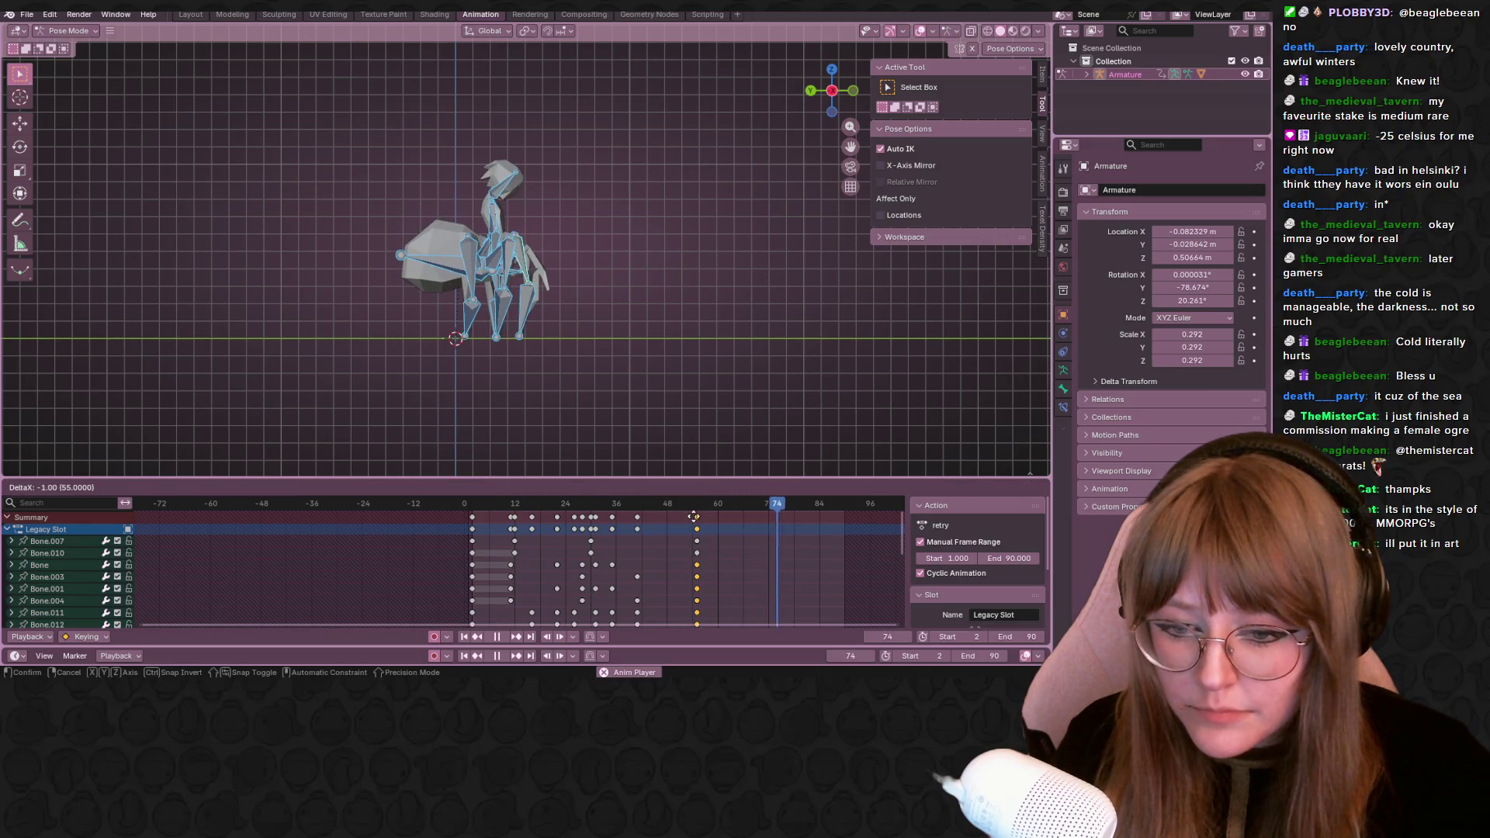
click(695, 516)
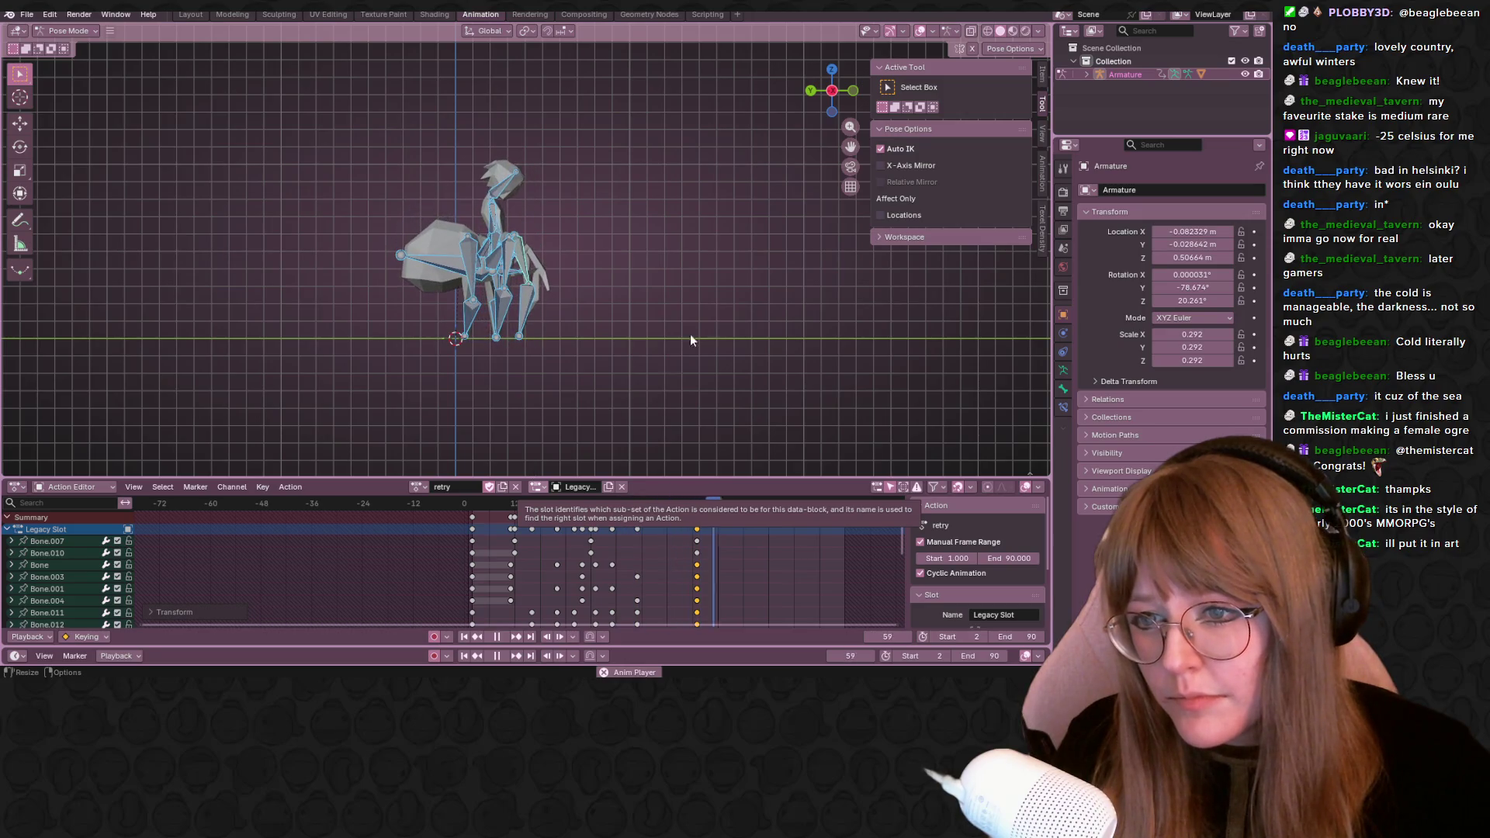
middle_drag(668, 359, 387, 298)
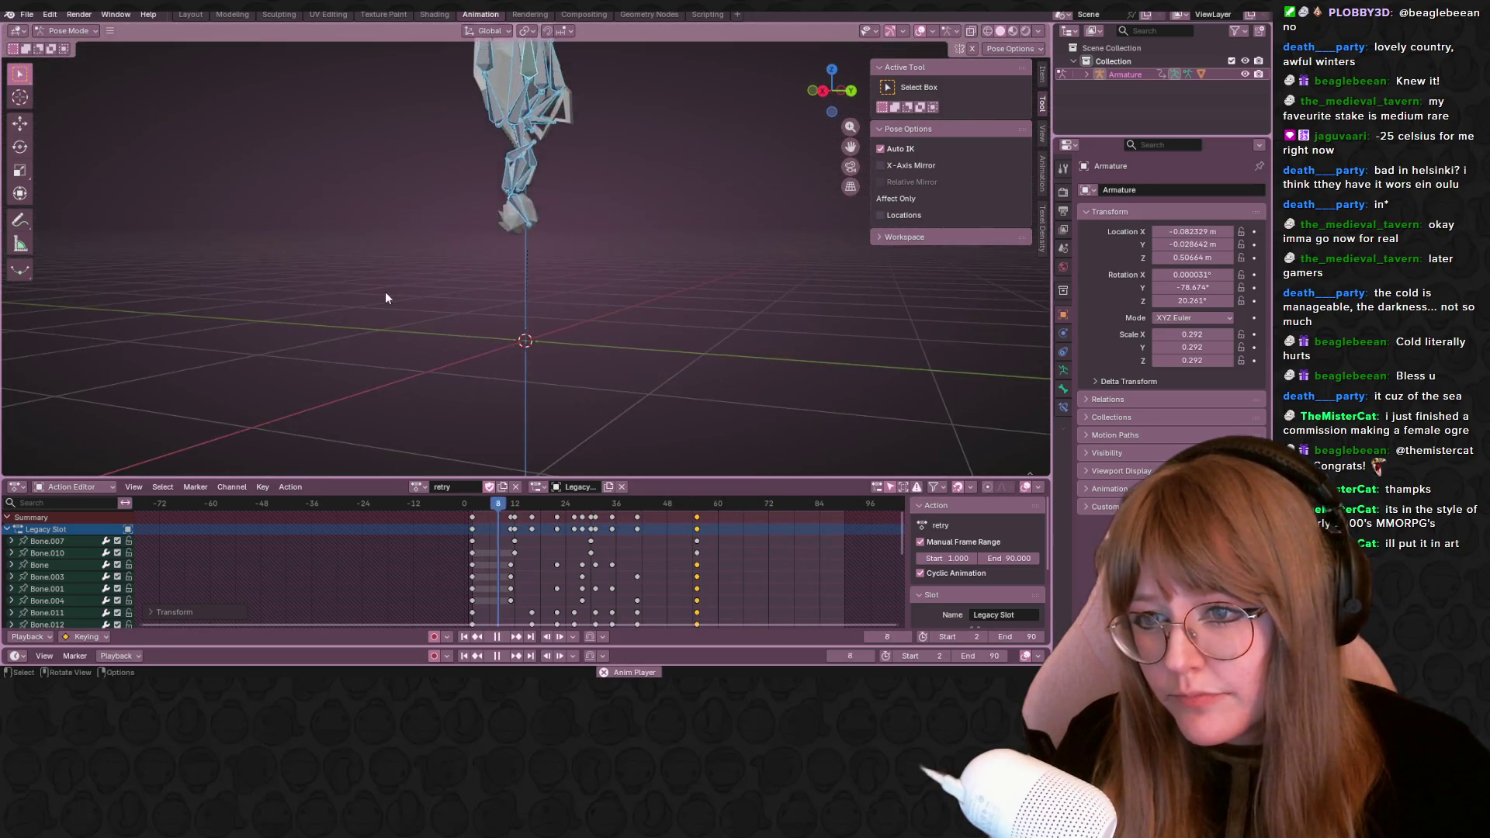
Stop playback at frame 27, deselect the bones and save as SpiderIKtest.blend
key(space)
click(600, 418)
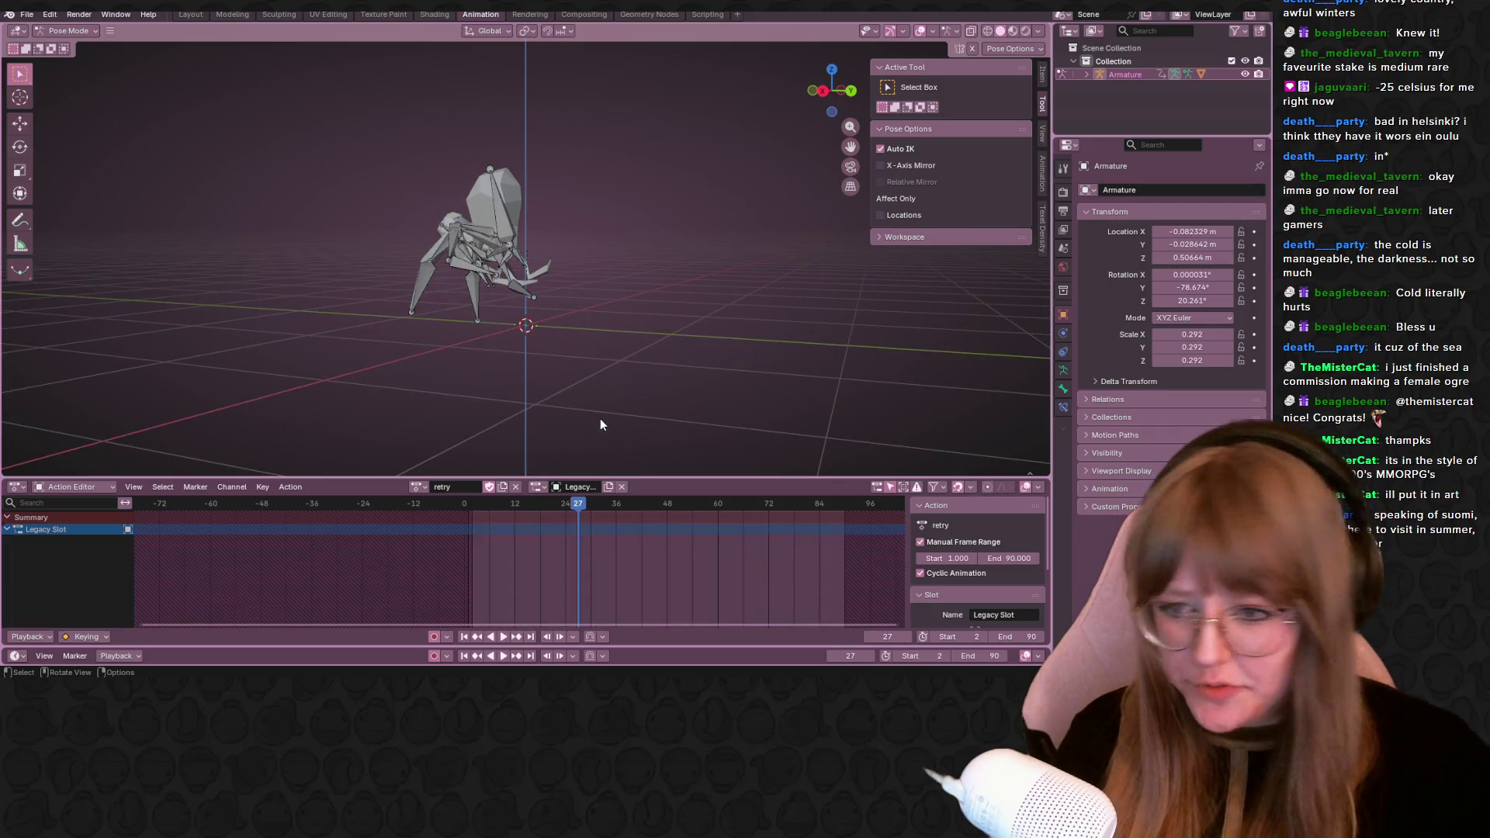
key(ctrl+s)
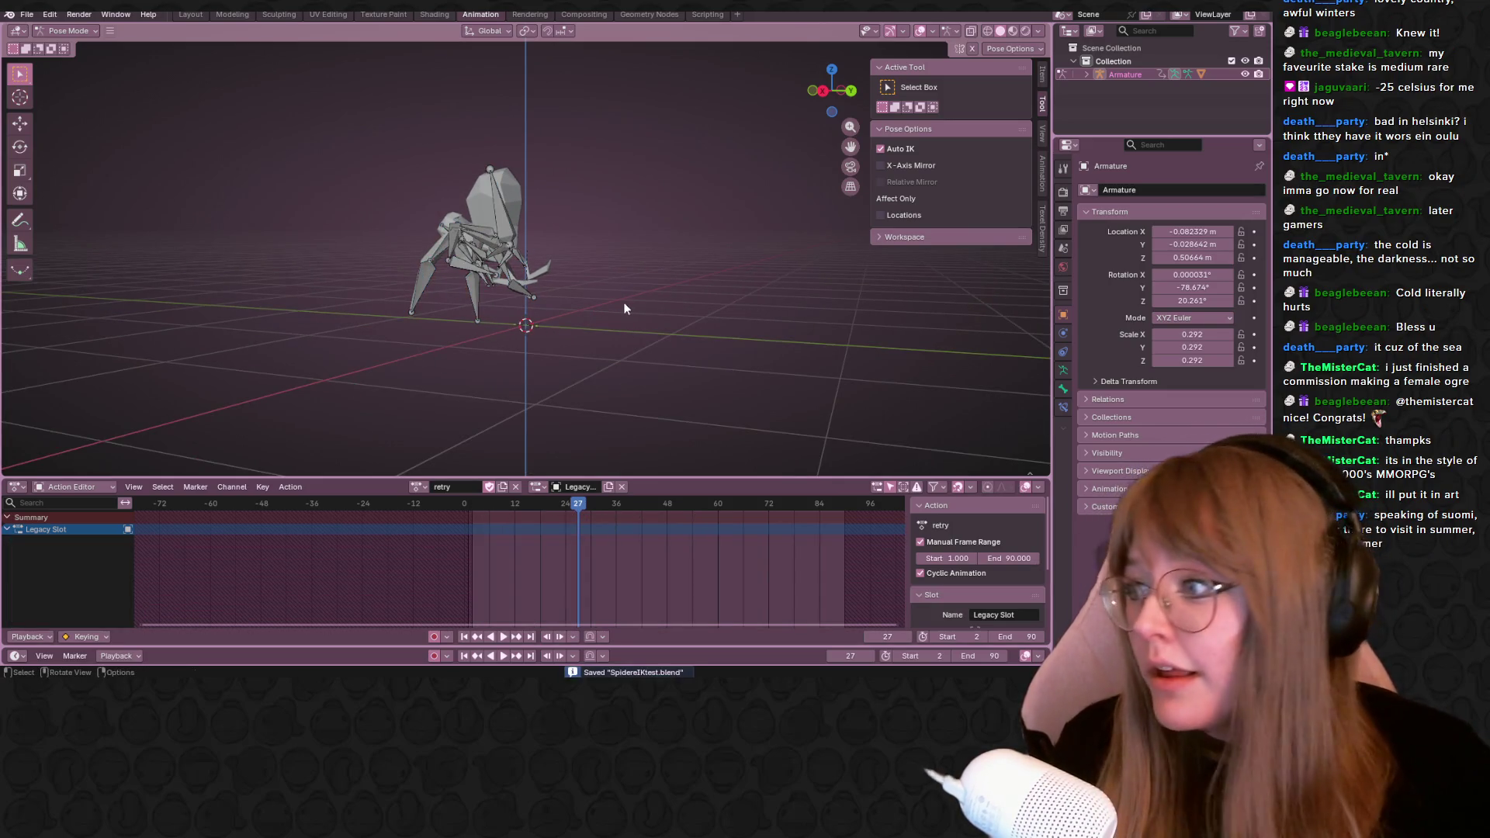
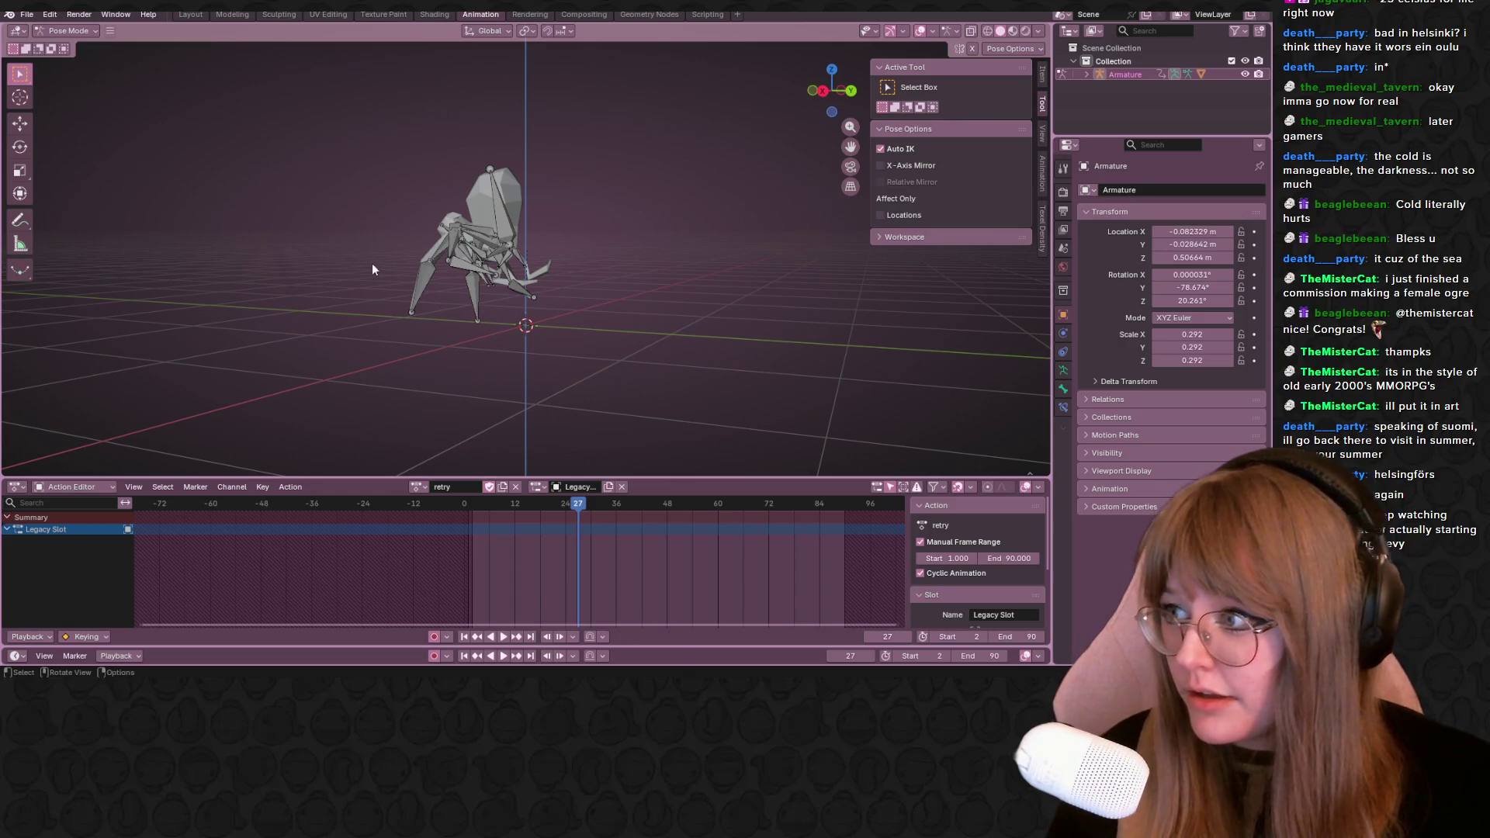
Review the spider rig's saved actions list, then view the rig in perspective in the Layout workspace
mouse_move(547, 284)
middle_down()
mouse_move(563, 279)
mouse_move(604, 325)
mouse_move(837, 41)
middle_up()
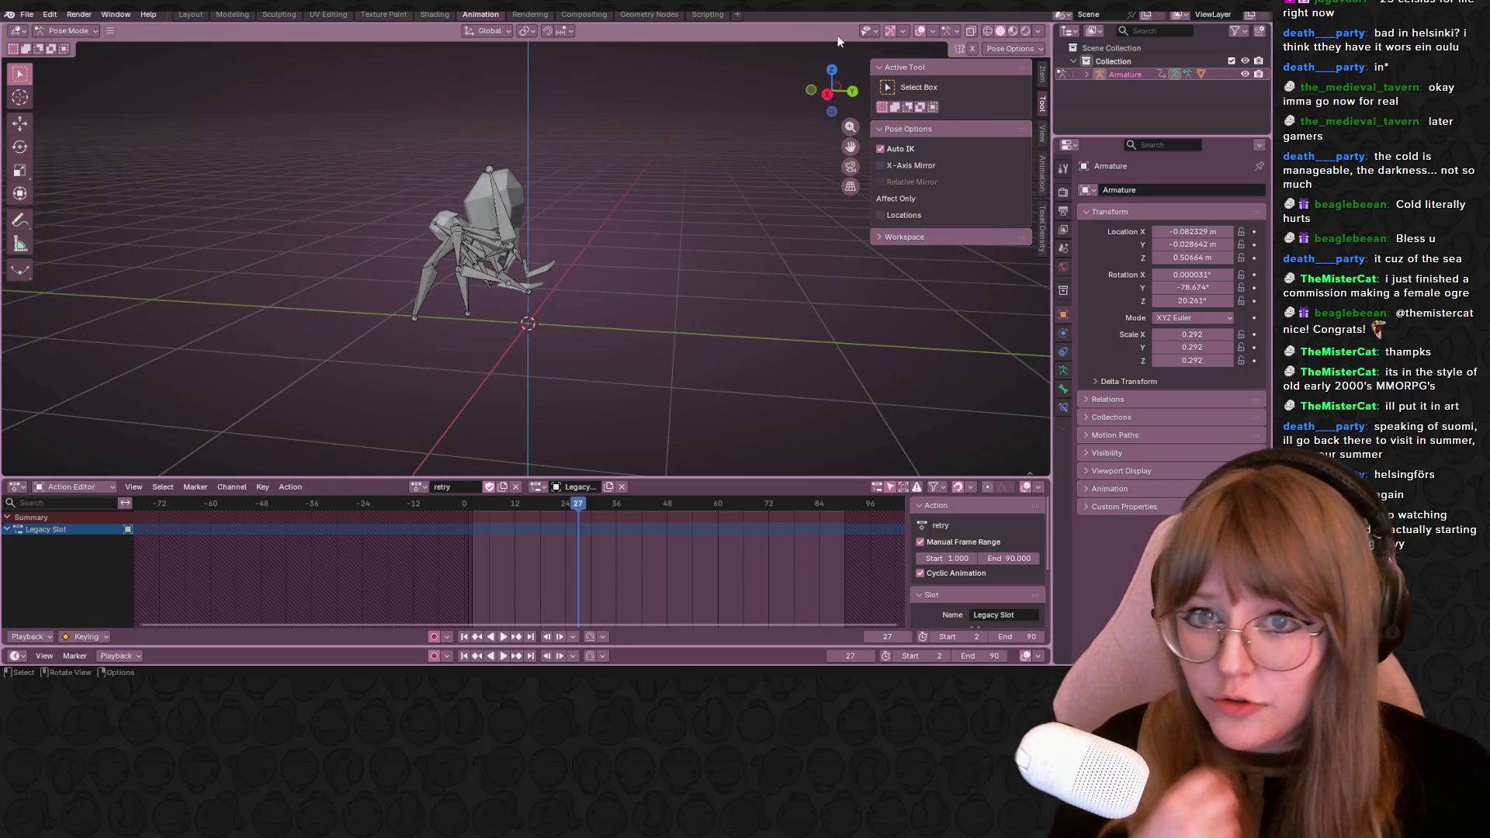
click(825, 96)
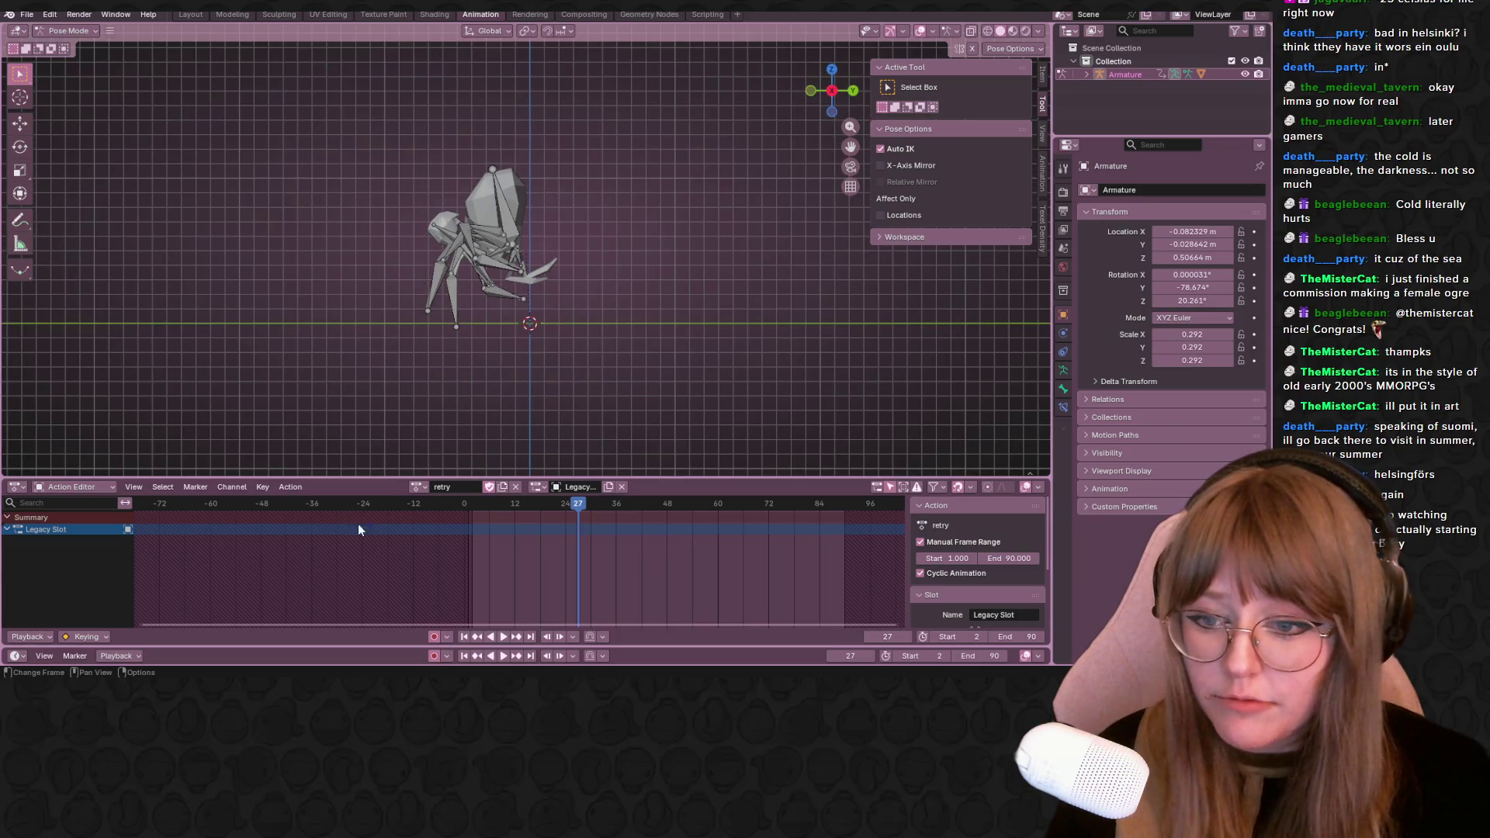
click(420, 488)
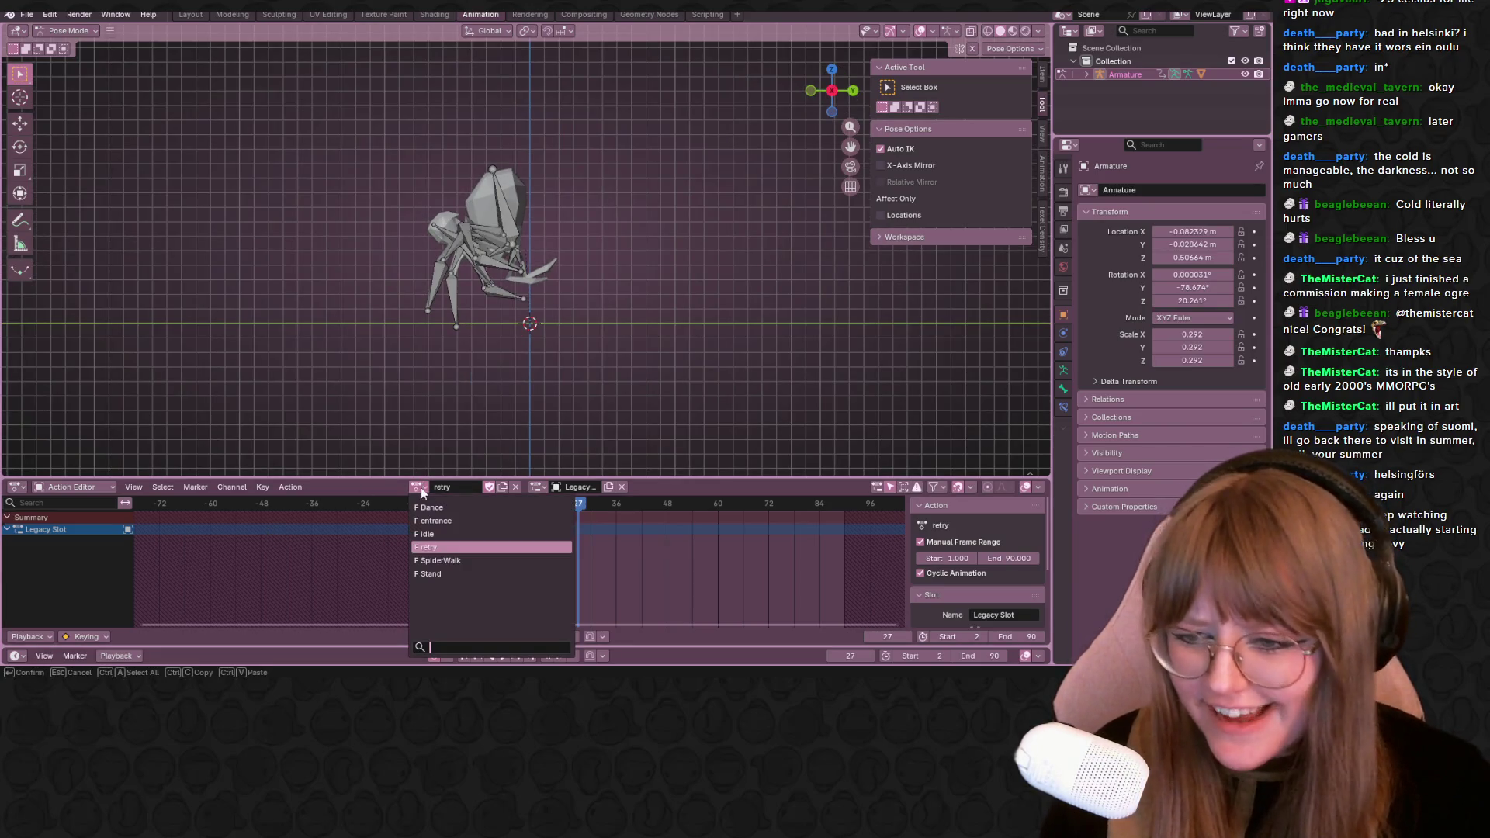
click(189, 14)
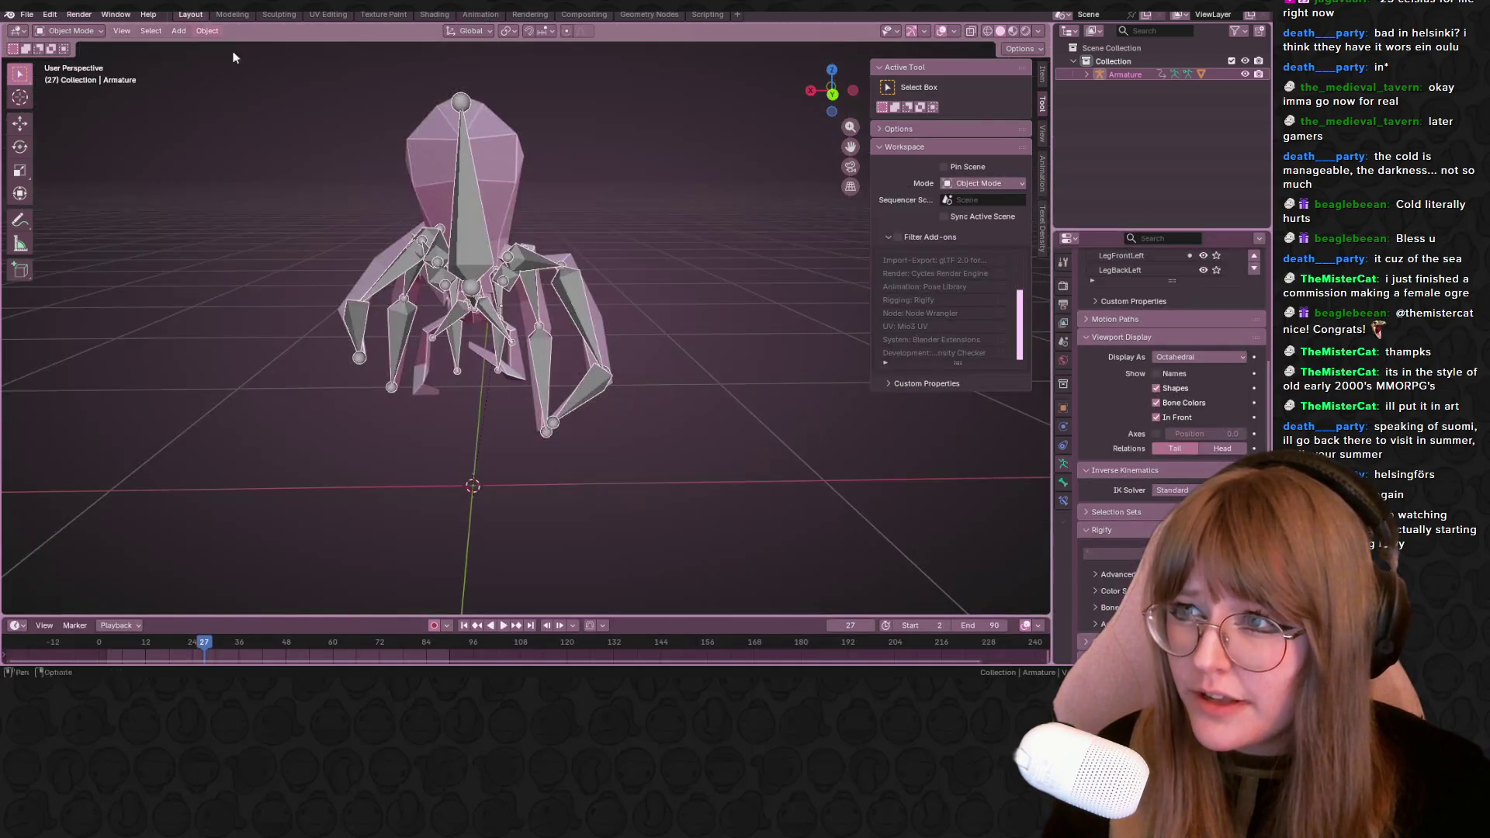
middle_drag(442, 349, 530, 365)
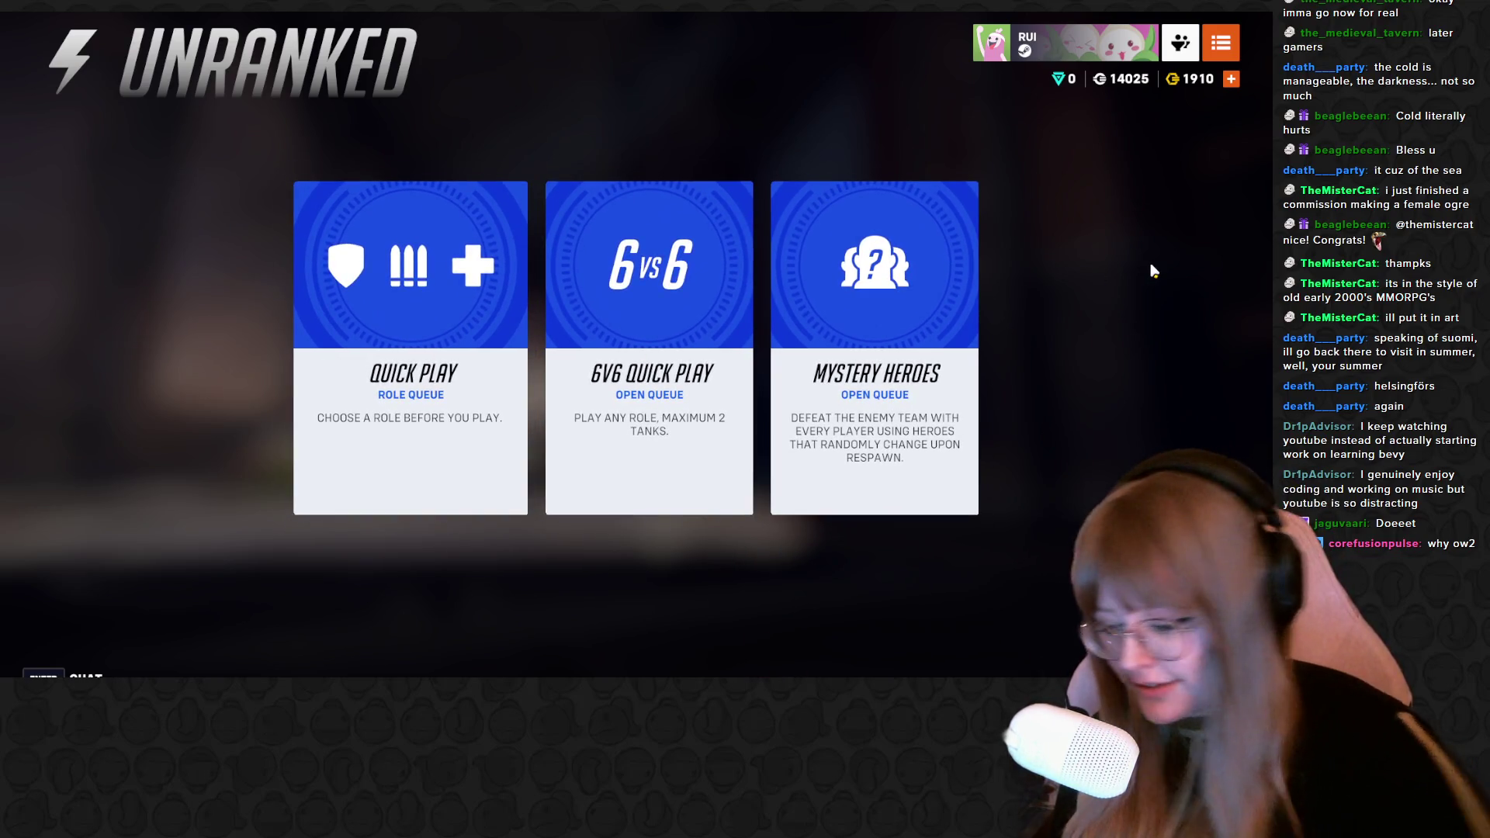
Switch to Steam, clear the library search and launch Terraria from the full game list
key(alt+Tab)
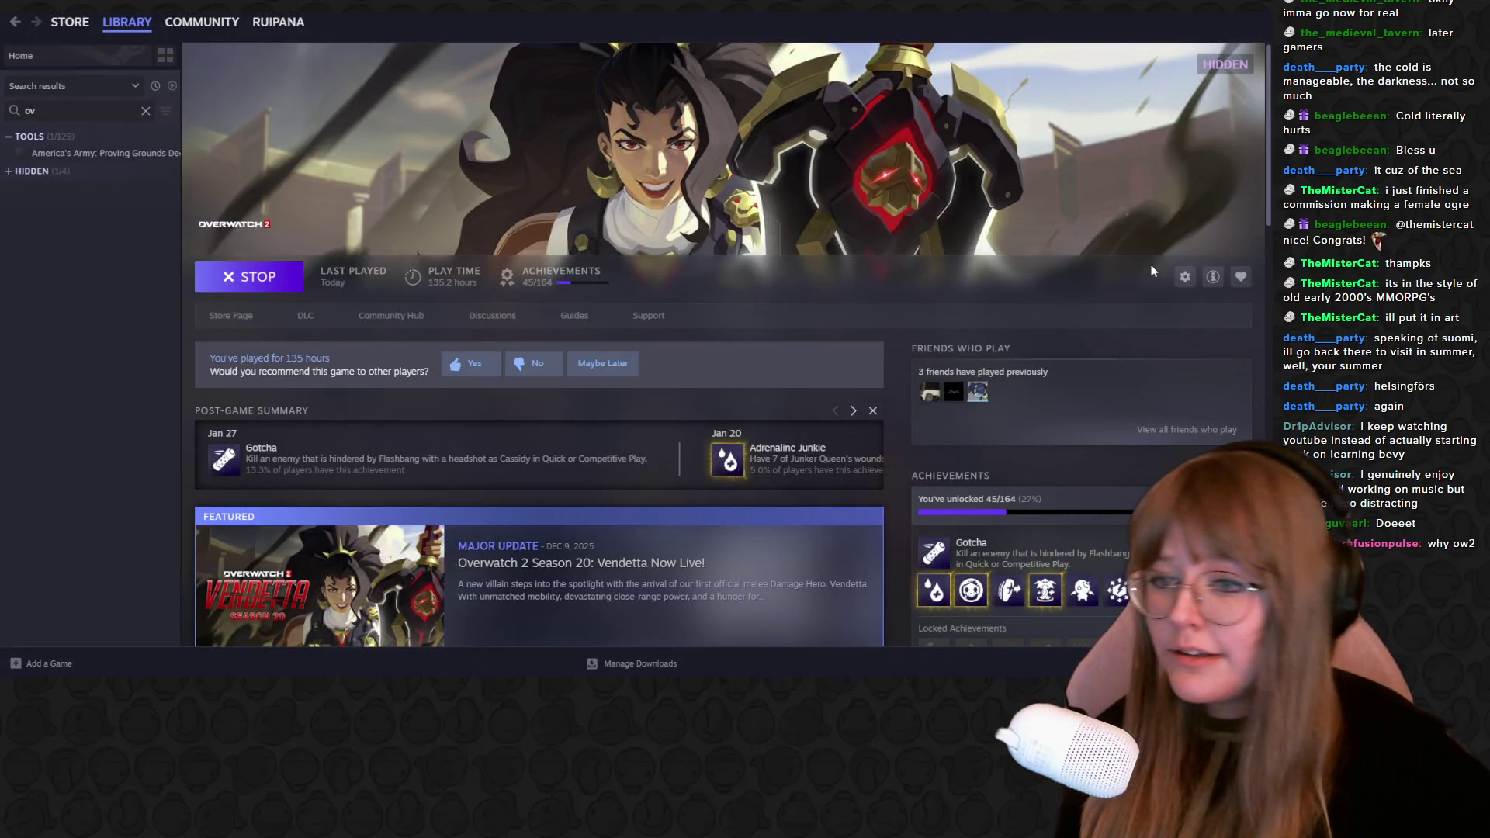
click(146, 115)
click(146, 112)
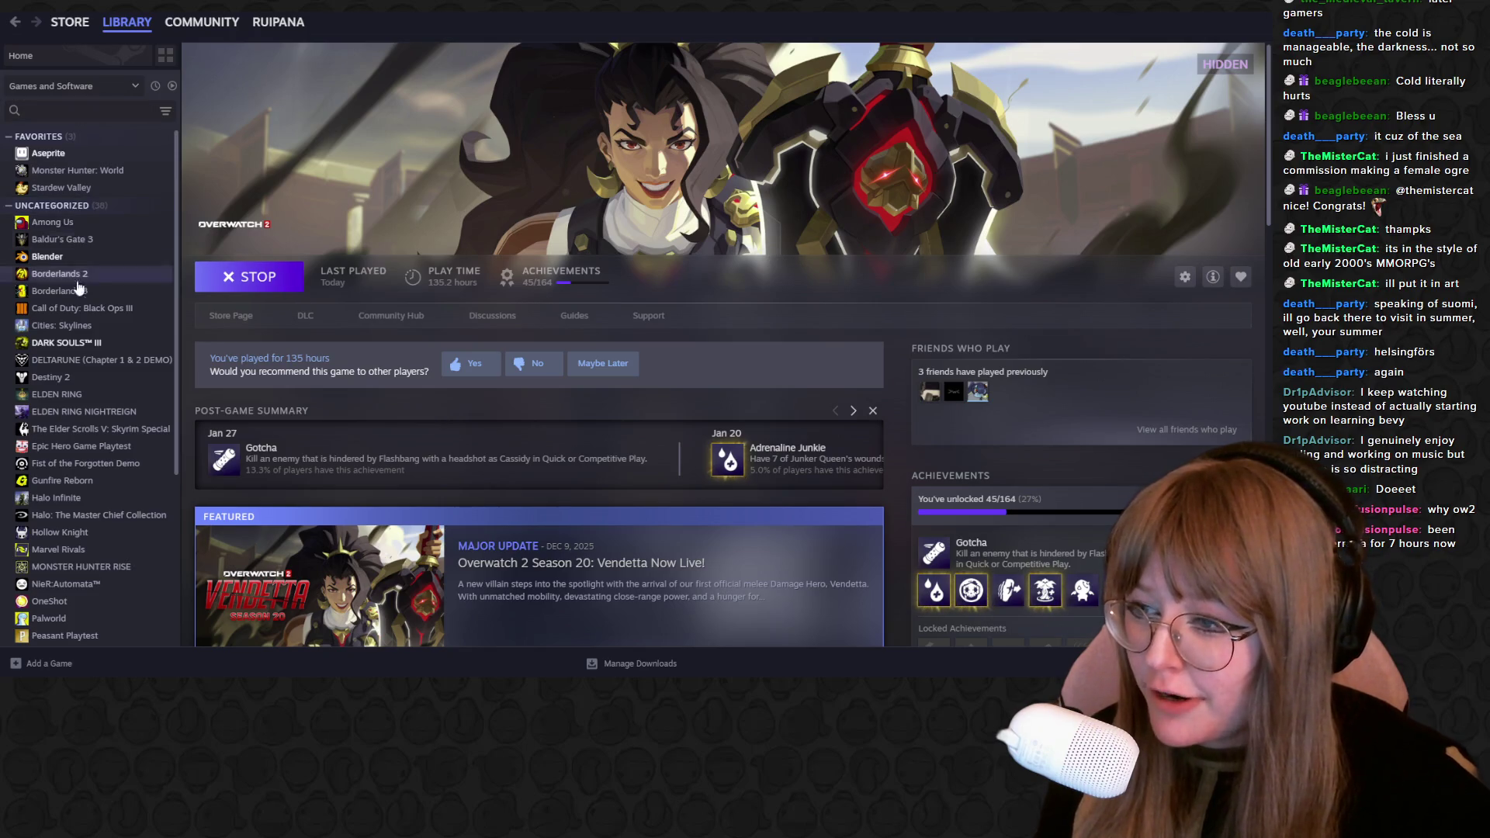
scroll(73, 296, down, 1)
scroll(74, 308, down, 2)
scroll(79, 331, down, 1)
scroll(82, 361, down, 1)
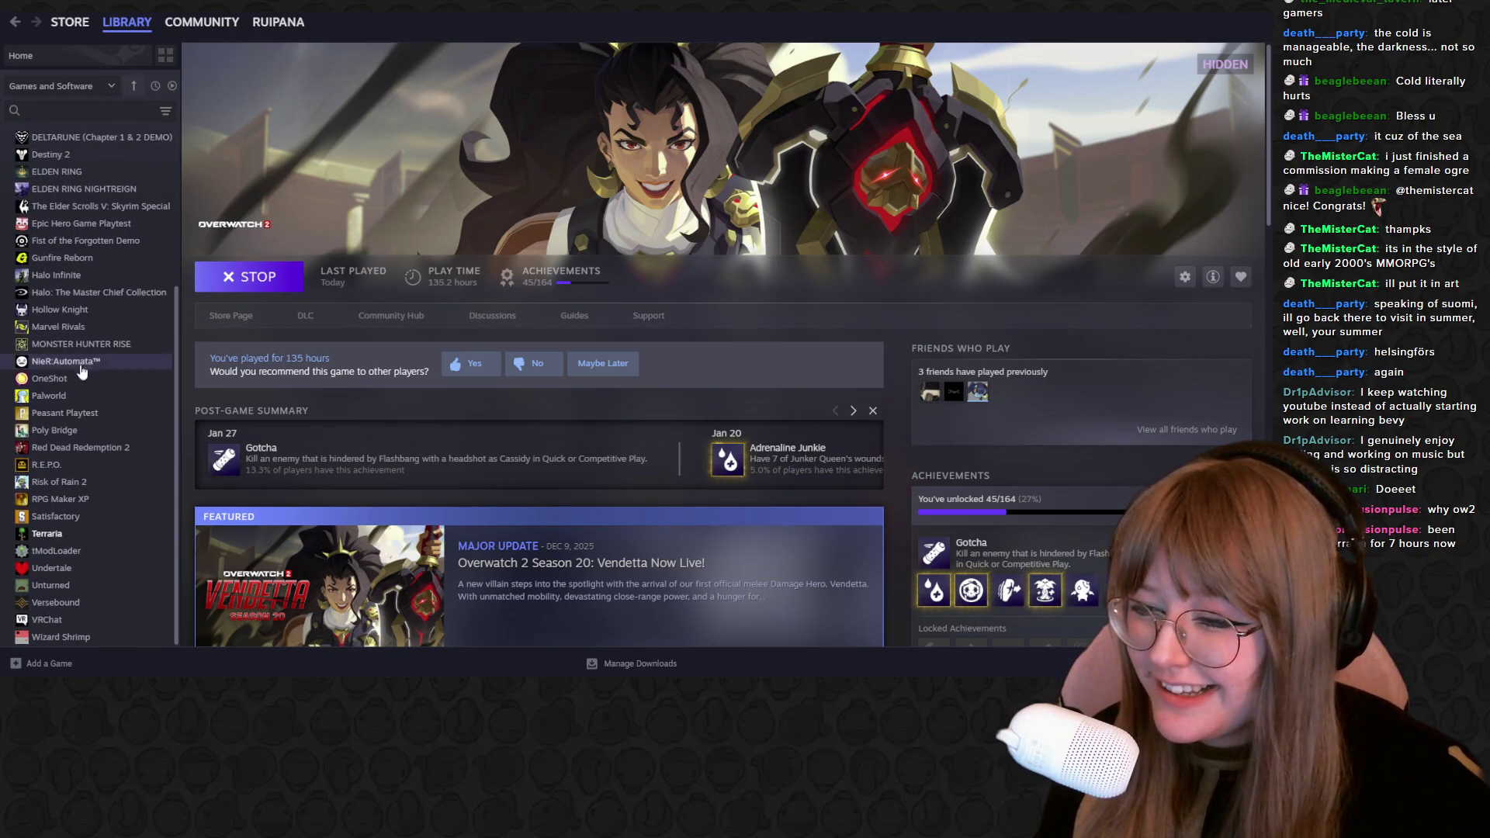
click(109, 535)
click(271, 278)
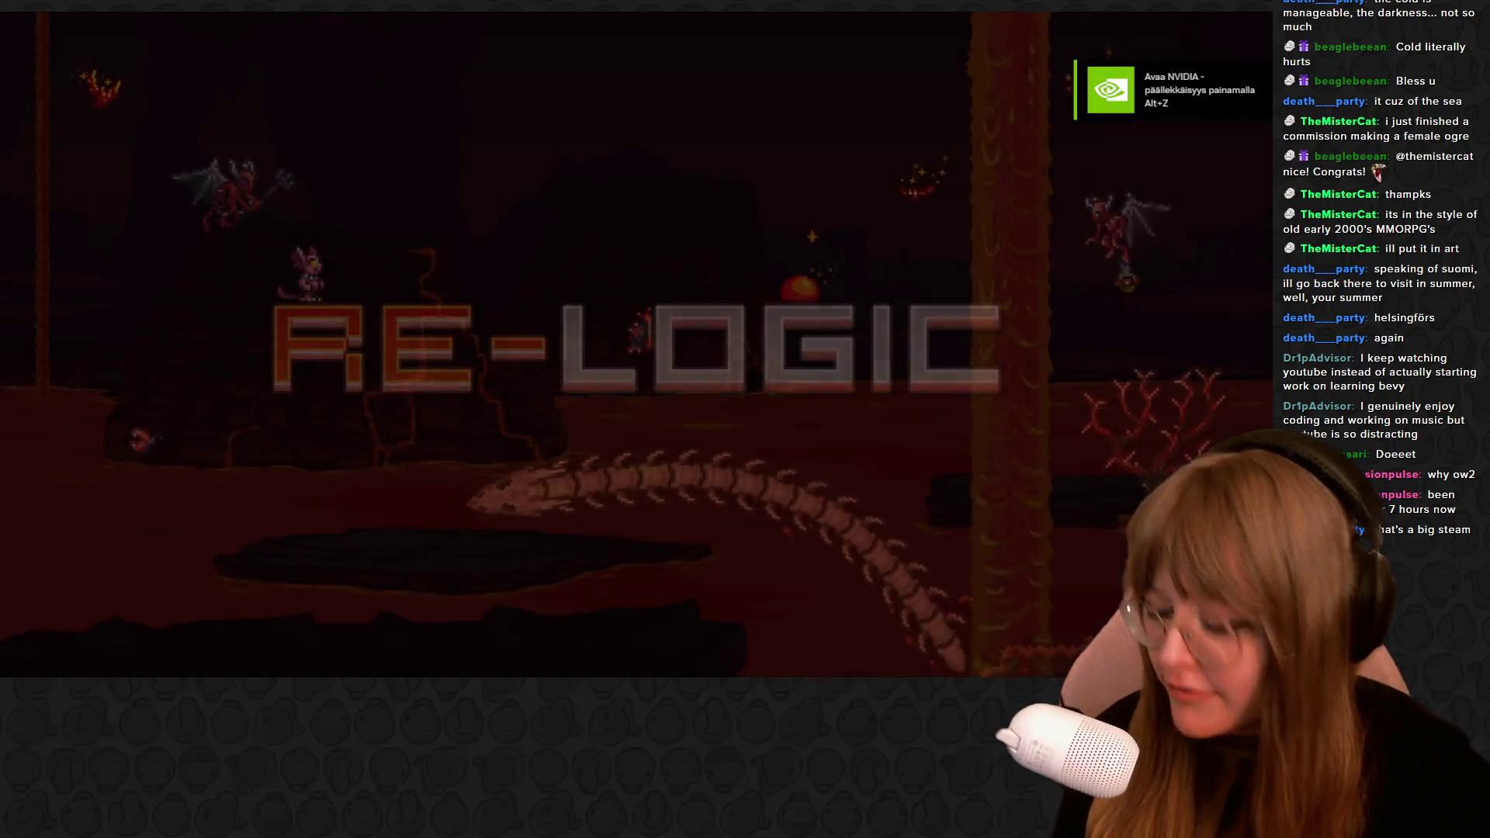
Bring Steam to the front while Terraria finishes loading to its main menu
key(alt+Tab)
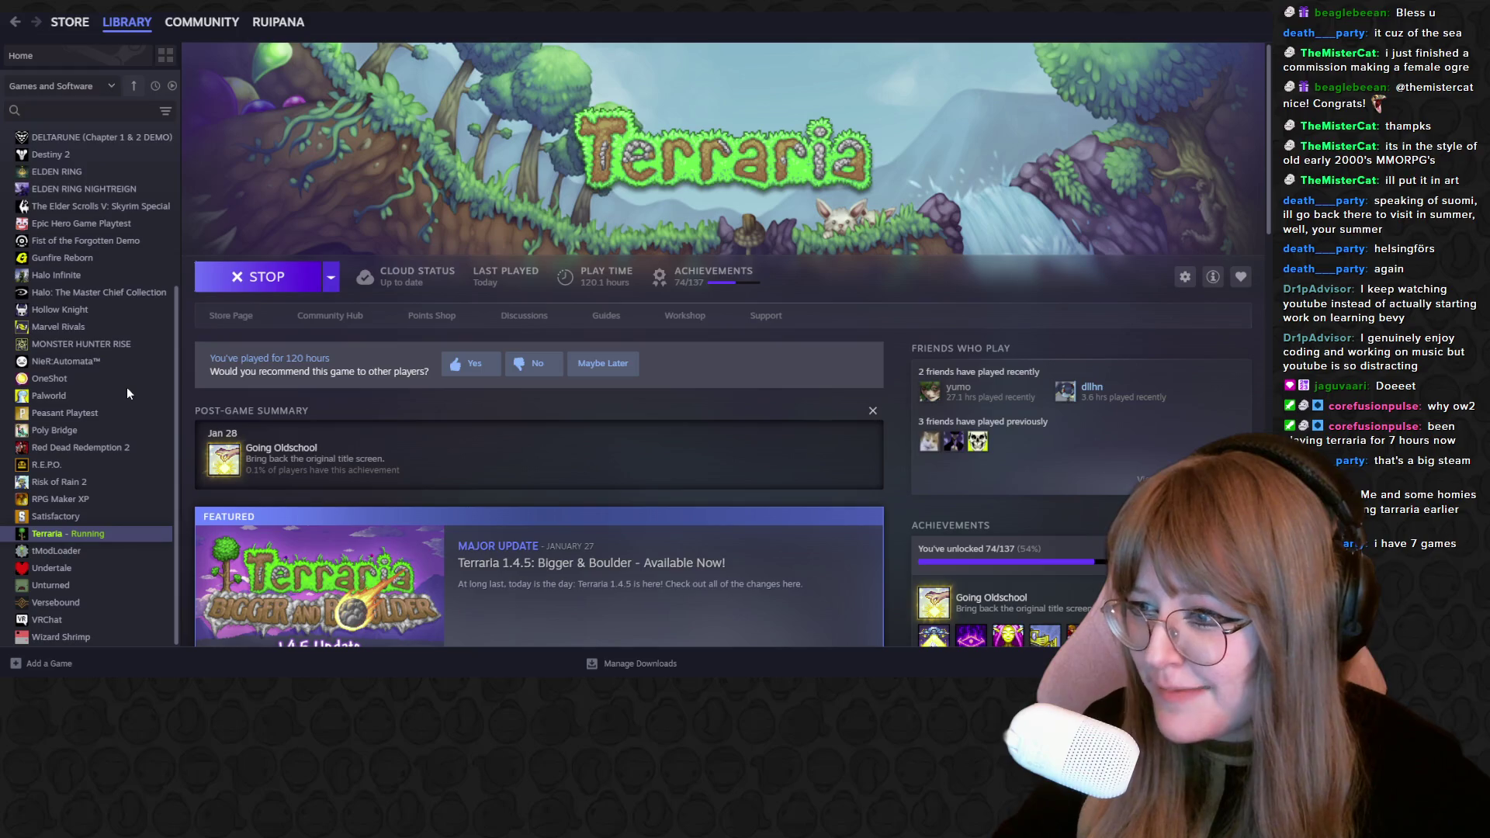
scroll(126, 387, up, 5)
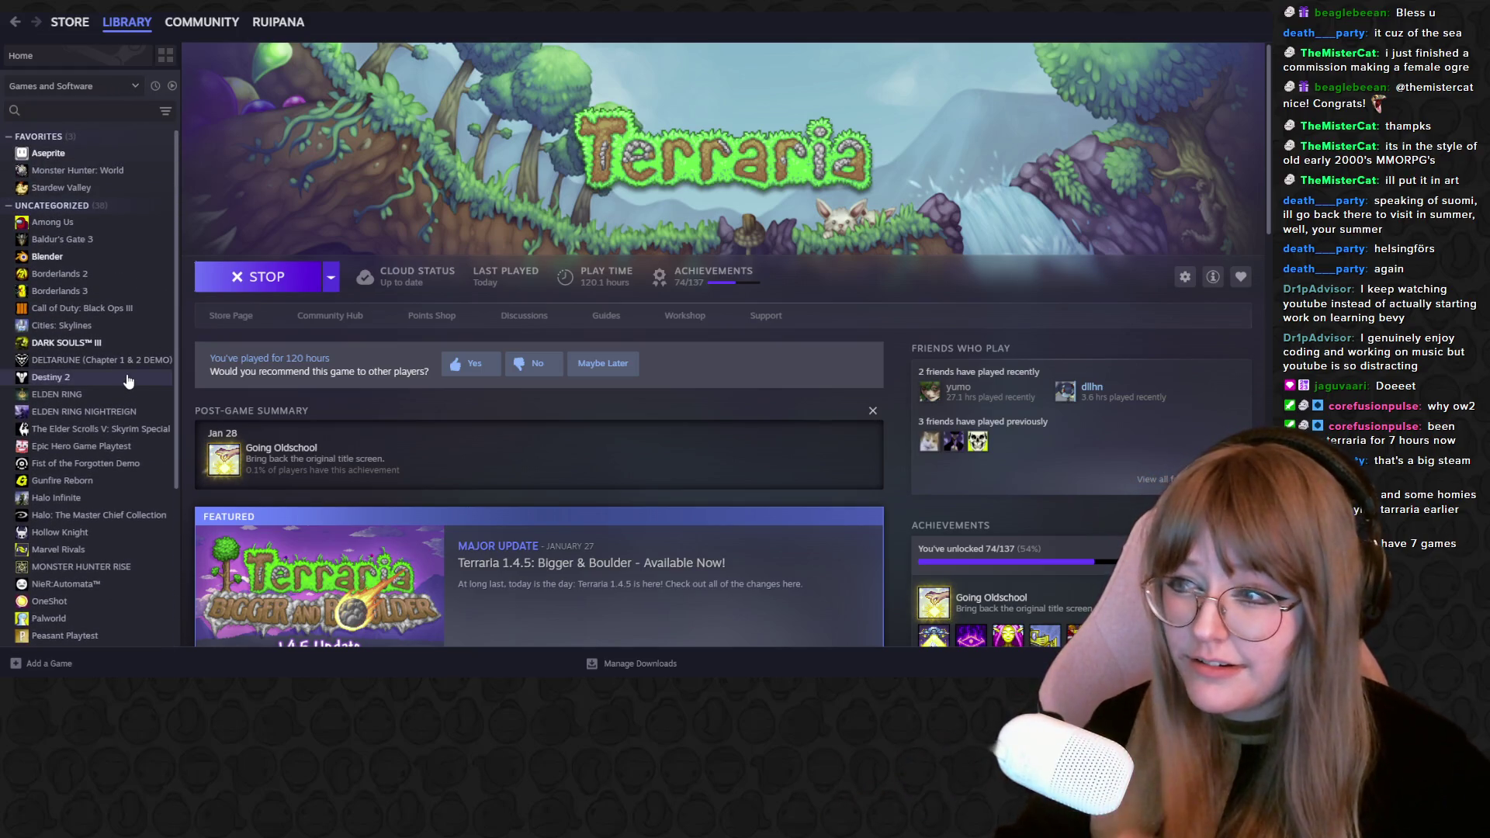
scroll(130, 372, down, 2)
scroll(111, 371, down, 2)
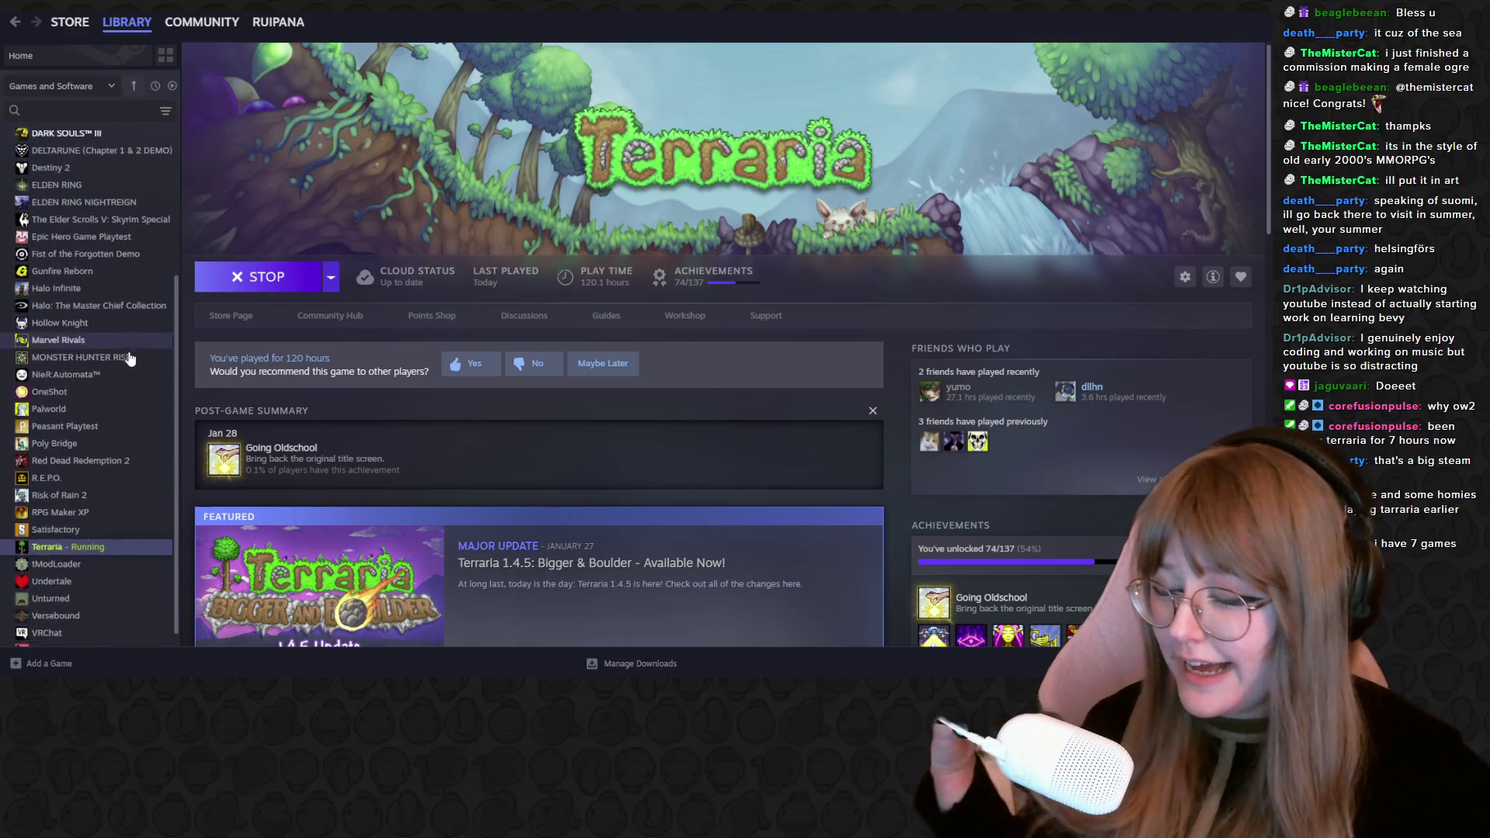
scroll(99, 369, down, 1)
scroll(116, 346, up, 1)
scroll(115, 347, up, 4)
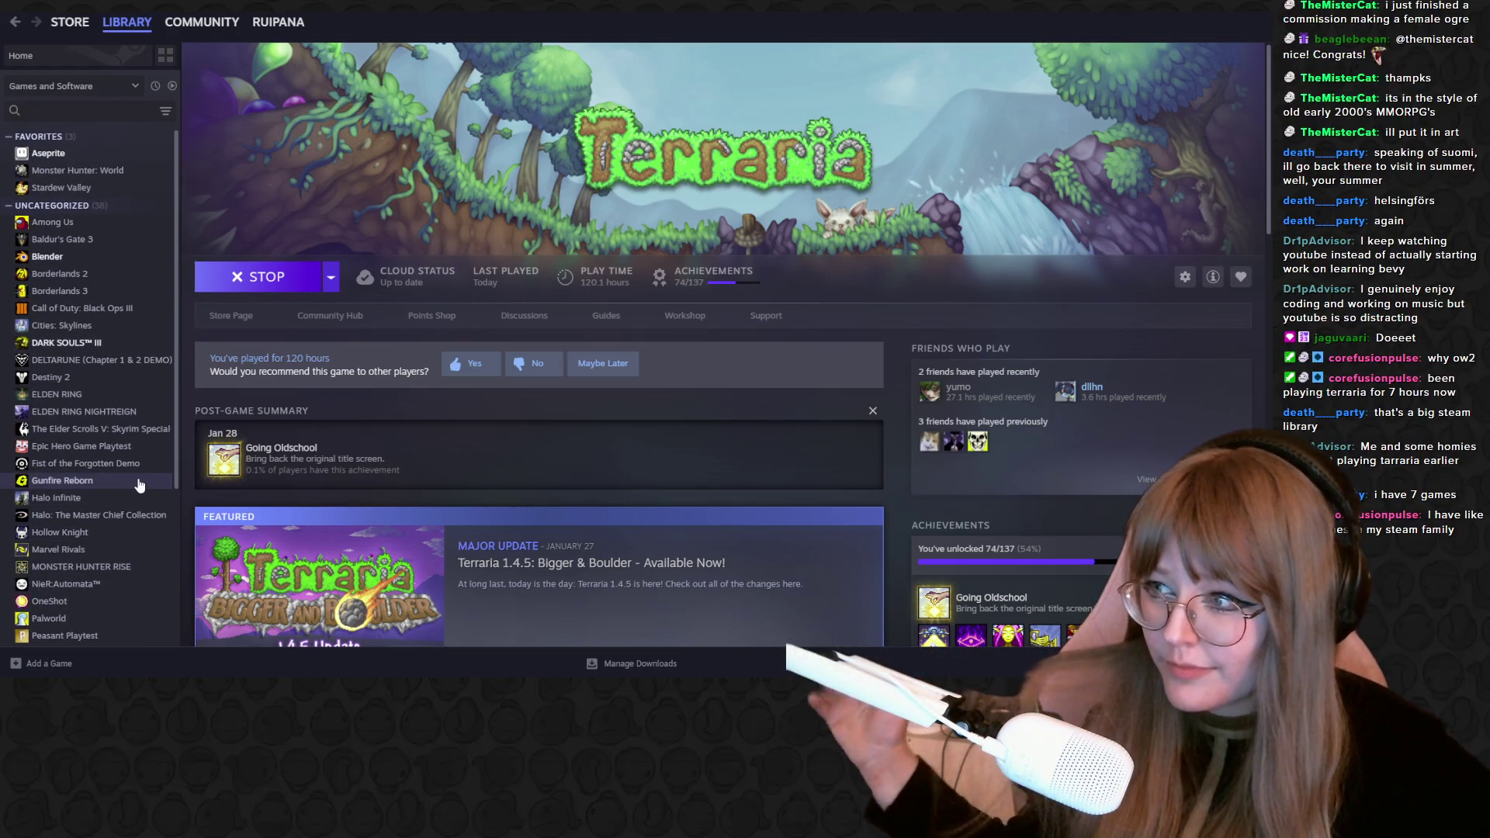
scroll(139, 484, down, 3)
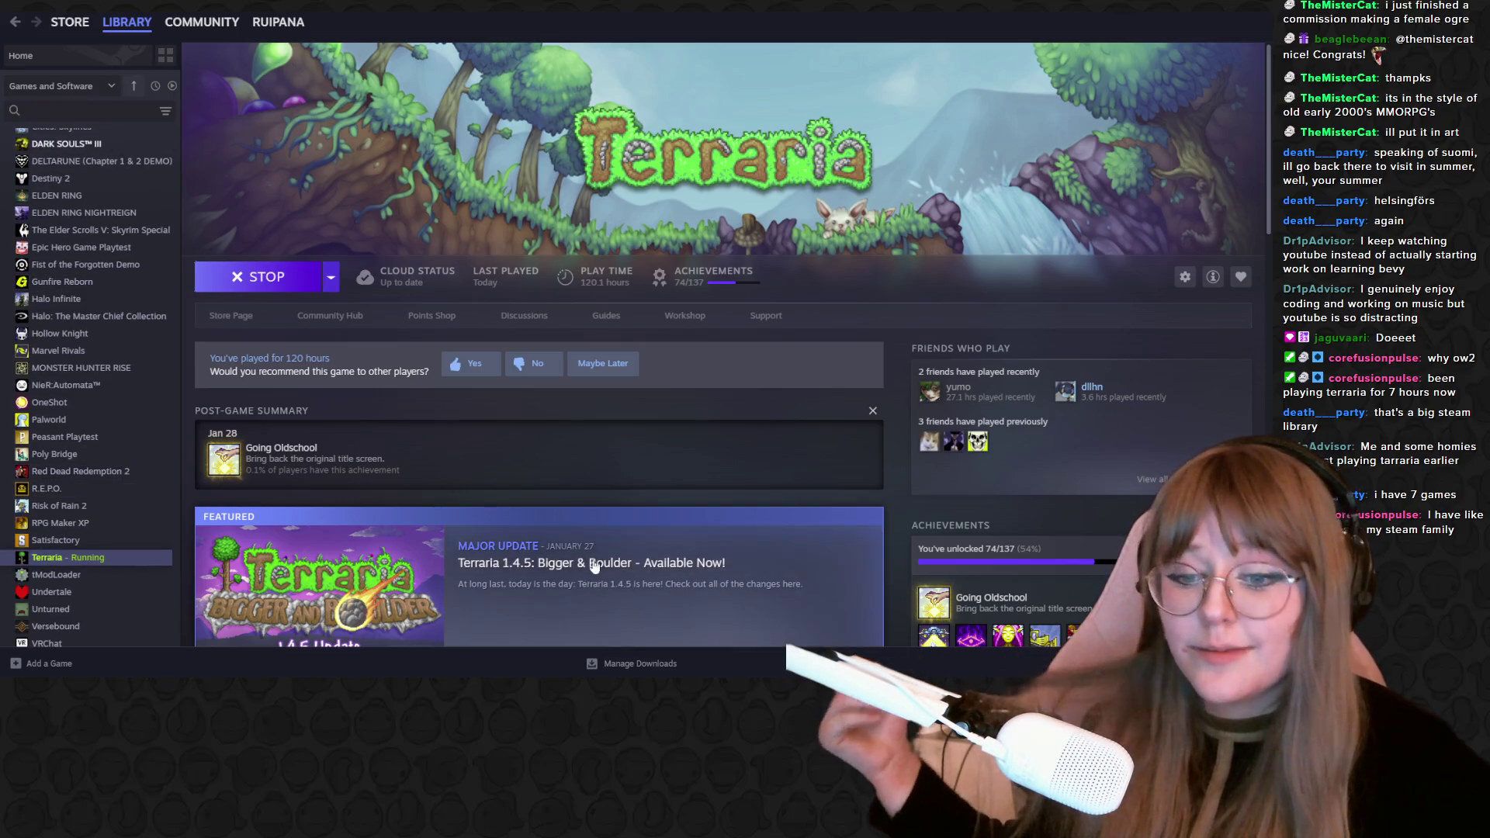
scroll(107, 328, up, 3)
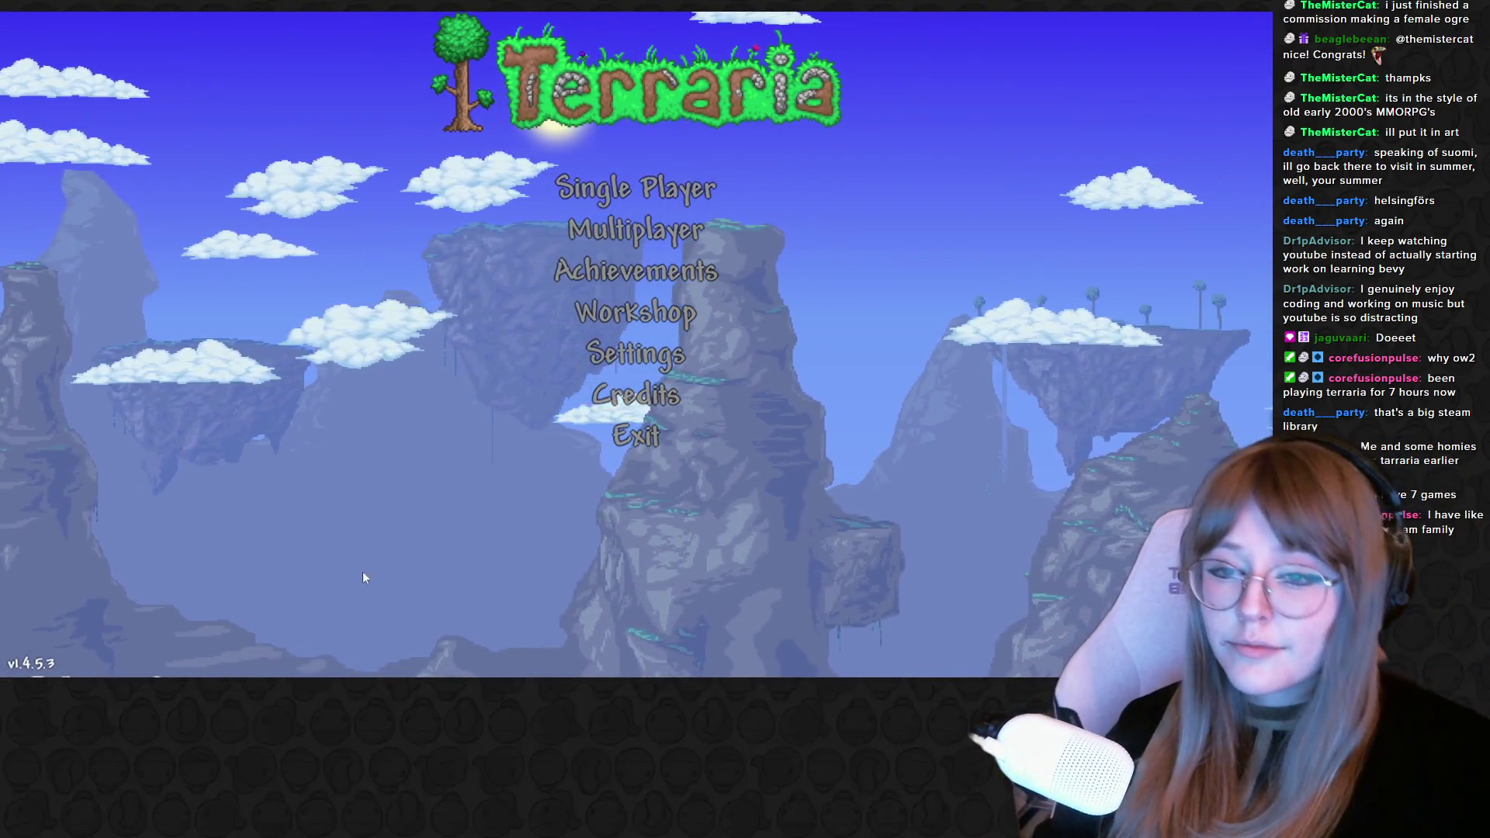
Back out of Multiplayer and begin a new Single Player character from the Select Player screen
click(670, 229)
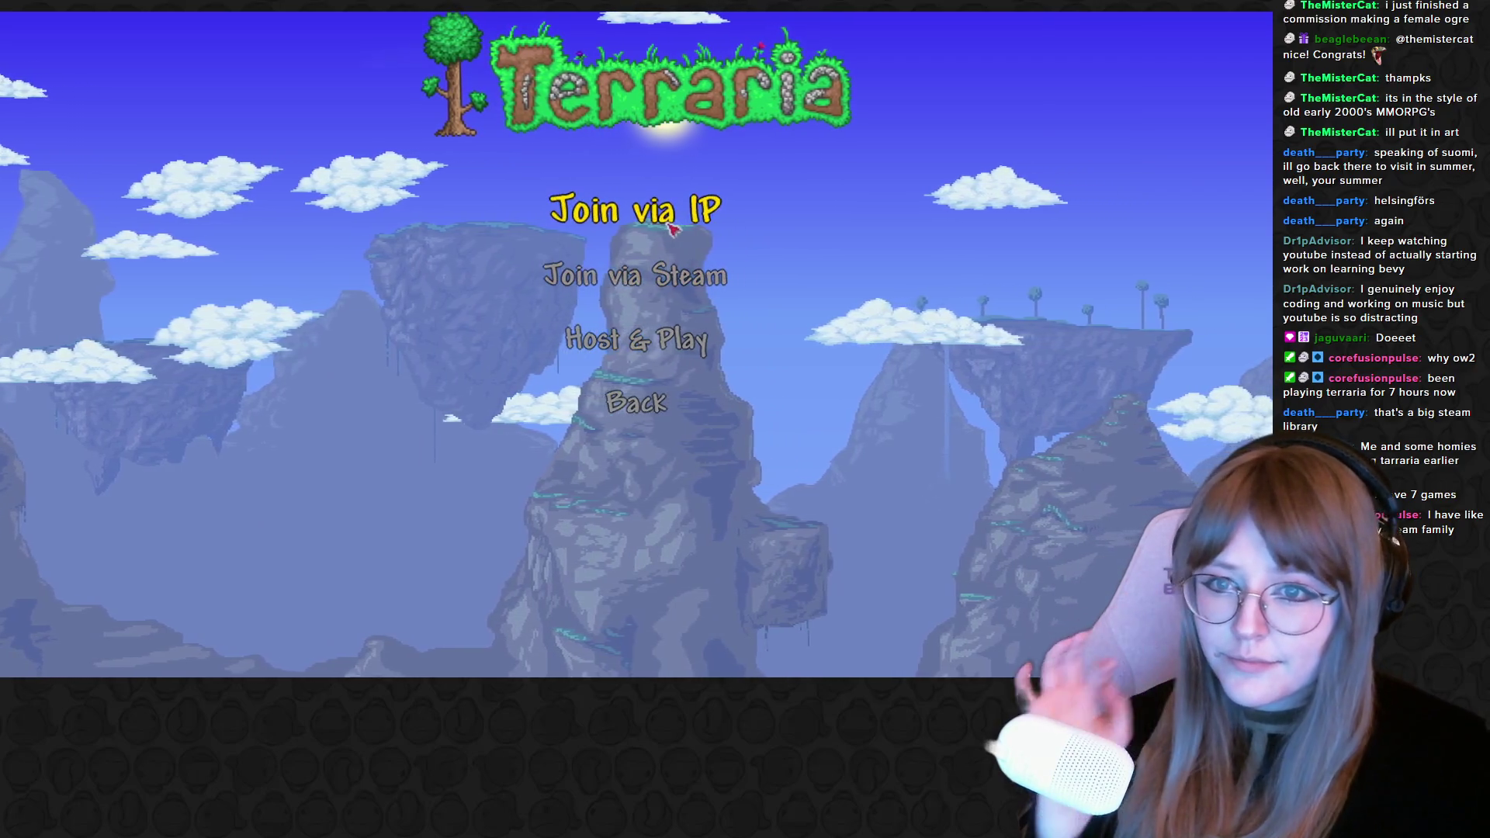
key(Escape)
click(689, 183)
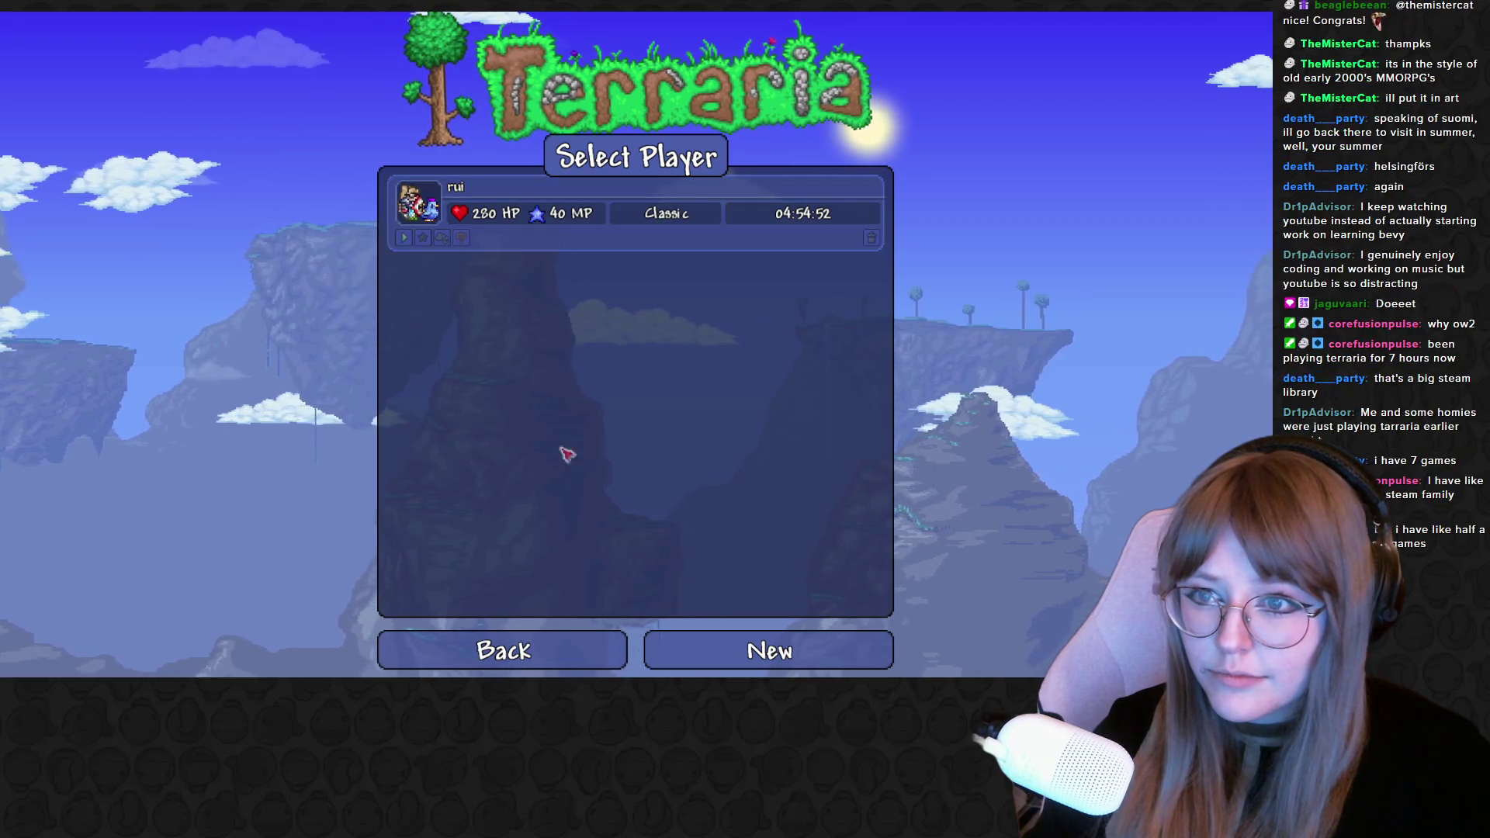
click(770, 651)
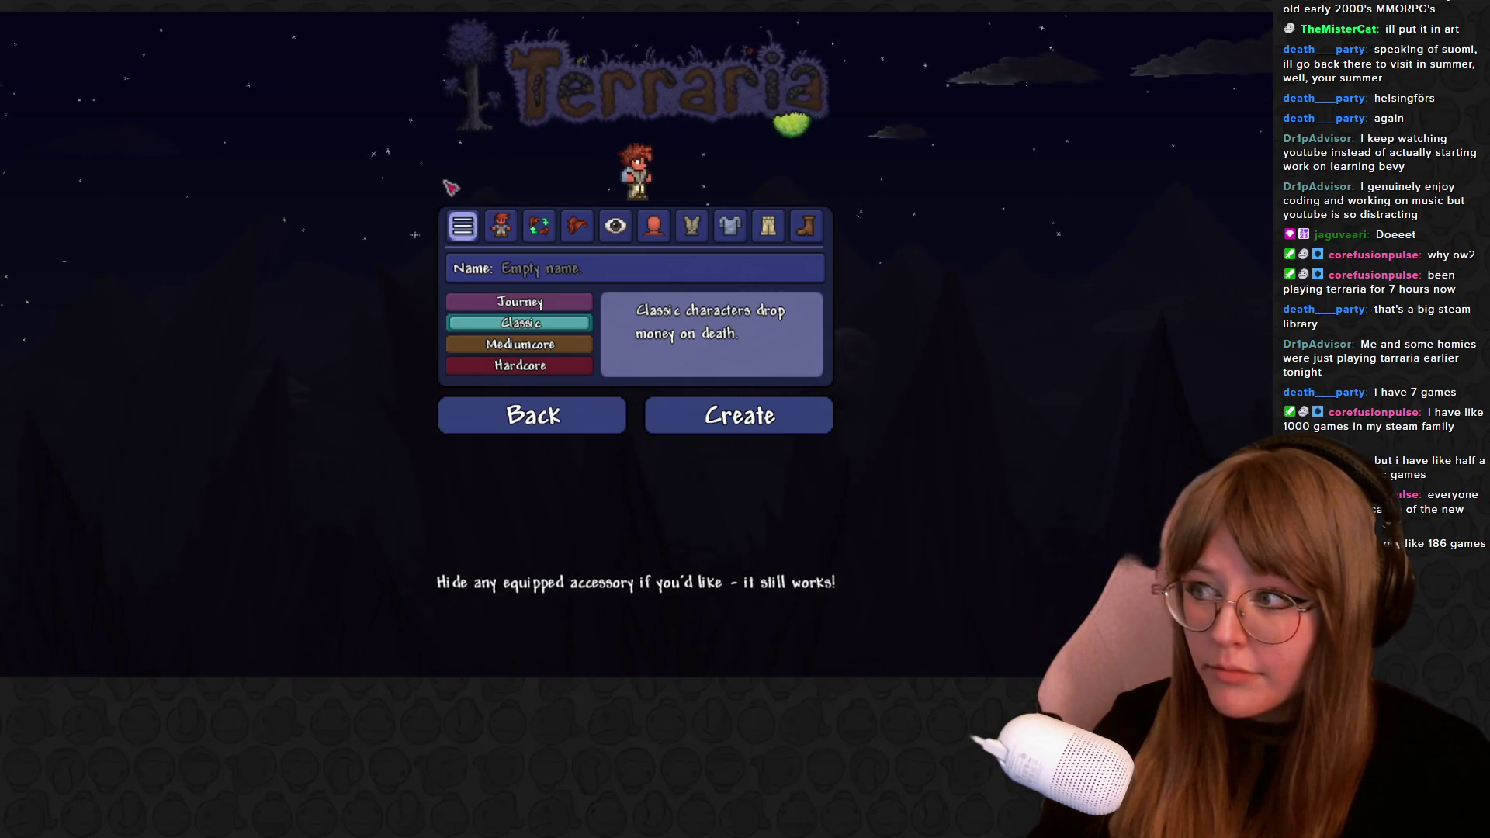
Pick the sixth clothing style, set voice pitch to minimum and choose a different hairstyle
click(500, 225)
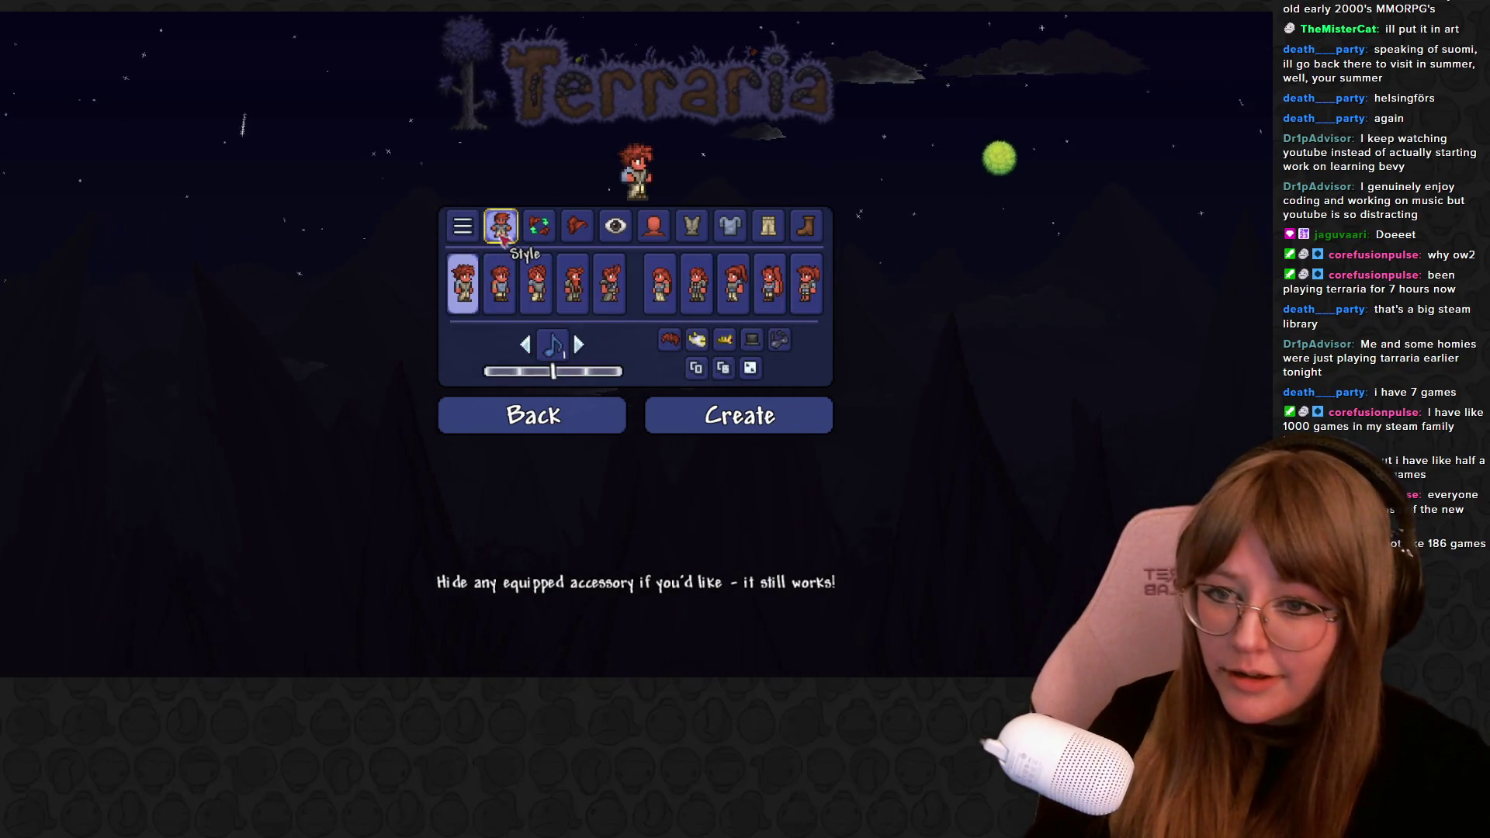
click(461, 225)
click(500, 228)
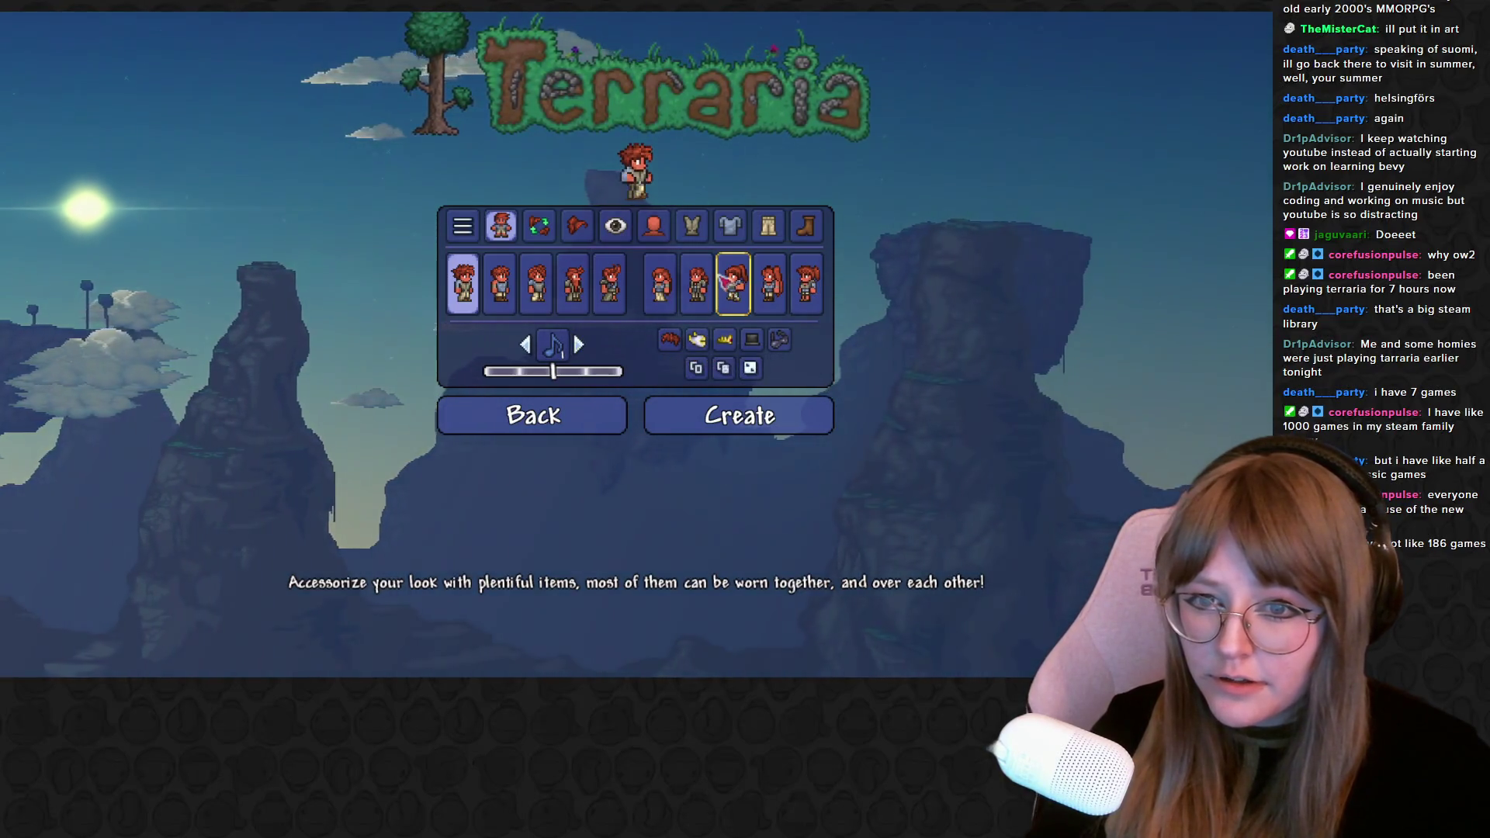
click(660, 282)
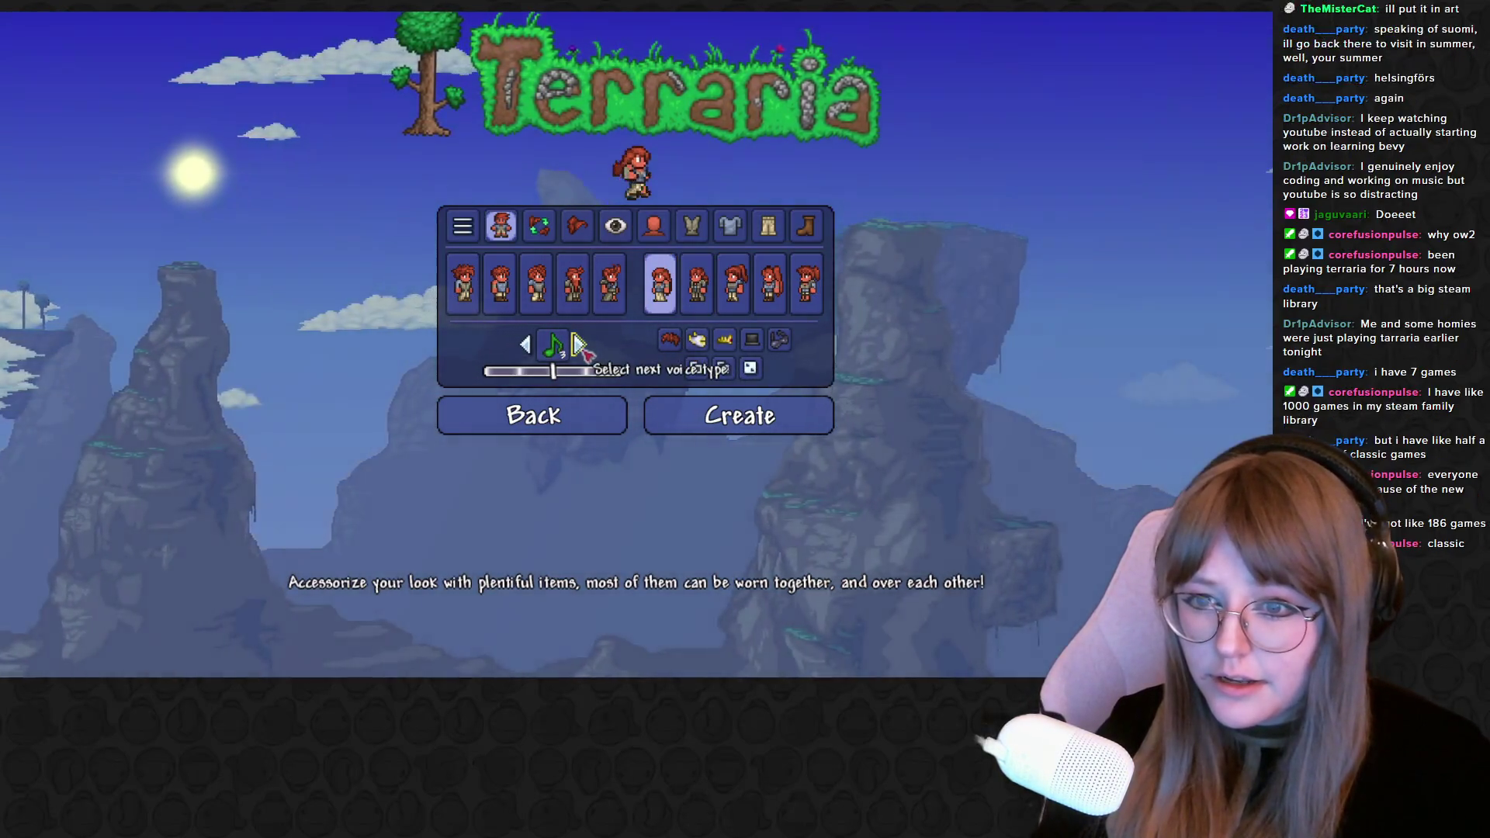
drag(552, 370, 490, 371)
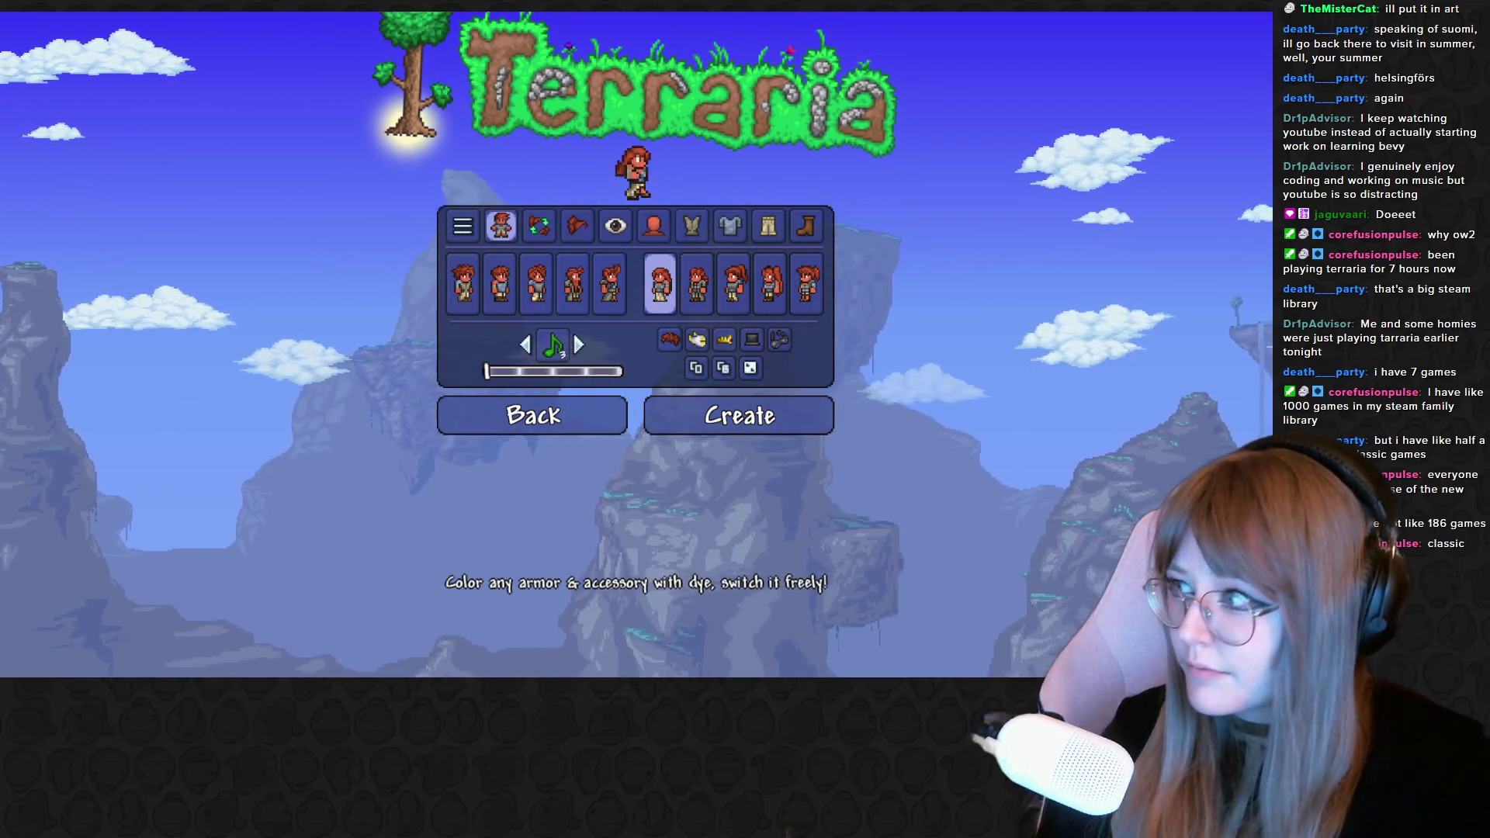
key(XF86AudioLowerVolume)
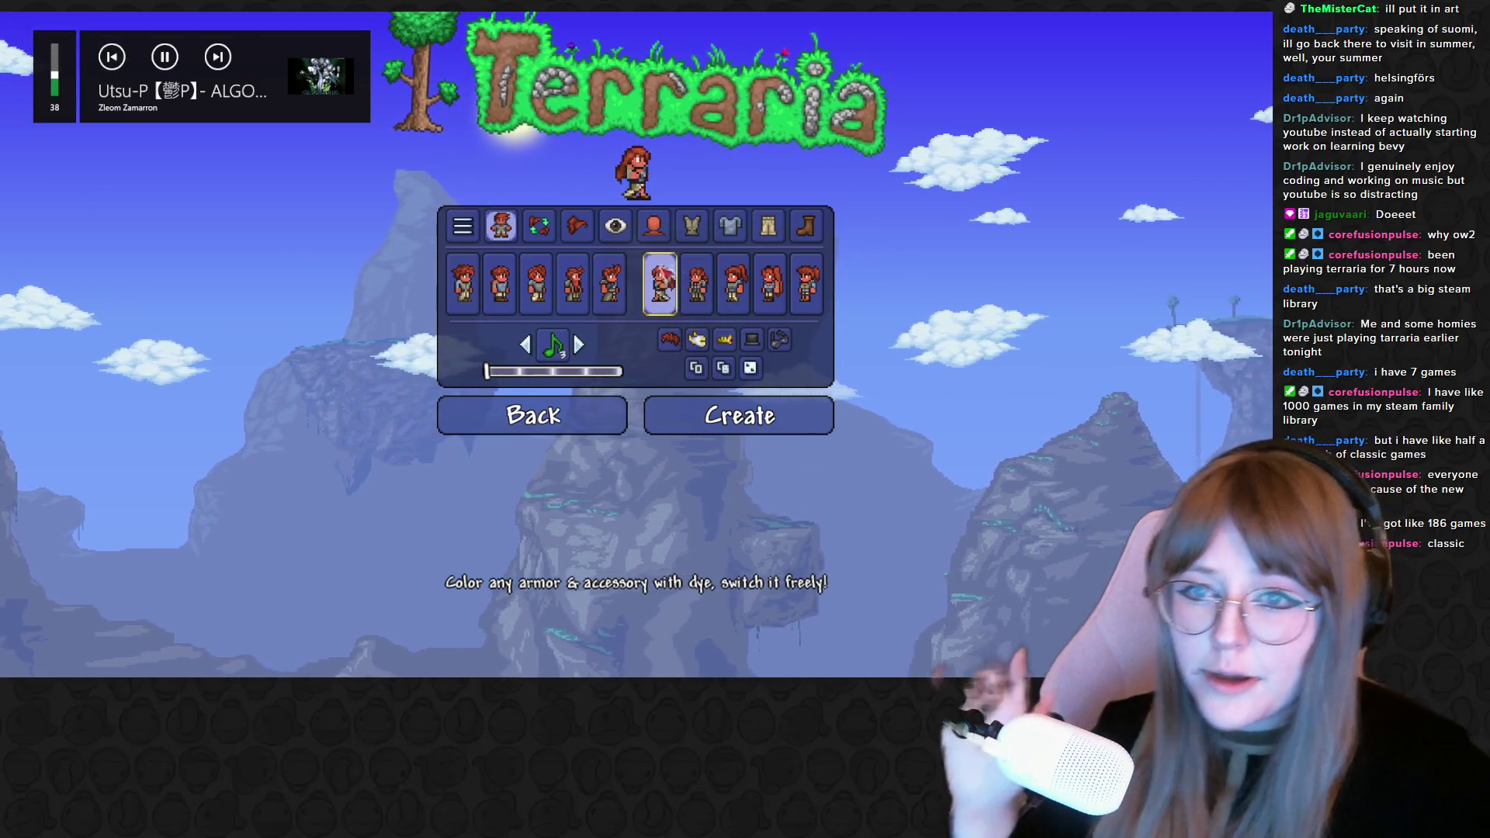
click(537, 225)
scroll(633, 341, down, 3)
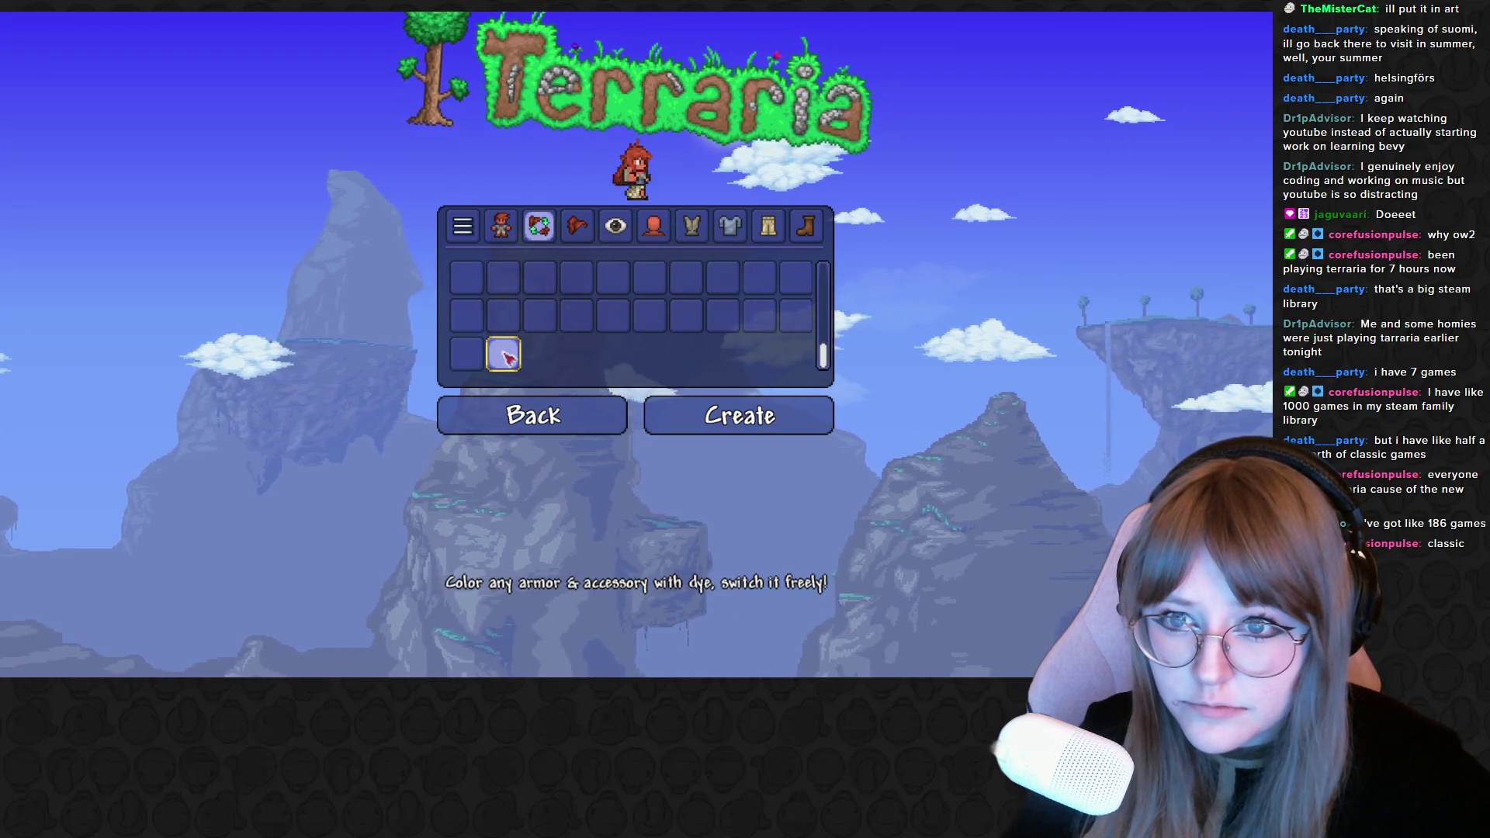
scroll(500, 353, up, 2)
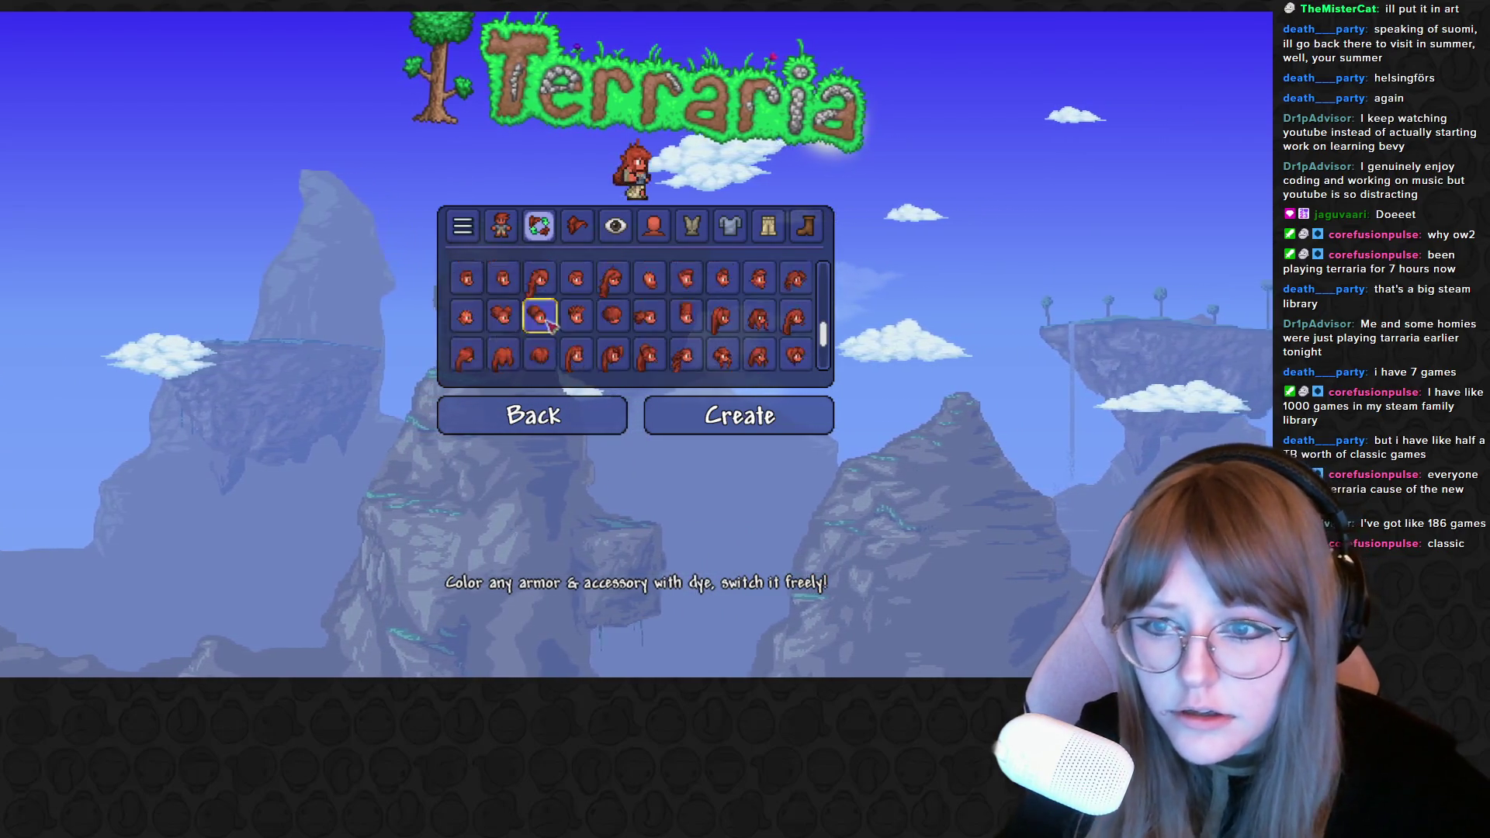
scroll(546, 324, down, 2)
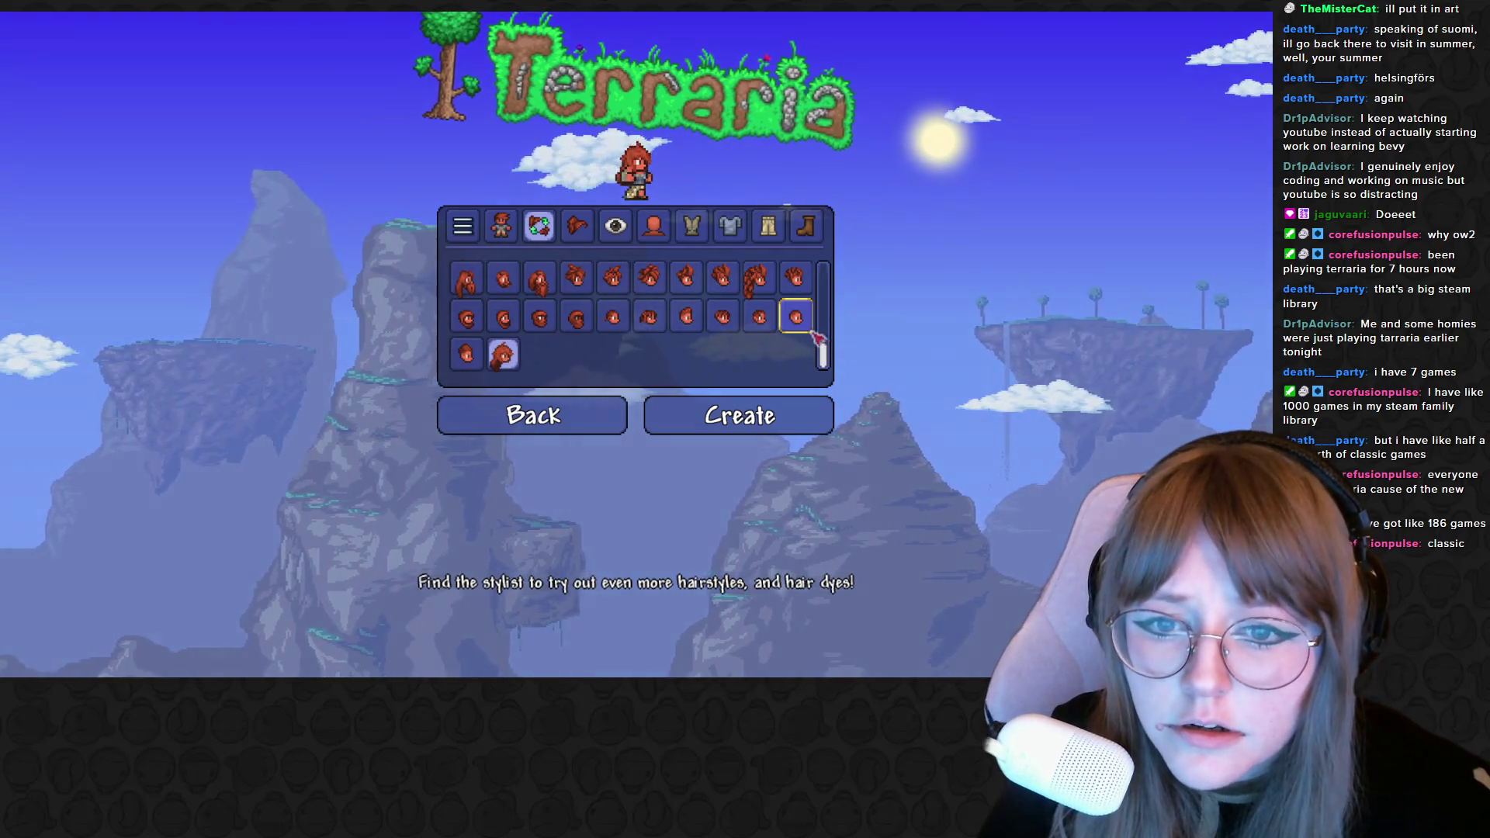
click(803, 323)
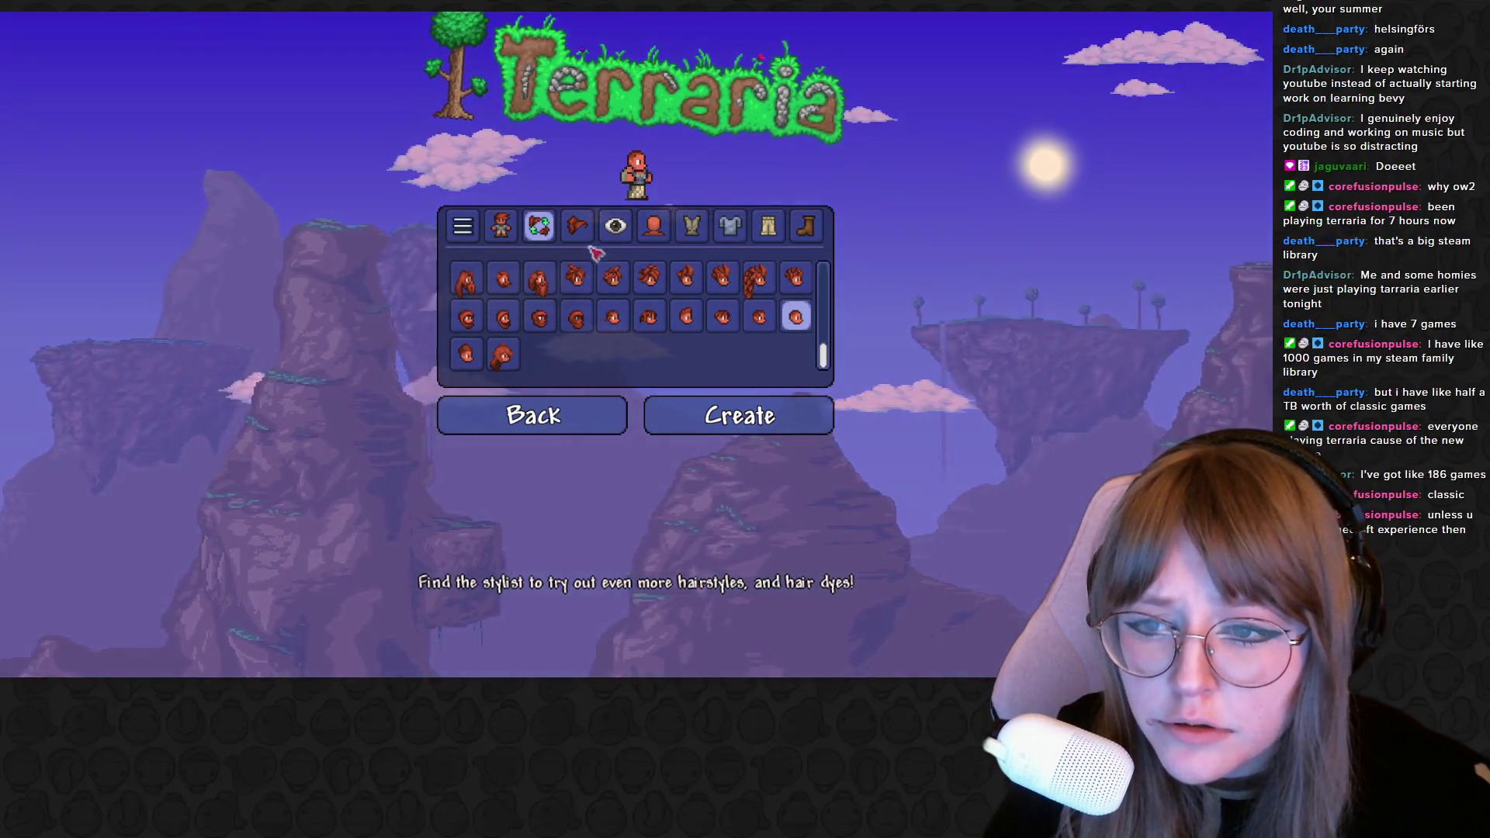
scroll(568, 300, up, 5)
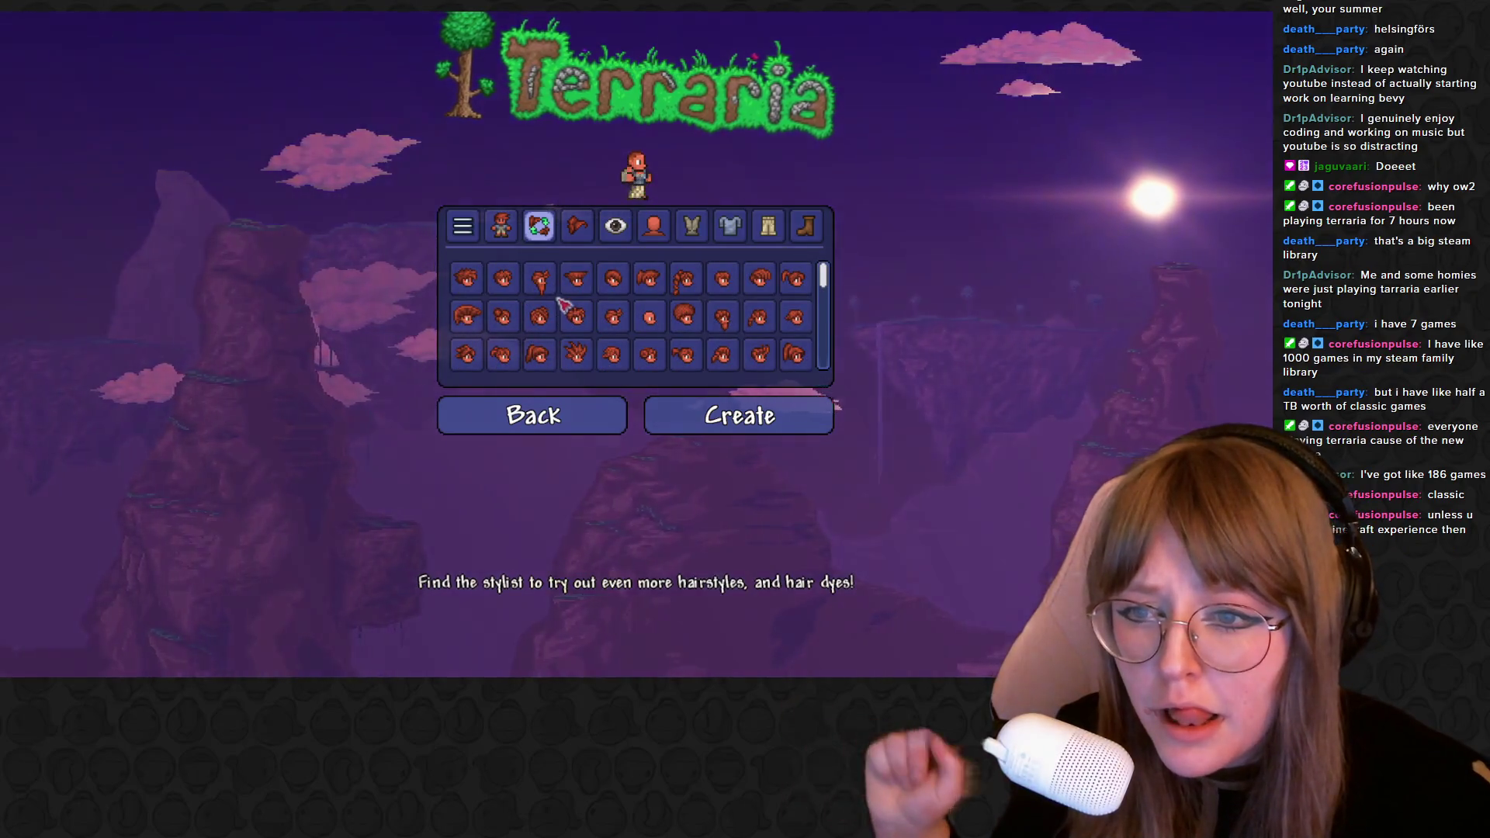
Review hair, eye and pants colours, make the shoes fully white and finish the character with Create
click(576, 225)
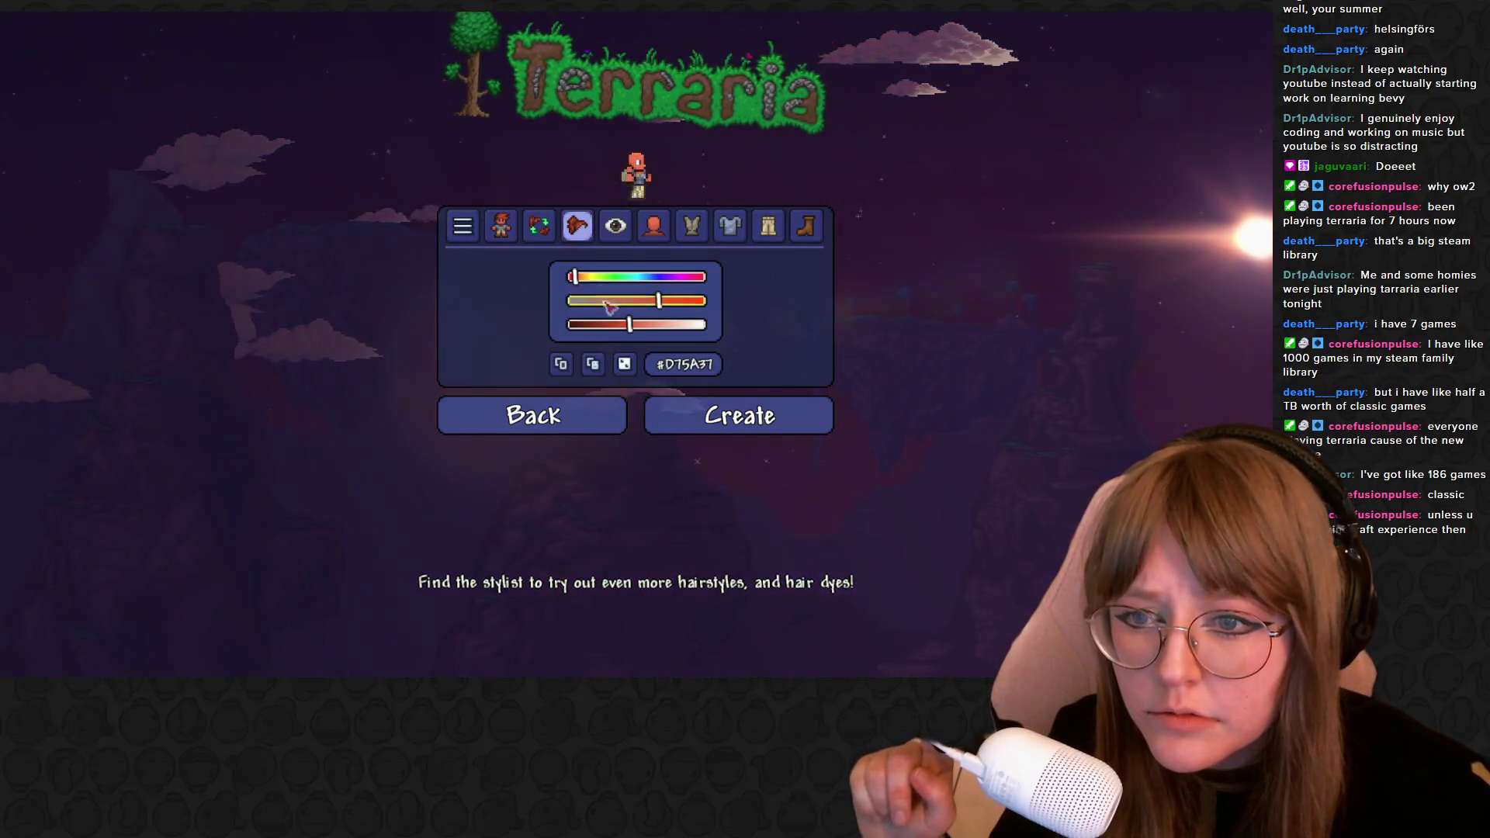
click(610, 236)
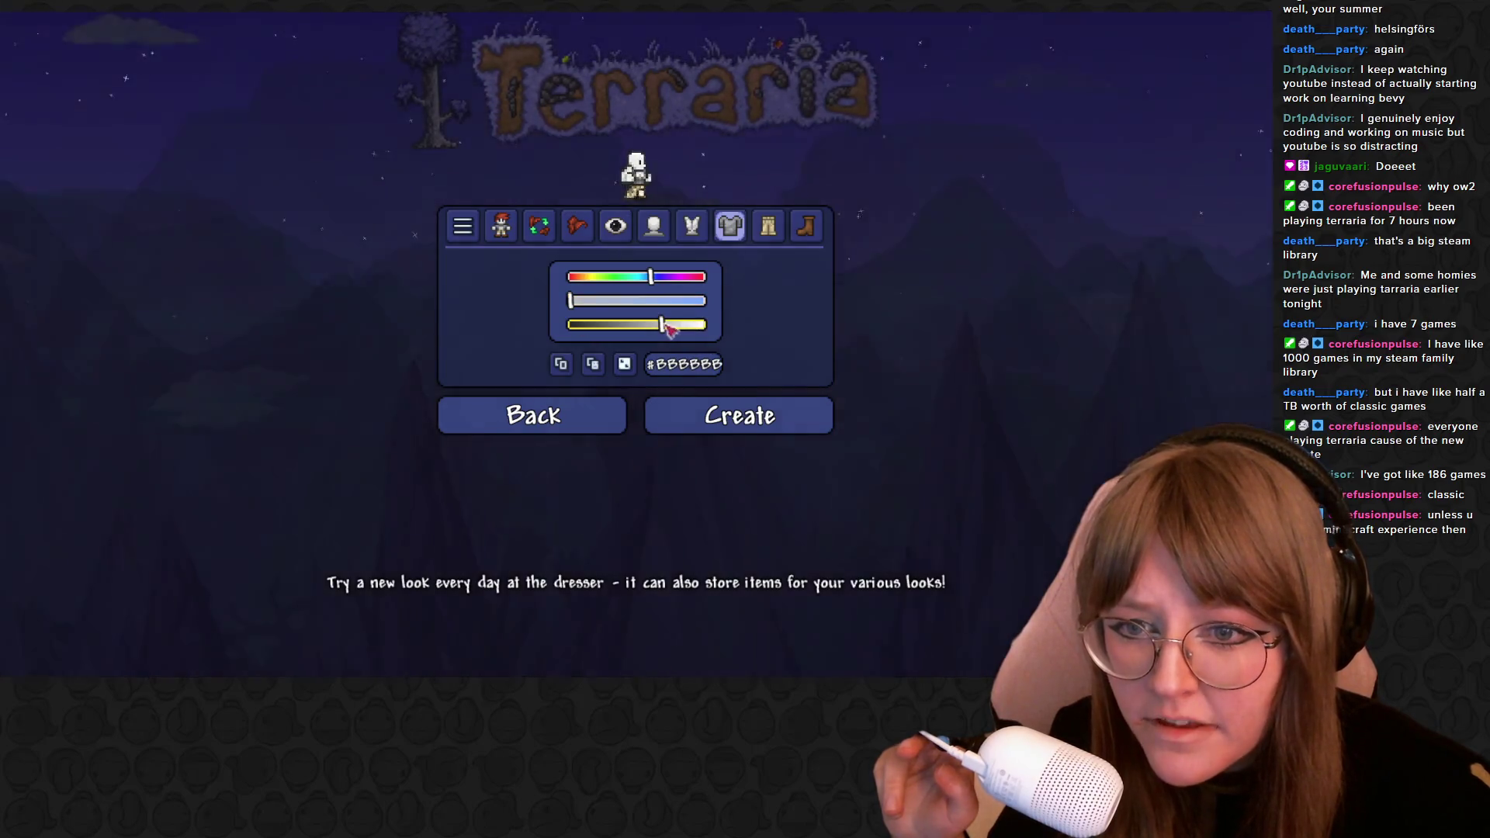
click(768, 225)
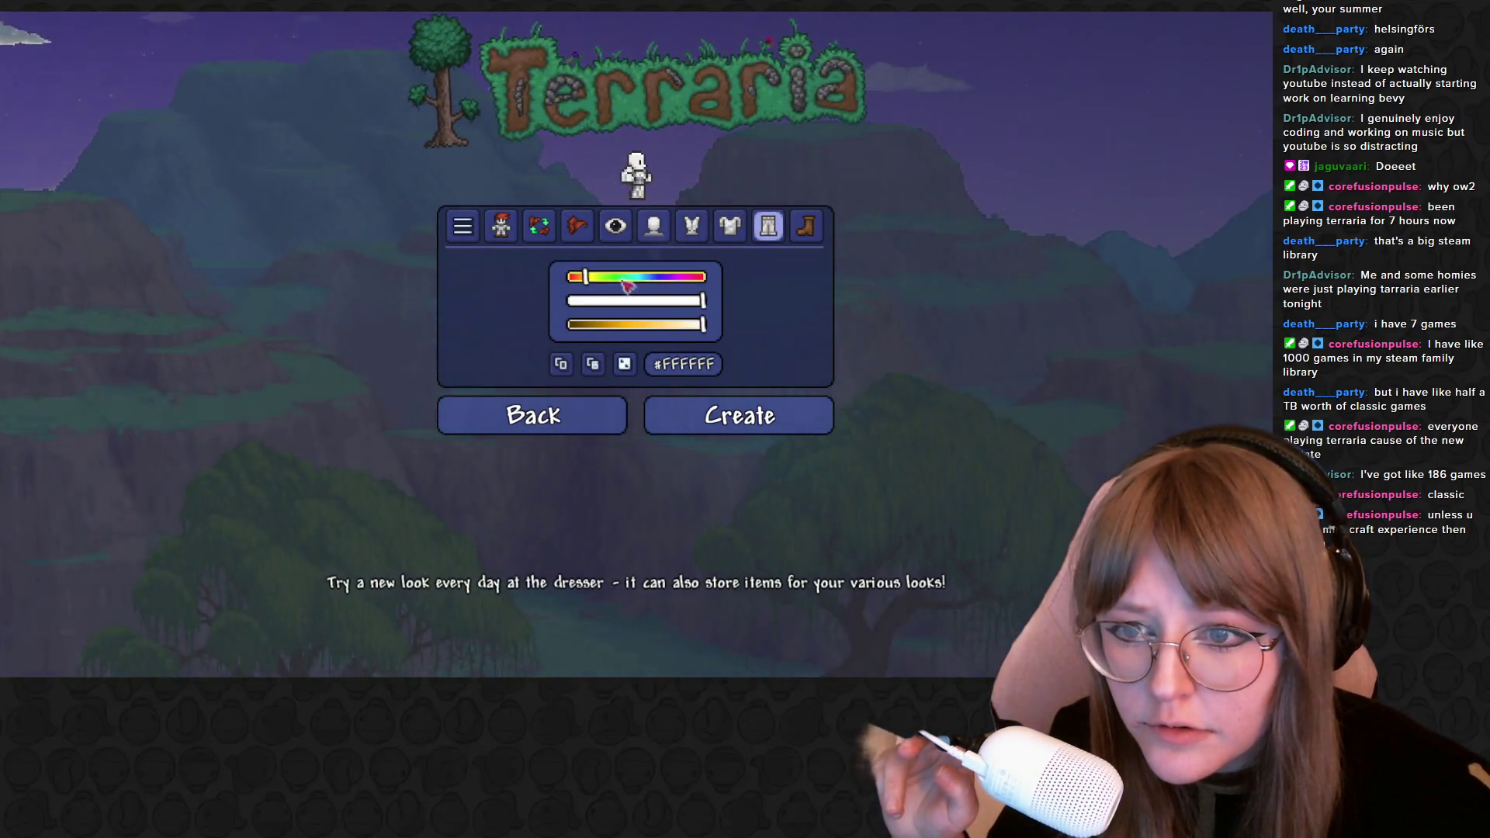
click(807, 226)
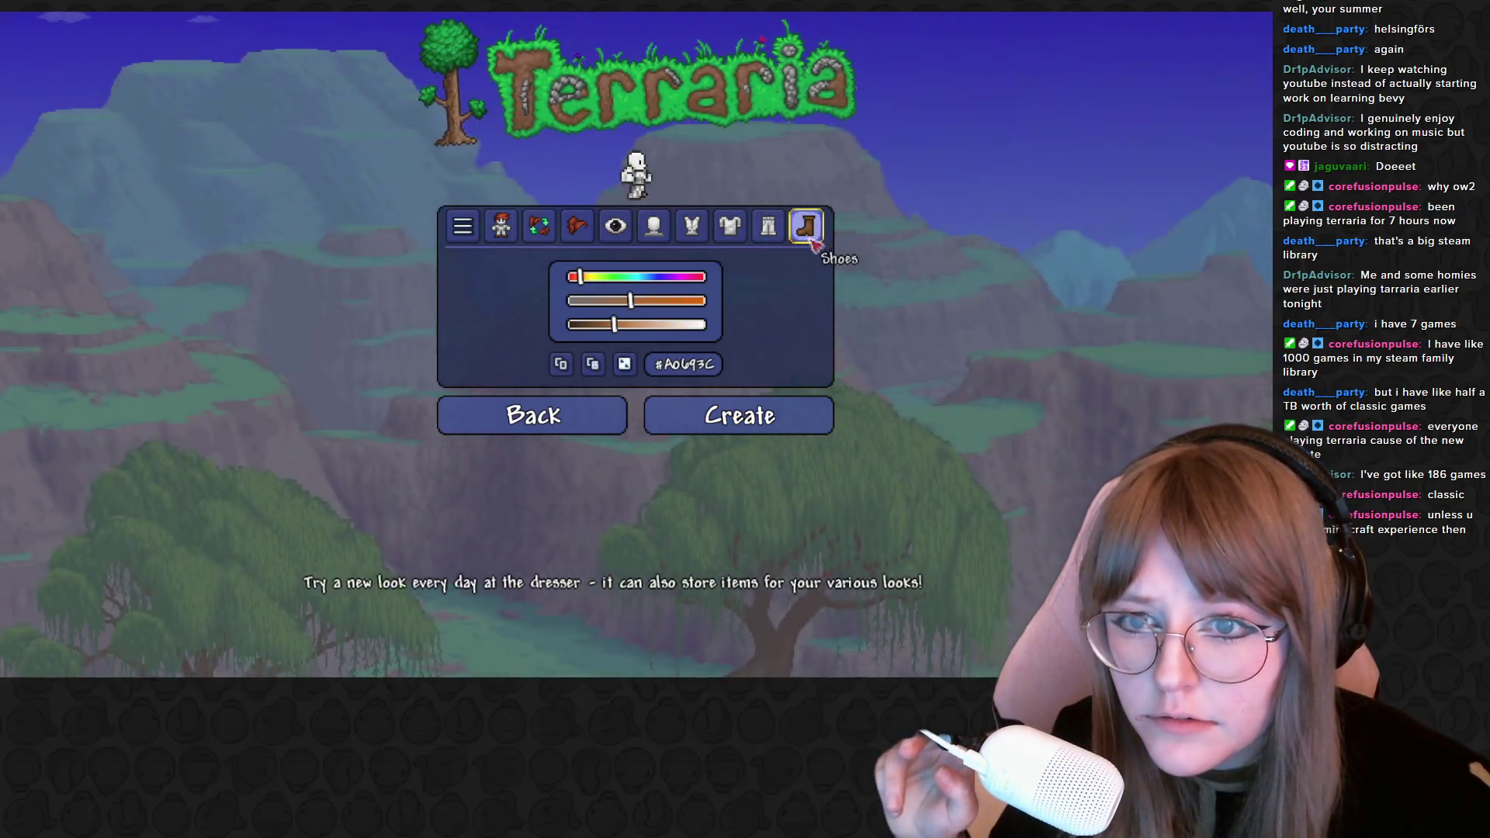
drag(614, 324, 704, 324)
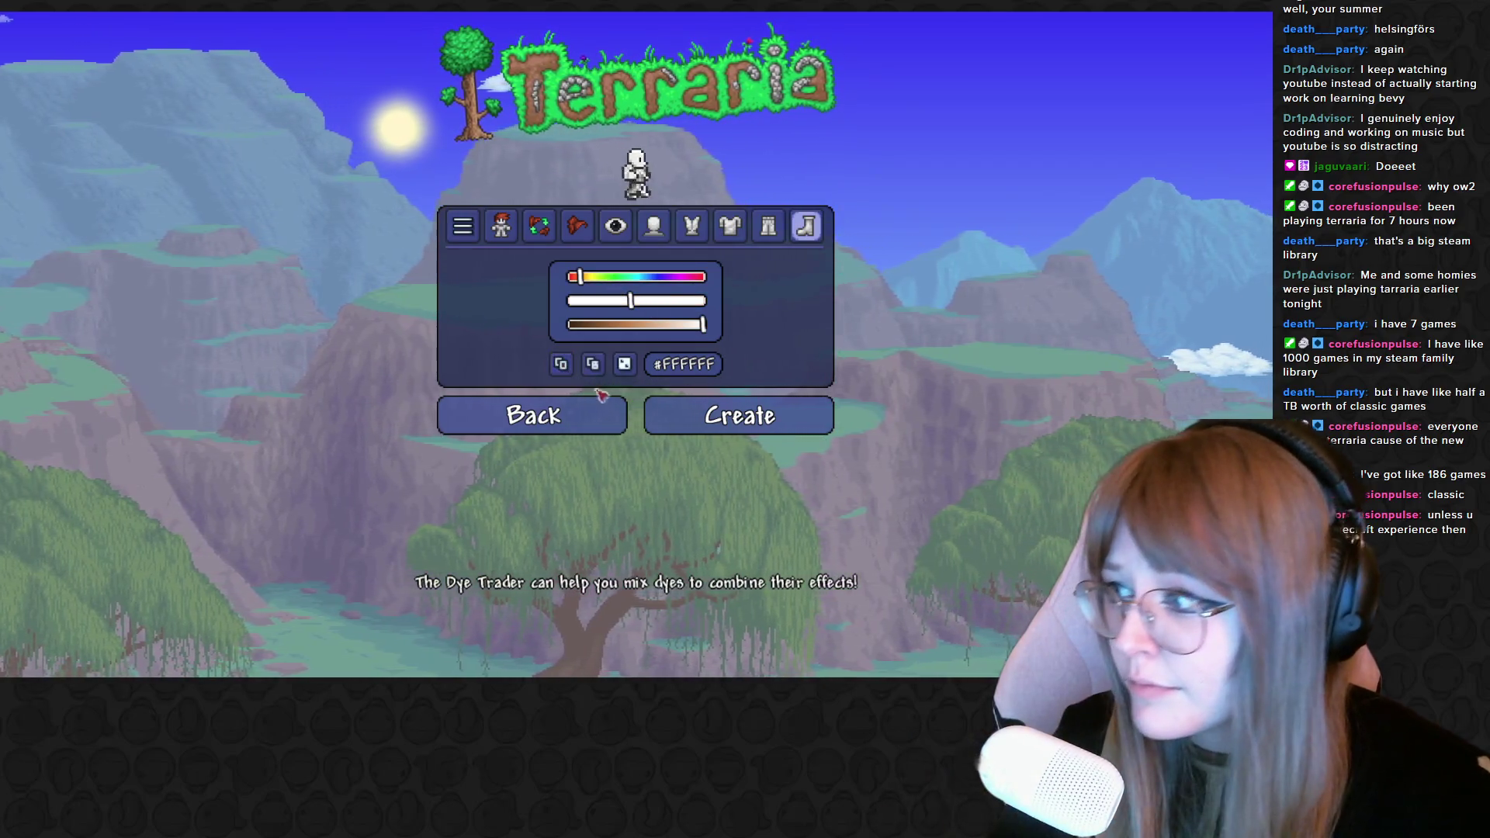
click(766, 417)
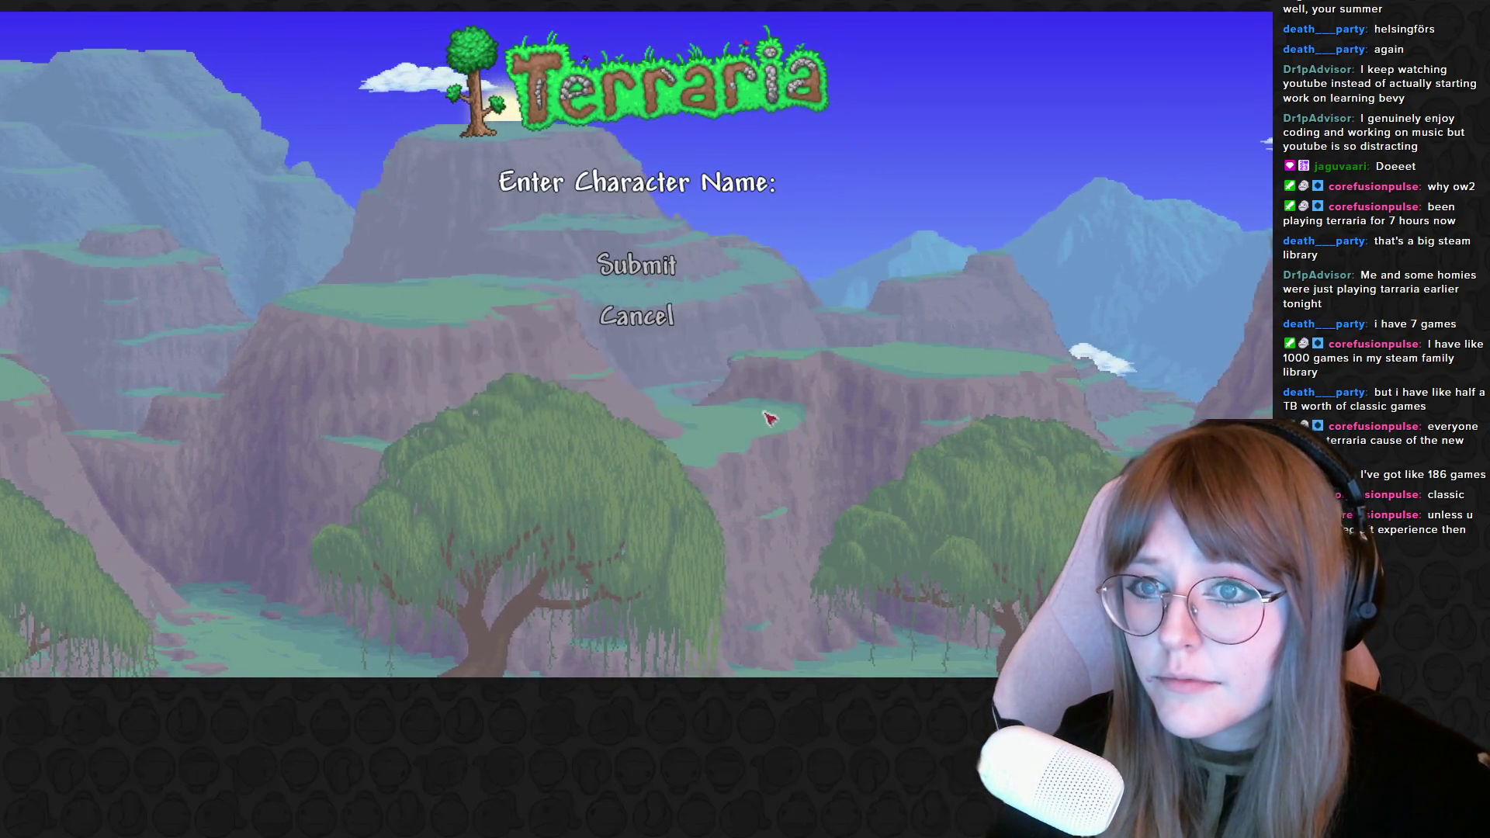
text(rui)
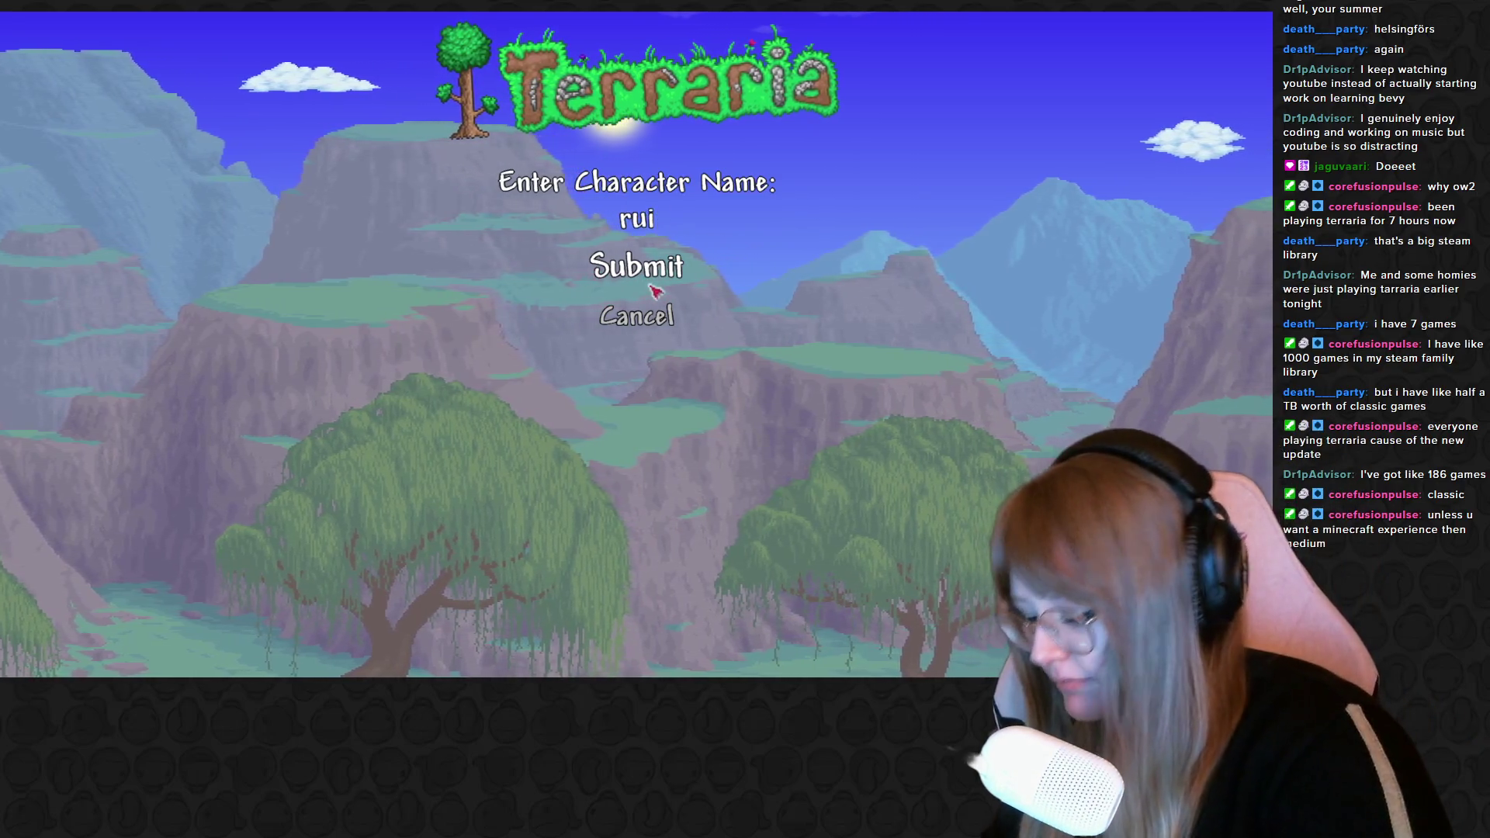
text(pana)
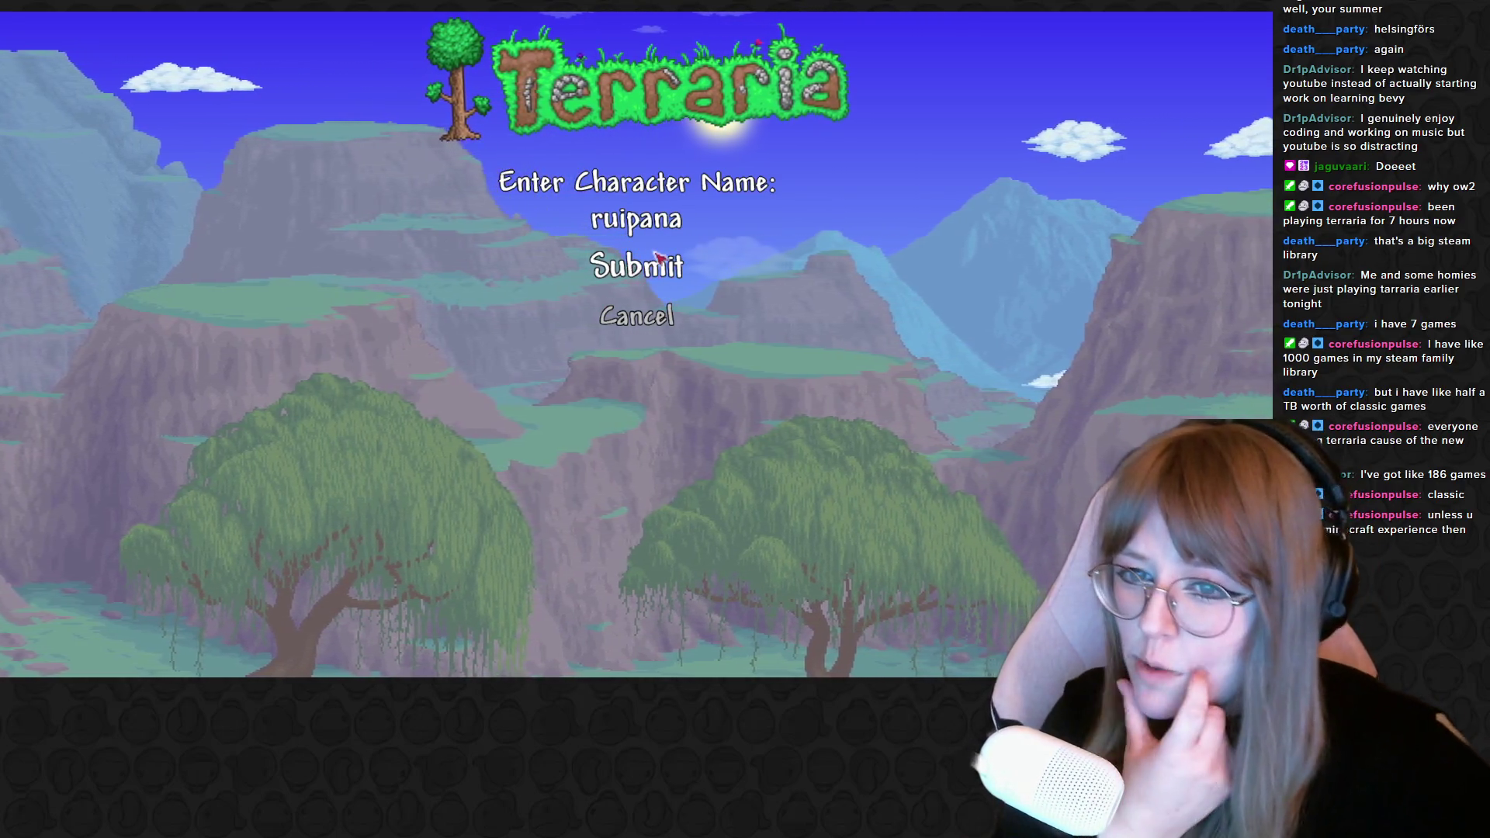
Confirm the character name ruipana and choose to play as the new character
click(658, 256)
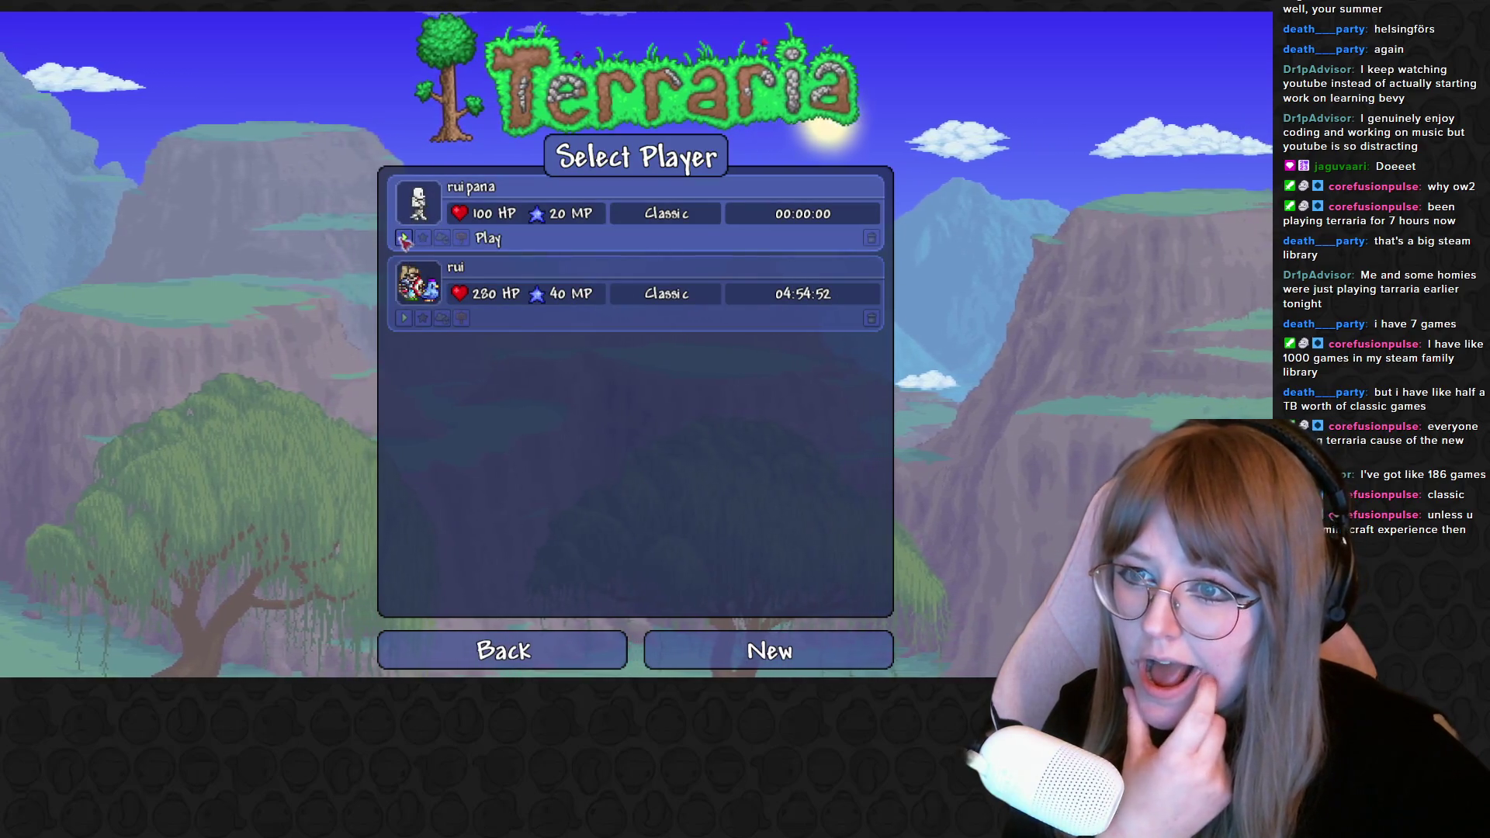
click(404, 239)
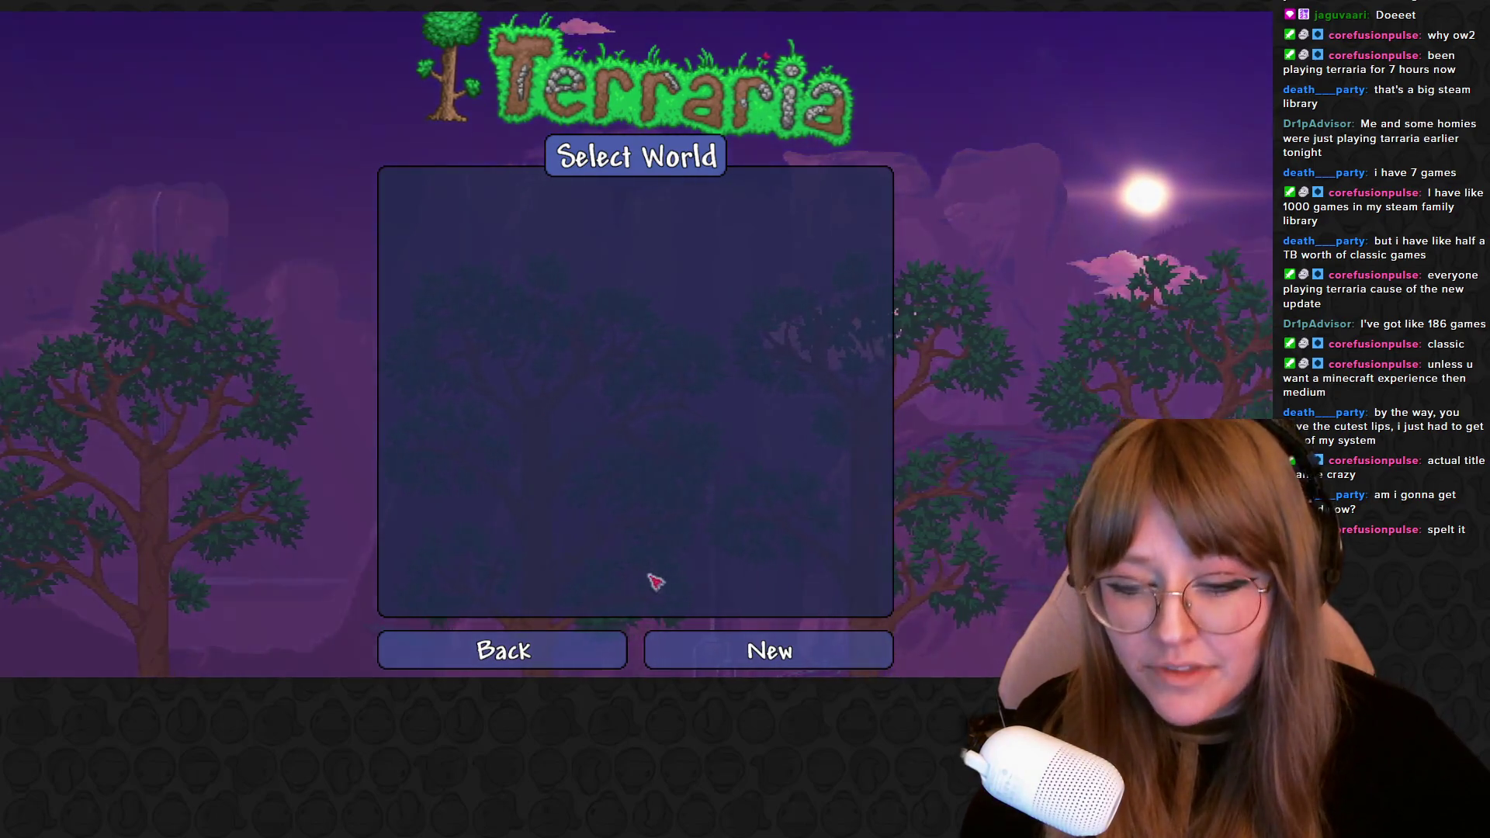
Start a new world and enter the seed 'save the rainforest' before returning to world options
click(769, 651)
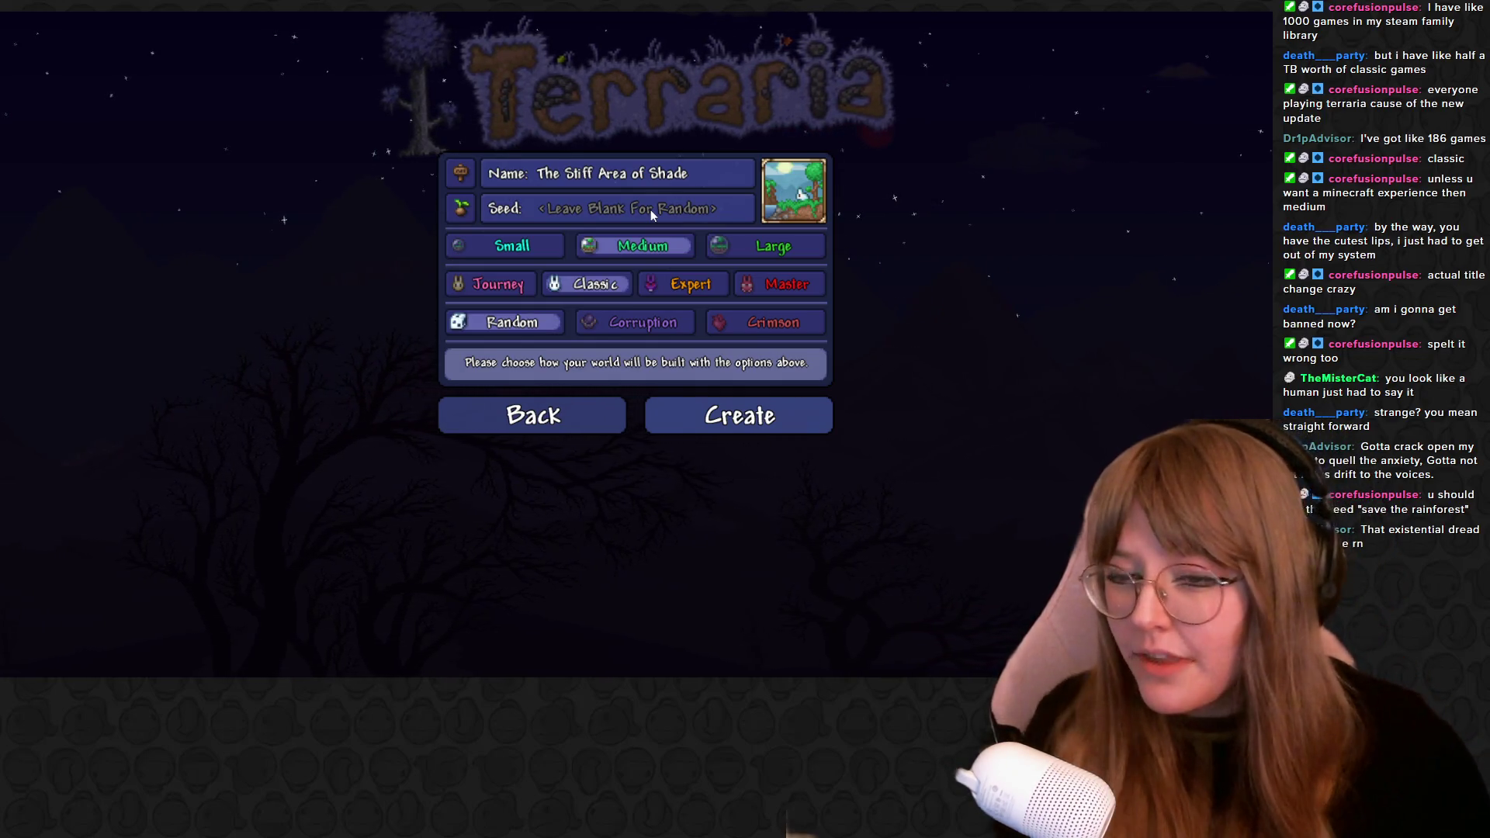
click(650, 210)
text(save the rainfor)
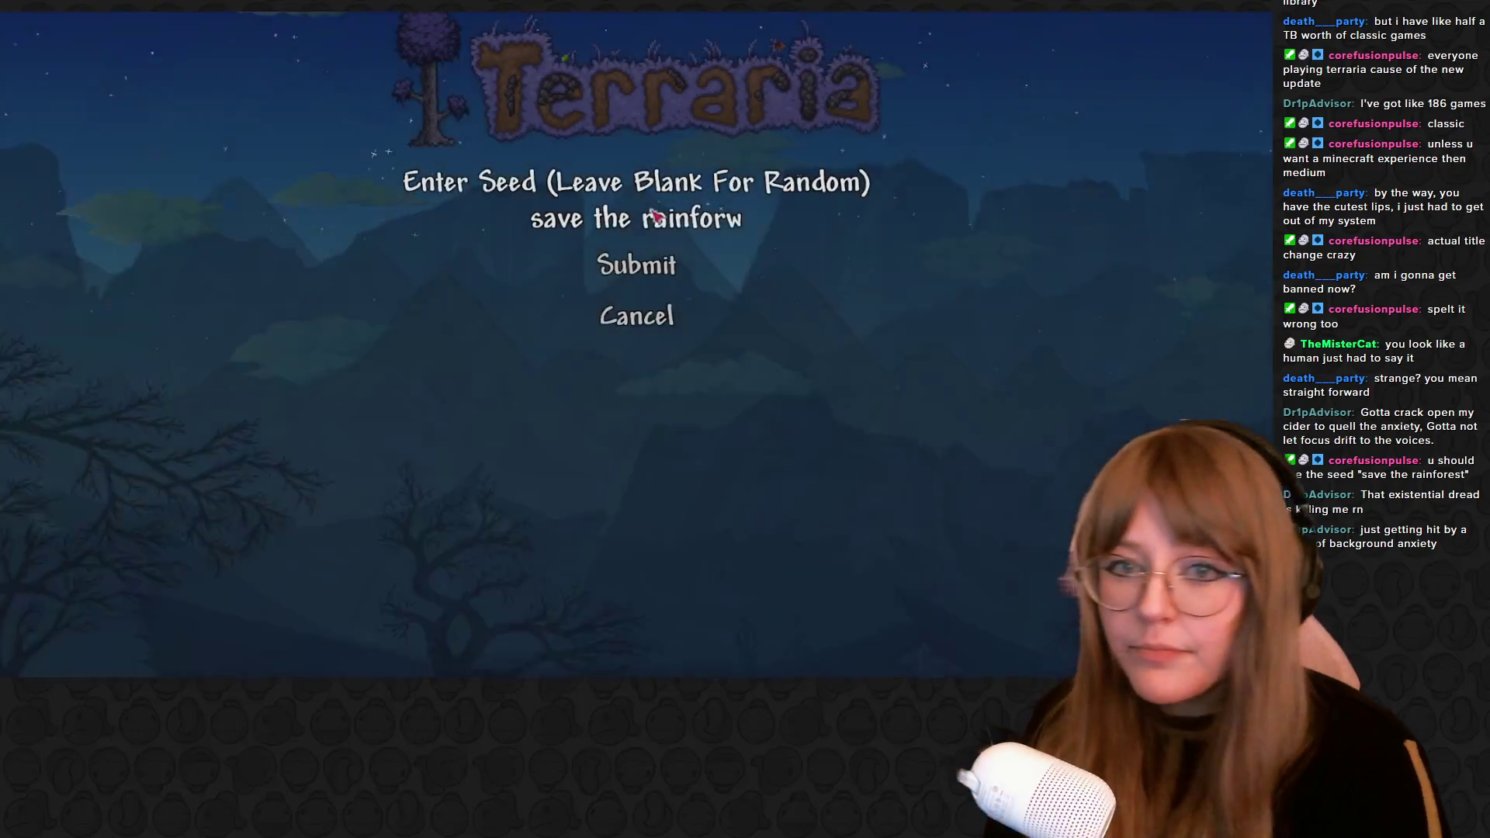
text(esy)
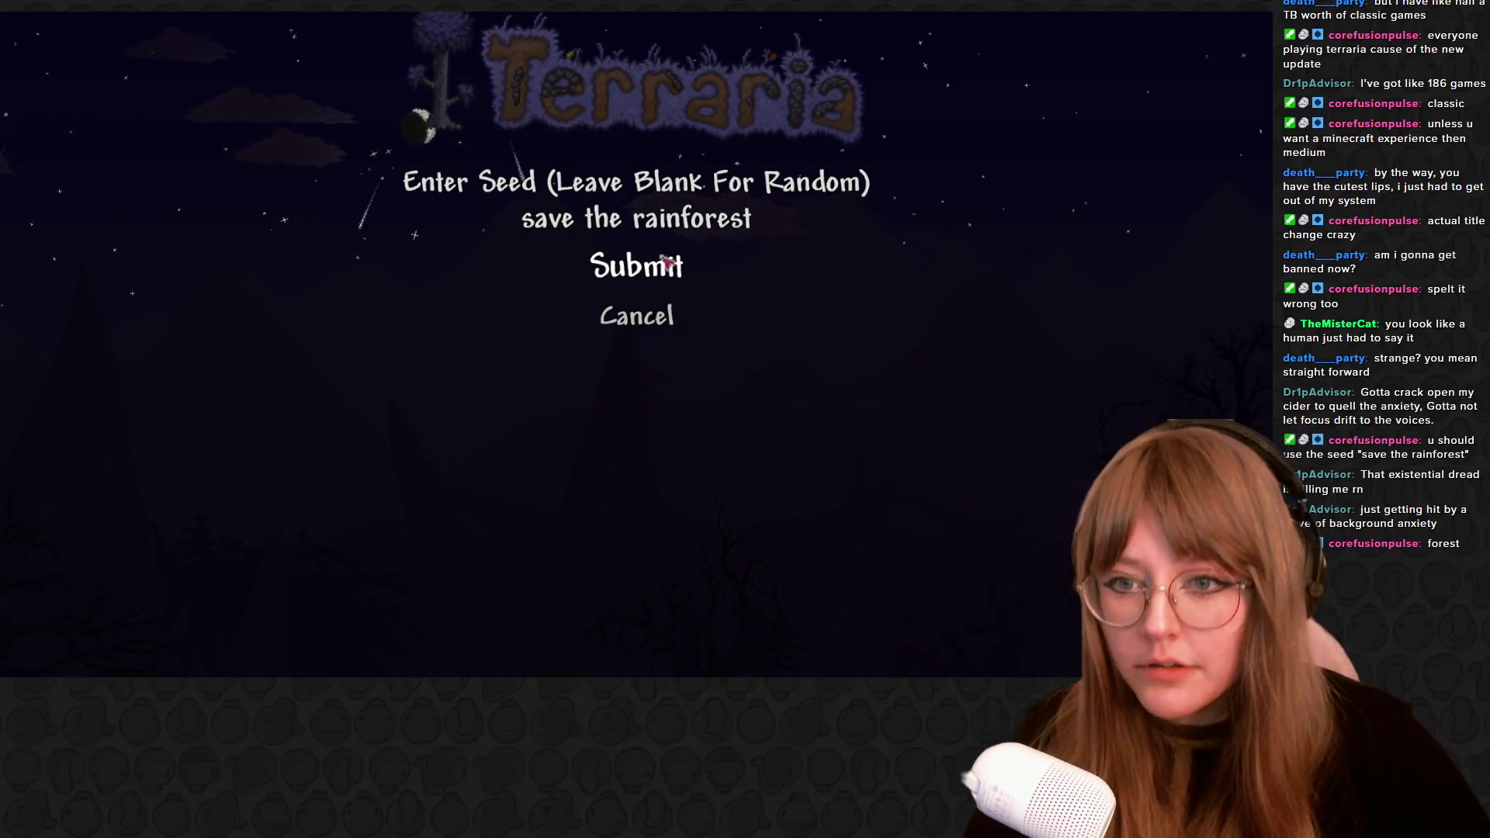
click(661, 262)
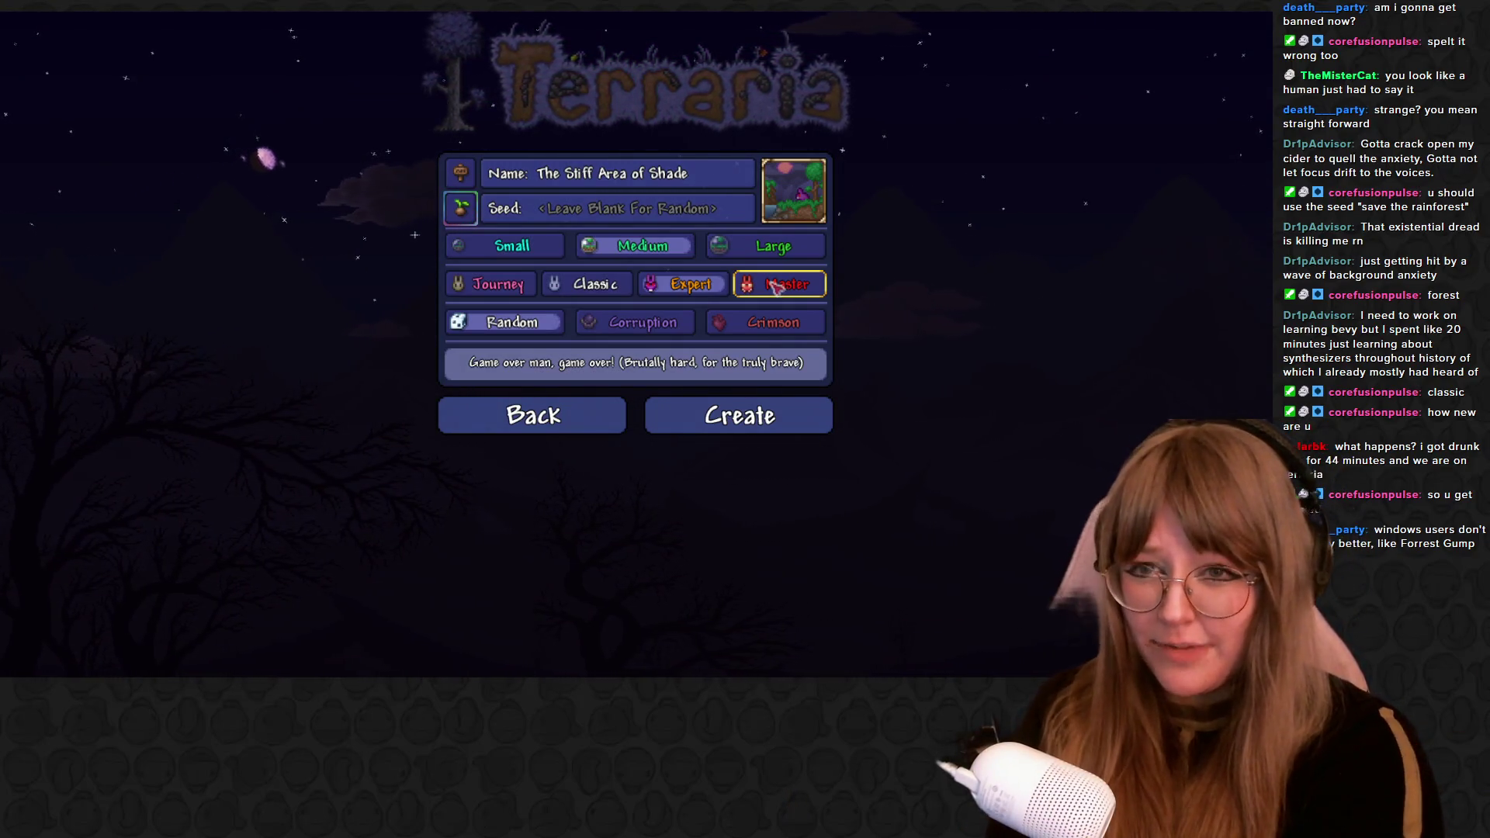
Name the world 'factory', adjust system volume, and choose the Corruption world evil
click(687, 184)
text(f)
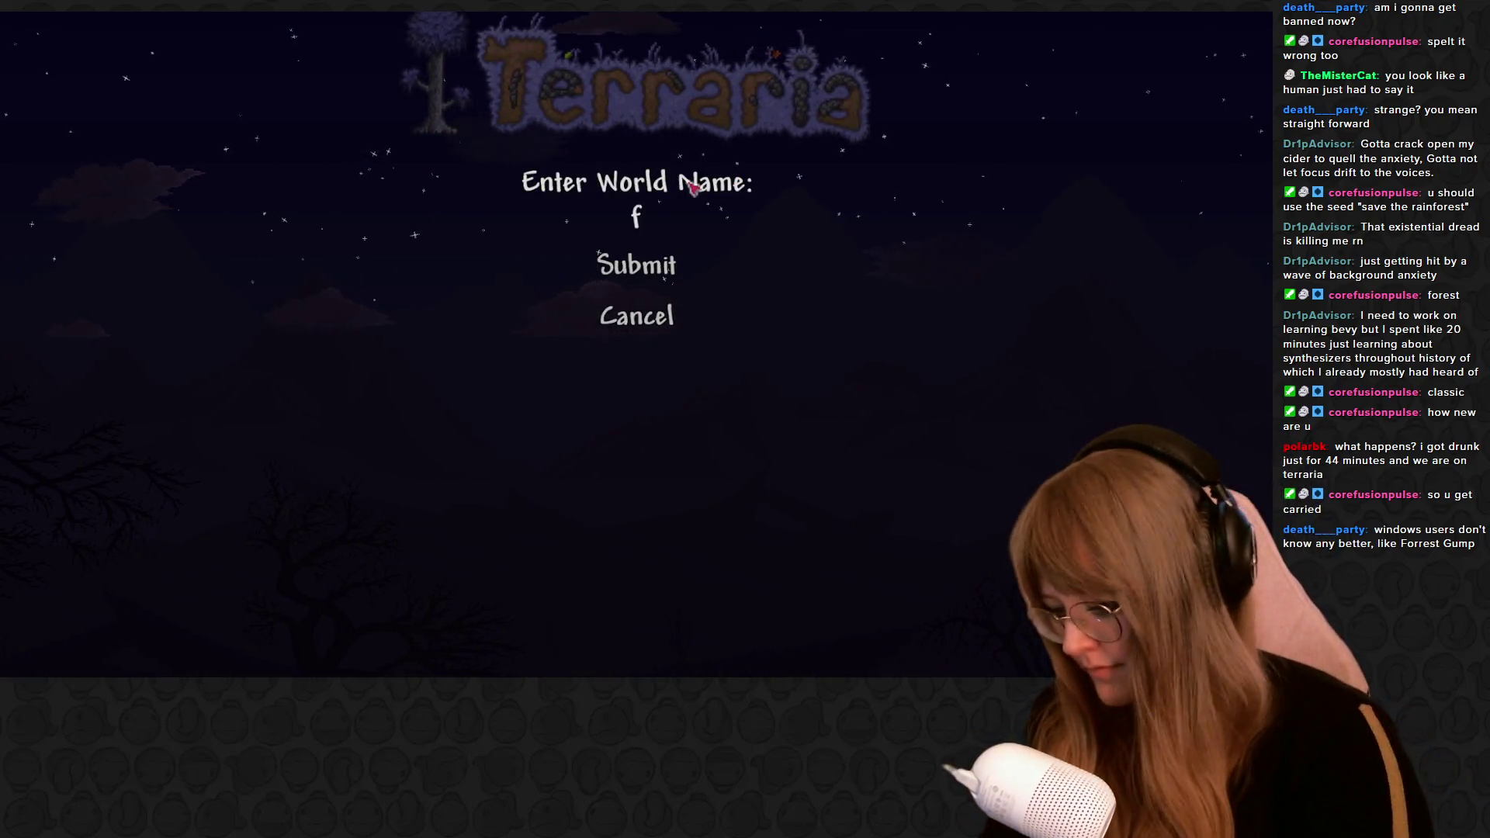
text(actory)
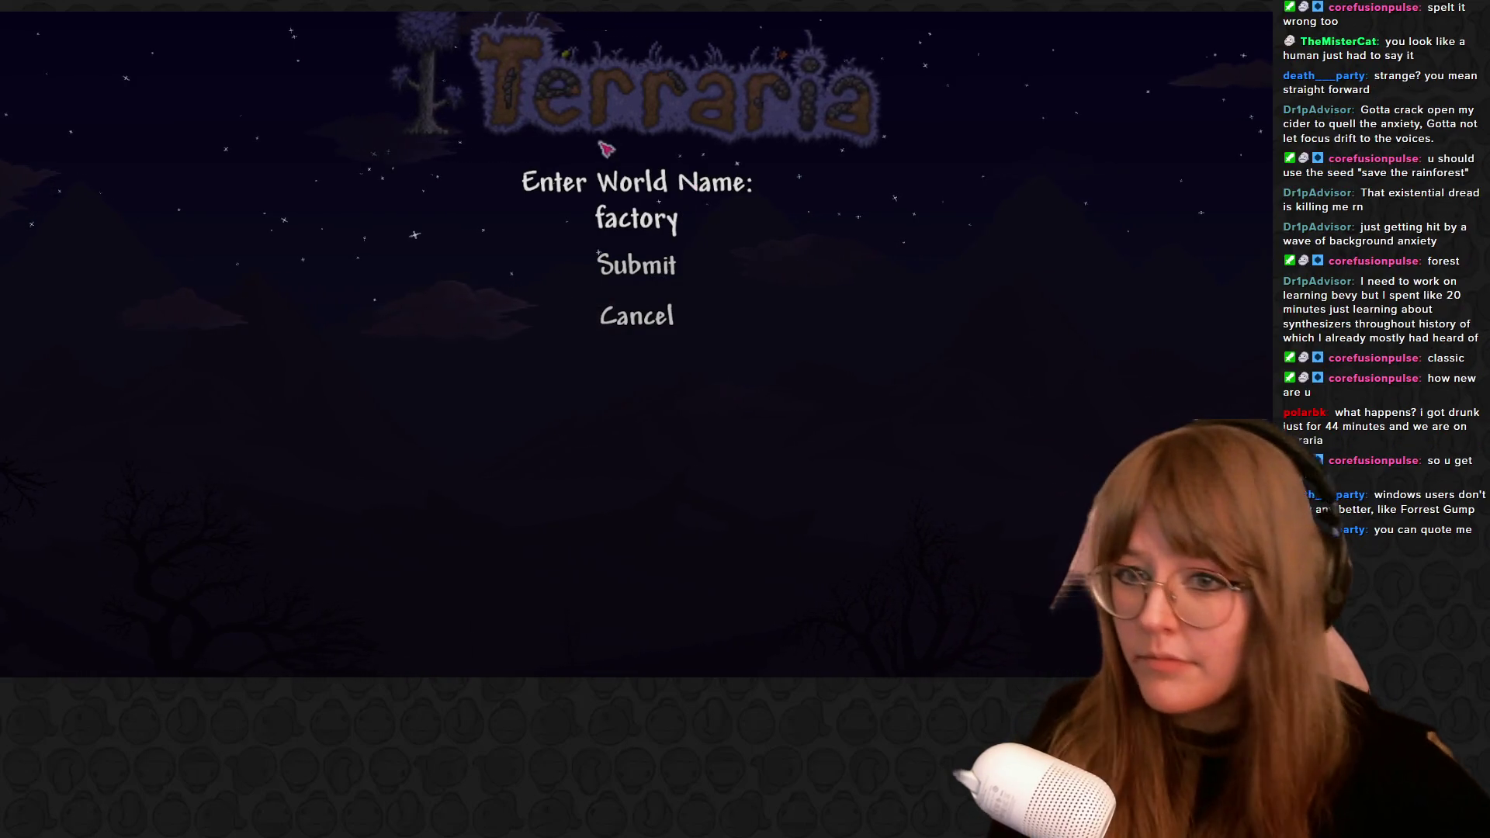
click(651, 268)
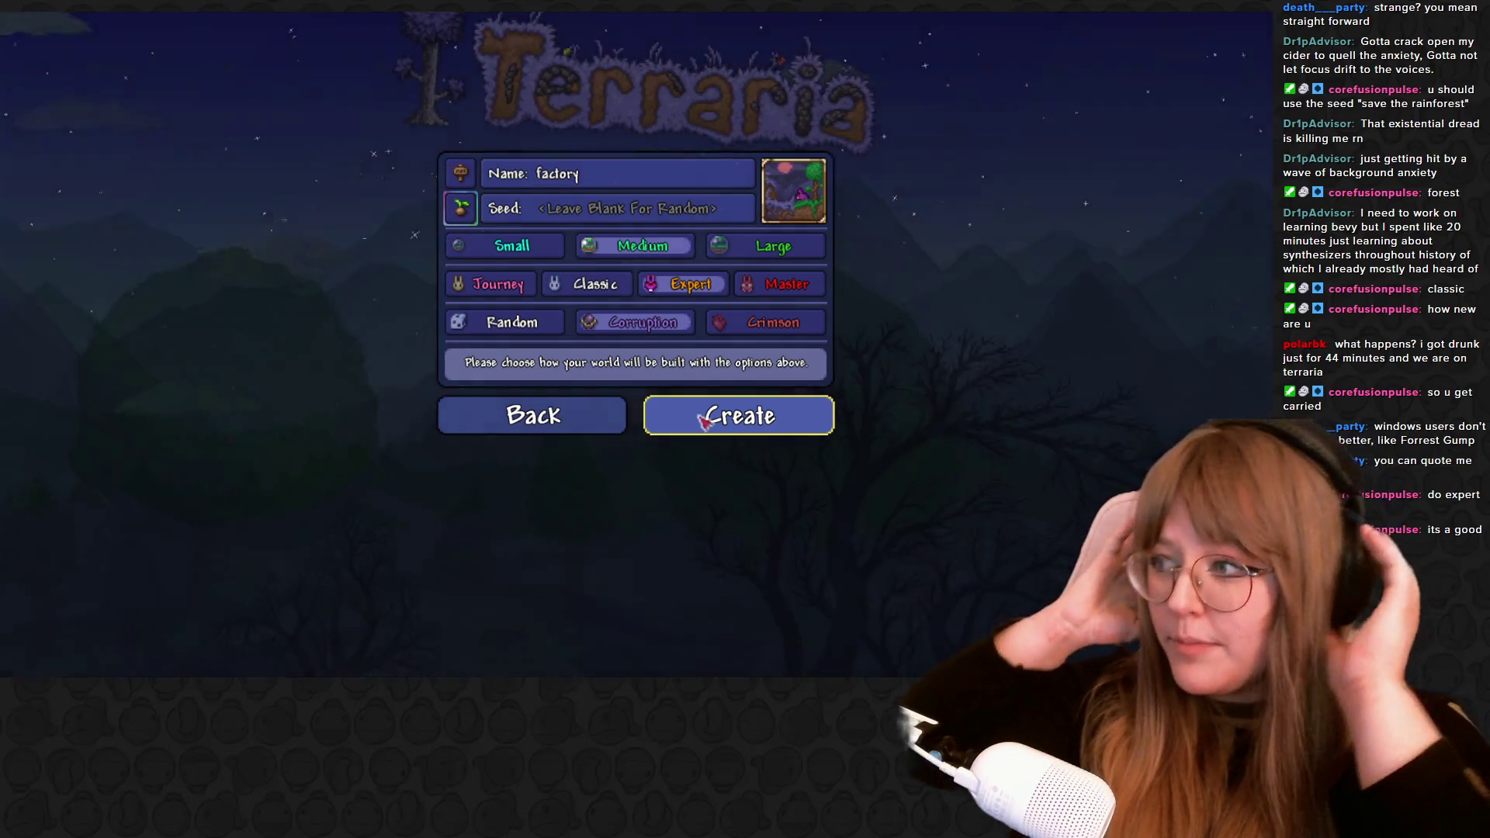
key(XF86AudioLowerVolume)
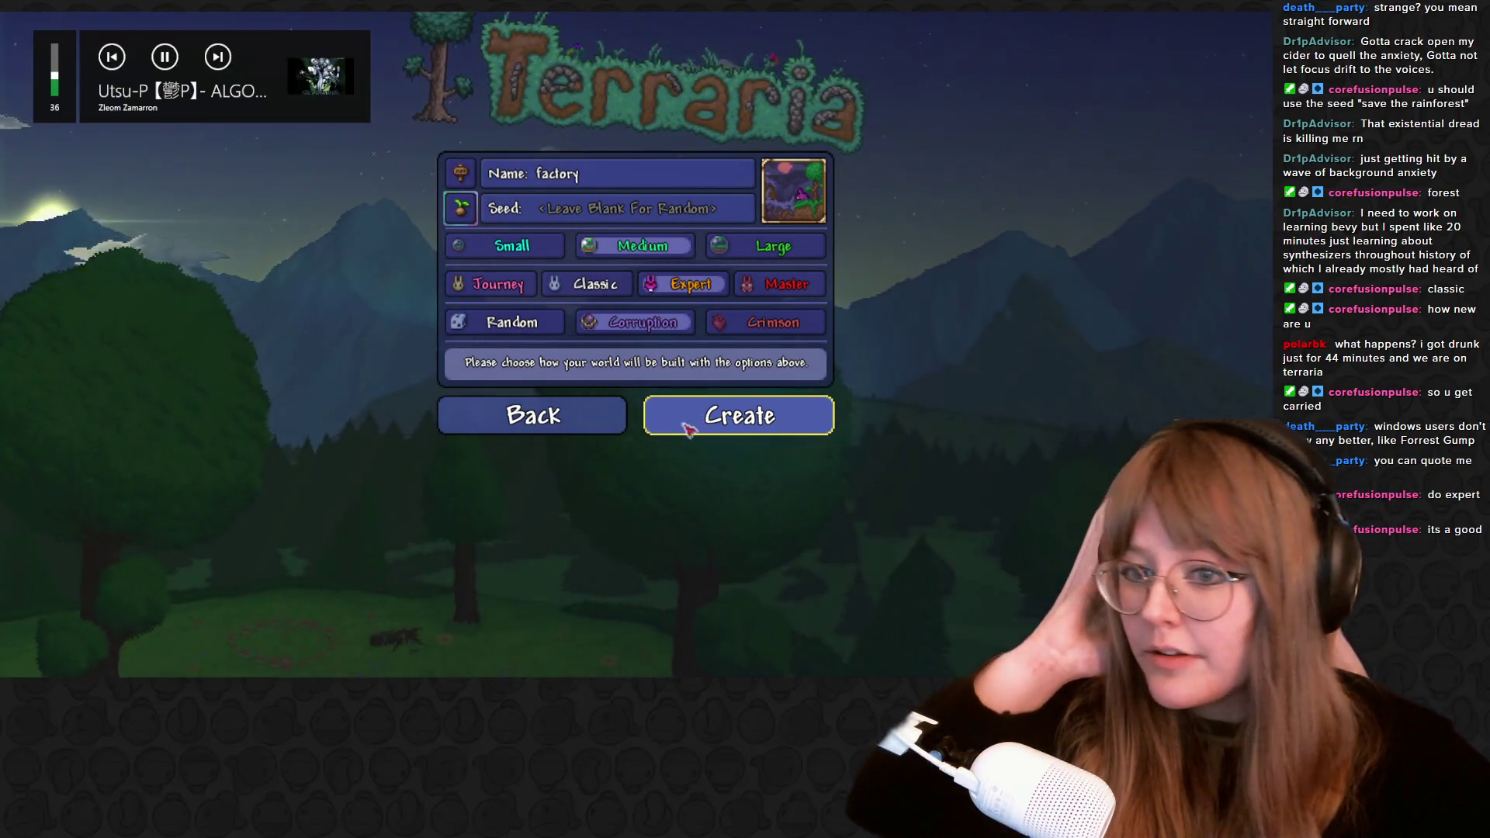
key(XF86AudioLowerVolume)
key(XF86AudioLowerVolume)
key(XF86AudioLowerVolume)
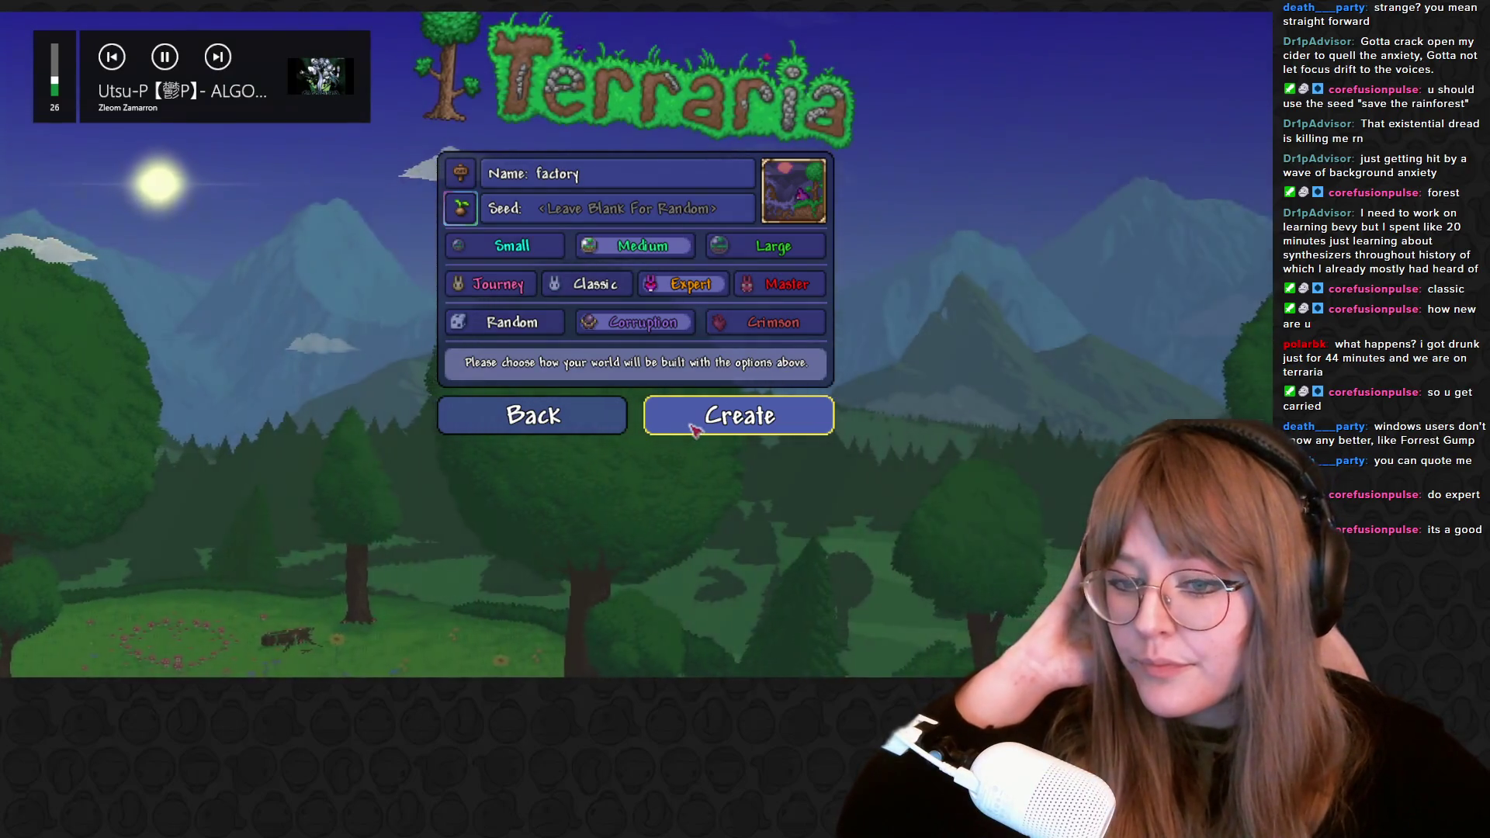
key(XF86AudioRaiseVolume)
key(XF86AudioRaiseVolume)
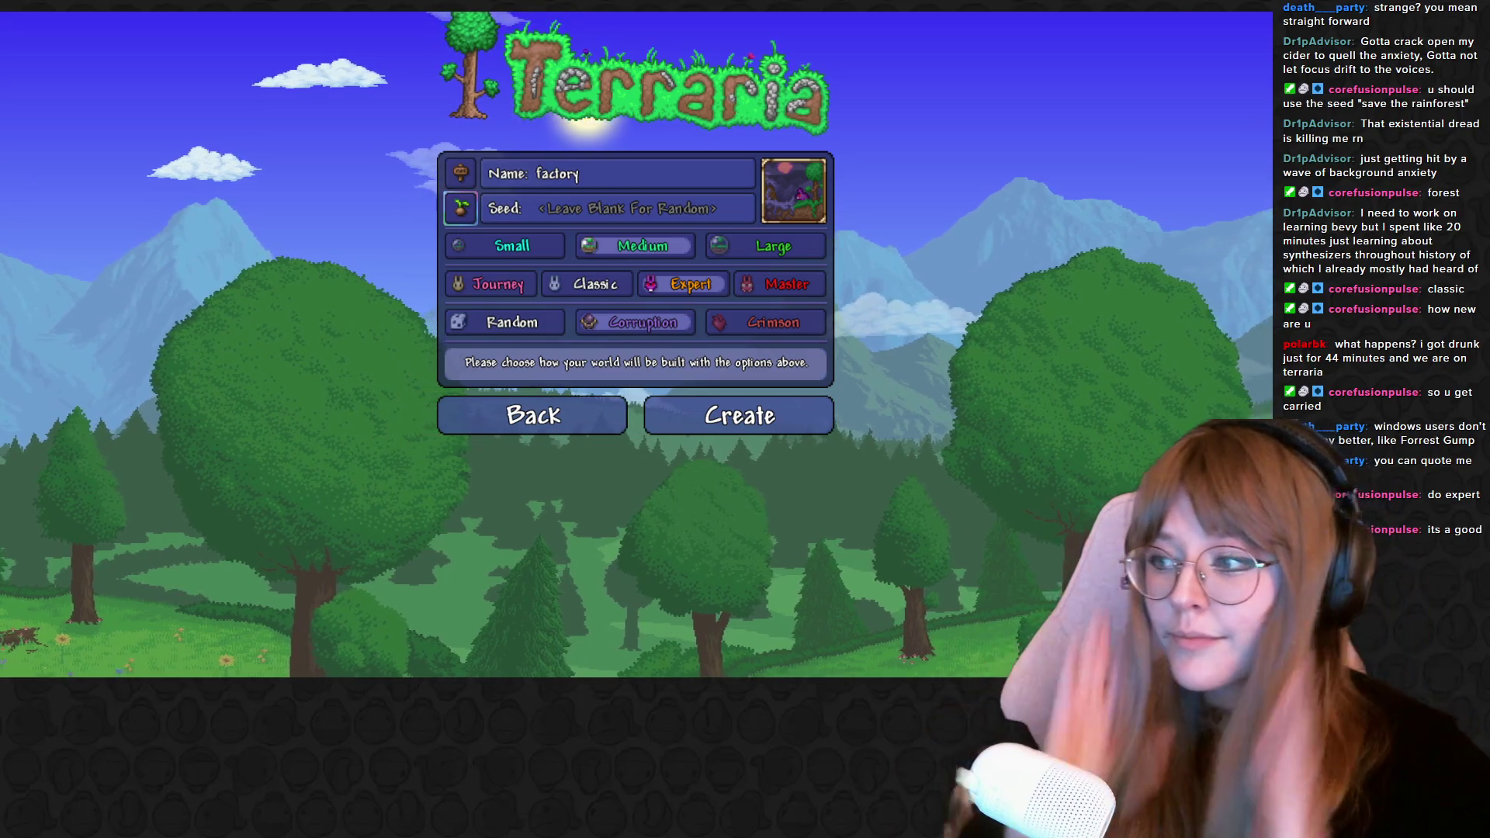
click(728, 423)
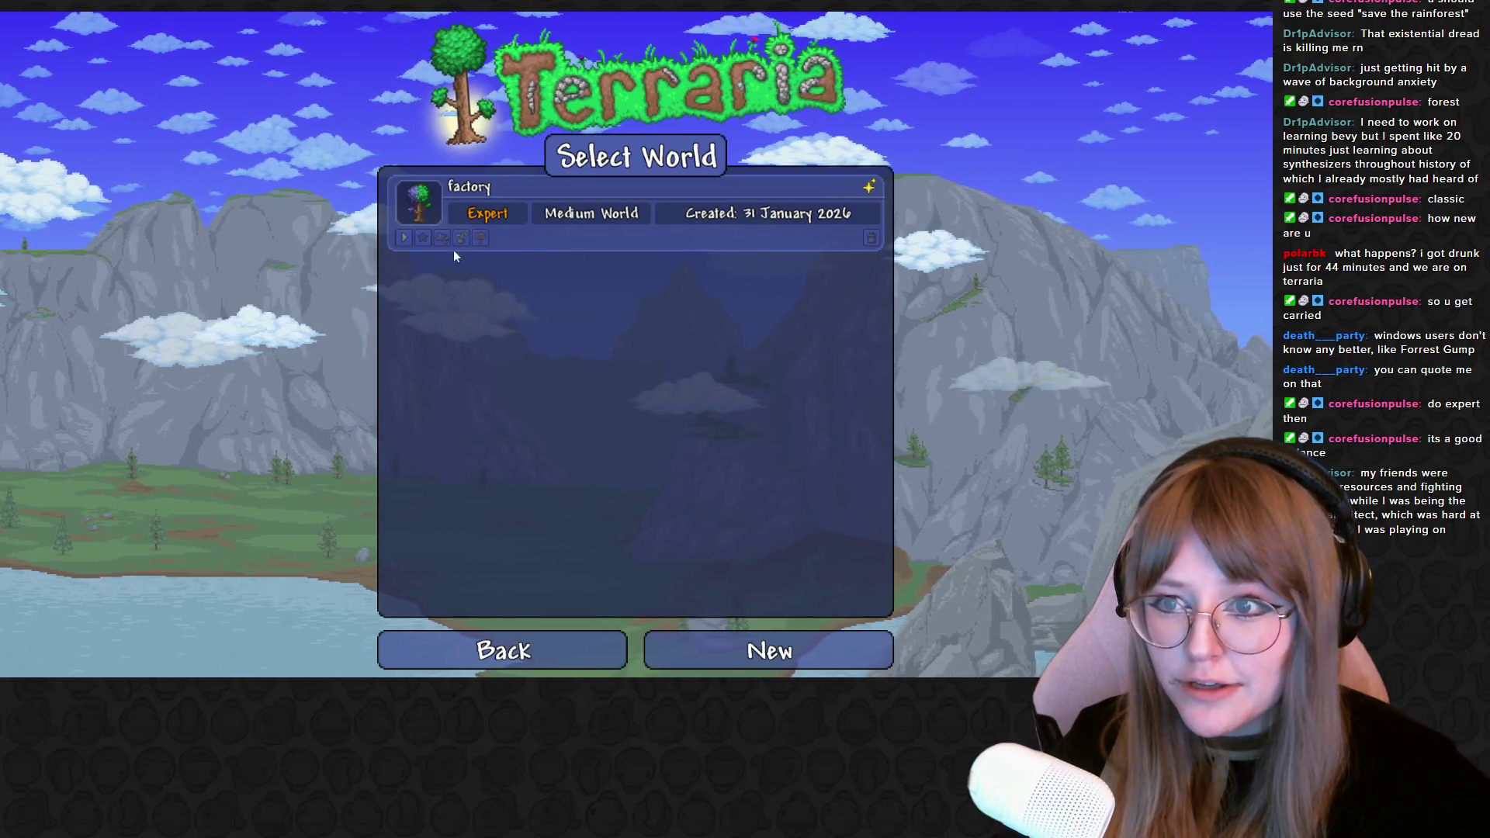
Load the factory world and walk the character to the right
click(405, 237)
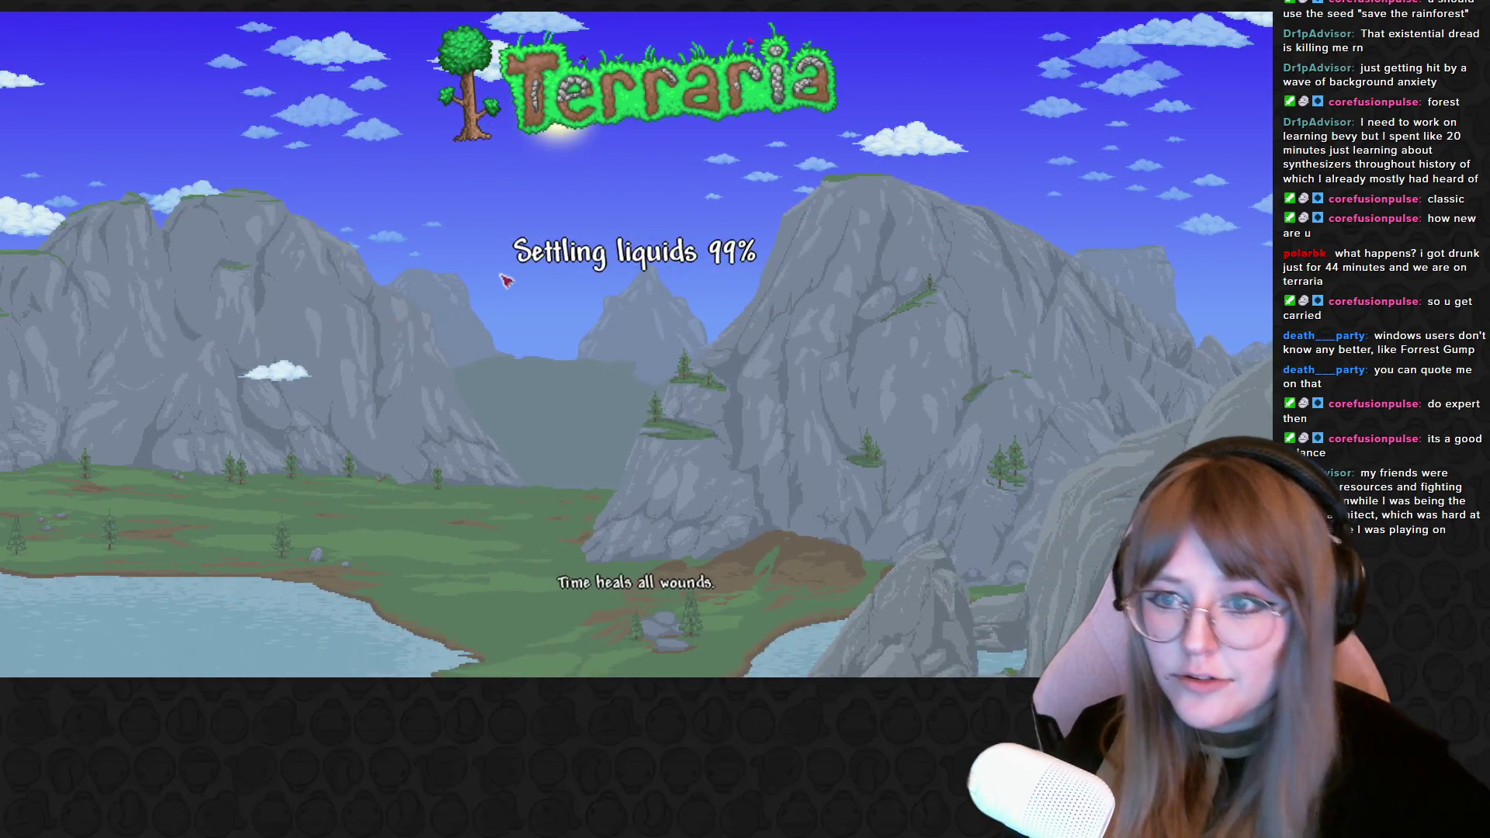
key(d)
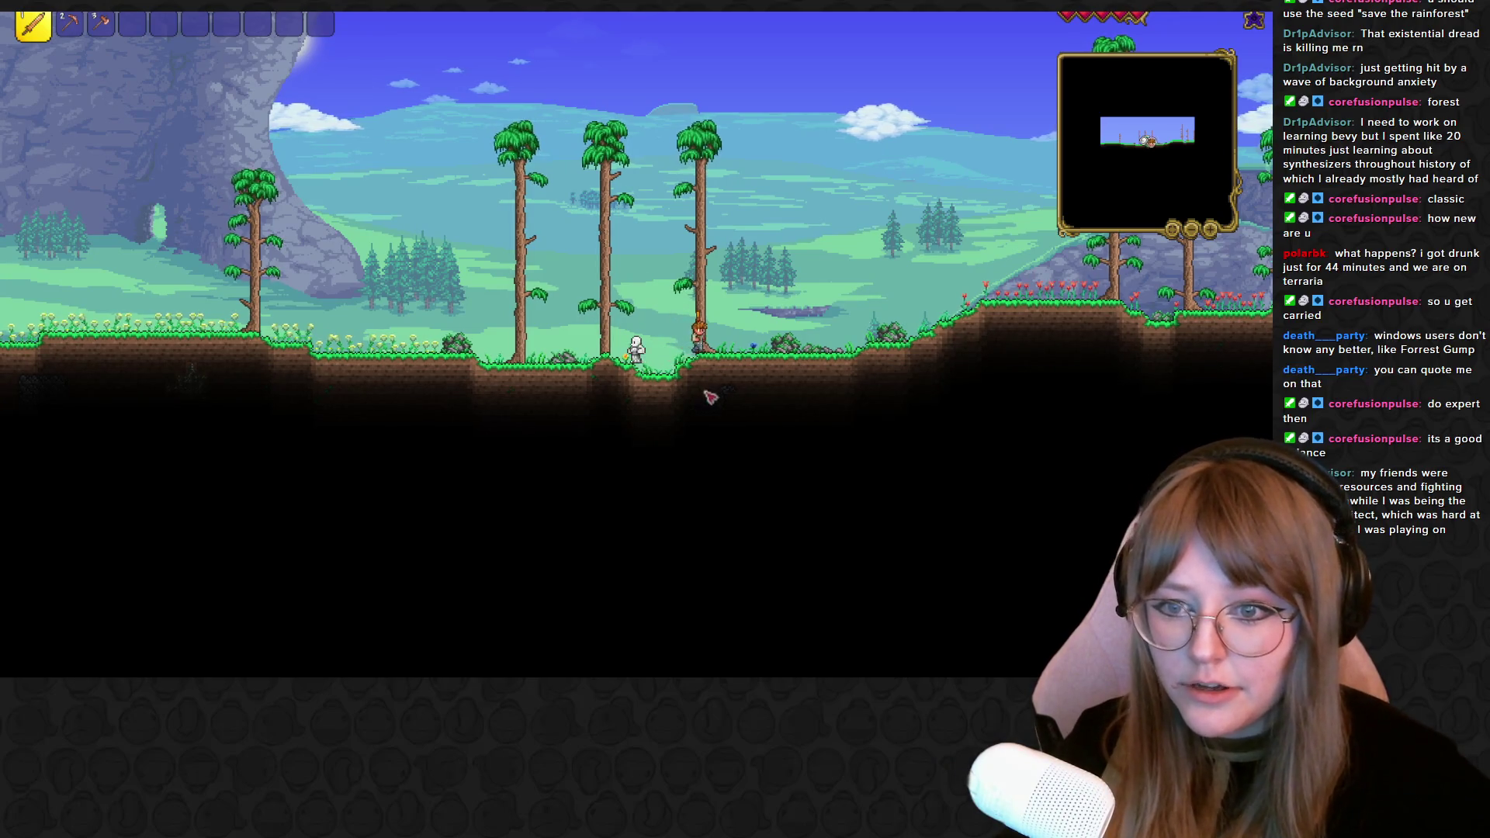
Walk right past the guide toward the trees, swinging the pickaxe, then equip the axe
key(2)
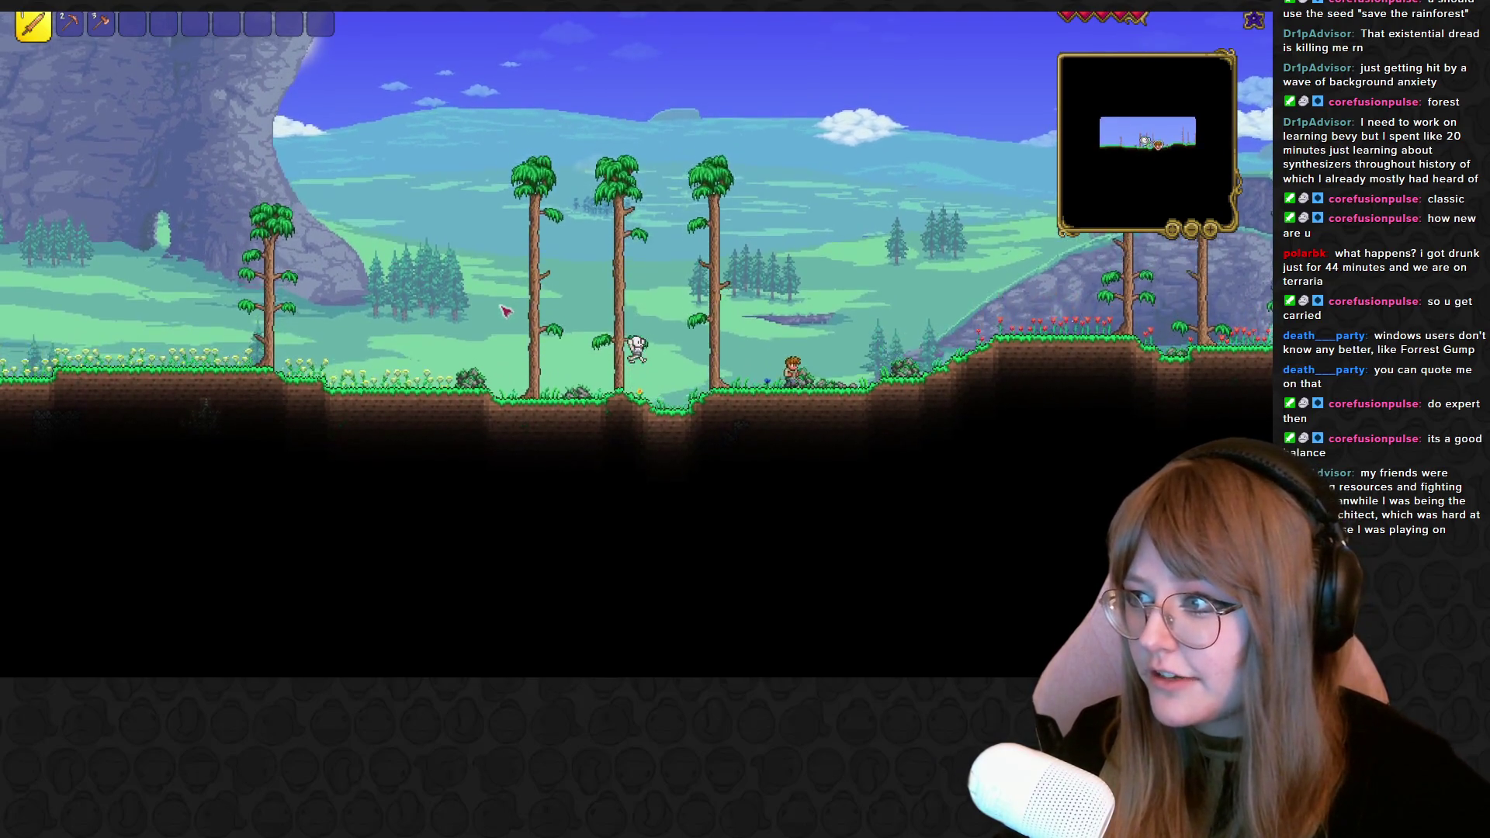
key(d)
key(d)
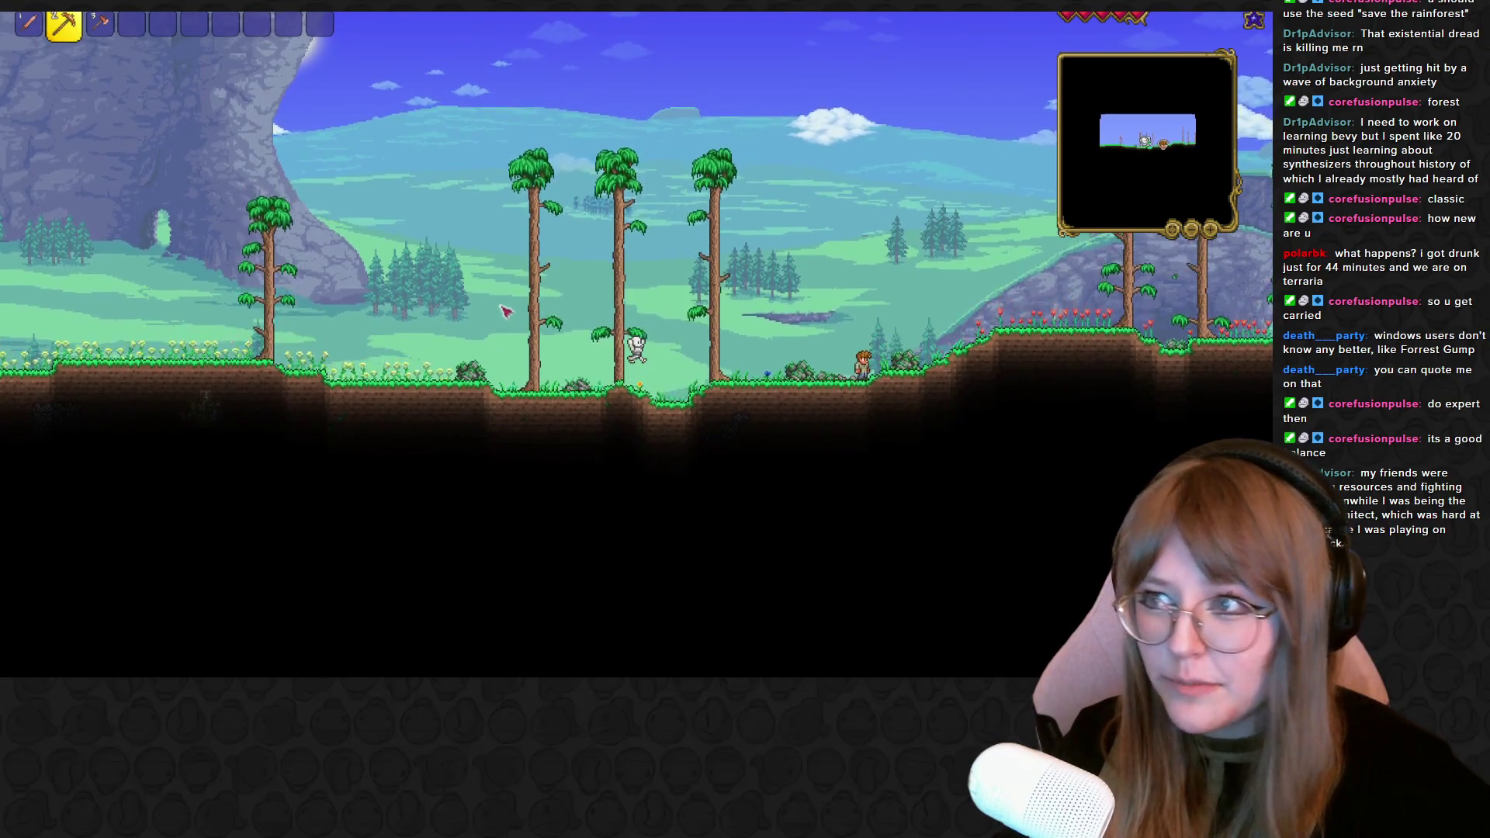
click(637, 340)
key(d)
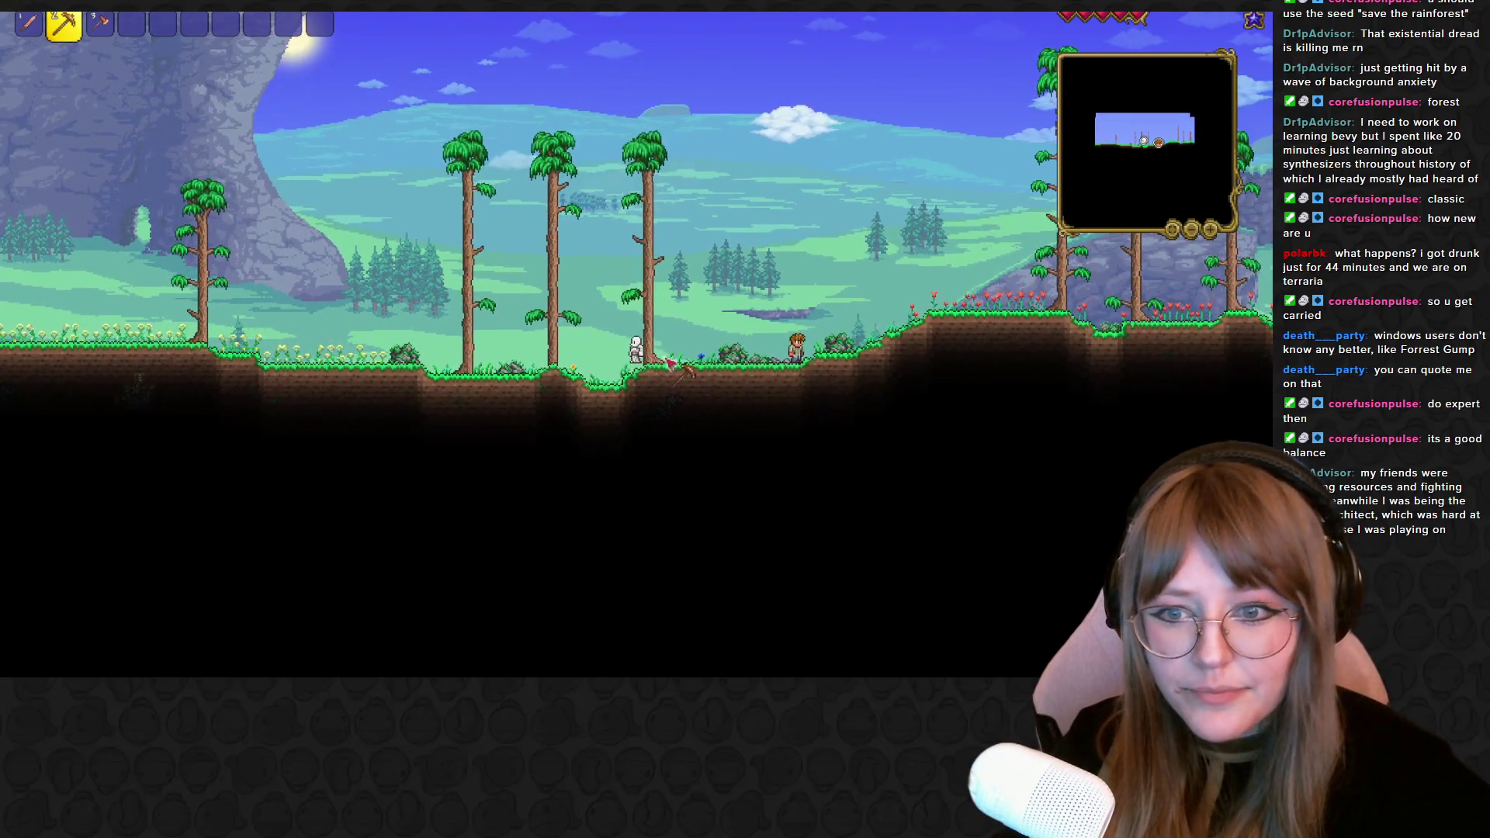
key(d)
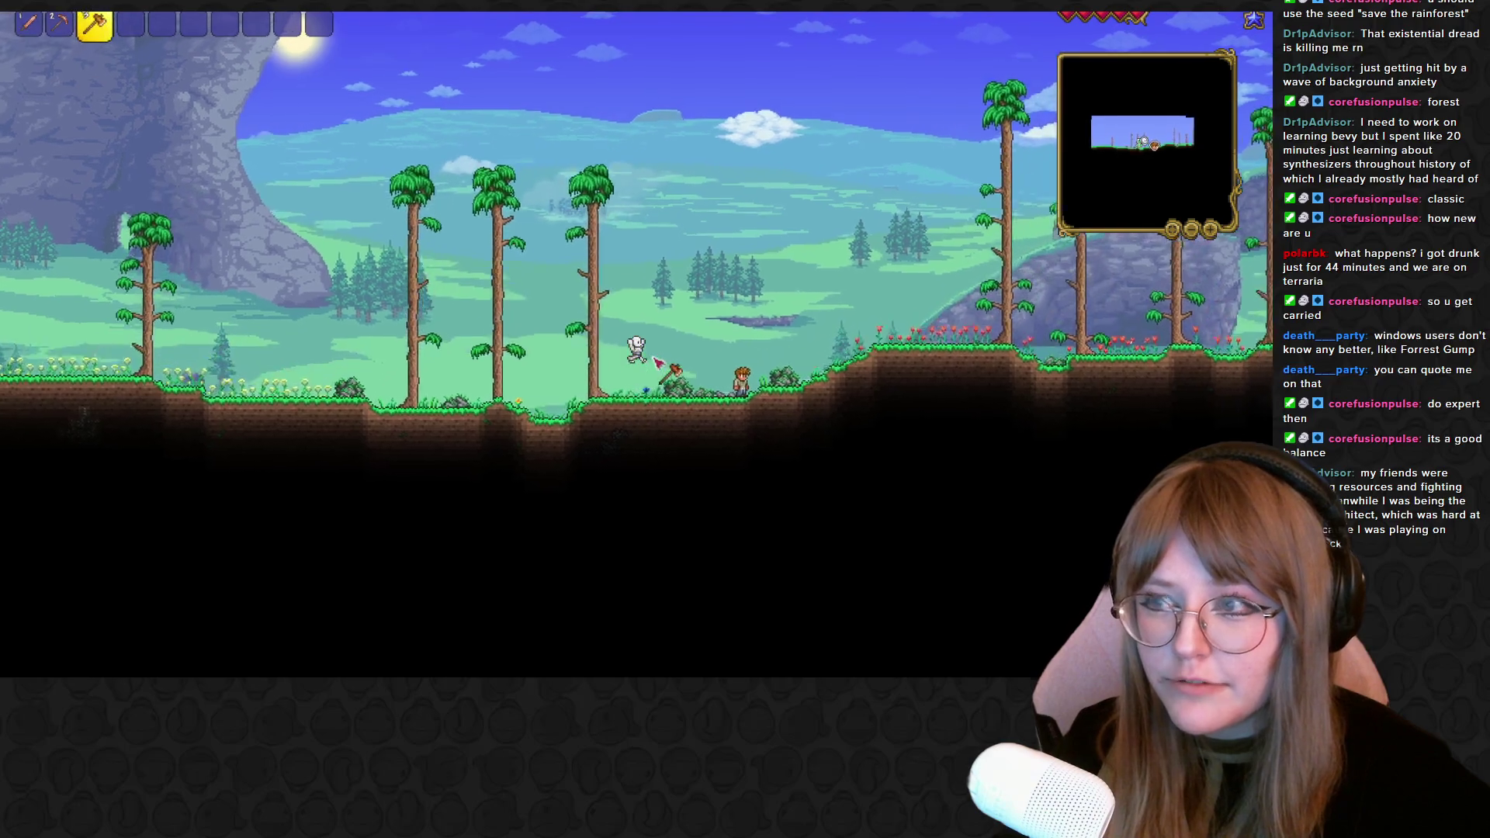
key(3)
key(d)
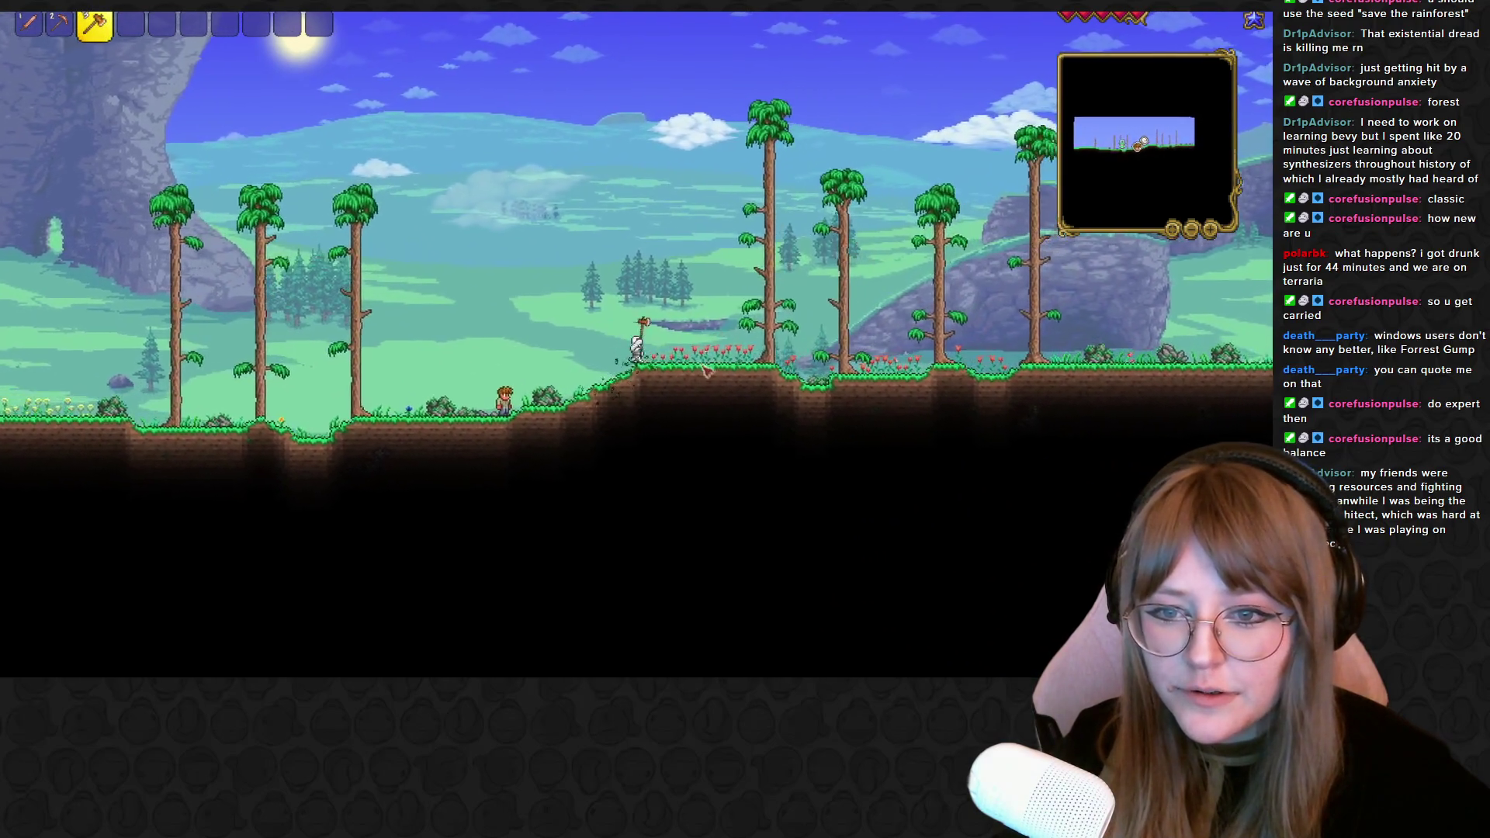
key(d)
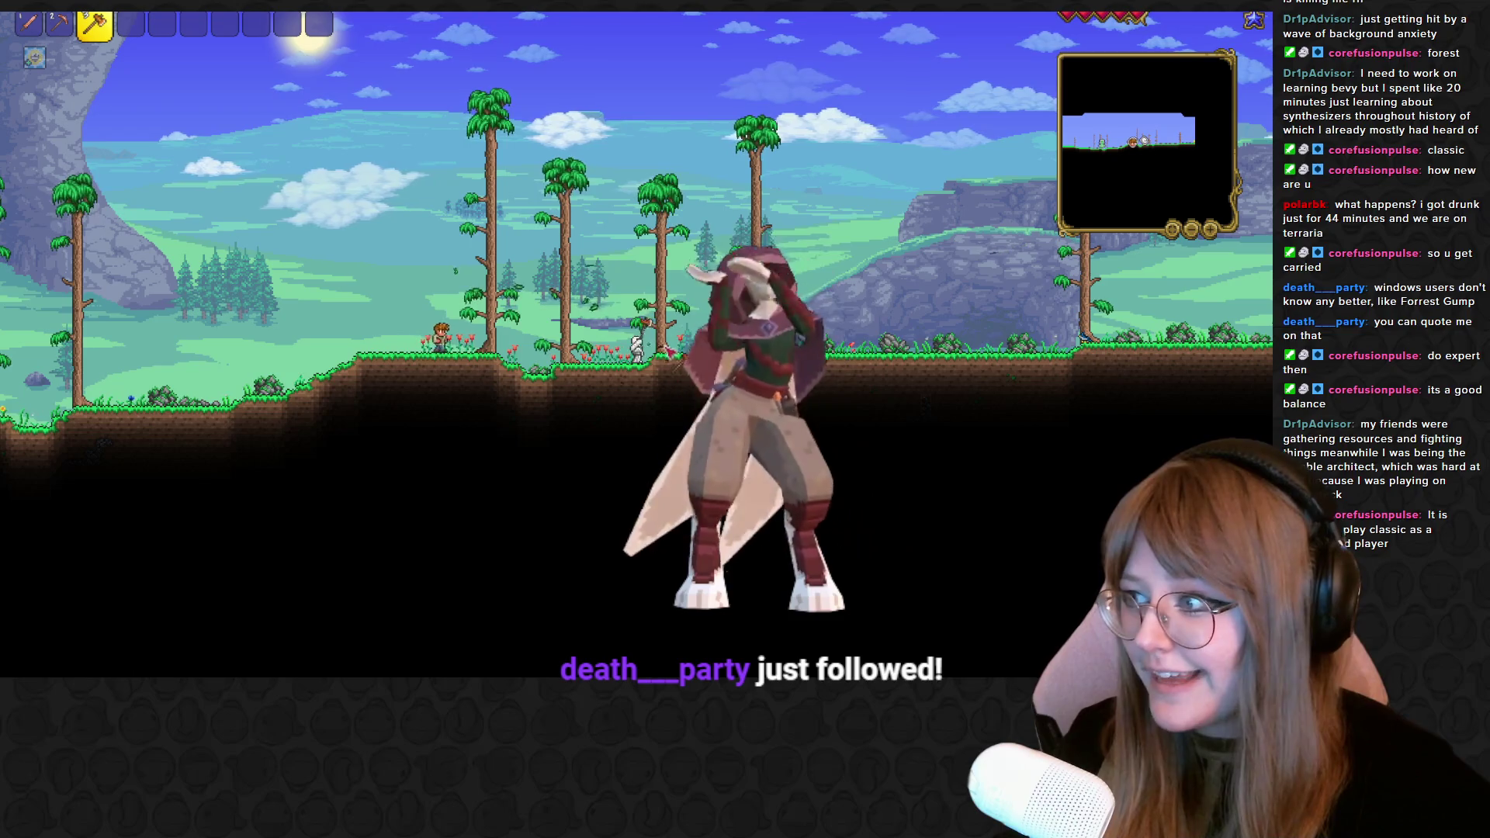
Chop down the nearby trees and step around to gather the dropped wood and acorns
key(d)
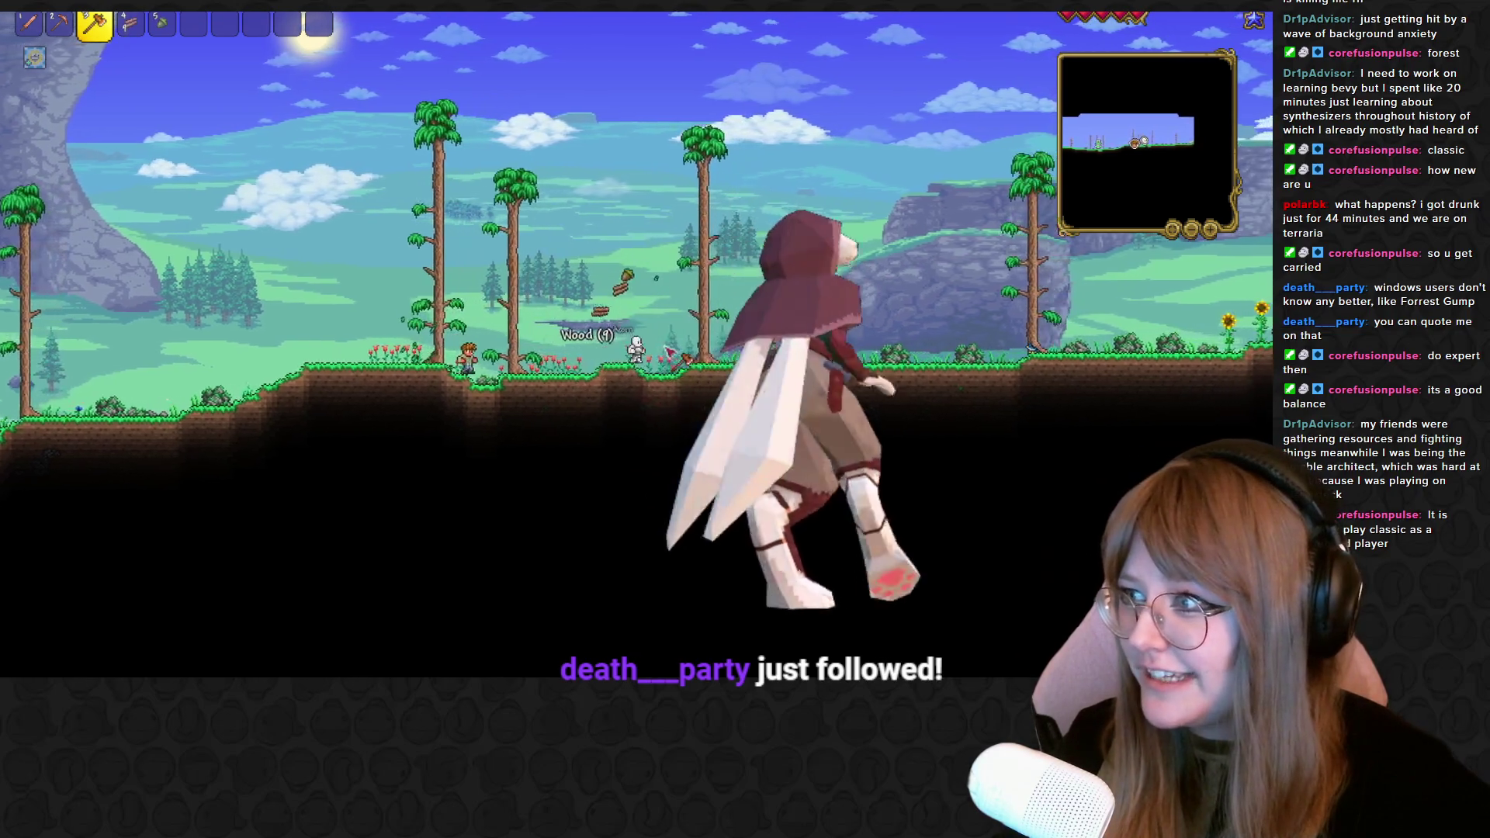
key(d)
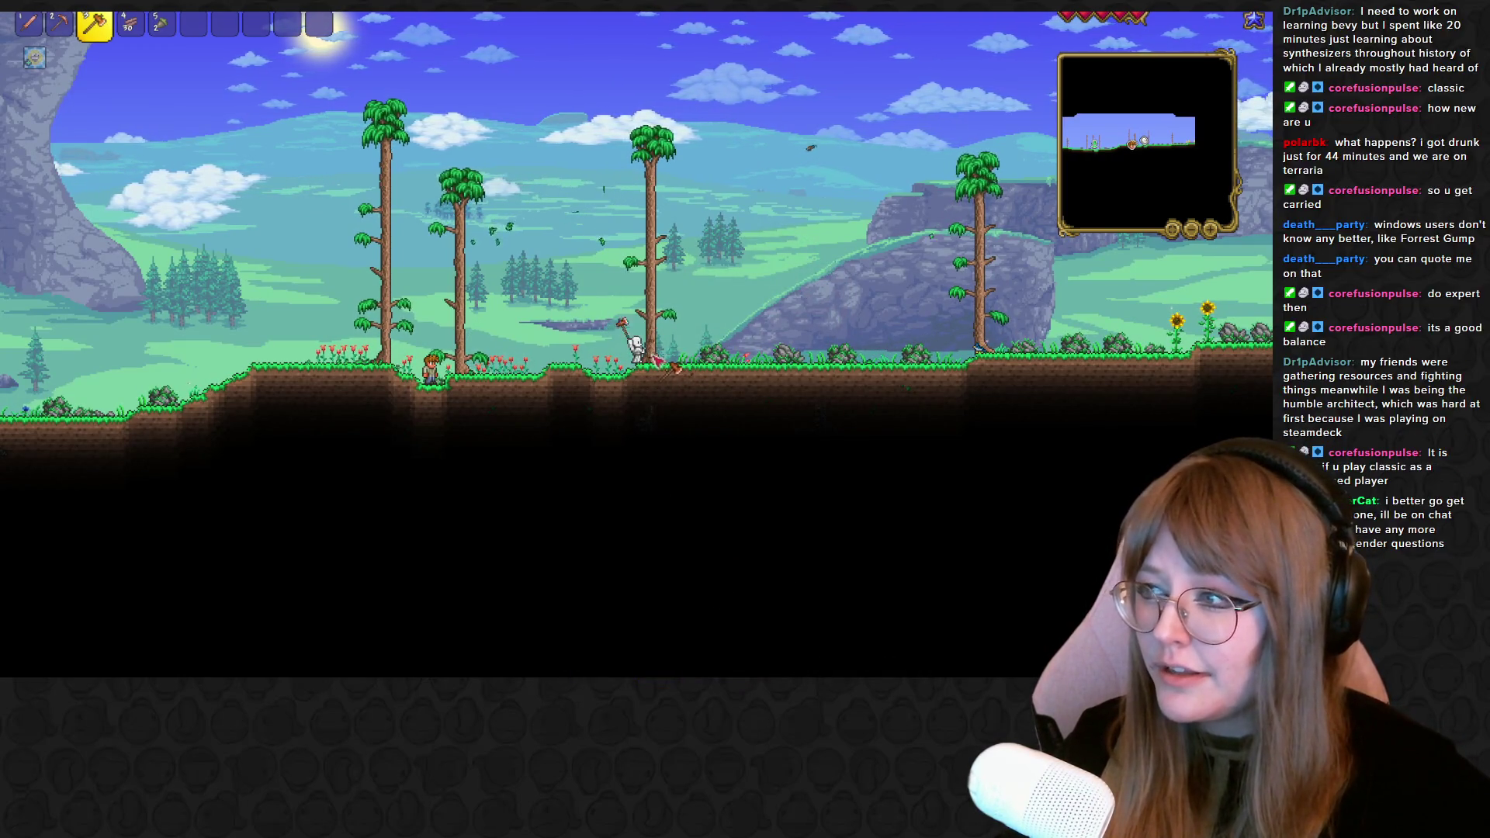
key(d)
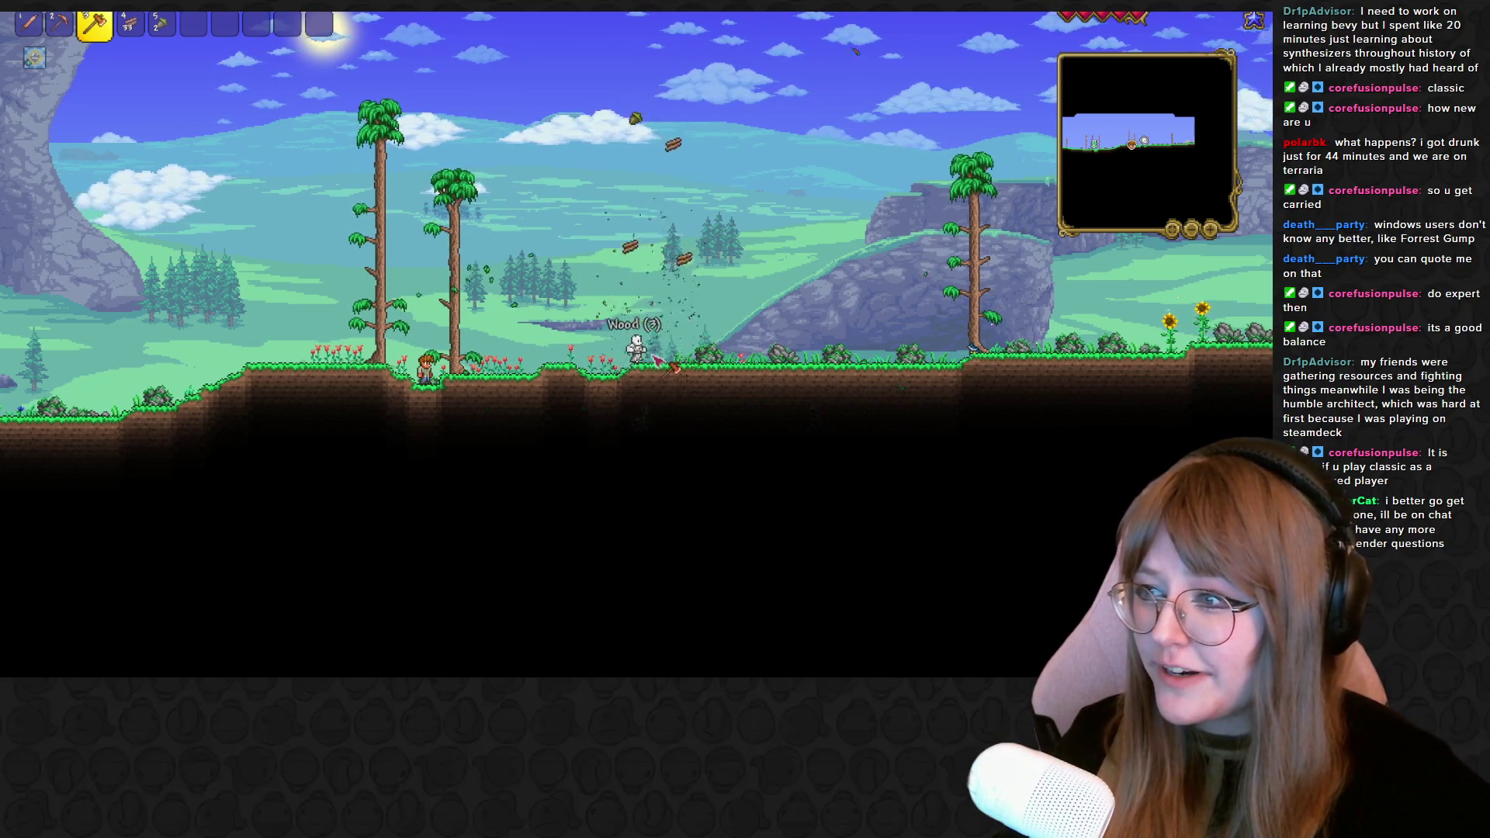
key(d)
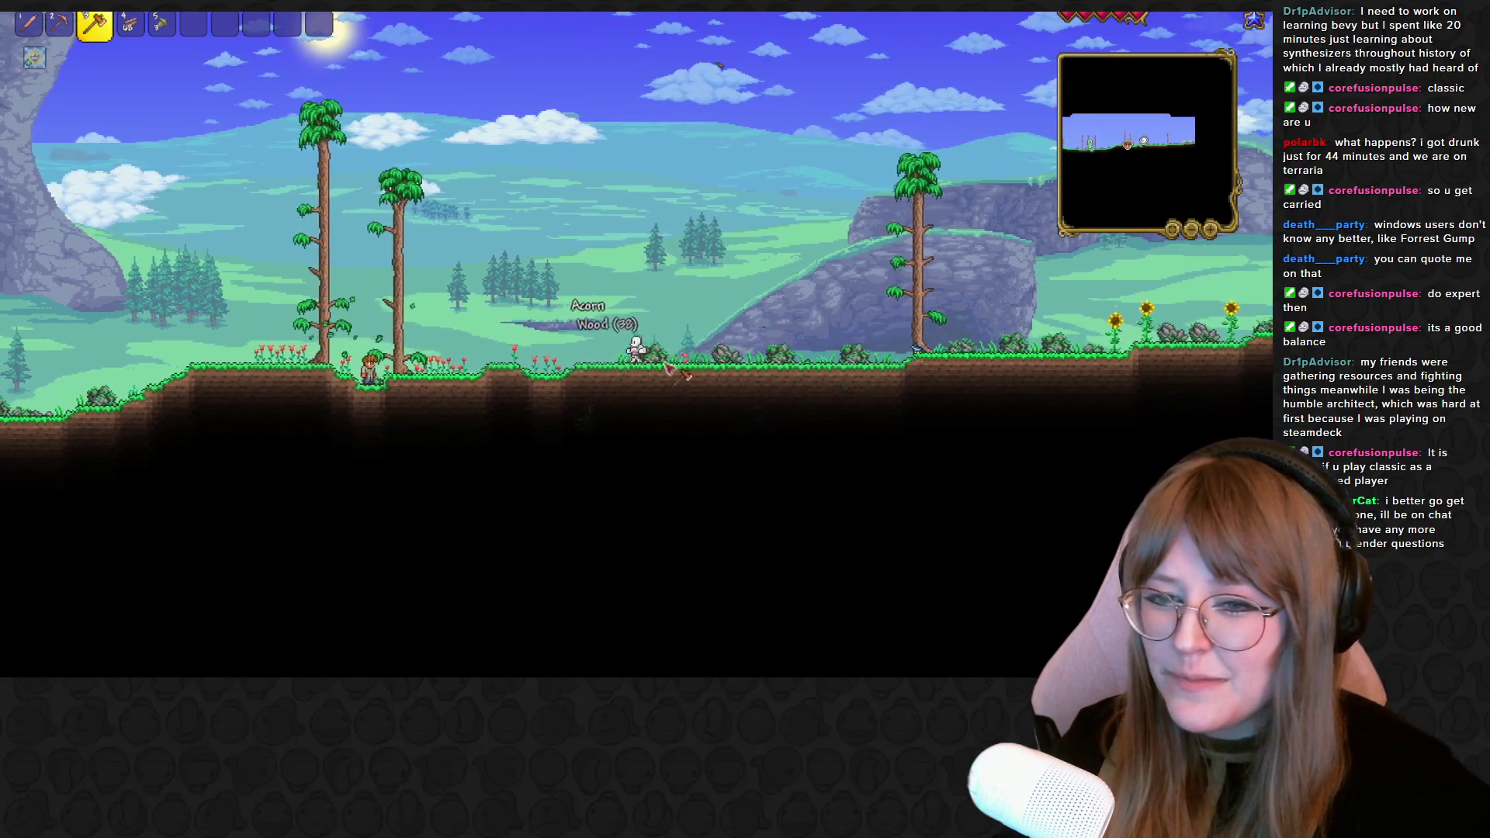
key(a)
key(a)
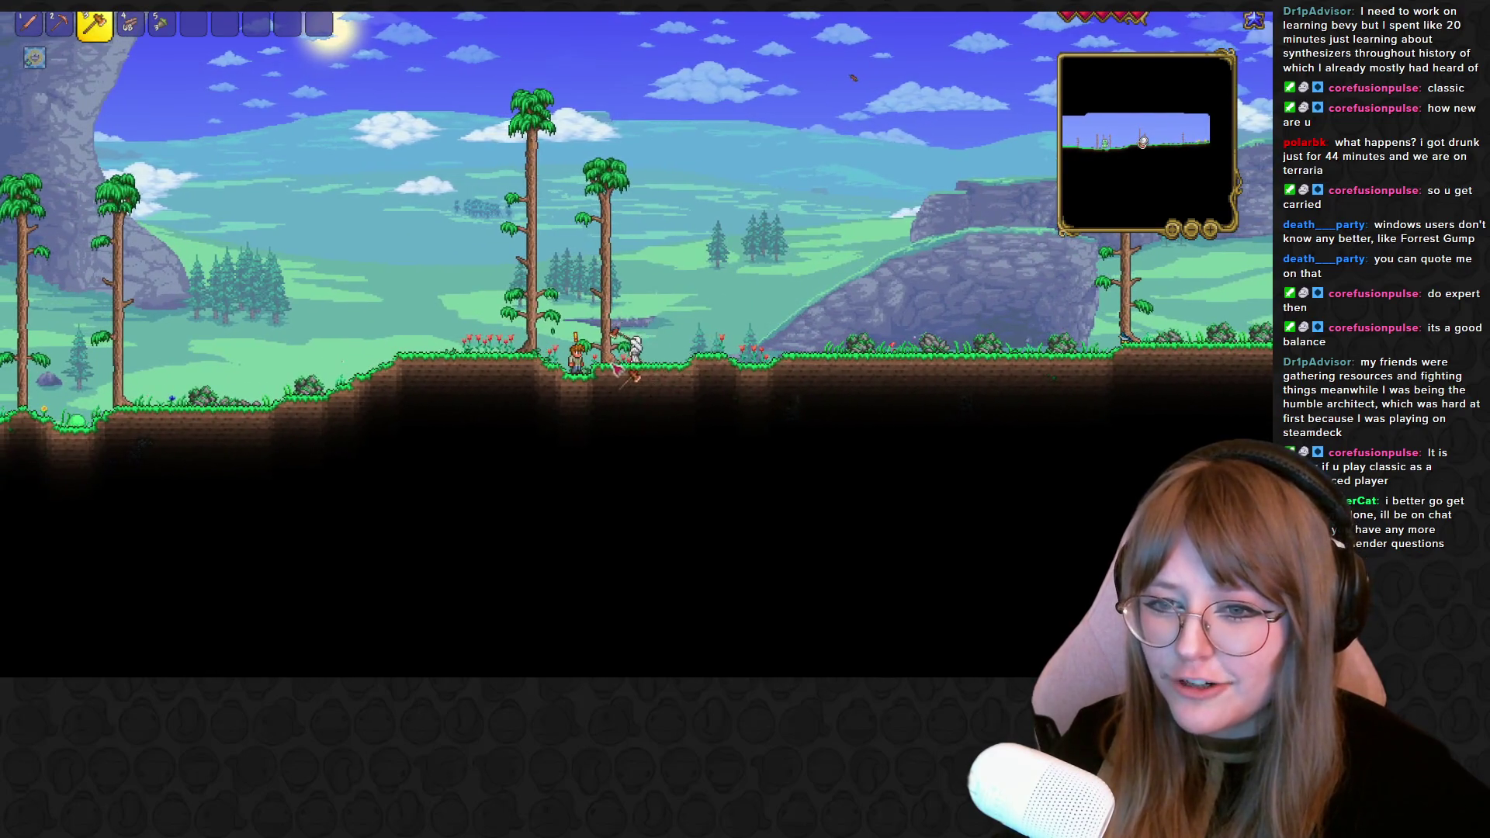
drag(822, 82, 802, 86)
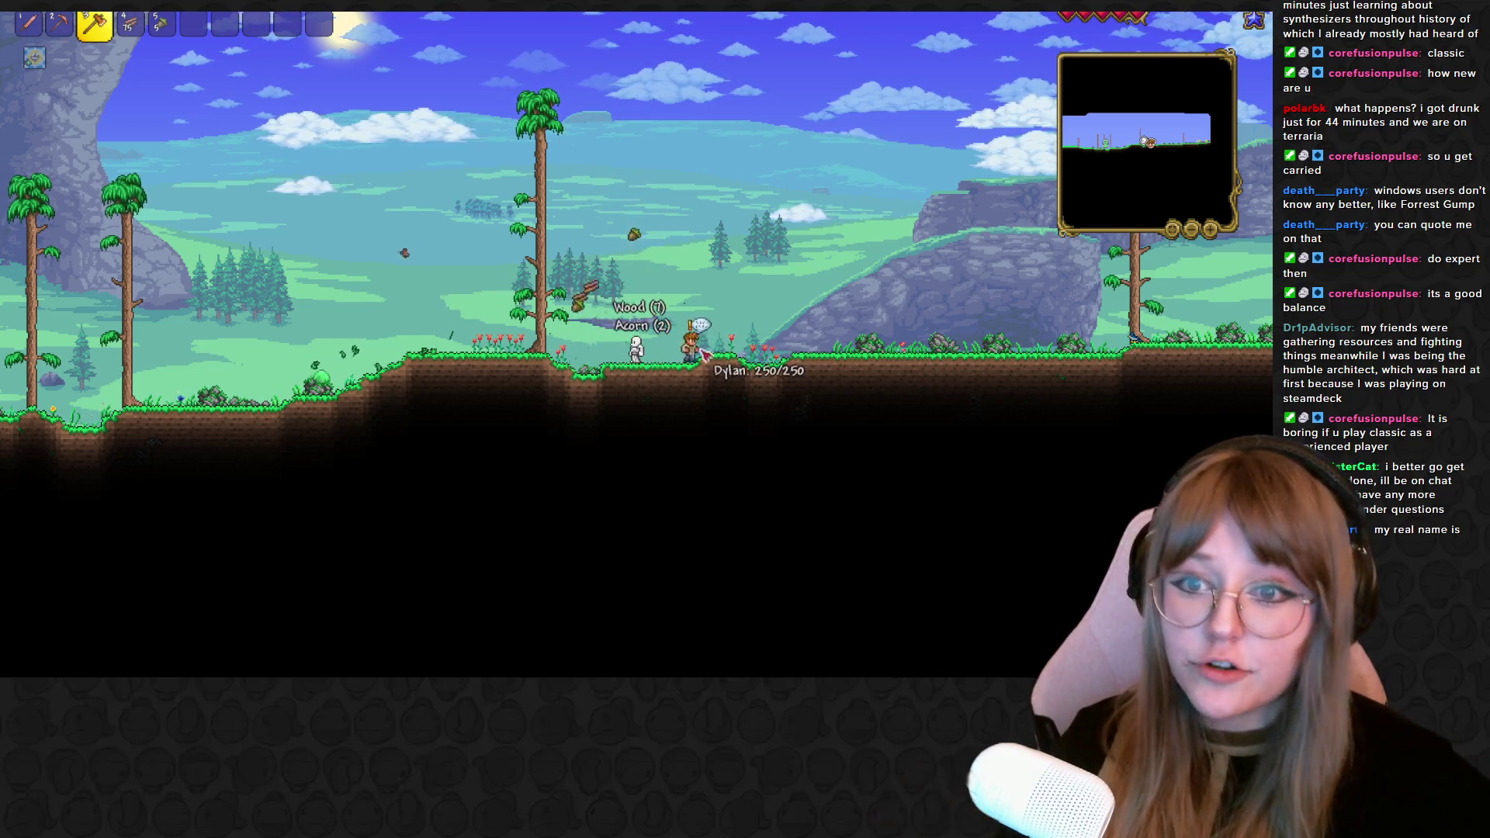
key(a)
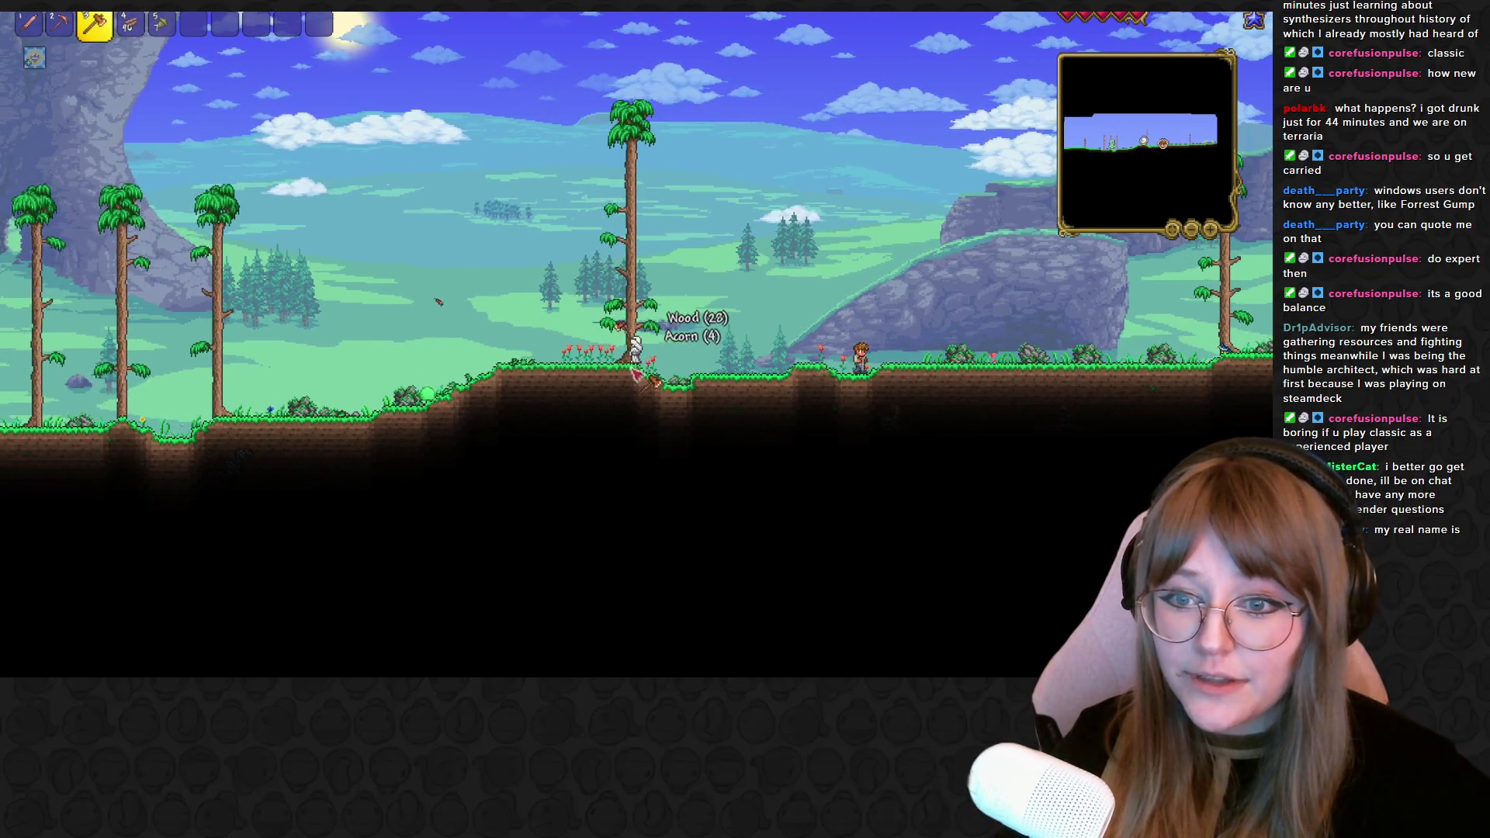
key(d)
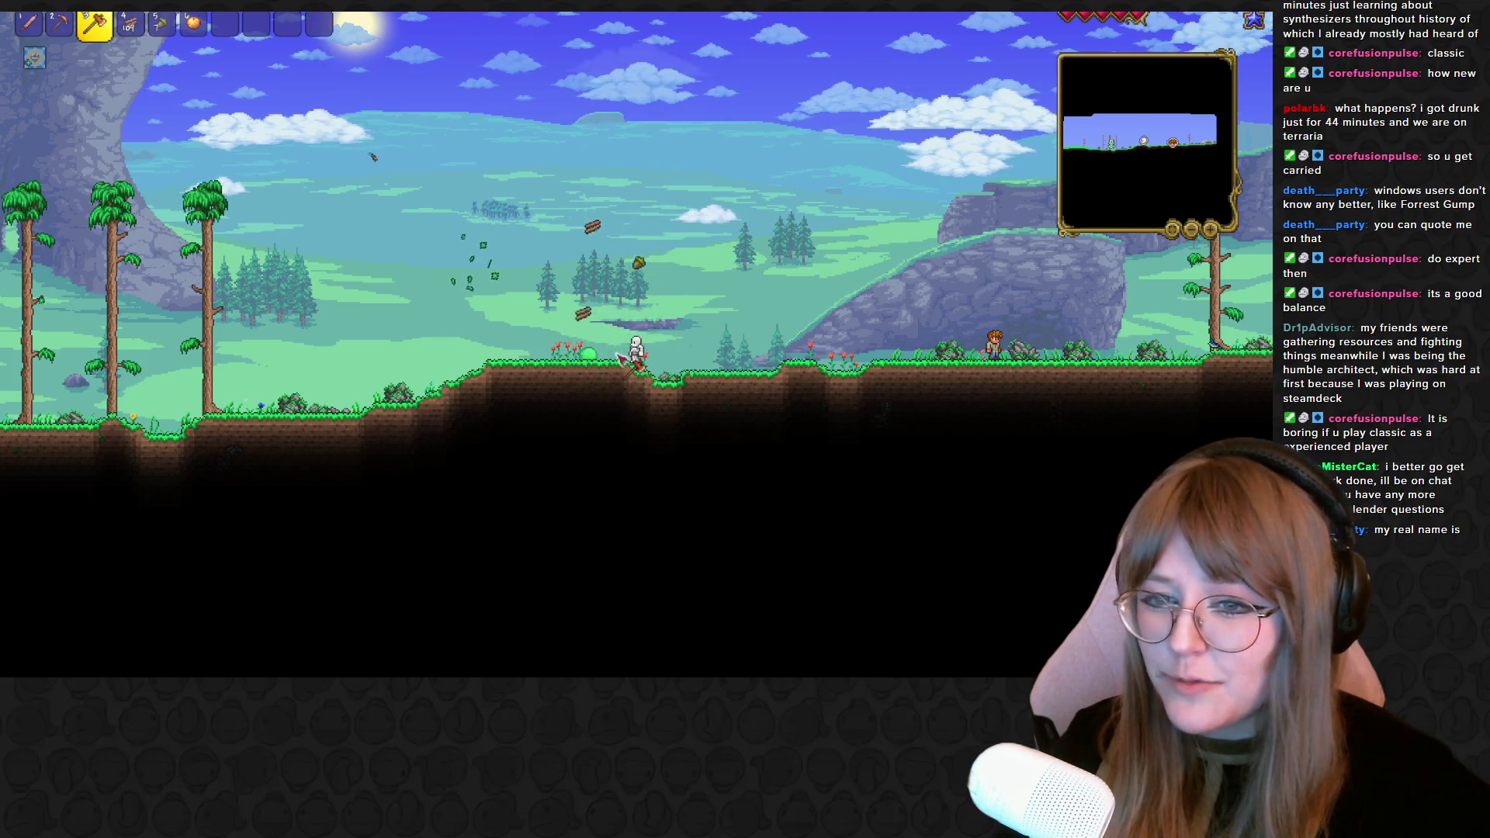
Pick up the wood and acorn, then hammer the green slime until it dies for coins and gel
key(d)
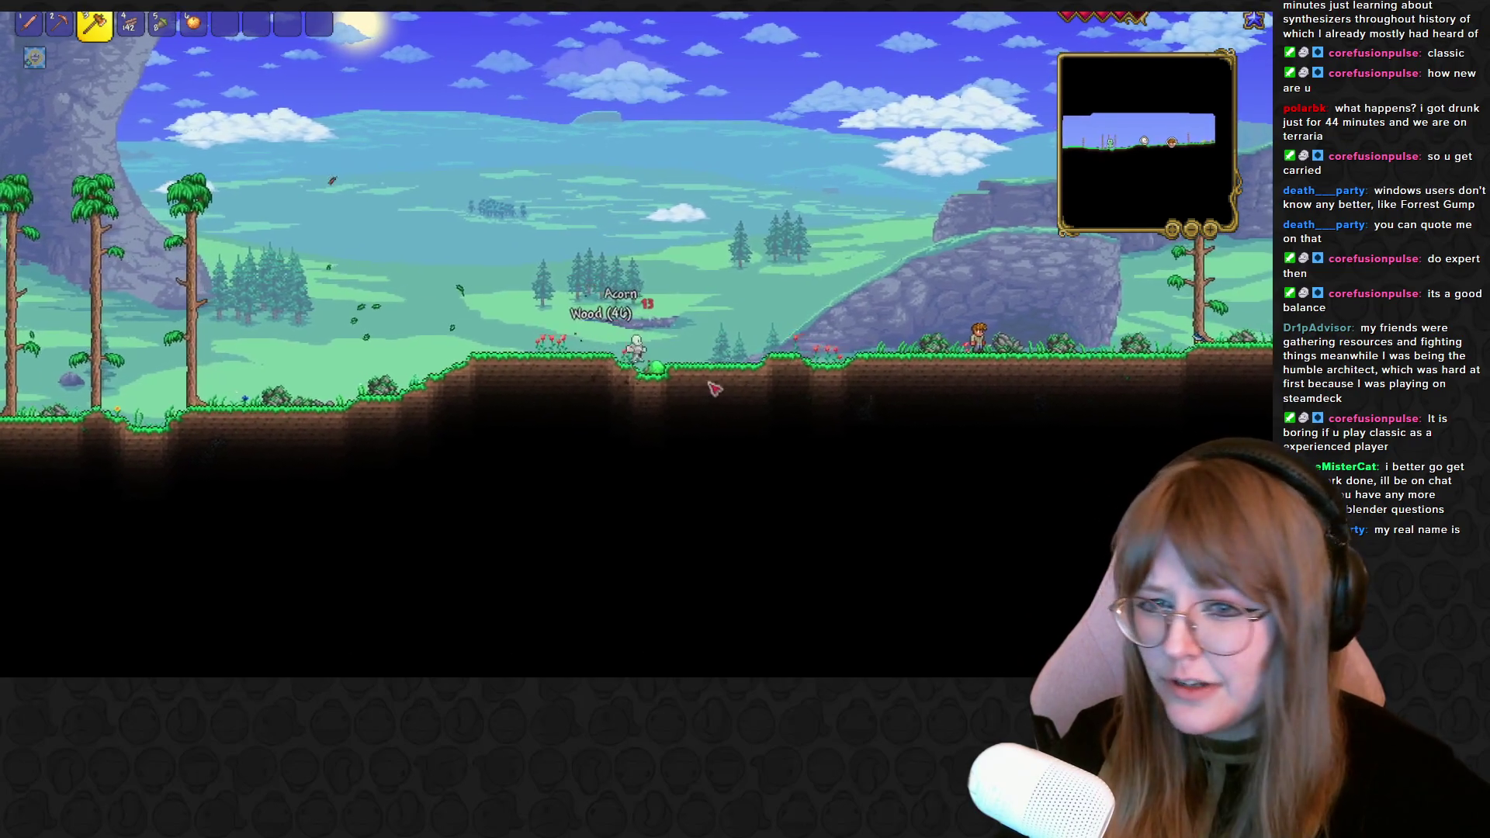
key(a)
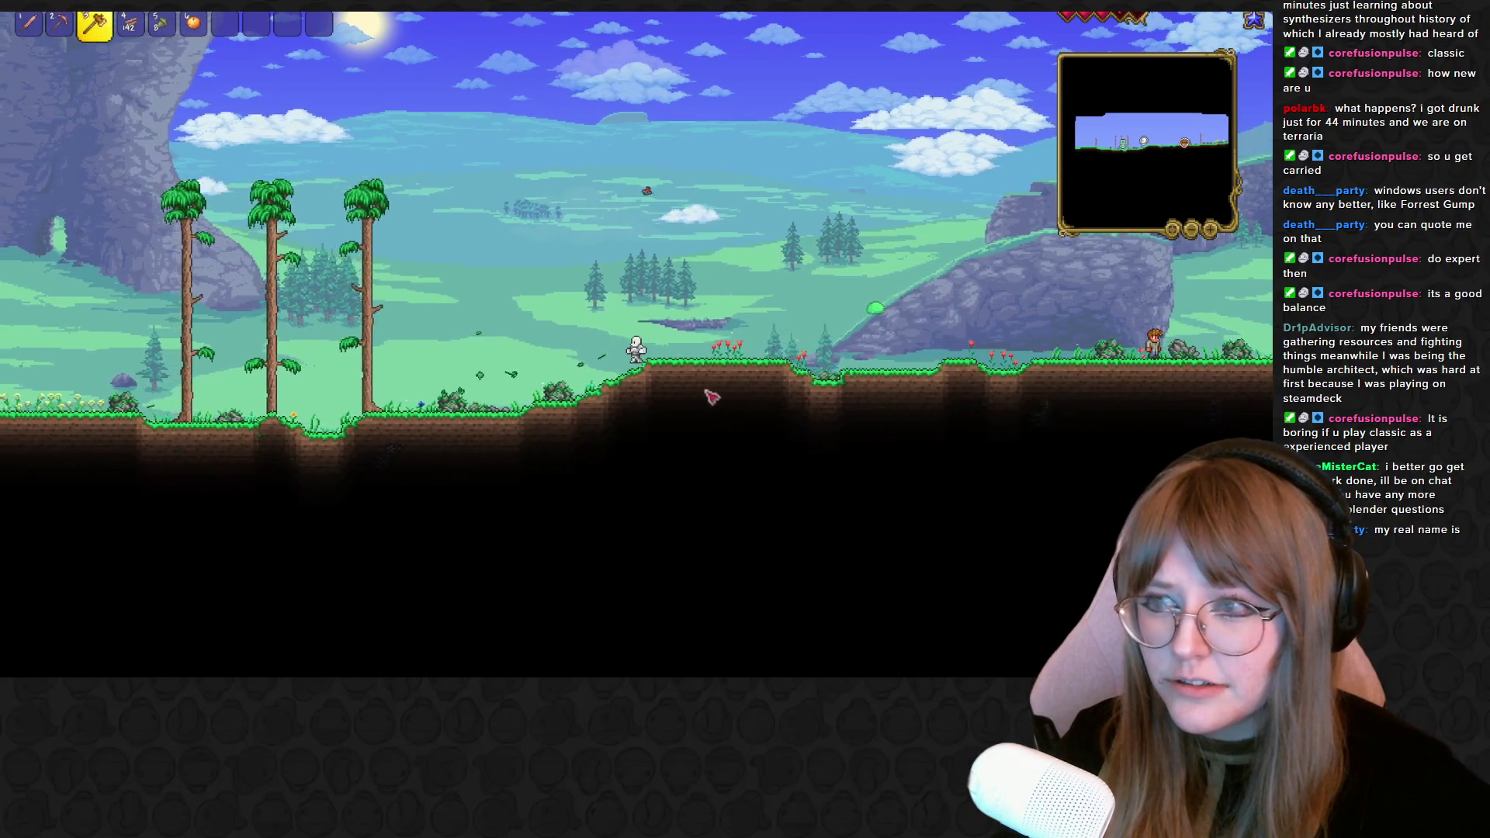
key(d)
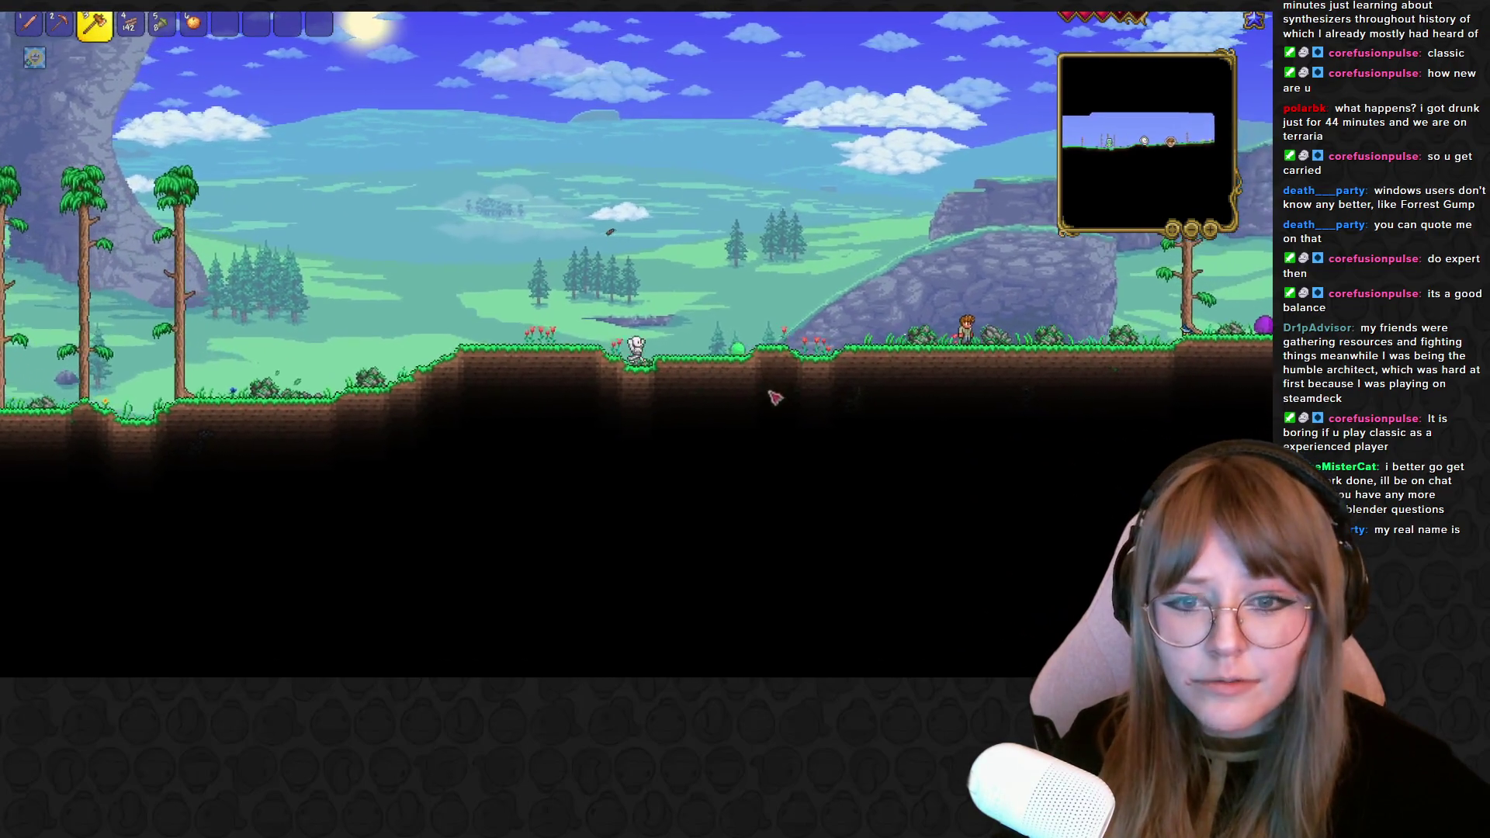
key(d)
click(707, 388)
key(d)
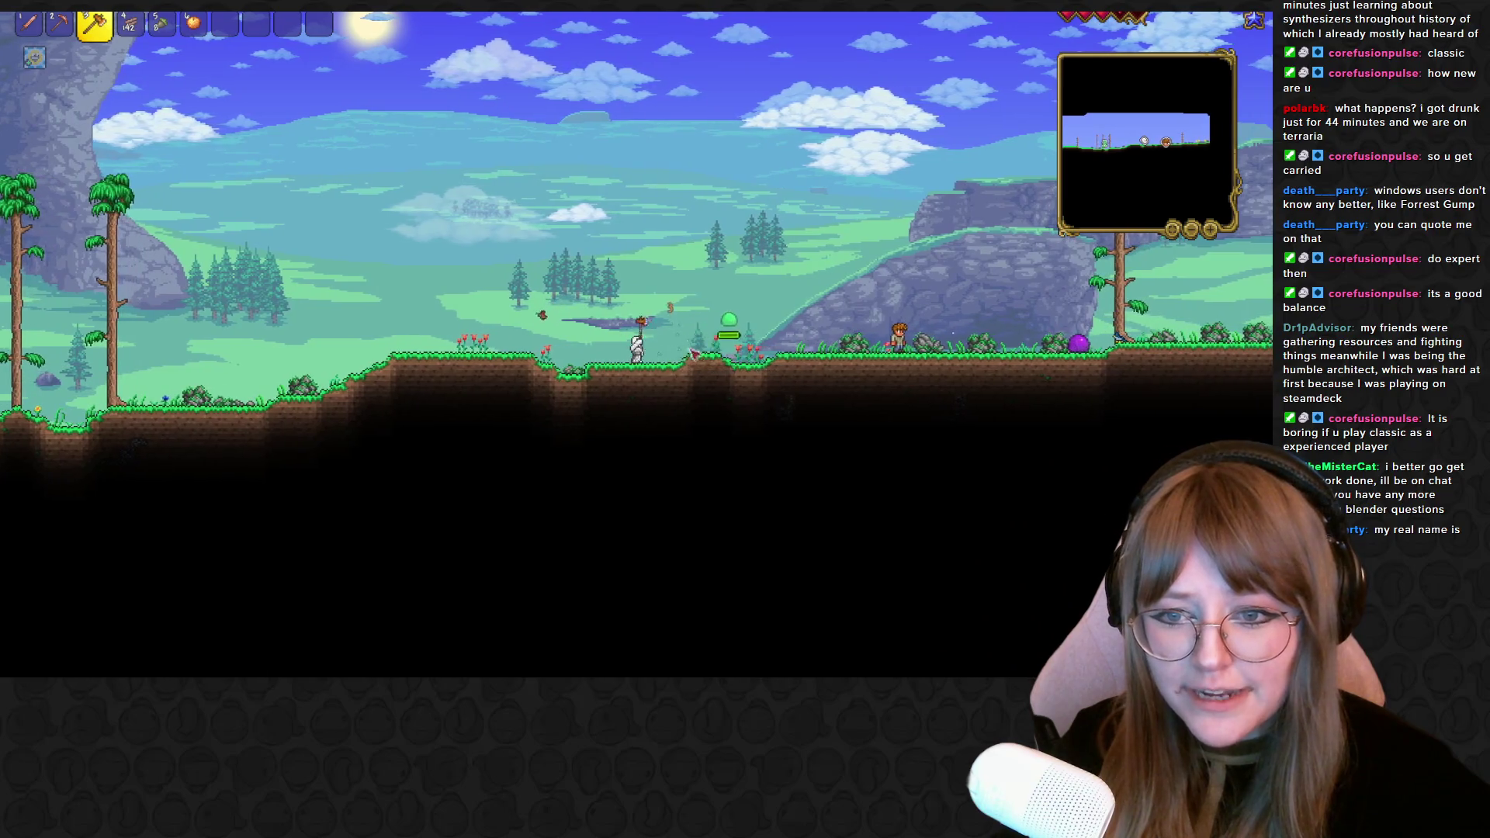
click(713, 371)
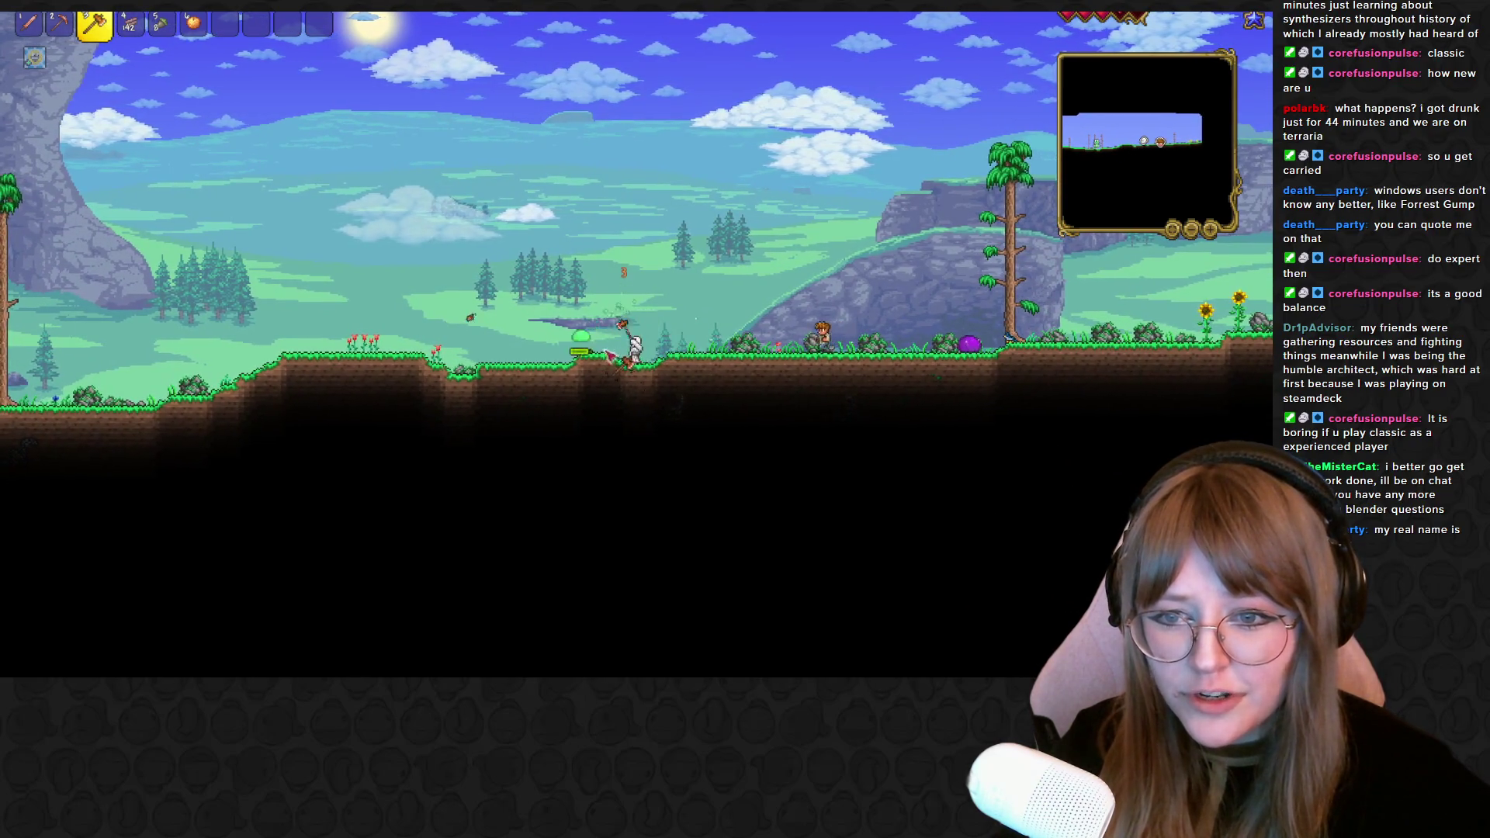
key(a)
click(588, 364)
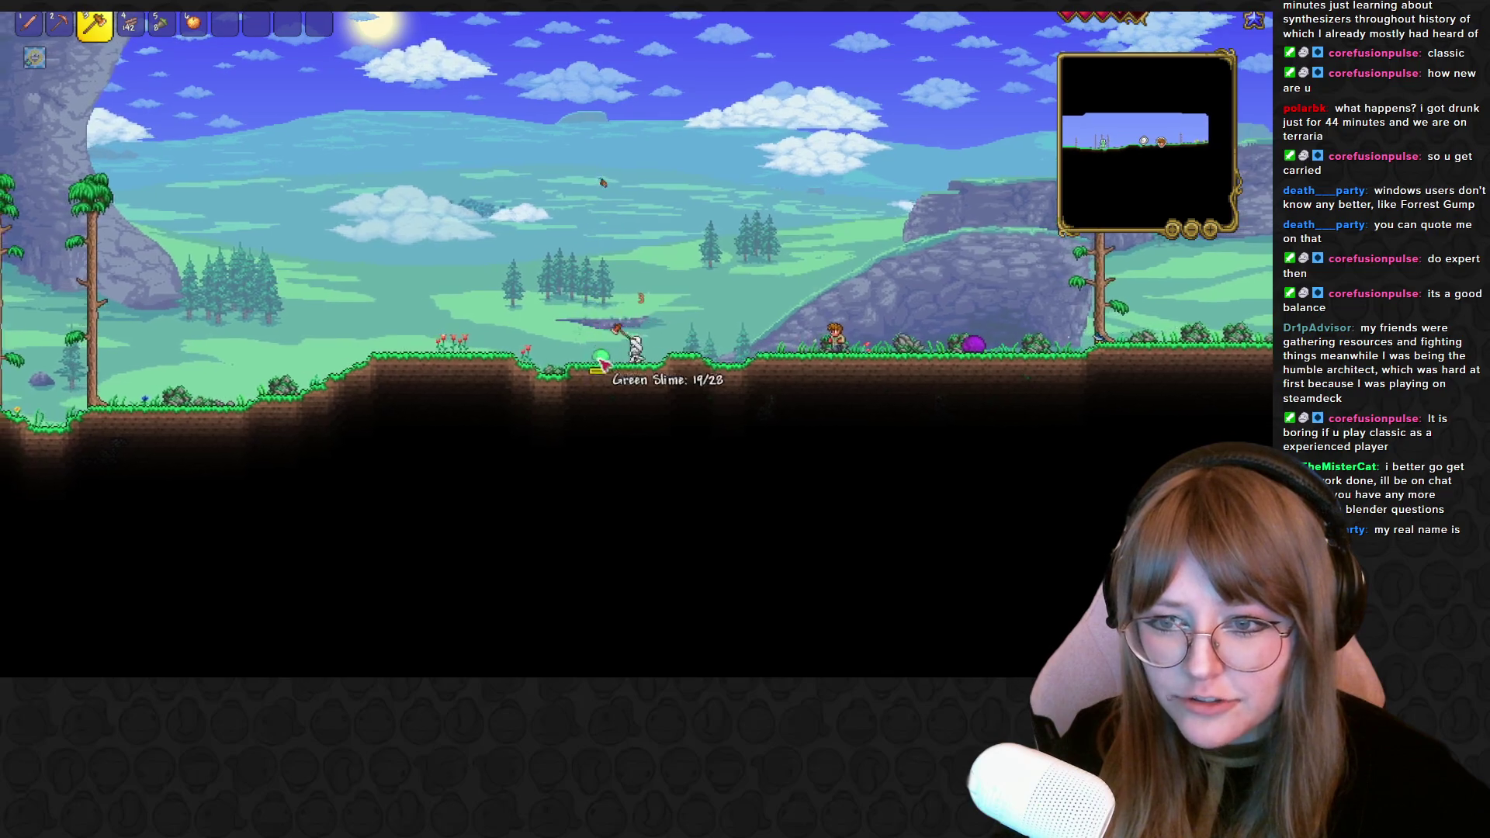
key(a)
click(602, 364)
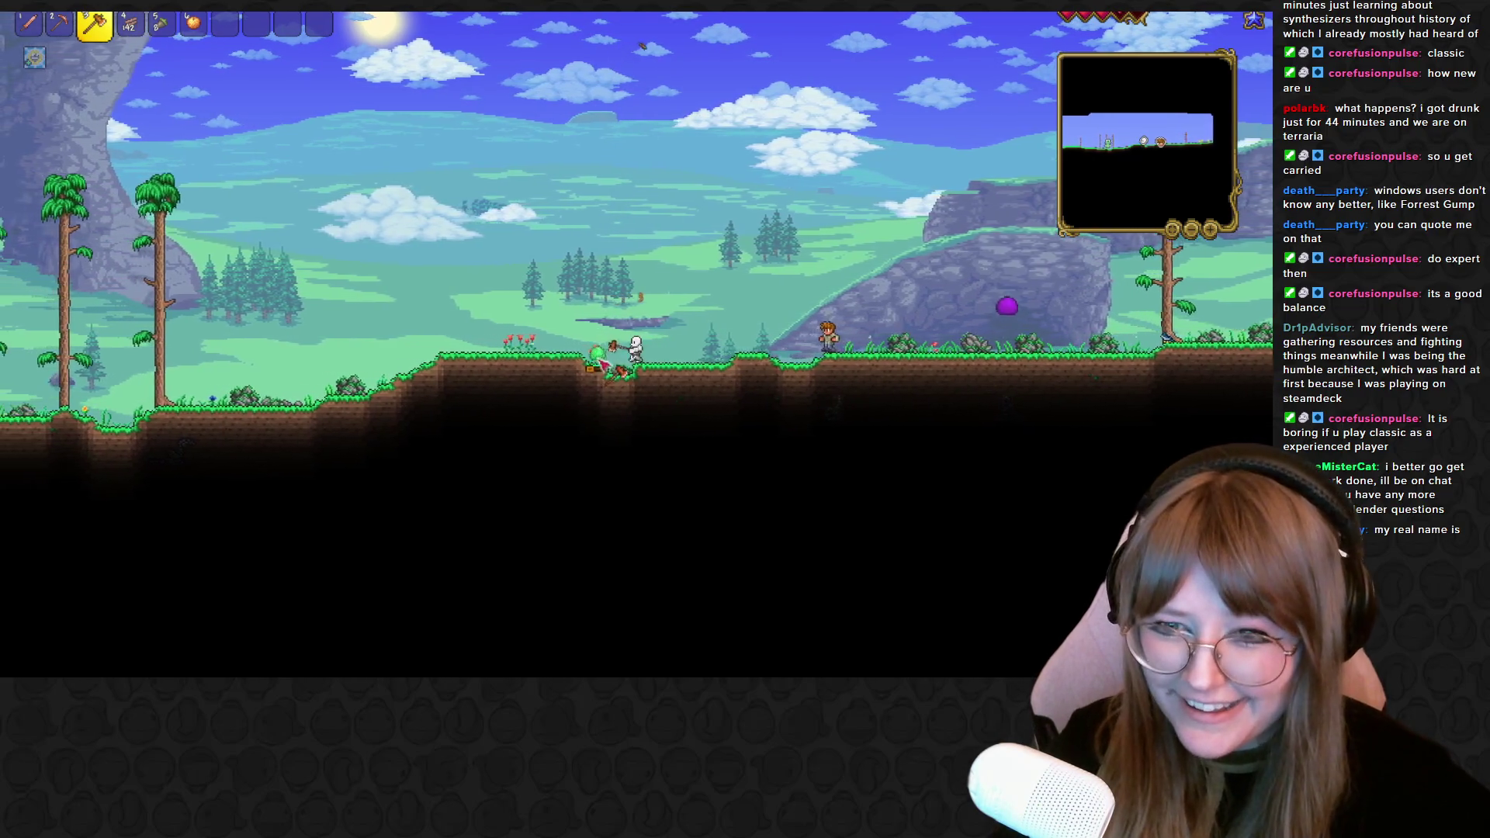
key(a)
click(596, 352)
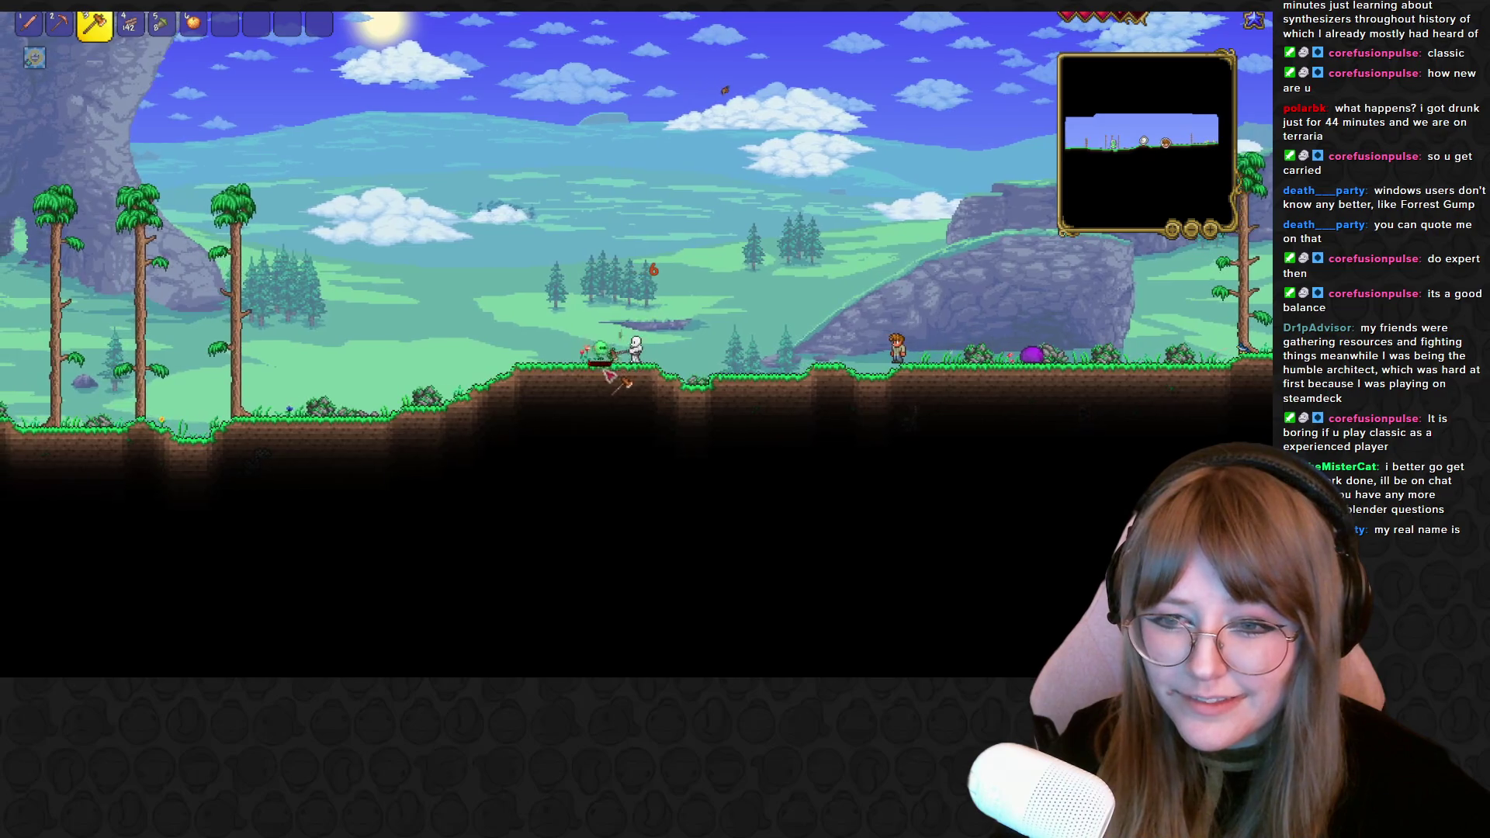
Chase the purple slime, dodging its jumps while landing repeated hammer hits
key(d)
click(655, 326)
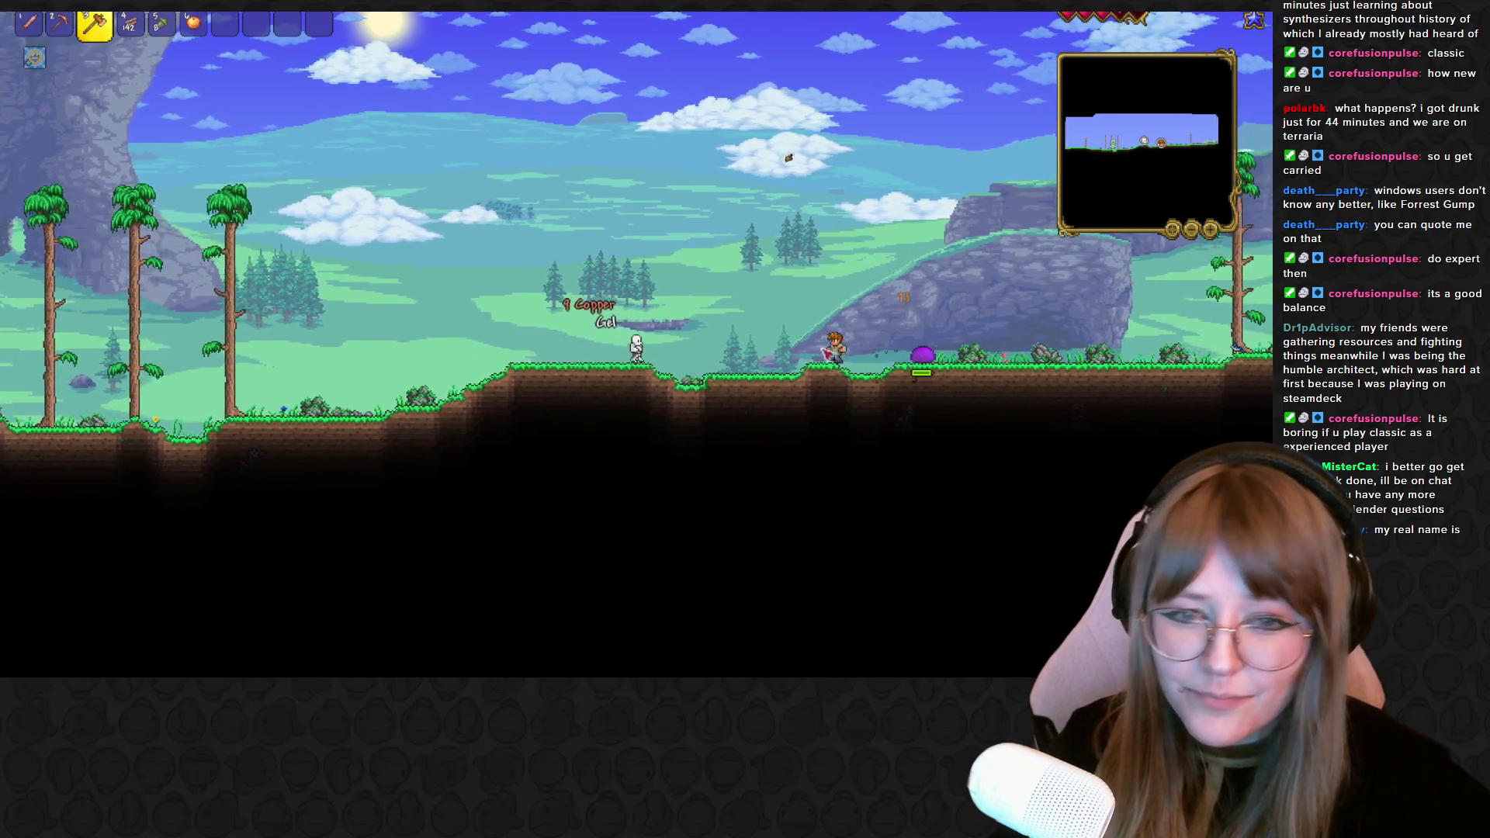
key(d)
click(686, 341)
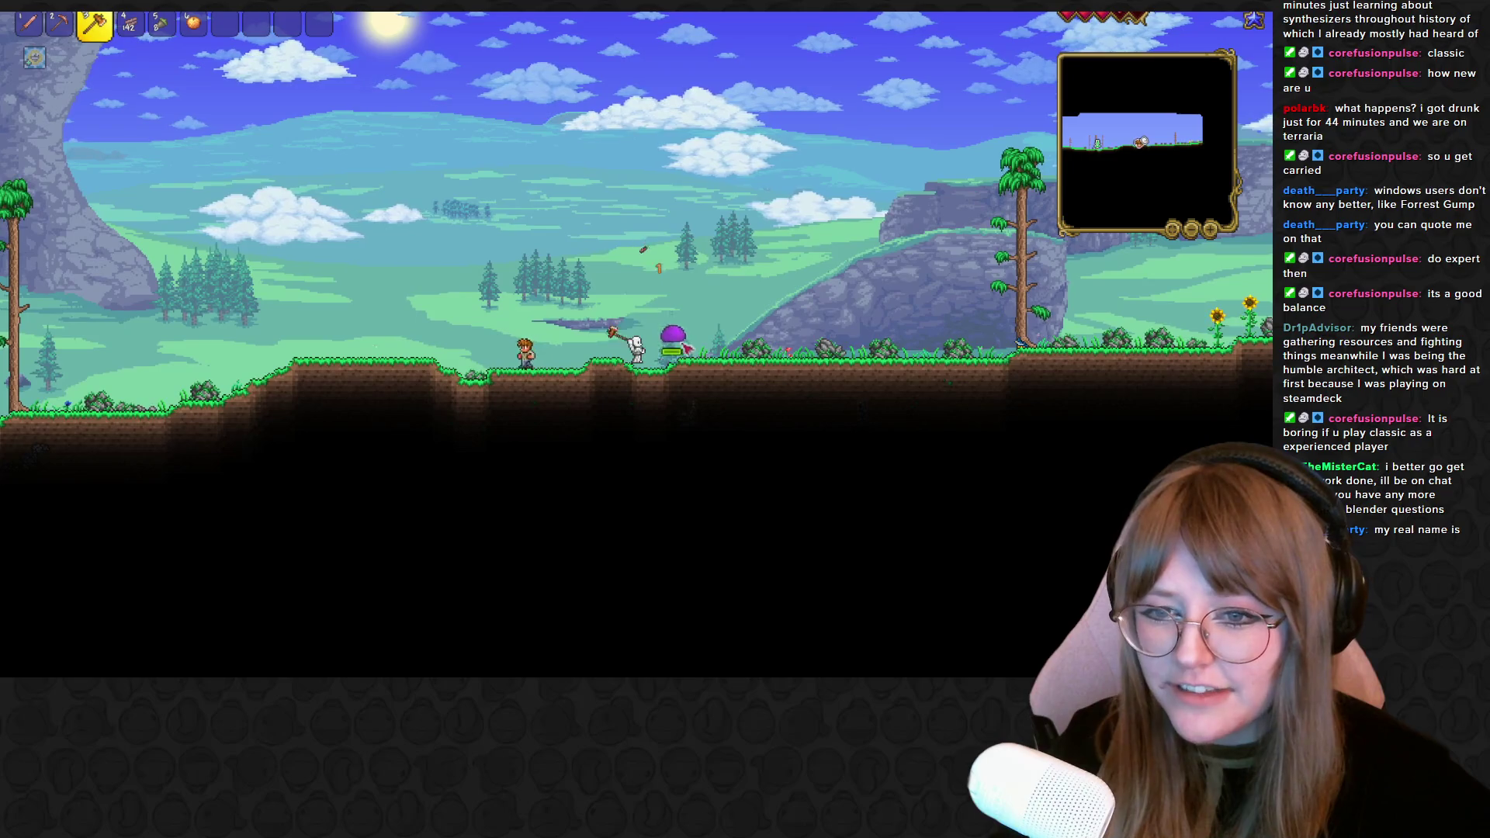
key(d)
click(693, 355)
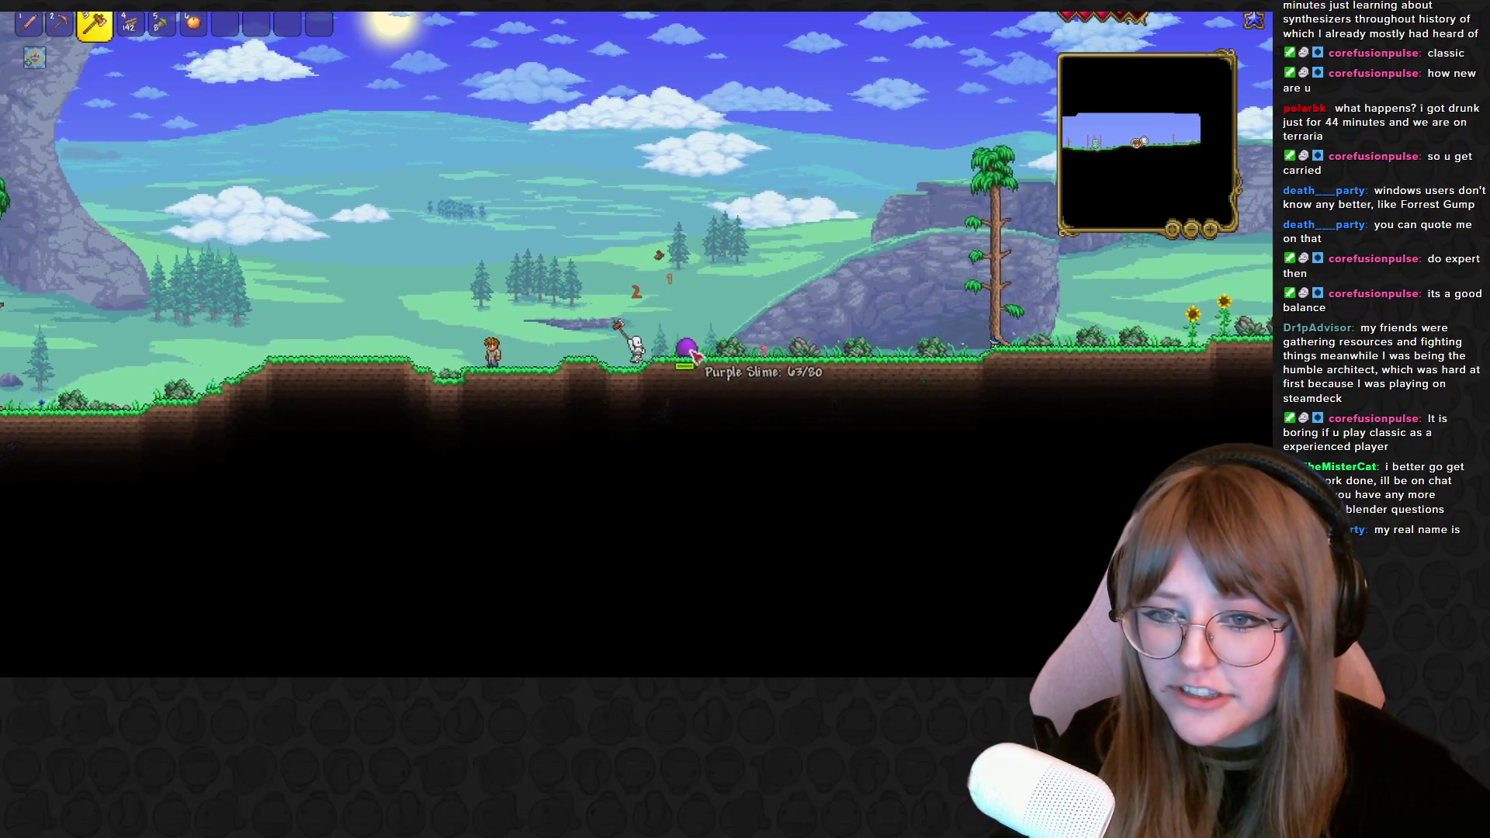
key(d)
click(692, 354)
key(a)
key(d)
key(a)
click(585, 346)
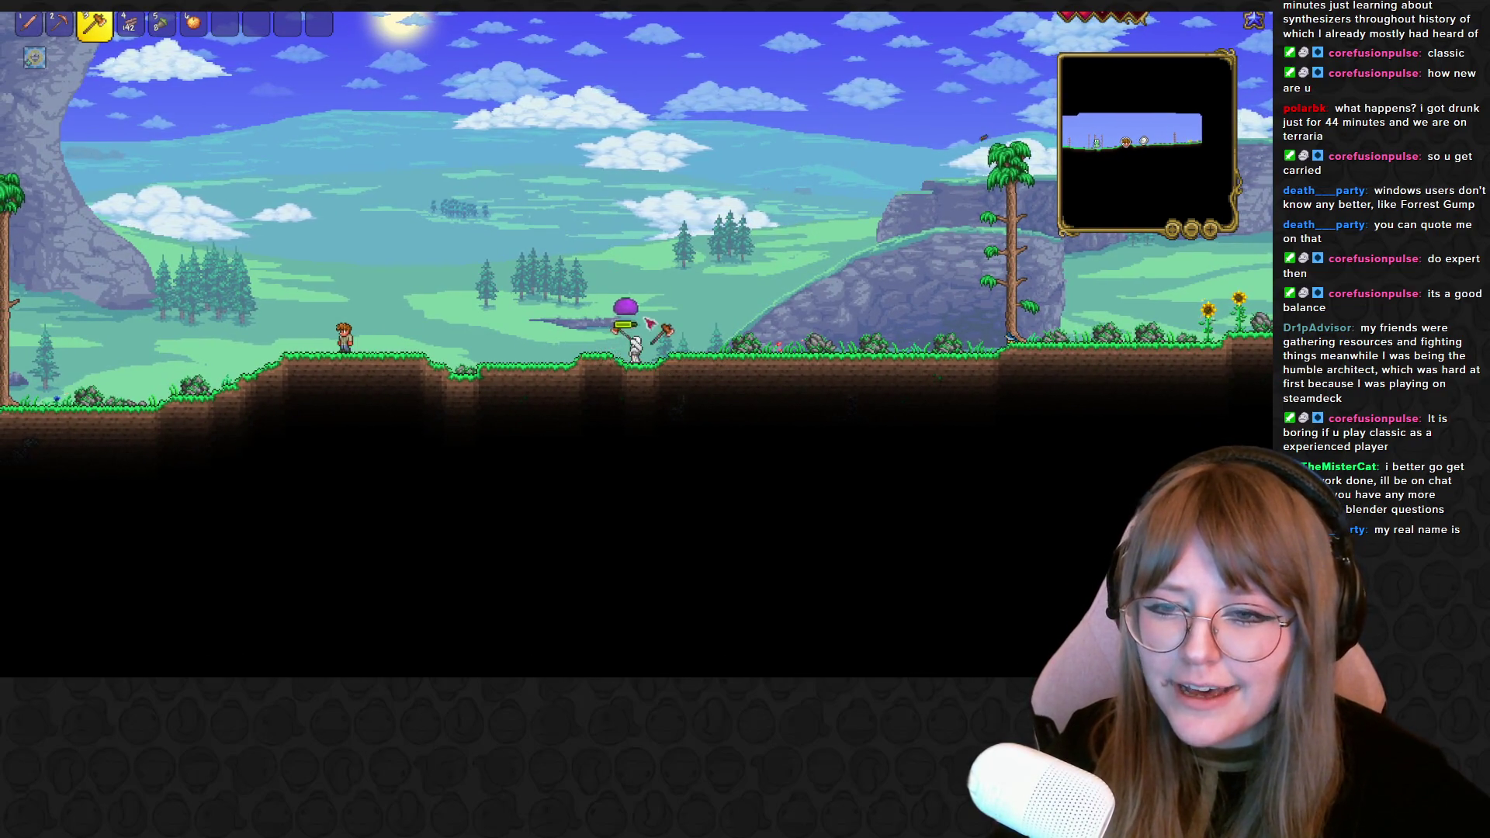
key(d)
click(606, 360)
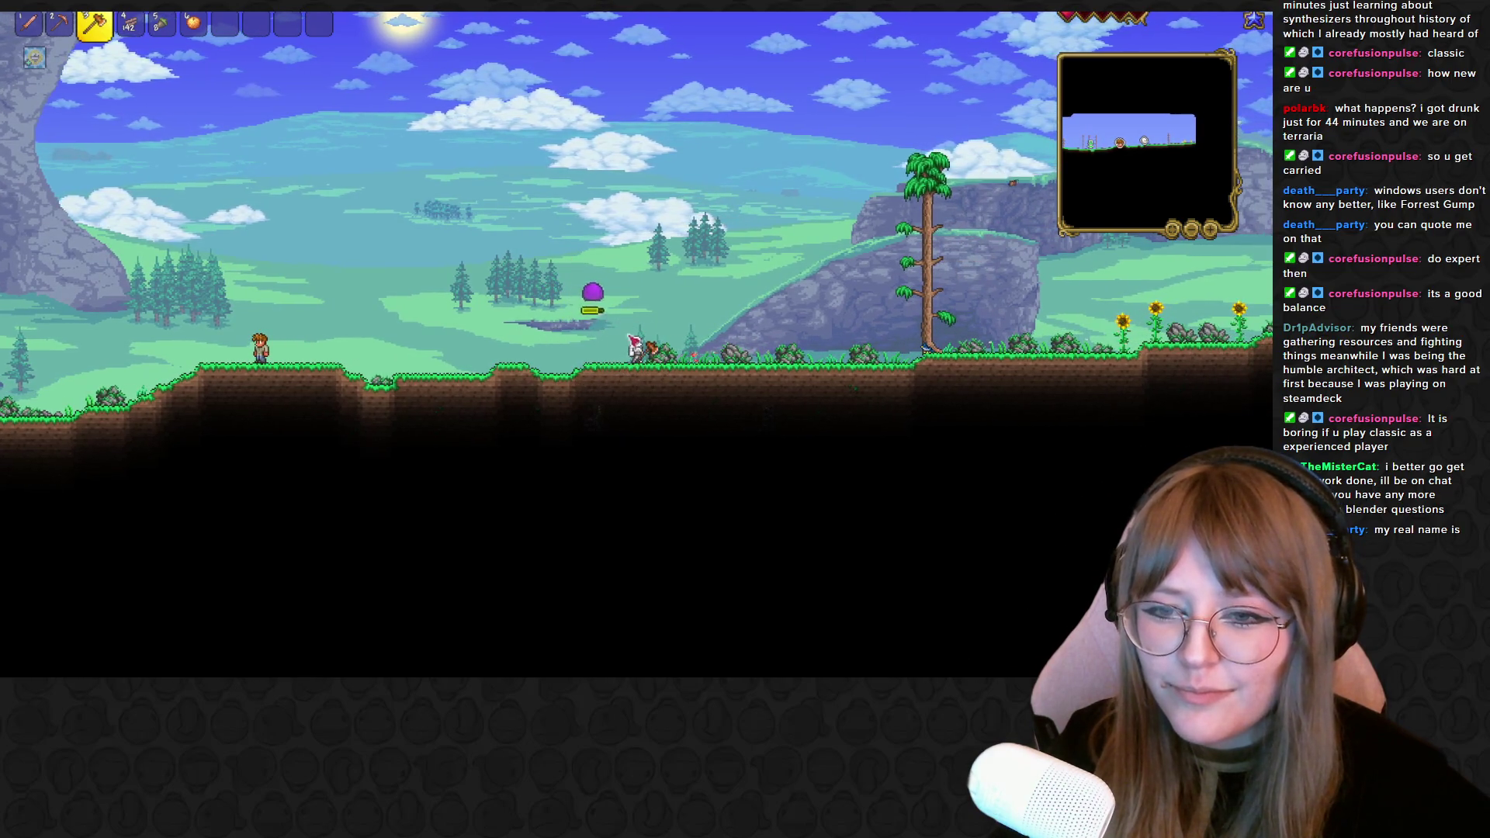